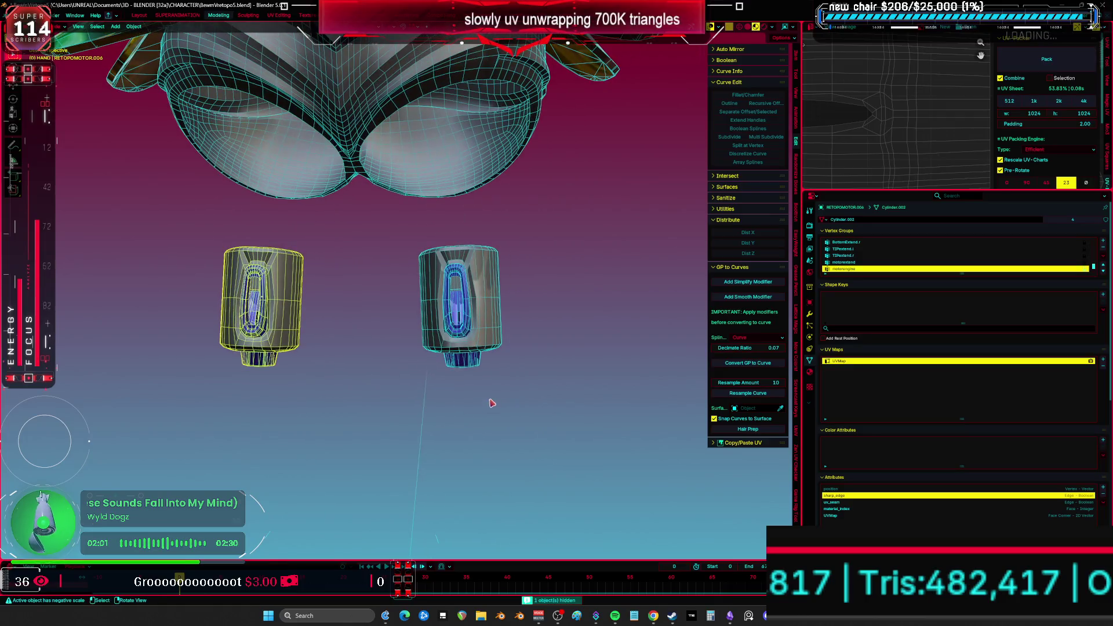
- Hide both hand cylinders and the pelvis mesh Cube.027
{"action": "key", "text": "h"}
{"action": "left_click", "coordinate": [470, 301]}
{"action": "key", "text": "h"}
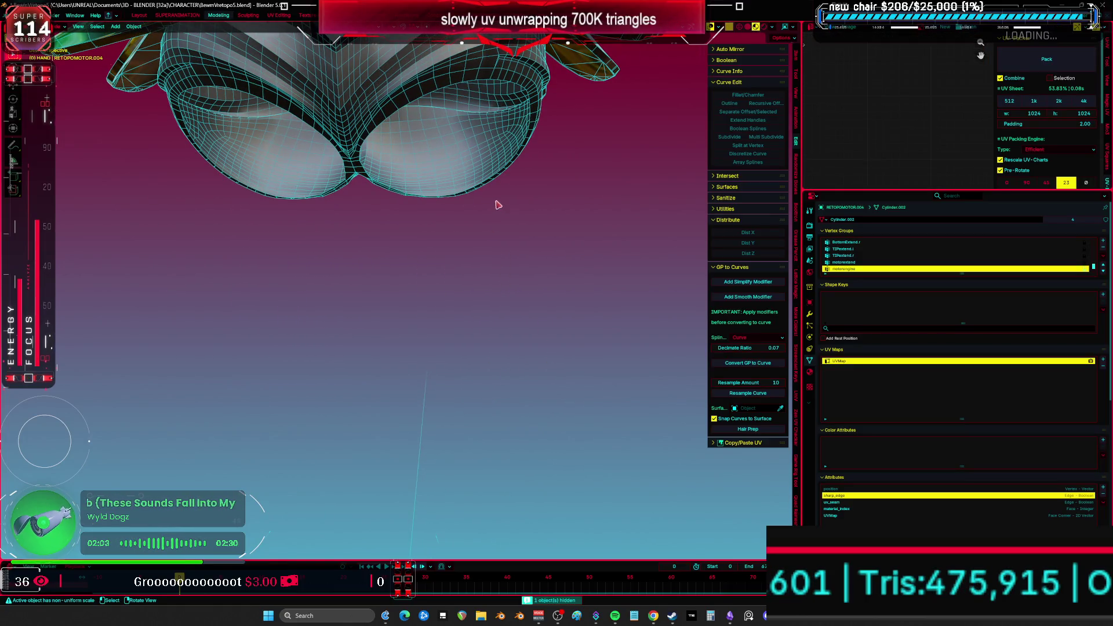
{"action": "middle_click_drag", "start_coordinate": [497, 203], "coordinate": [464, 377]}
{"action": "left_click", "coordinate": [437, 309]}
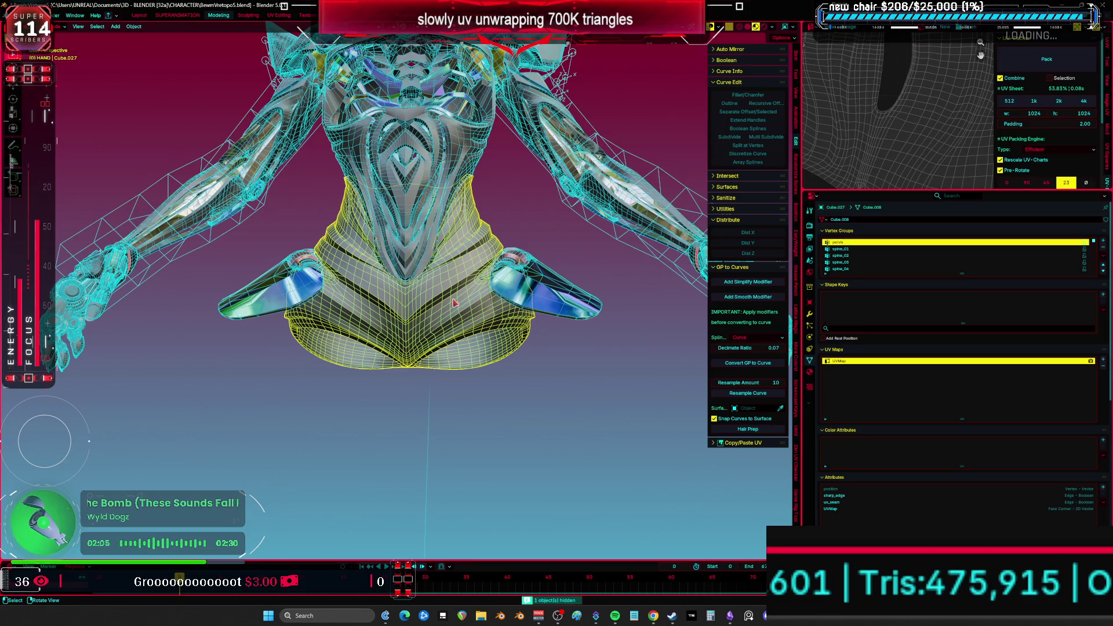
{"action": "key", "text": "h"}
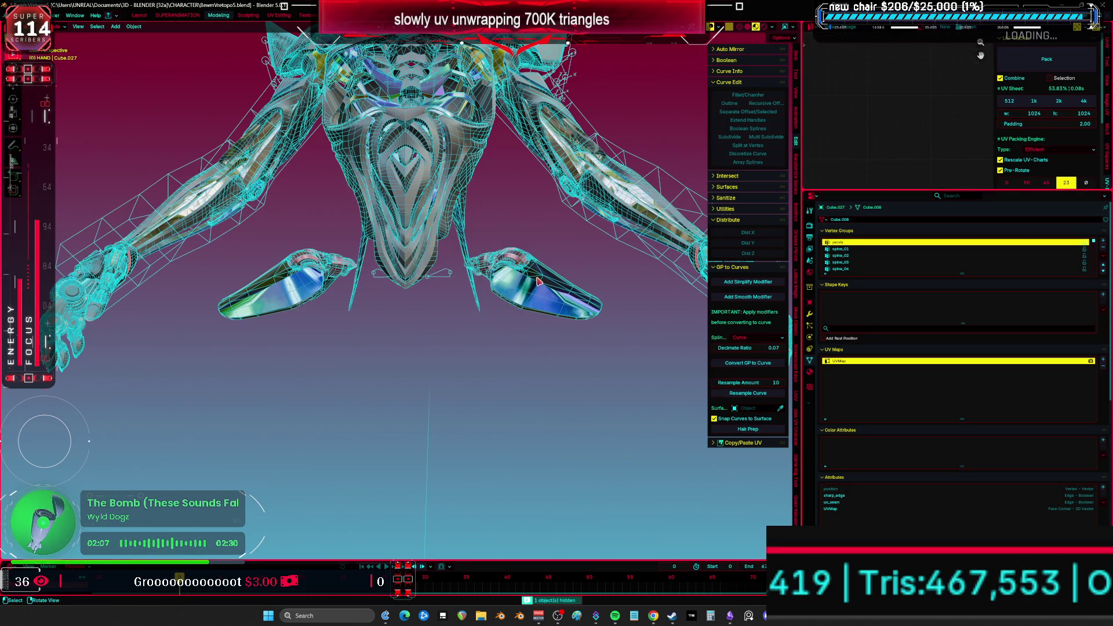
- Remove Attribute.001, bevel_weight_edge and crease_edge from flap DS_FlapA, then hide it
{"action": "left_click", "coordinate": [540, 281]}
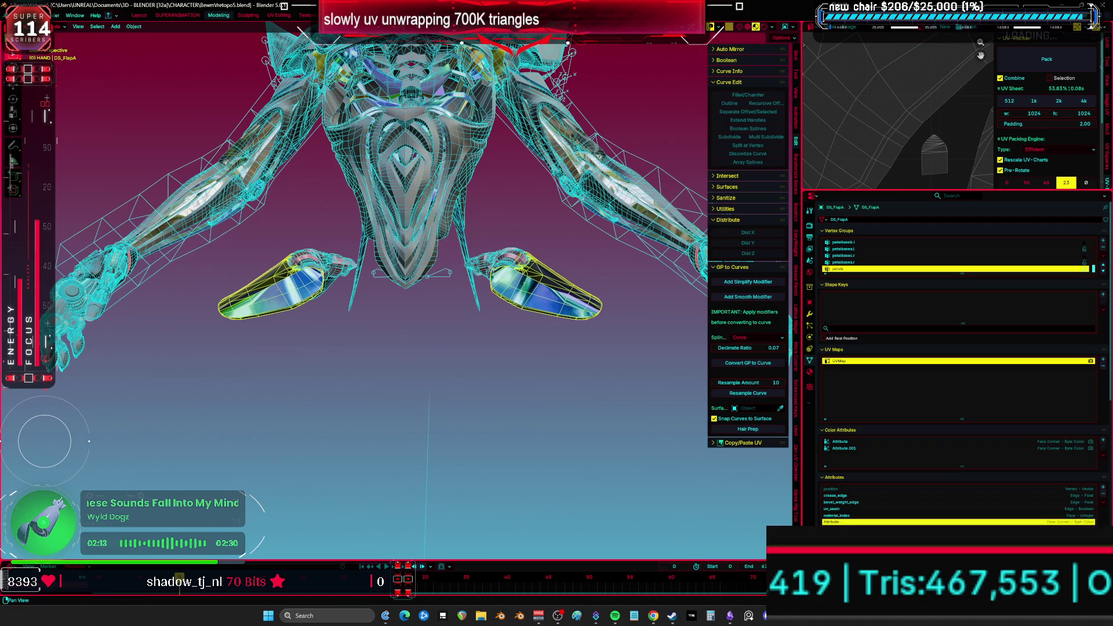
{"action": "left_click", "coordinate": [1104, 495]}
{"action": "left_click", "coordinate": [1104, 496]}
{"action": "left_click", "coordinate": [1105, 496]}
{"action": "left_click", "coordinate": [1105, 496]}
{"action": "mouse_move", "coordinate": [574, 441]}
{"action": "middle_mouse_down"}
{"action": "mouse_move", "coordinate": [557, 450]}
{"action": "mouse_move", "coordinate": [534, 362]}
{"action": "mouse_move", "coordinate": [582, 346]}
{"action": "mouse_move", "coordinate": [586, 331]}
{"action": "middle_mouse_up"}
{"action": "key", "text": "h"}
{"action": "left_click", "coordinate": [599, 341]}
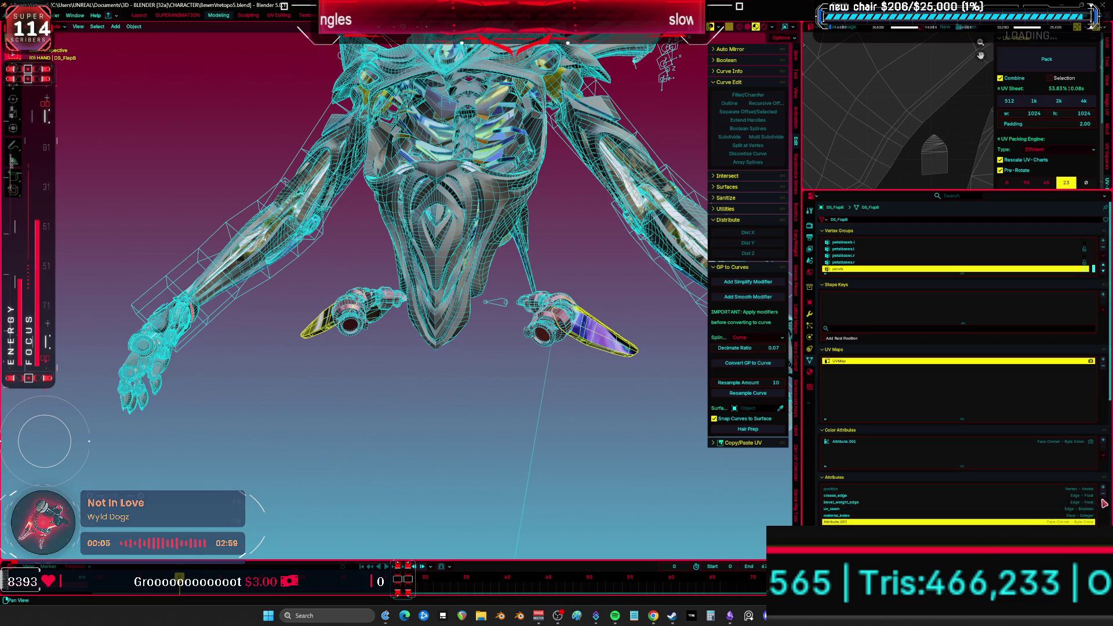
- Remove bevel_weight_edge and crease_edge from DS_FlapB and hide it
{"action": "left_click", "coordinate": [916, 502]}
{"action": "left_click", "coordinate": [1103, 498]}
{"action": "left_click", "coordinate": [1104, 498]}
{"action": "key", "text": "h"}
{"action": "middle_click_drag", "start_coordinate": [579, 373], "coordinate": [557, 384]}
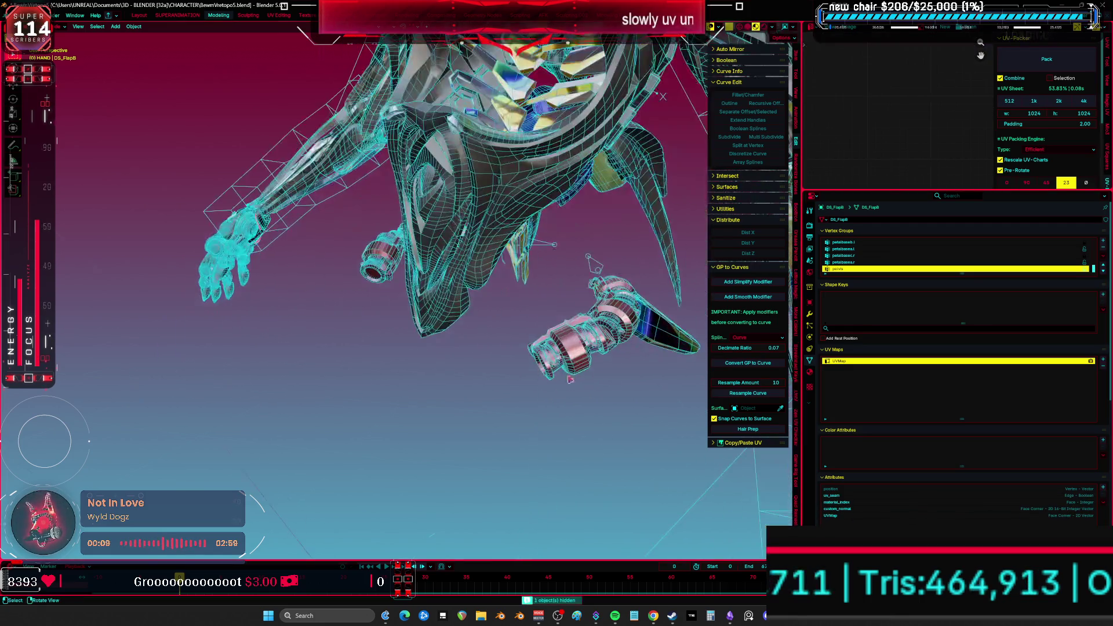
- Remove Attribute.001, bevel_weight_edge and crease_edge from DS_FlapC and hide it
{"action": "left_click", "coordinate": [657, 330]}
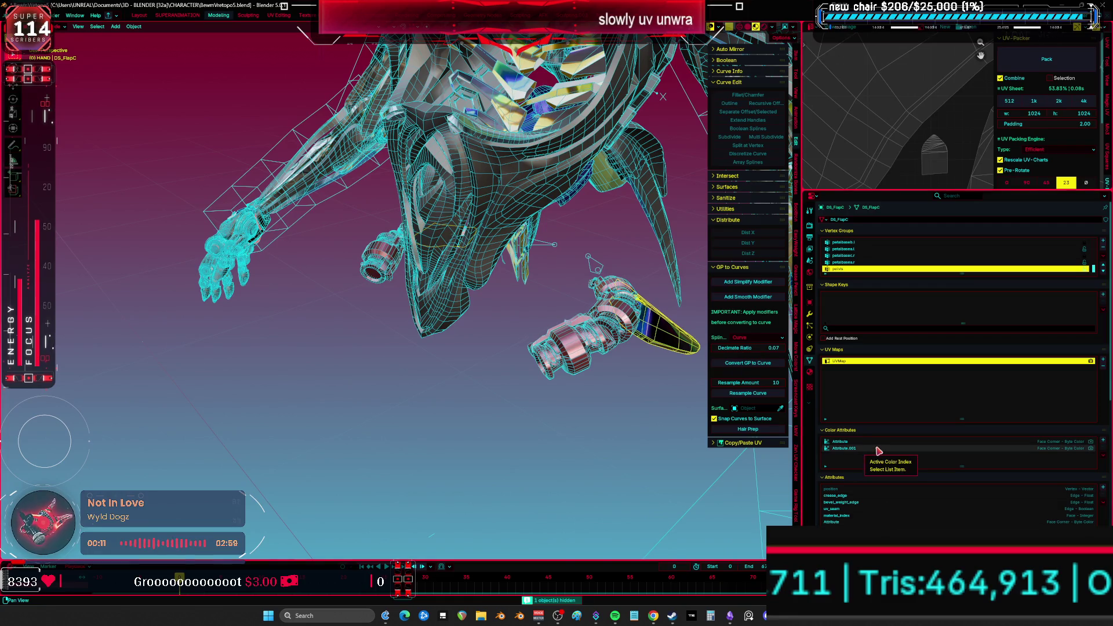
{"action": "left_click", "coordinate": [928, 522]}
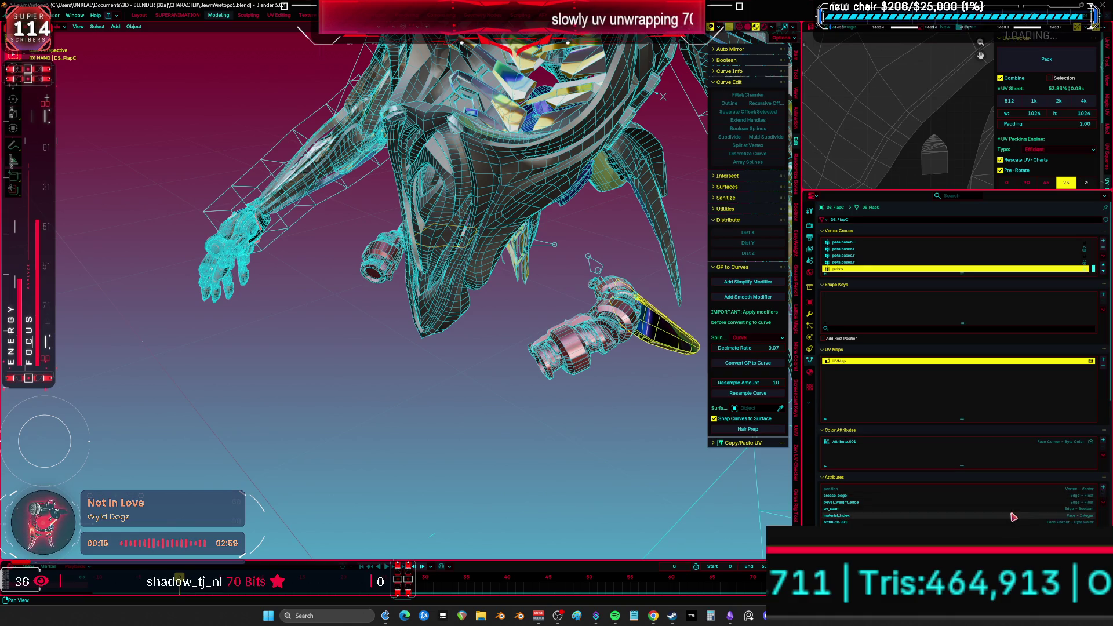
{"action": "left_click", "coordinate": [1056, 521]}
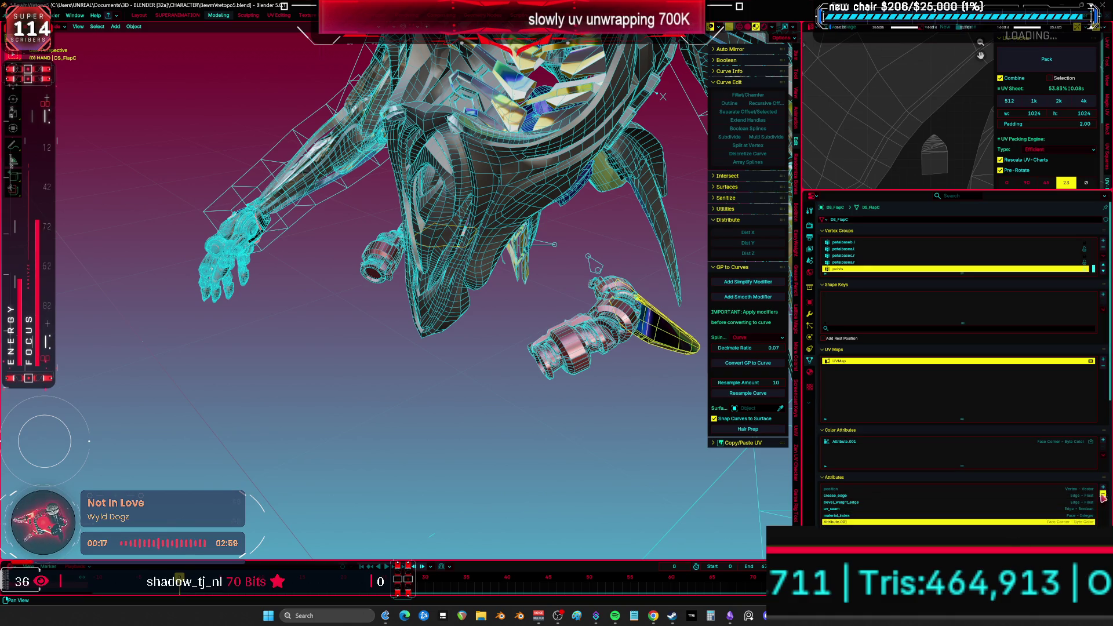
{"action": "left_click", "coordinate": [1103, 497]}
{"action": "left_click", "coordinate": [1103, 497]}
{"action": "left_click", "coordinate": [1104, 497]}
{"action": "key", "text": "h"}
- Hide both hand cylinders
{"action": "mouse_move", "coordinate": [637, 369]}
{"action": "middle_mouse_down"}
{"action": "mouse_move", "coordinate": [463, 309]}
{"action": "mouse_move", "coordinate": [713, 425]}
{"action": "middle_mouse_up"}
{"action": "left_click", "coordinate": [448, 295]}
{"action": "middle_click_drag", "start_coordinate": [522, 348], "coordinate": [406, 301]}
{"action": "key", "text": "h"}
- Remove crease_edge and custom_normal from body mesh aaaaa.008 and hide it
{"action": "left_click", "coordinate": [441, 244]}
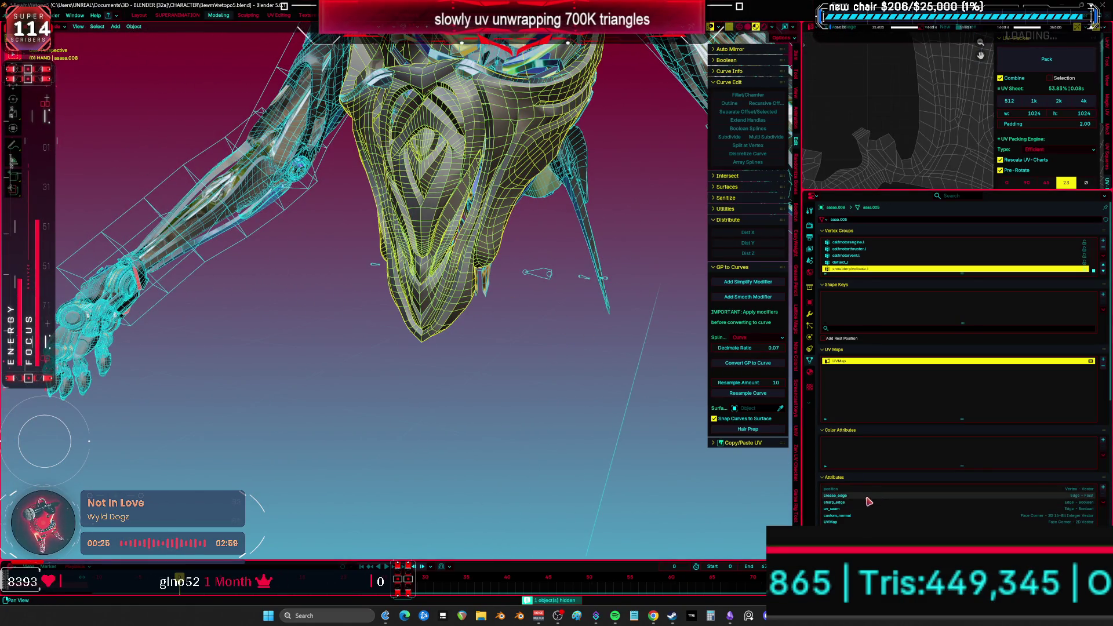
{"action": "left_click", "coordinate": [859, 496]}
{"action": "left_click", "coordinate": [1103, 497]}
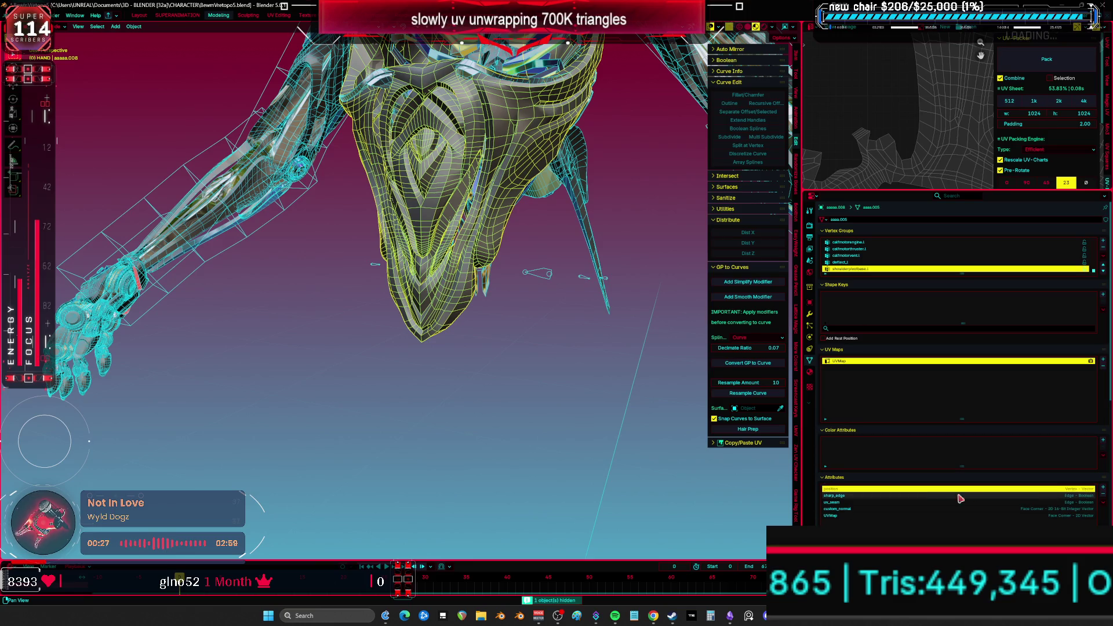
{"action": "left_click", "coordinate": [838, 509]}
{"action": "left_click", "coordinate": [1103, 496]}
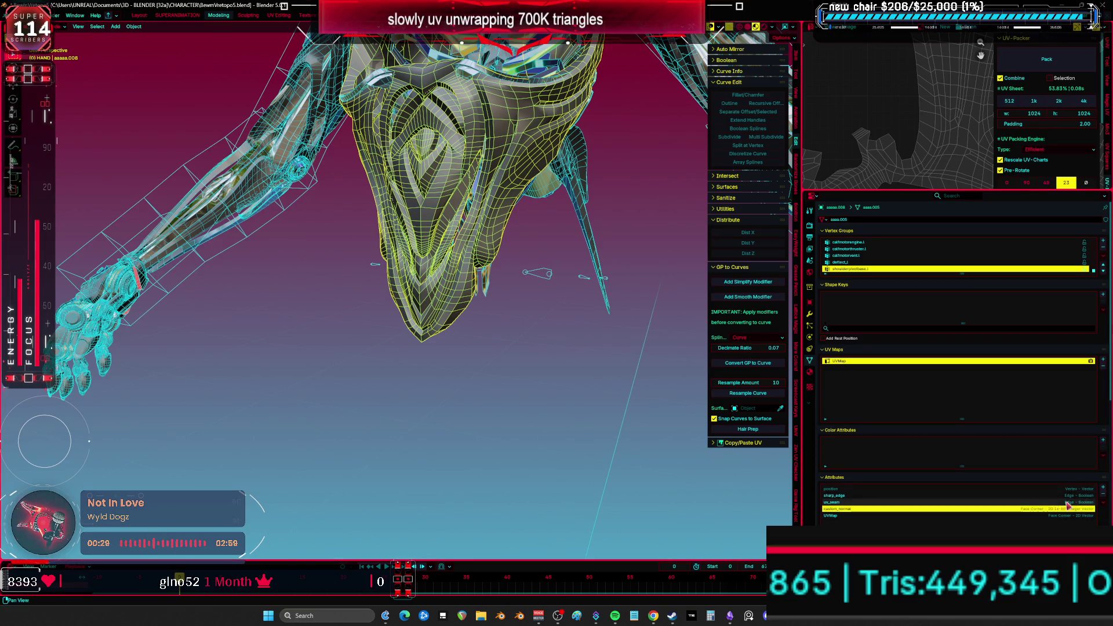
{"action": "key", "text": "h"}
{"action": "middle_click_drag", "start_coordinate": [535, 309], "coordinate": [515, 295]}
{"action": "left_click", "coordinate": [514, 295]}
{"action": "left_click", "coordinate": [514, 294]}
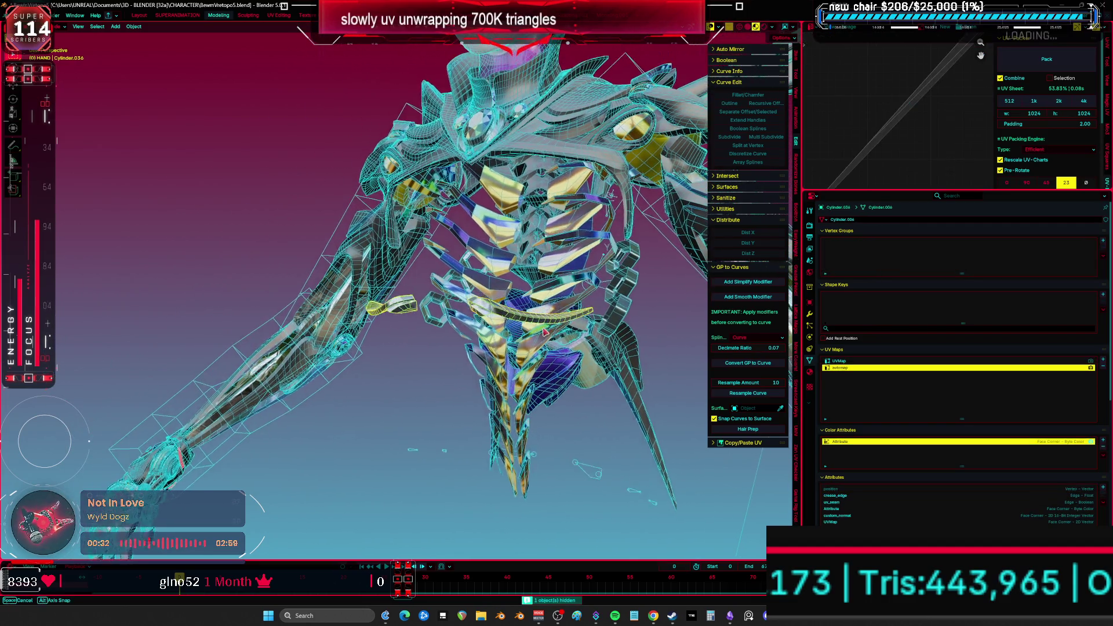
- Remove the automap UV map and custom_normal attribute from the curved rib pieces
{"action": "key", "text": "KP_Decimal"}
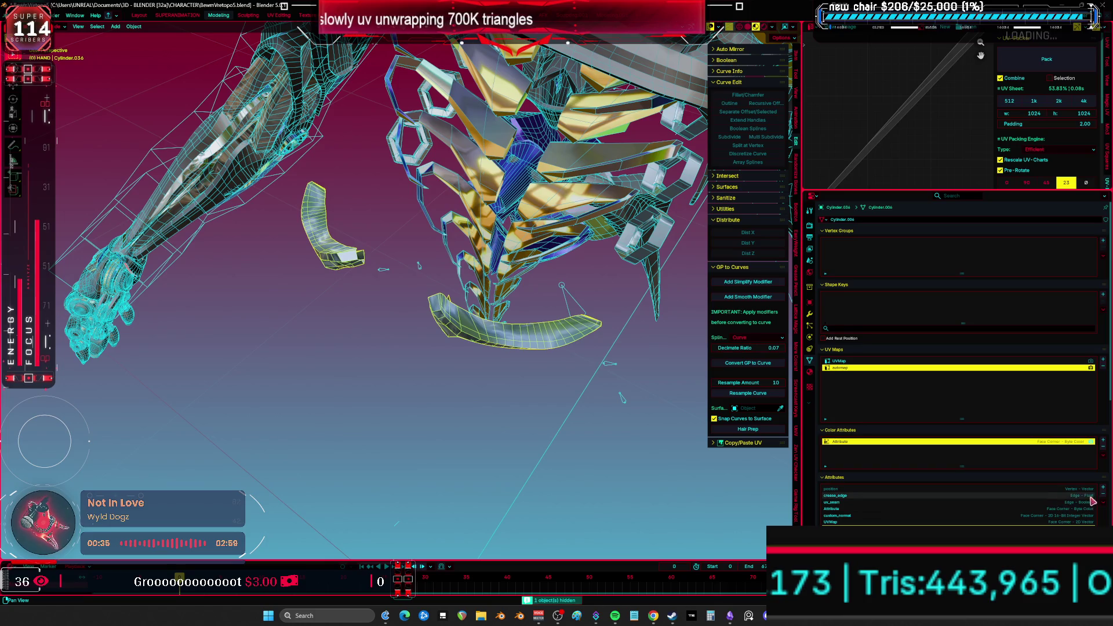
{"action": "left_click", "coordinate": [1104, 495]}
{"action": "left_click", "coordinate": [1103, 496]}
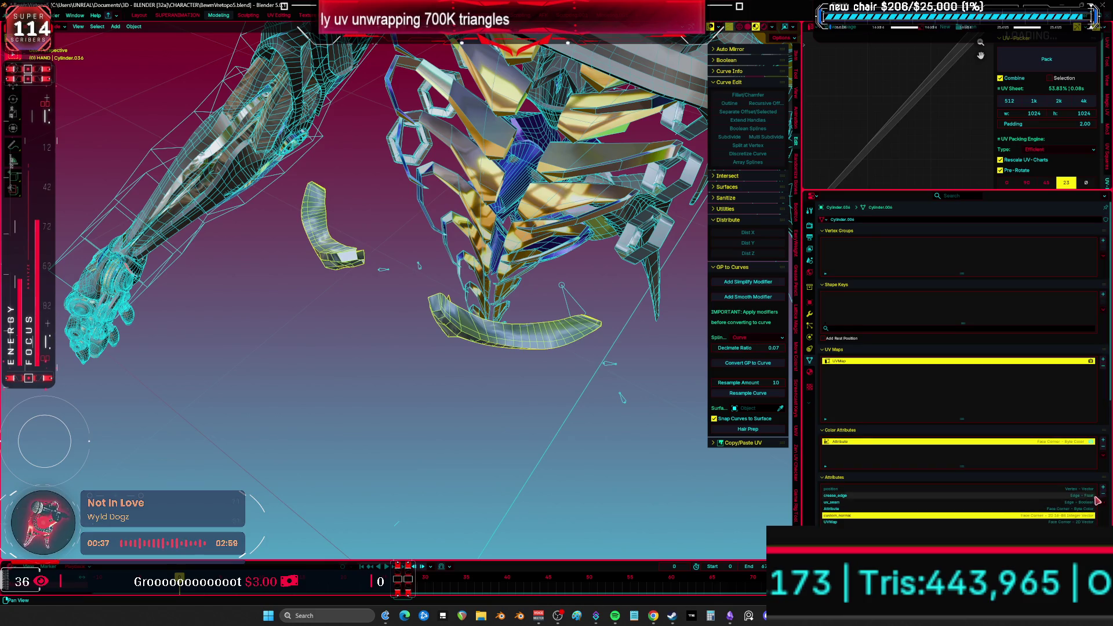
{"action": "left_click", "coordinate": [957, 508]}
- Apply Shade Auto Smooth to the rib pieces, remove crease_edge, and hide them
{"action": "mouse_move", "coordinate": [406, 325]}
{"action": "middle_mouse_down"}
{"action": "mouse_move", "coordinate": [460, 318]}
{"action": "mouse_move", "coordinate": [406, 278]}
{"action": "middle_mouse_up"}
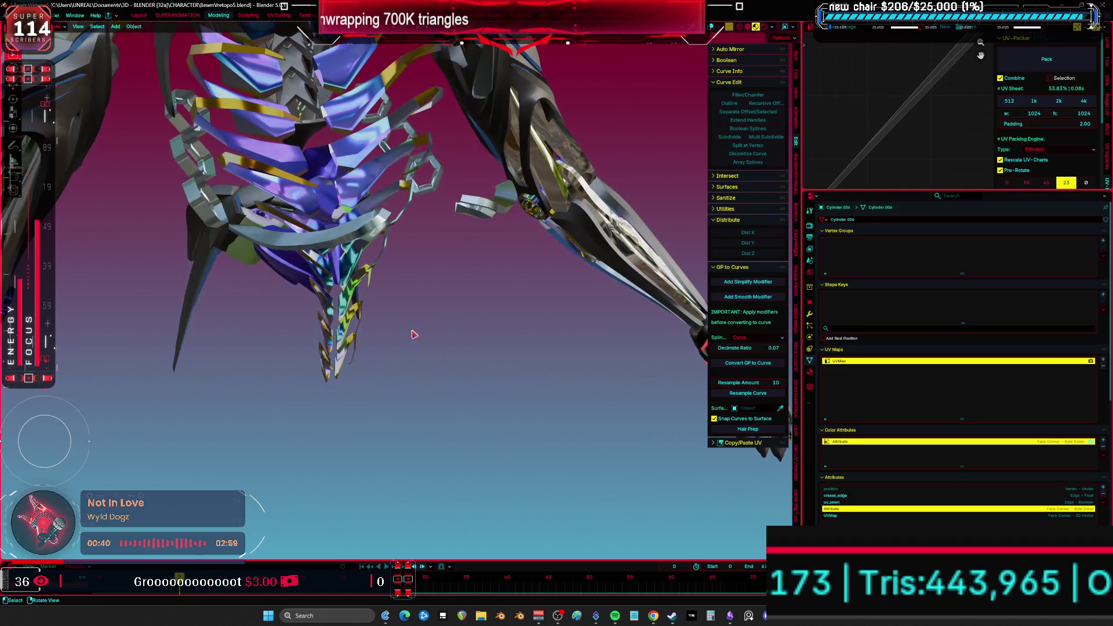
{"action": "right_click", "coordinate": [356, 232]}
{"action": "left_click", "coordinate": [358, 228]}
{"action": "middle_click_drag", "start_coordinate": [358, 228], "coordinate": [429, 272]}
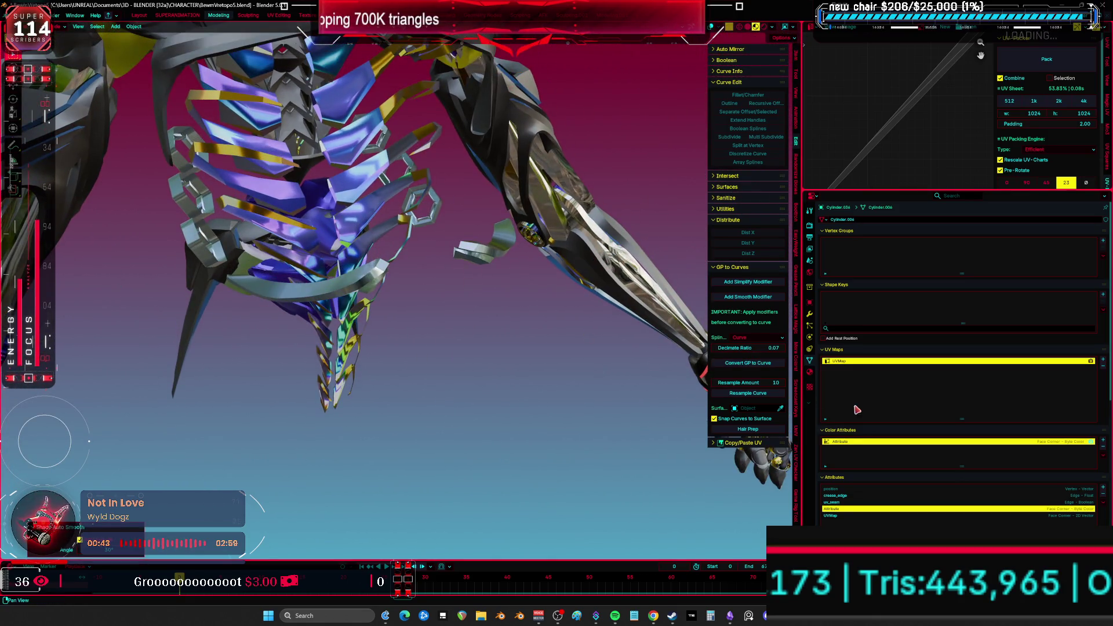
{"action": "left_click", "coordinate": [922, 496]}
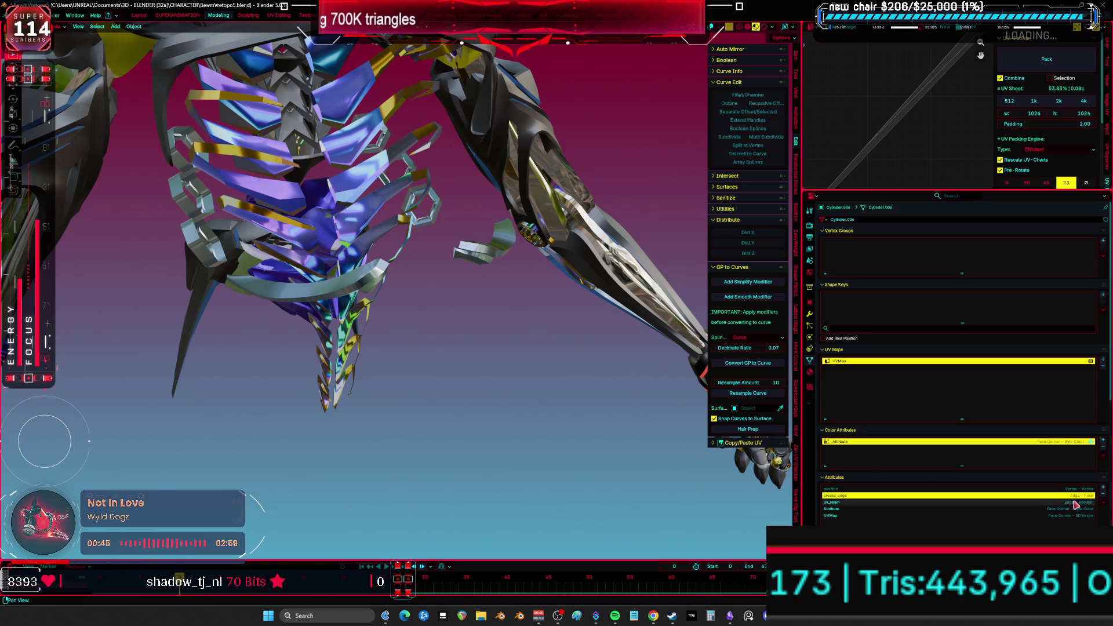
{"action": "left_click", "coordinate": [1104, 502]}
{"action": "mouse_move", "coordinate": [371, 273]}
{"action": "middle_mouse_down"}
{"action": "mouse_move", "coordinate": [338, 282]}
{"action": "mouse_move", "coordinate": [337, 348]}
{"action": "middle_mouse_up"}
{"action": "key", "text": "h"}
- Select the ribcage object, restoring it with undo after briefly hiding it
{"action": "scroll", "coordinate": [334, 401], "scroll_direction": "up", "scroll_amount": 3}
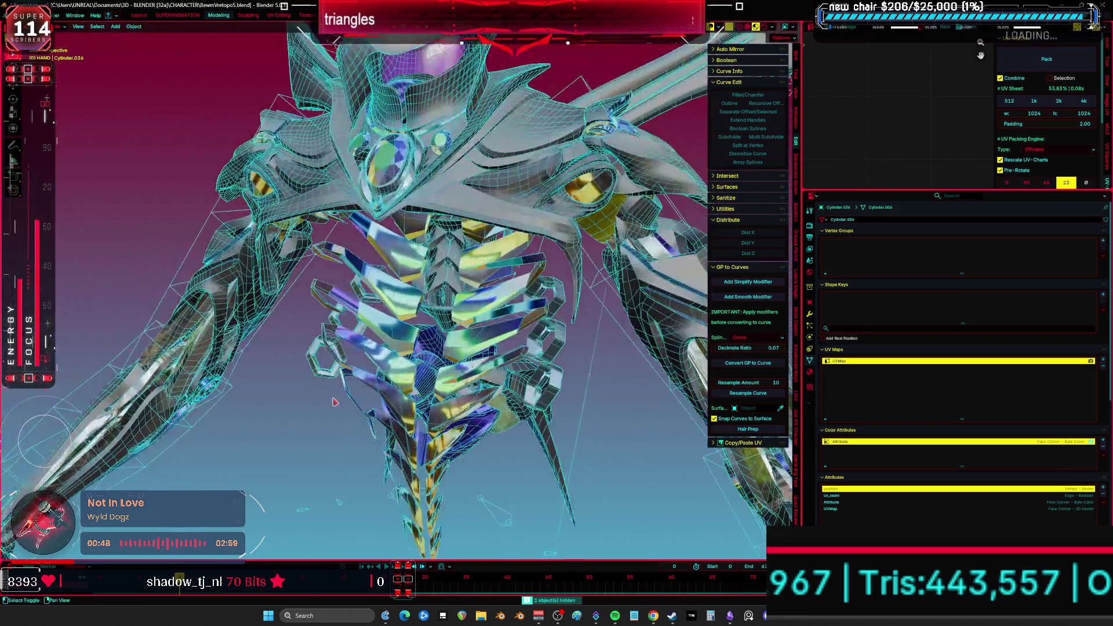
{"action": "left_click", "coordinate": [468, 349]}
{"action": "scroll", "coordinate": [371, 290], "scroll_direction": "down", "scroll_amount": 3}
{"action": "key", "text": "h"}
{"action": "middle_click_drag", "start_coordinate": [371, 290], "coordinate": [383, 273]}
{"action": "key", "text": "ctrl+z"}
{"action": "left_click", "coordinate": [904, 496]}
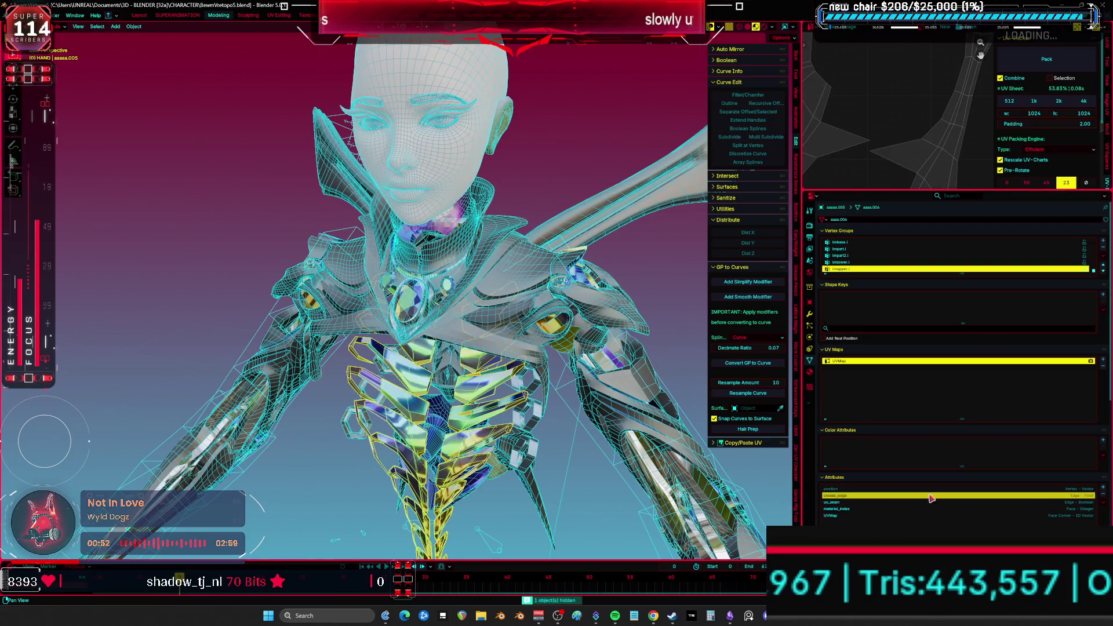
- Delete crease_edge from the ribcage, hide it, and select the collar in front view
{"action": "left_click", "coordinate": [1103, 495]}
{"action": "key", "text": "Delete"}
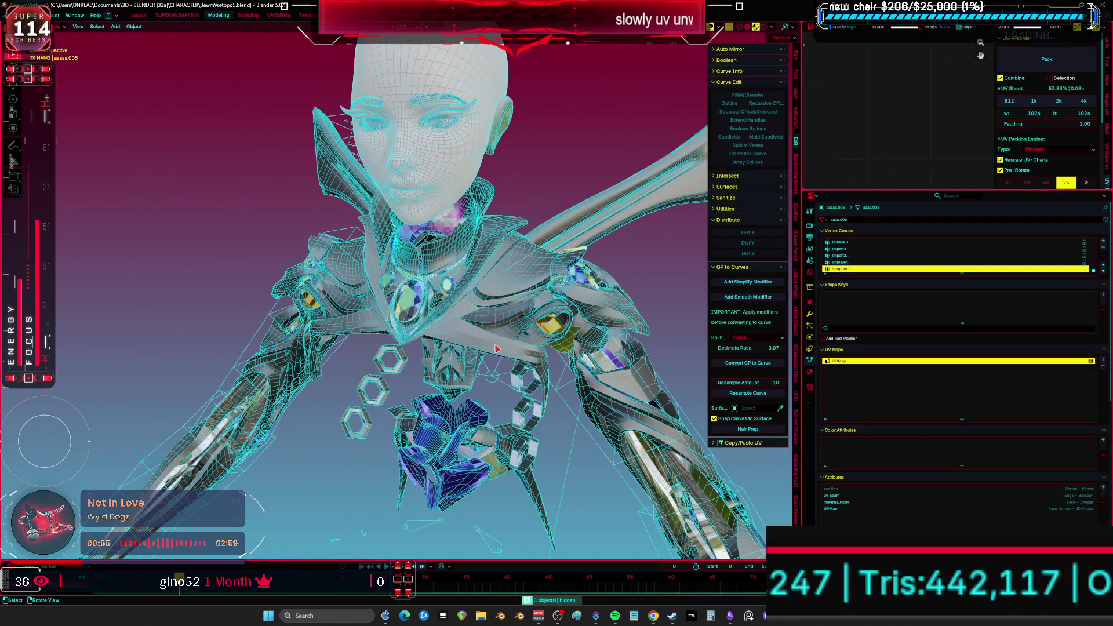
{"action": "left_click", "coordinate": [501, 349]}
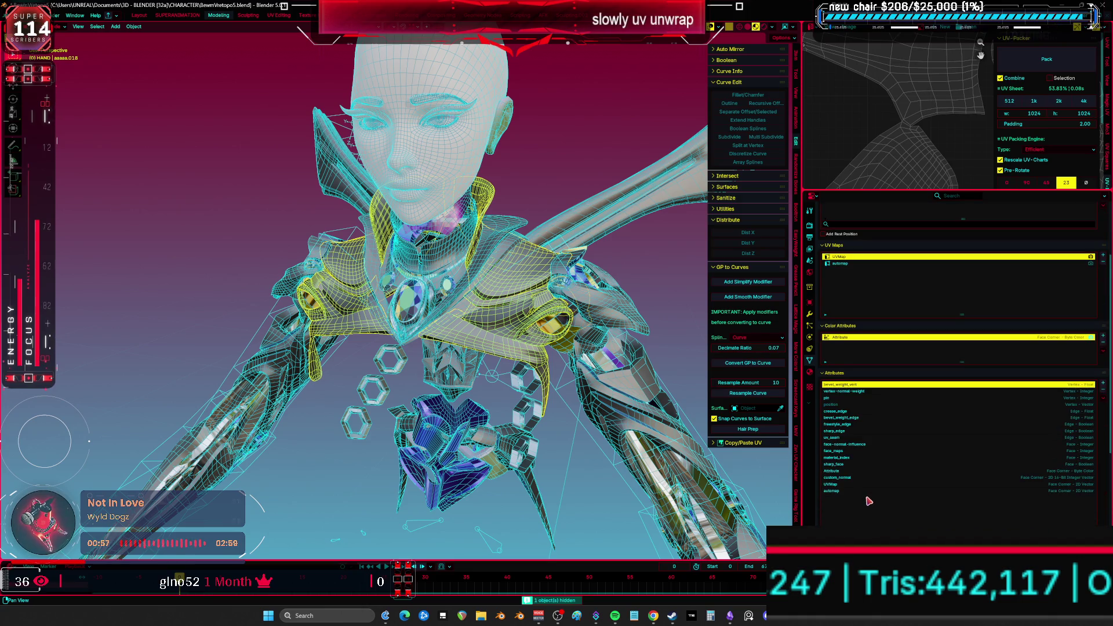
{"action": "key", "text": "KP_1"}
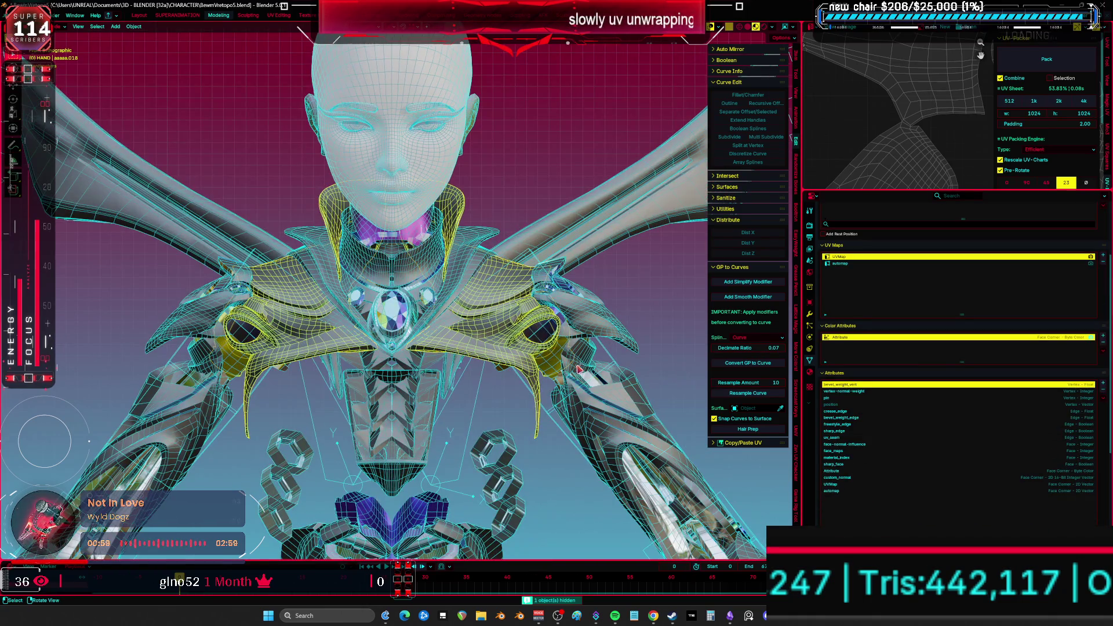
- Switch off the Mirror modifier on the collar and on piece aaaaa.015
{"action": "left_click", "coordinate": [810, 315]}
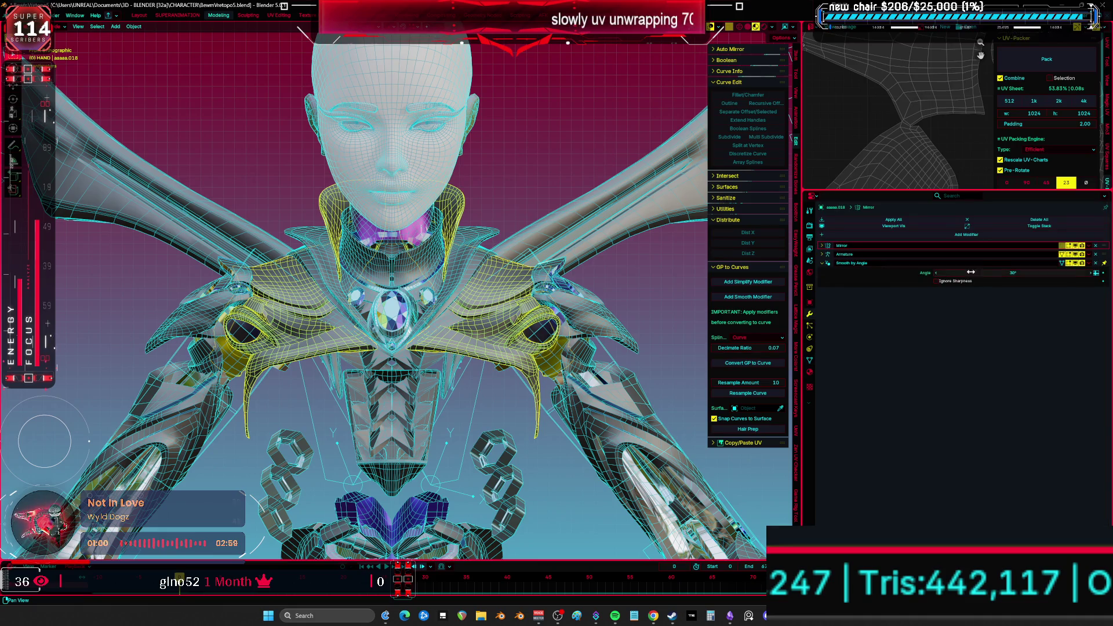
{"action": "left_click", "coordinate": [1077, 246]}
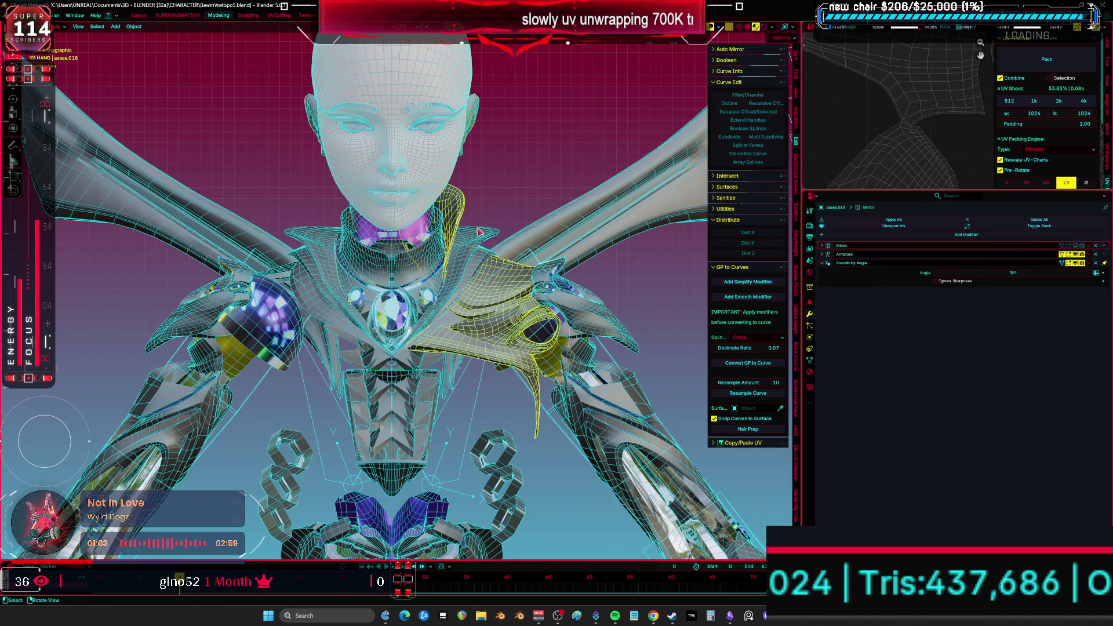
{"action": "left_click", "coordinate": [479, 232]}
{"action": "left_click", "coordinate": [1091, 248]}
{"action": "left_click", "coordinate": [1082, 246]}
- Move the shoulder armor aaaaa.018 to a new position
{"action": "left_click", "coordinate": [467, 265]}
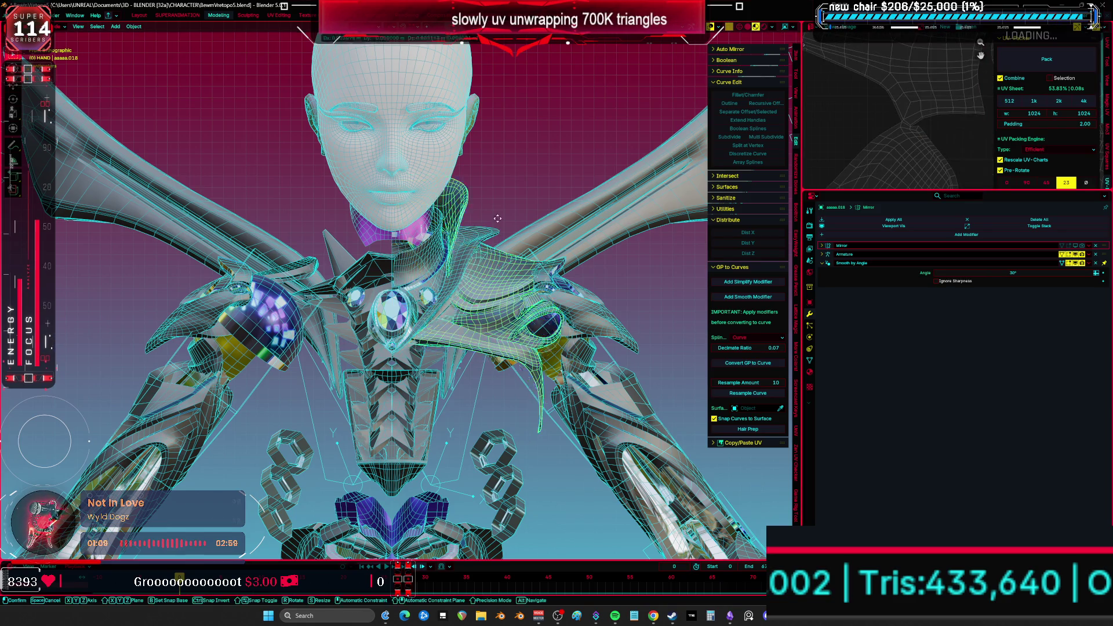
{"action": "key", "text": "g"}
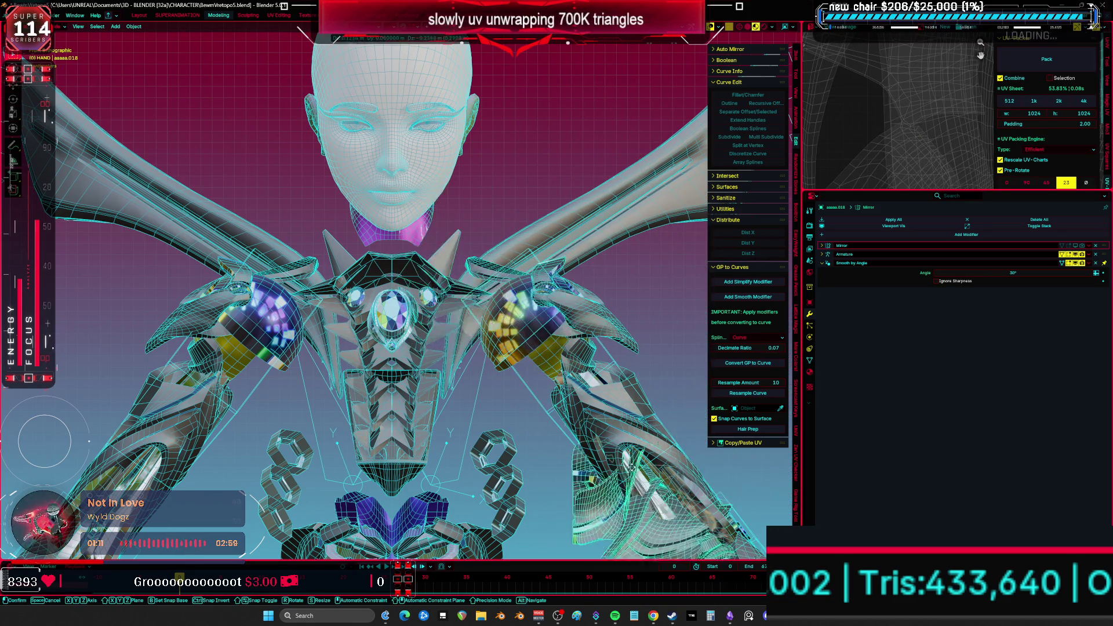
{"action": "left_click", "coordinate": [642, 464]}
{"action": "mouse_move", "coordinate": [642, 464]}
{"action": "middle_mouse_down"}
{"action": "mouse_move", "coordinate": [522, 377]}
{"action": "mouse_move", "coordinate": [438, 287]}
{"action": "mouse_move", "coordinate": [537, 354]}
{"action": "middle_mouse_up"}
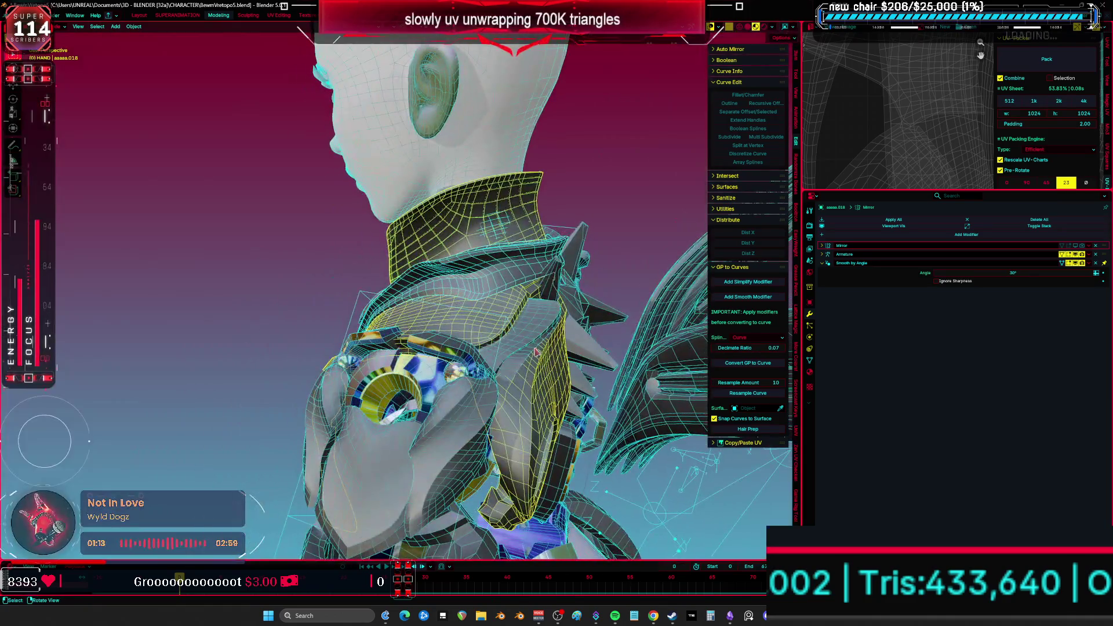
- Toggle off the Mirror modifier on shoulder piece aaaaa.020
{"action": "left_click", "coordinate": [529, 336]}
{"action": "left_click", "coordinate": [1083, 245]}
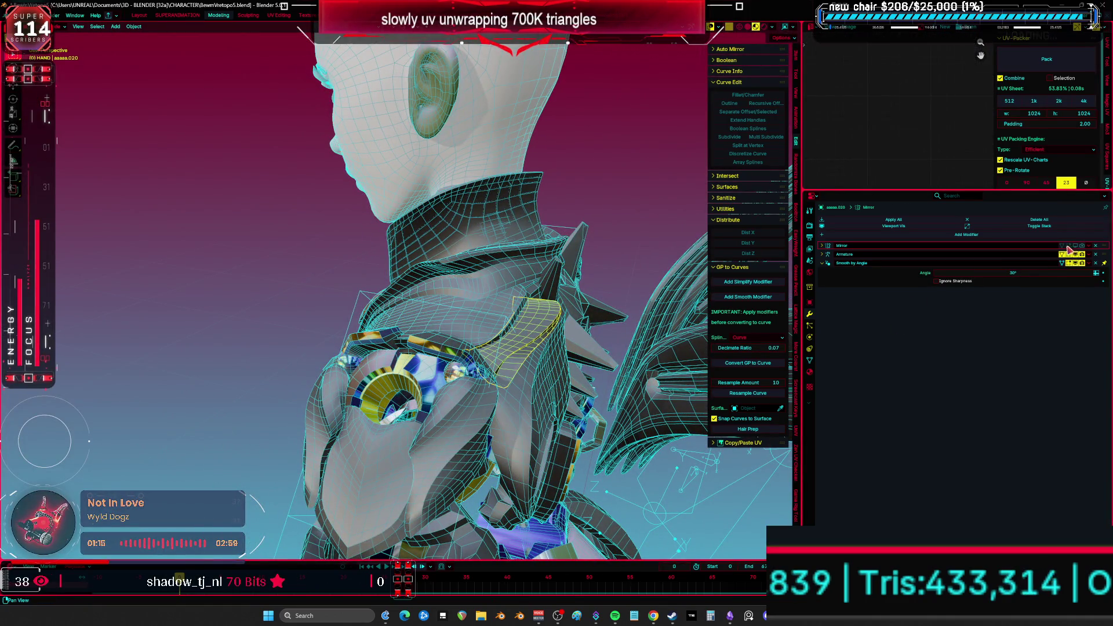
{"action": "left_click", "coordinate": [506, 423]}
{"action": "mouse_move", "coordinate": [560, 343]}
{"action": "middle_mouse_down"}
{"action": "mouse_move", "coordinate": [464, 393]}
{"action": "mouse_move", "coordinate": [504, 314]}
{"action": "middle_mouse_up"}
{"action": "left_click", "coordinate": [463, 392]}
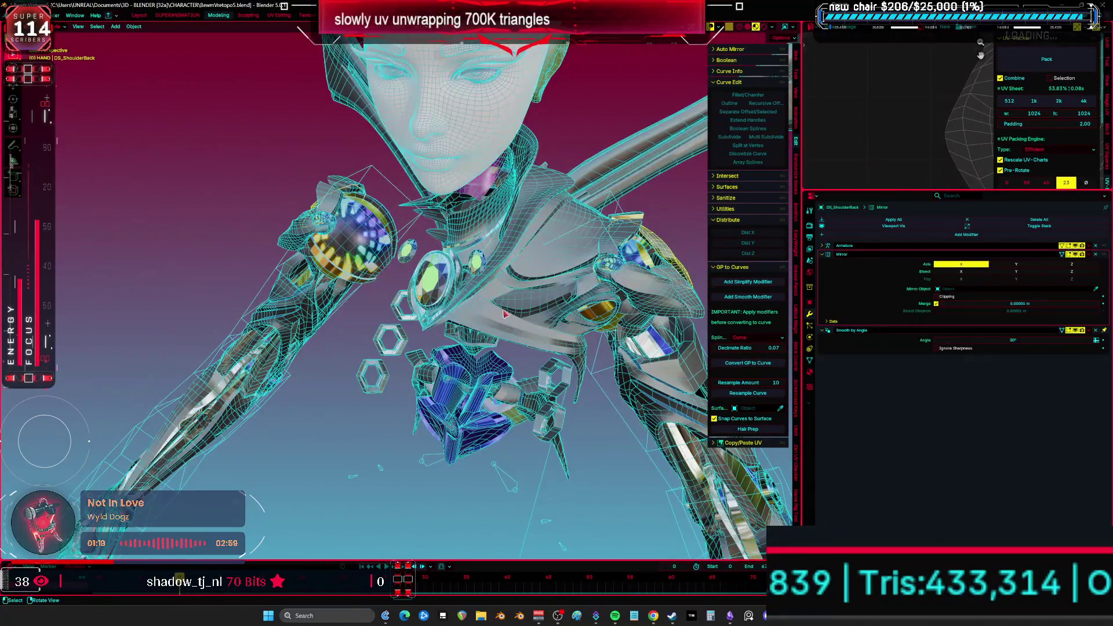
{"action": "left_click", "coordinate": [551, 267]}
{"action": "left_click", "coordinate": [527, 212]}
{"action": "mouse_move", "coordinate": [548, 210]}
{"action": "middle_mouse_down"}
{"action": "mouse_move", "coordinate": [556, 241]}
{"action": "mouse_move", "coordinate": [592, 226]}
{"action": "mouse_move", "coordinate": [340, 290]}
{"action": "mouse_move", "coordinate": [276, 393]}
{"action": "mouse_move", "coordinate": [319, 348]}
{"action": "mouse_move", "coordinate": [374, 336]}
{"action": "middle_mouse_up"}
{"action": "key", "text": "g"}
{"action": "left_click", "coordinate": [262, 362], "text": "shift"}
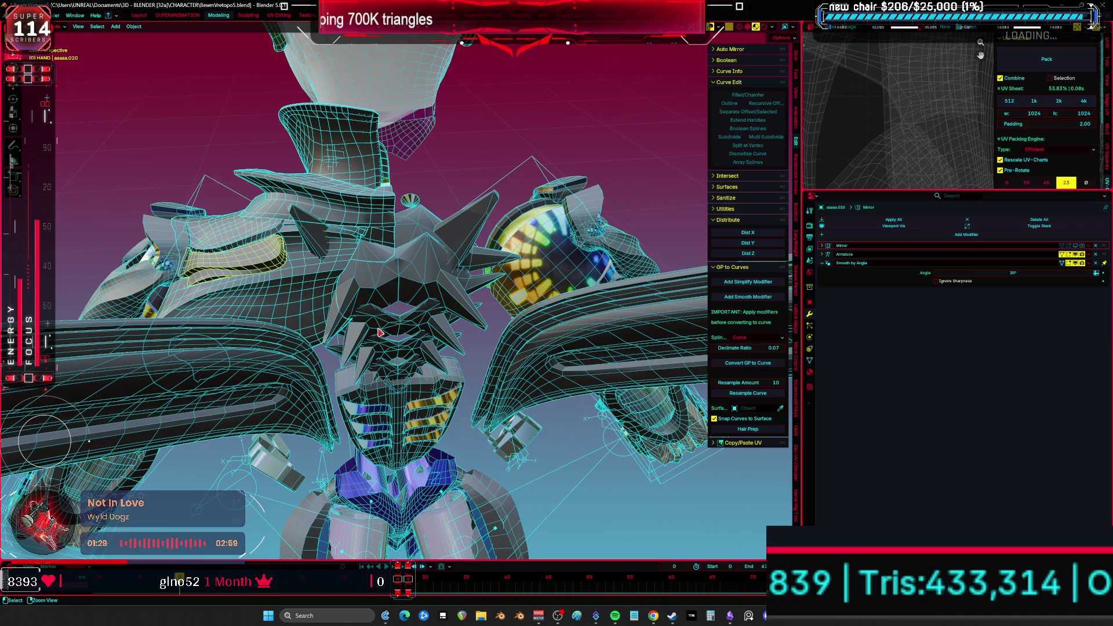
{"action": "mouse_move", "coordinate": [317, 300]}
{"action": "middle_mouse_down"}
{"action": "mouse_move", "coordinate": [398, 377]}
{"action": "mouse_move", "coordinate": [429, 365]}
{"action": "middle_mouse_up"}
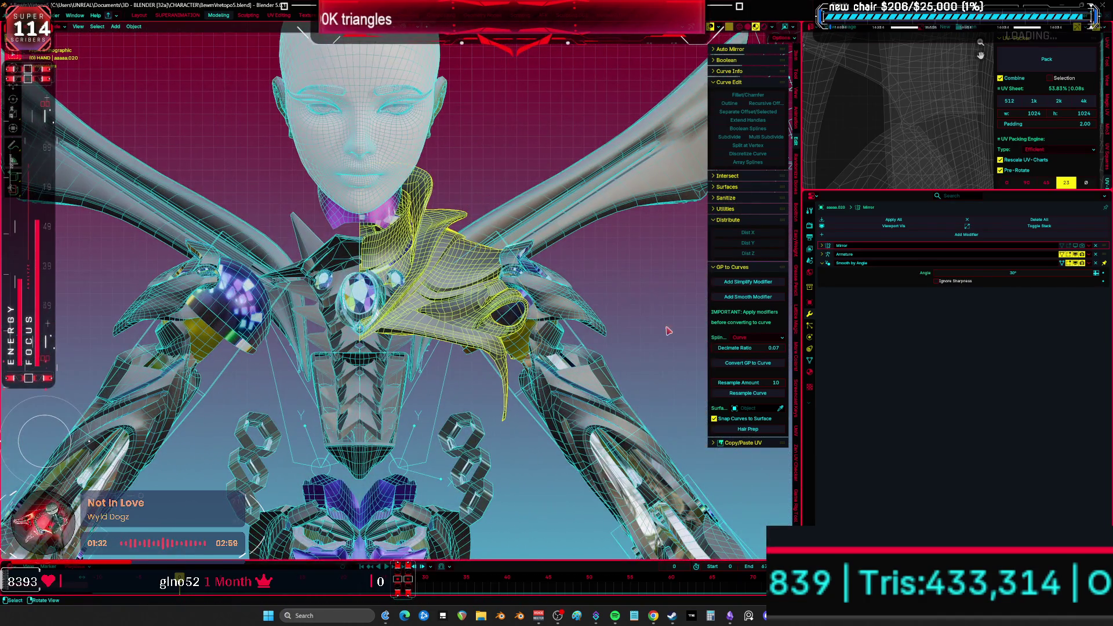
- Remove the automap UV map, colour attribute Attribute and custom_normal from the shoulder armour
{"action": "left_click", "coordinate": [810, 362]}
{"action": "left_click", "coordinate": [938, 440]}
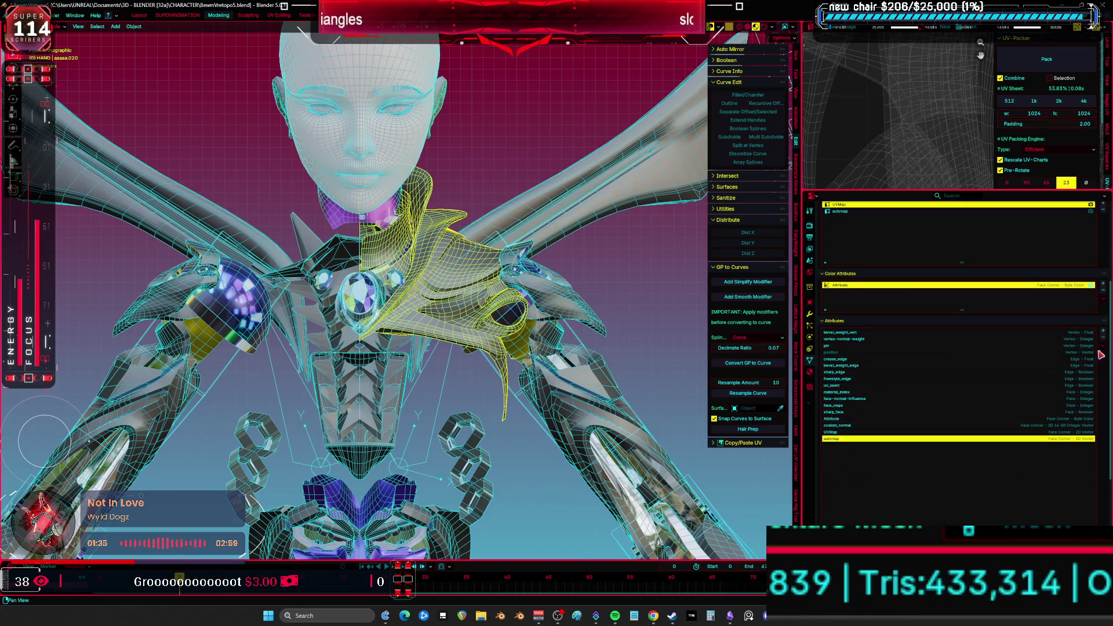
{"action": "left_click", "coordinate": [1104, 338]}
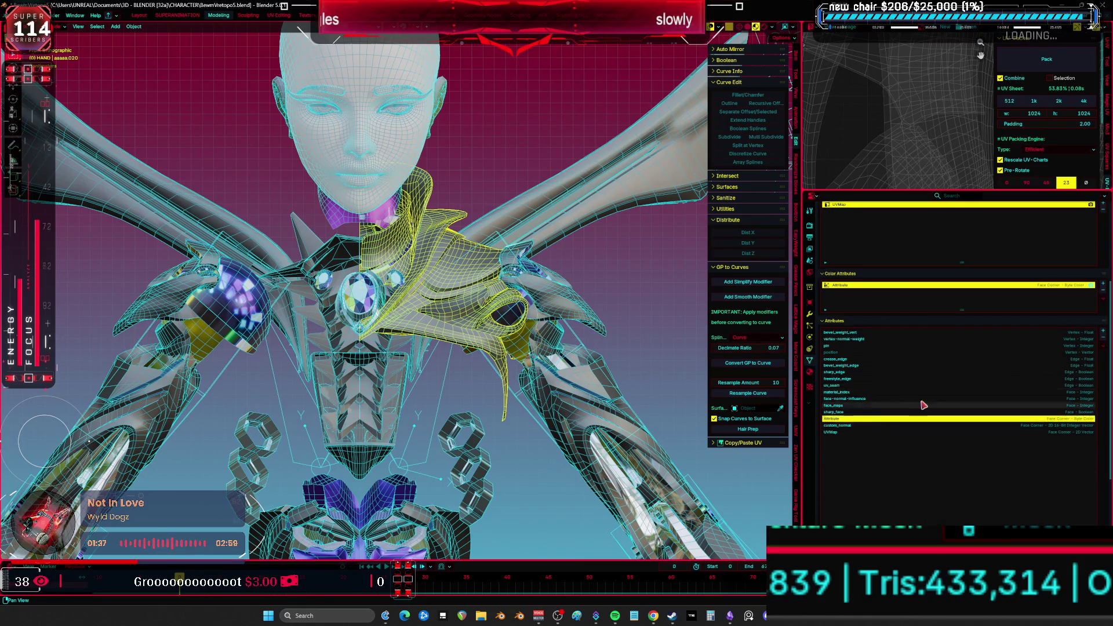
{"action": "left_click", "coordinate": [1102, 338]}
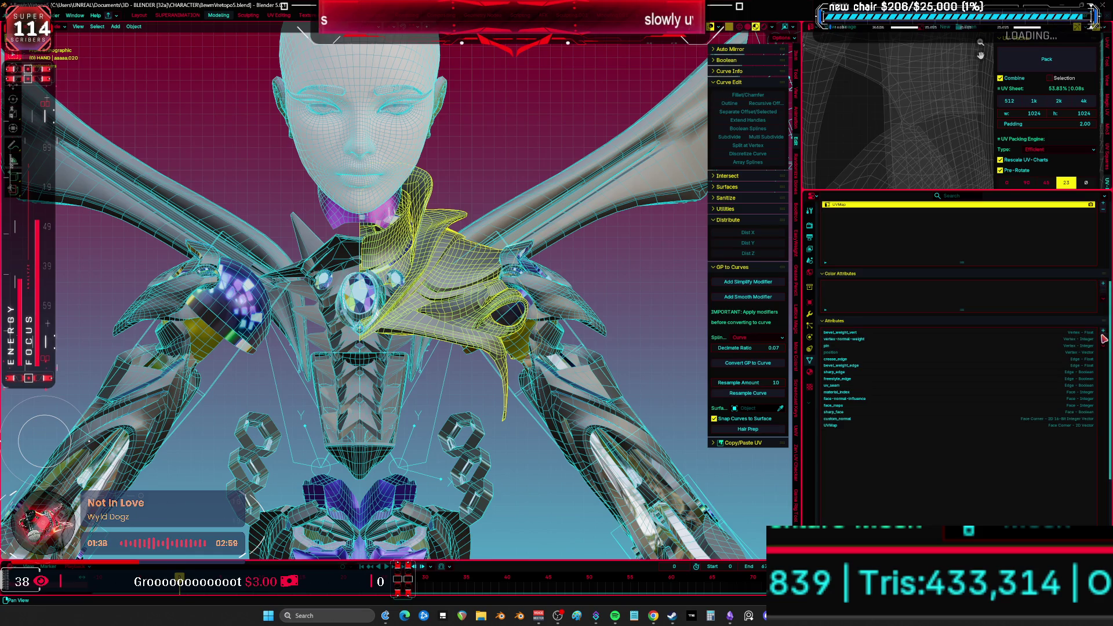
{"action": "left_click", "coordinate": [985, 418]}
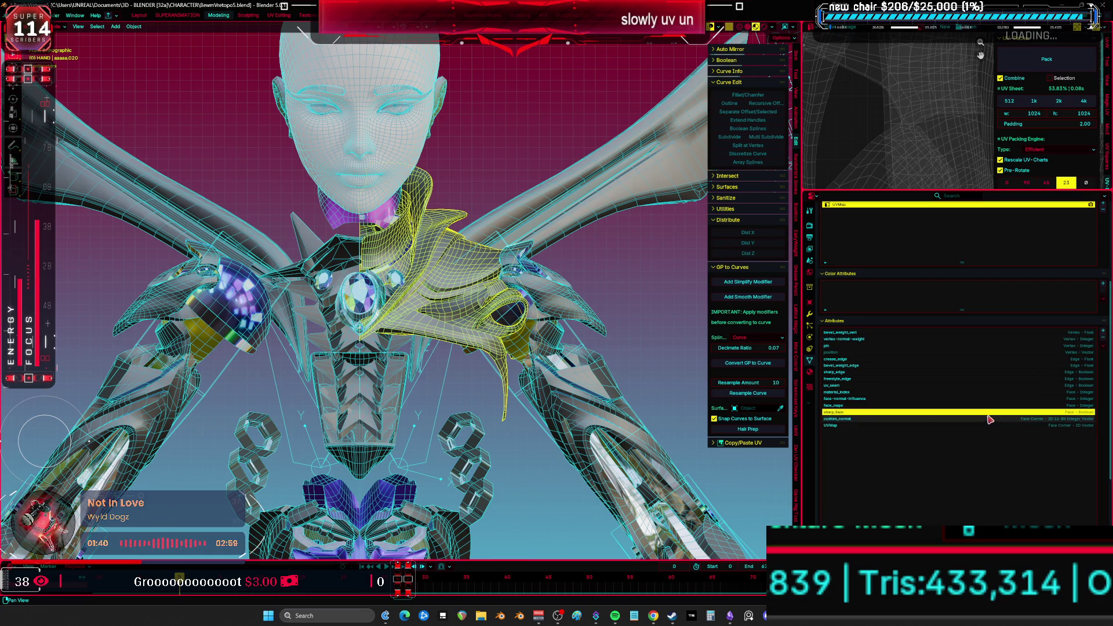
{"action": "left_click", "coordinate": [1104, 338]}
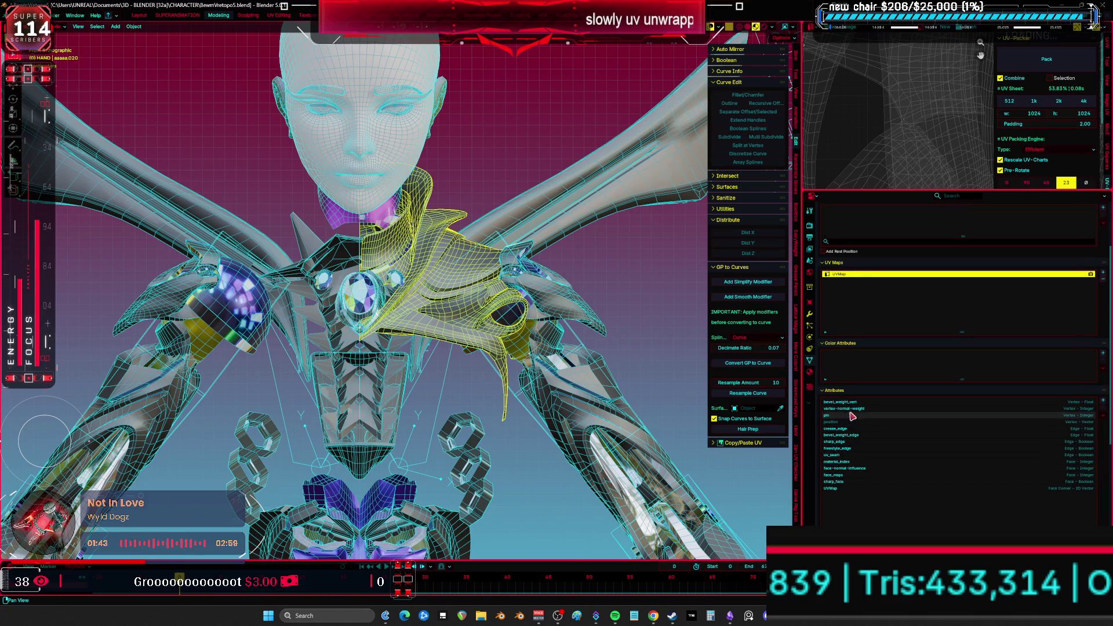
{"action": "left_click", "coordinate": [1103, 401]}
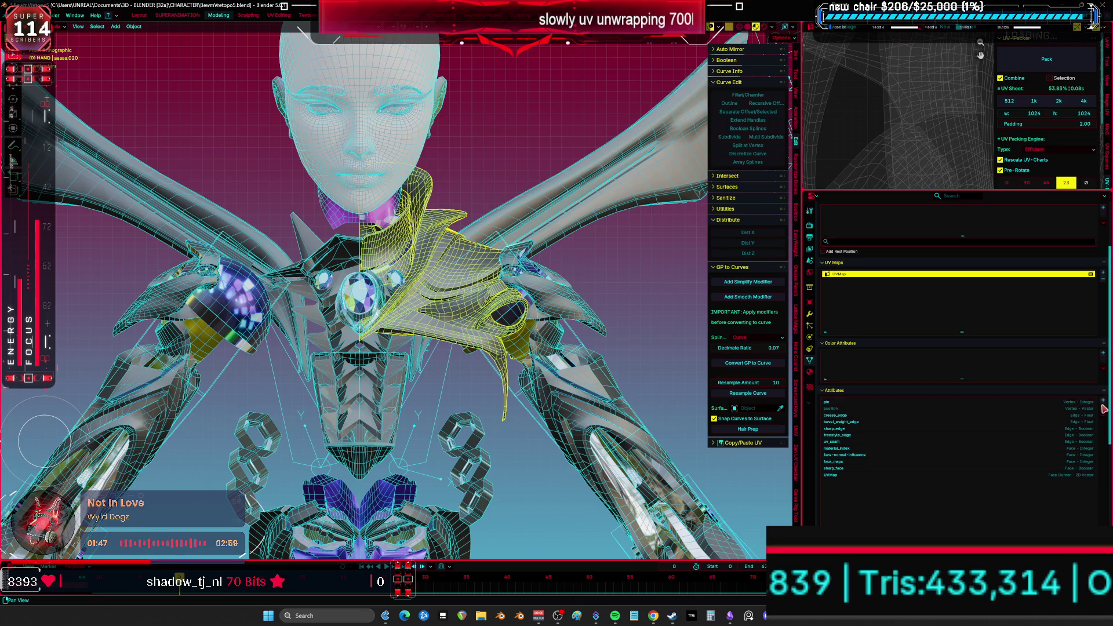
{"action": "left_click", "coordinate": [952, 392]}
{"action": "left_click", "coordinate": [827, 392]}
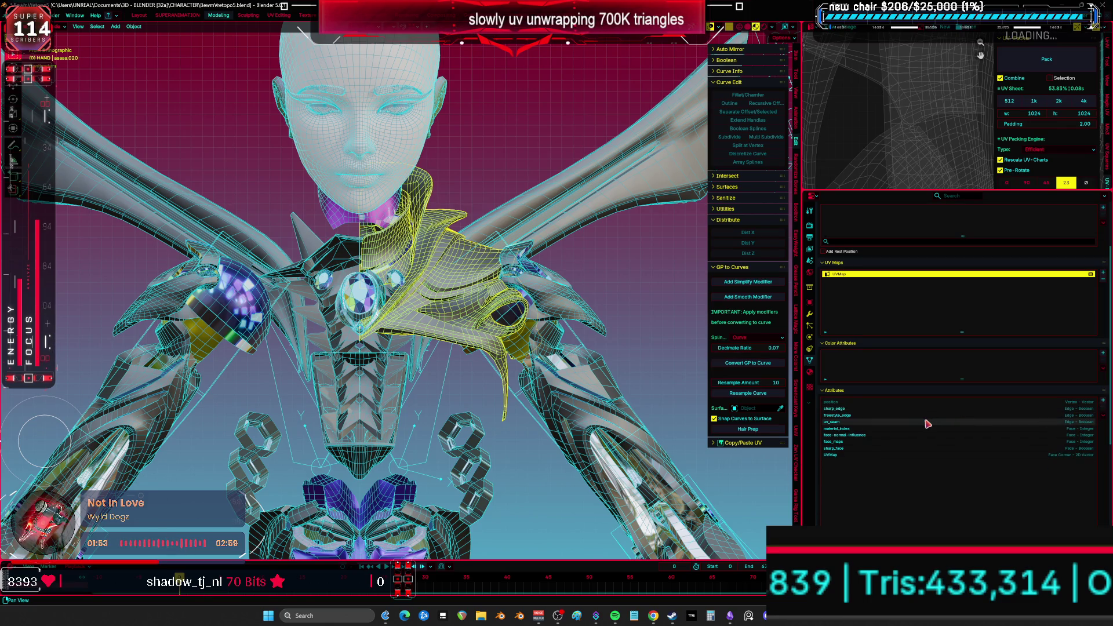
- Remove freestyle_edge, face_maps, face-normal-influence and sharp_face attributes from the shoulder armour
{"action": "left_click", "coordinate": [1103, 408]}
{"action": "left_click", "coordinate": [919, 434]}
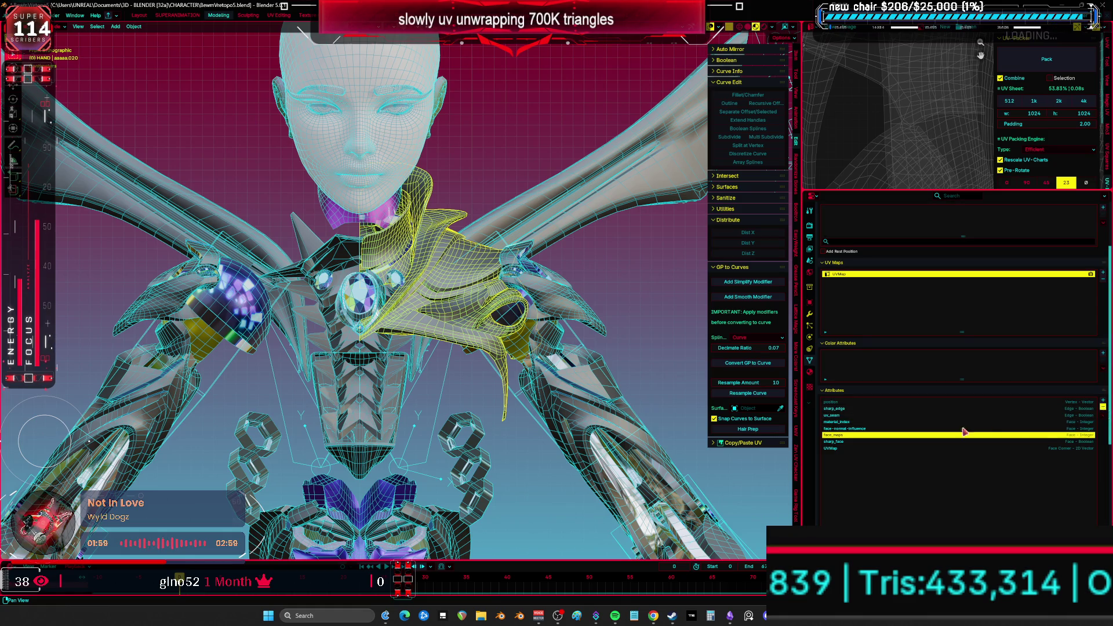
{"action": "left_click", "coordinate": [1103, 409]}
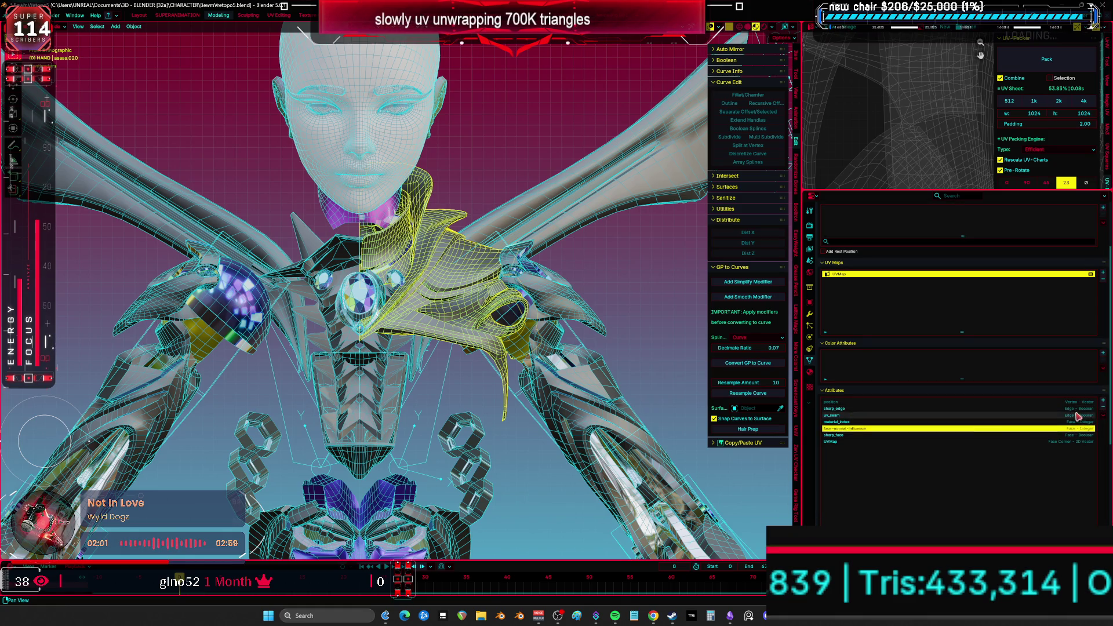
{"action": "left_click", "coordinate": [1103, 407]}
{"action": "left_click", "coordinate": [947, 415]}
{"action": "scroll", "coordinate": [450, 359], "scroll_direction": "up", "scroll_amount": 2}
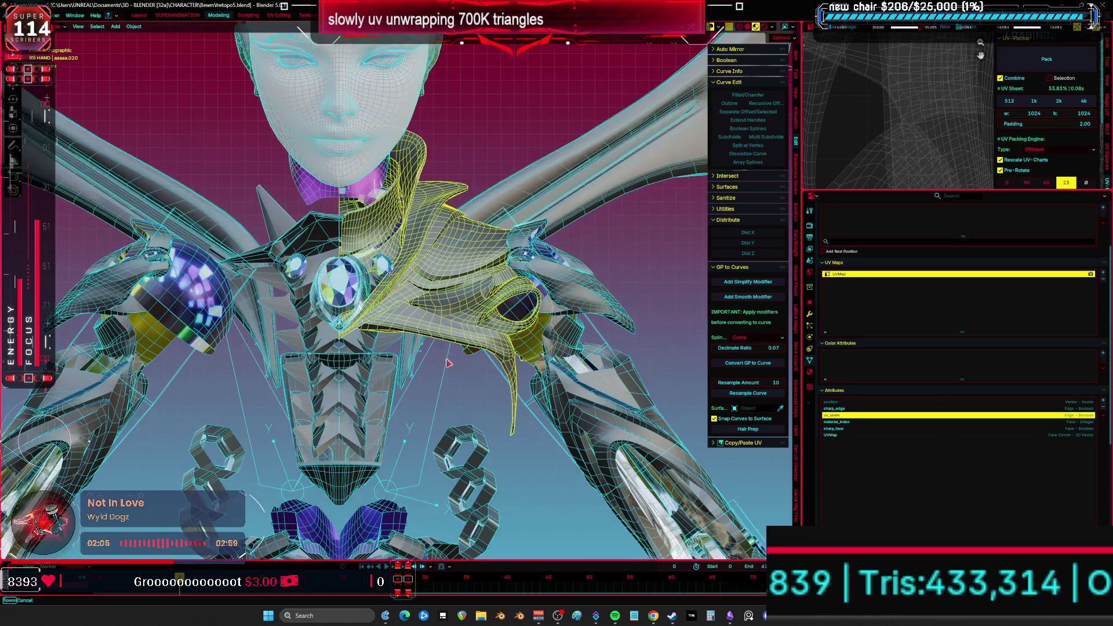
{"action": "left_click", "coordinate": [985, 428]}
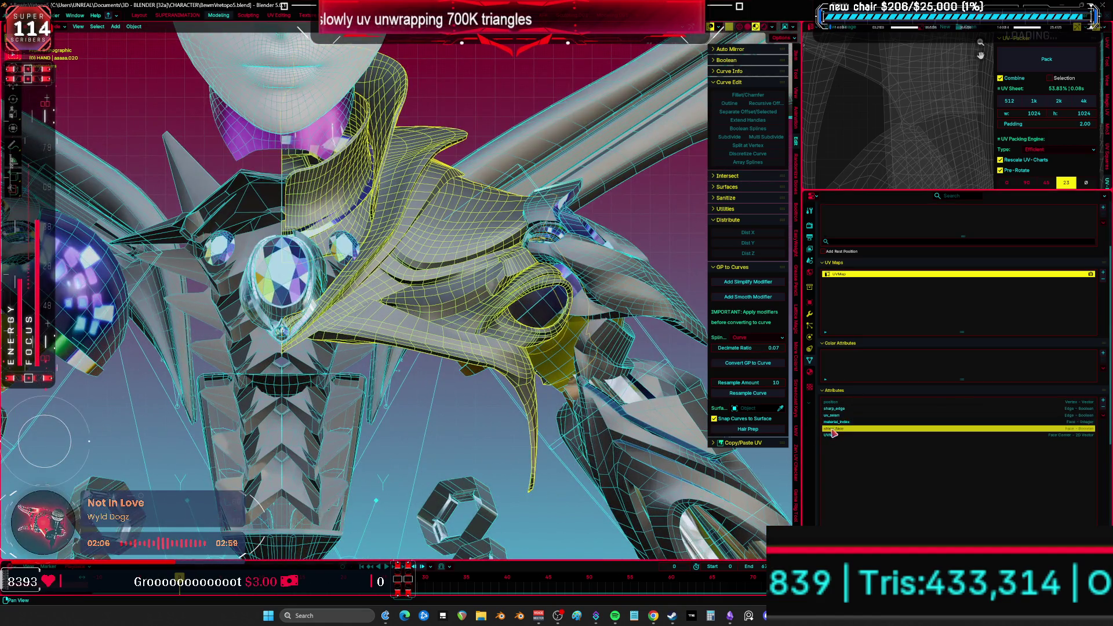
{"action": "scroll", "coordinate": [396, 290], "scroll_direction": "down", "scroll_amount": 3}
{"action": "left_click", "coordinate": [1105, 410]}
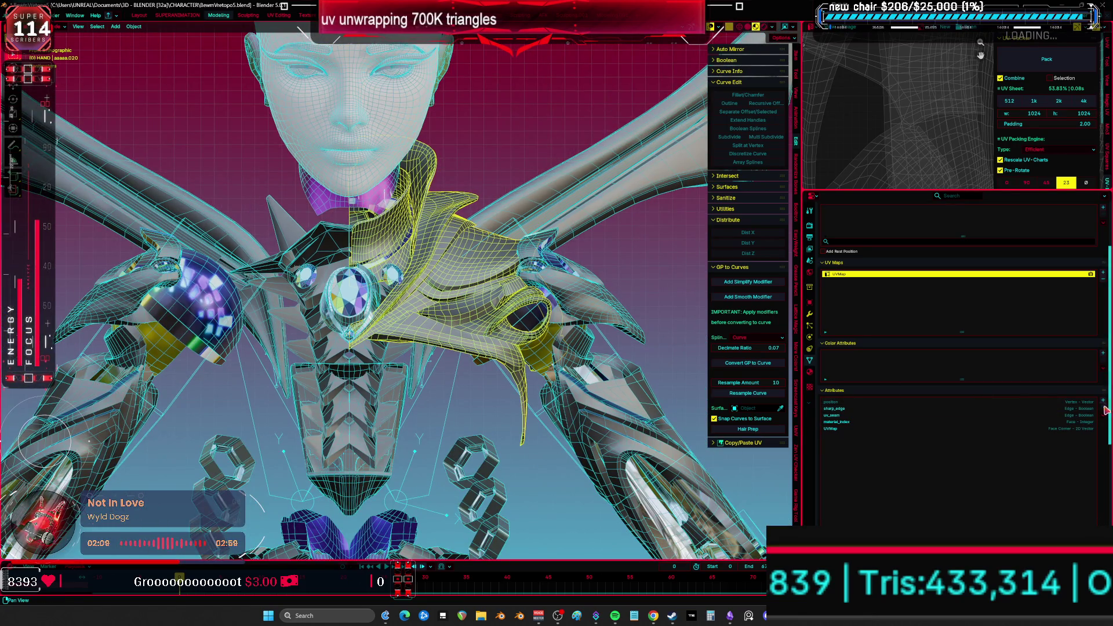
- Toggle the wireframe overlay off and back on, then select the chest gems object
{"action": "key", "text": "Tab"}
{"action": "middle_click_drag", "start_coordinate": [510, 325], "coordinate": [548, 335]}
{"action": "key", "text": "shift+alt+z"}
{"action": "mouse_move", "coordinate": [388, 327]}
{"action": "middle_mouse_down"}
{"action": "mouse_move", "coordinate": [460, 340]}
{"action": "mouse_move", "coordinate": [380, 319]}
{"action": "middle_mouse_up"}
{"action": "left_click", "coordinate": [371, 319]}
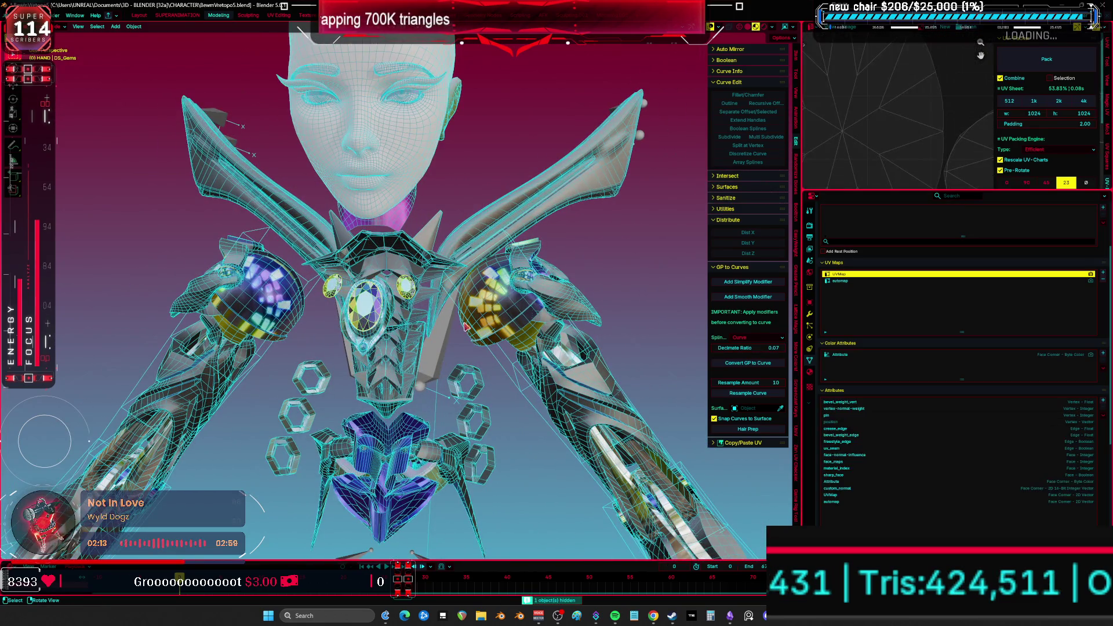
- Zoom around the model and select the wings object
{"action": "scroll", "coordinate": [429, 394], "scroll_direction": "up", "scroll_amount": 4}
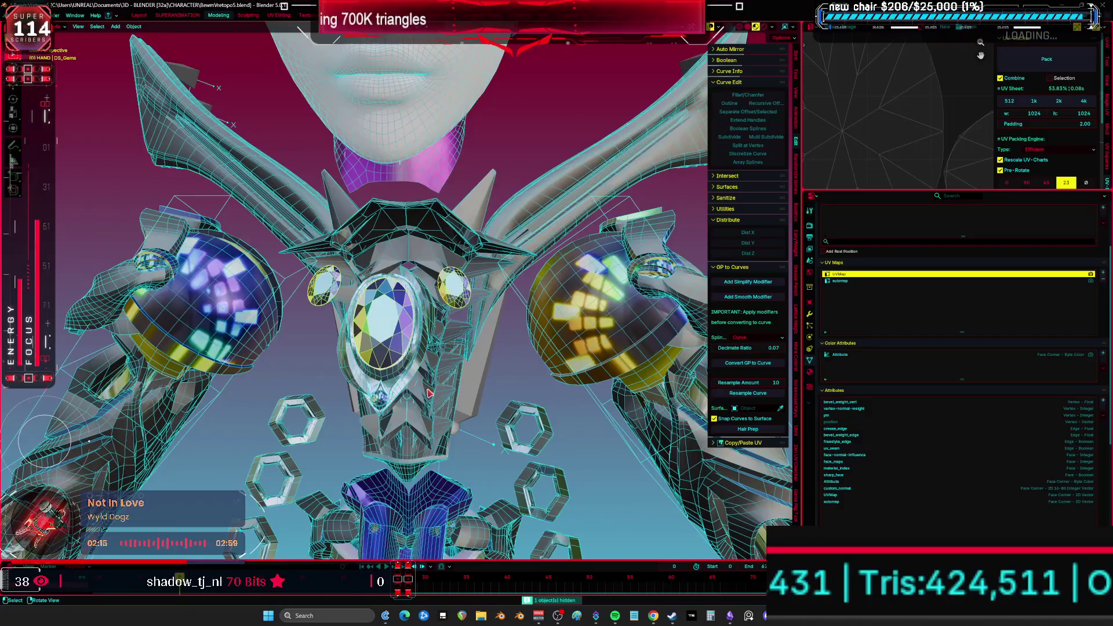
{"action": "scroll", "coordinate": [410, 395], "scroll_direction": "down", "scroll_amount": 3}
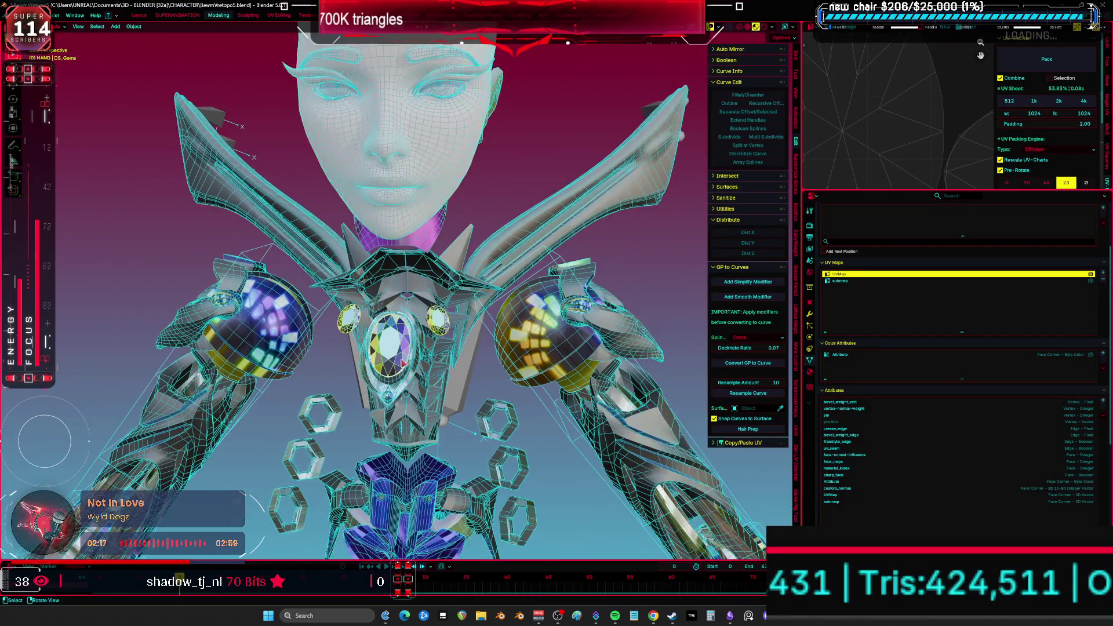
{"action": "scroll", "coordinate": [441, 336], "scroll_direction": "up", "scroll_amount": 2}
{"action": "scroll", "coordinate": [489, 264], "scroll_direction": "down", "scroll_amount": 3}
{"action": "left_click", "coordinate": [509, 230]}
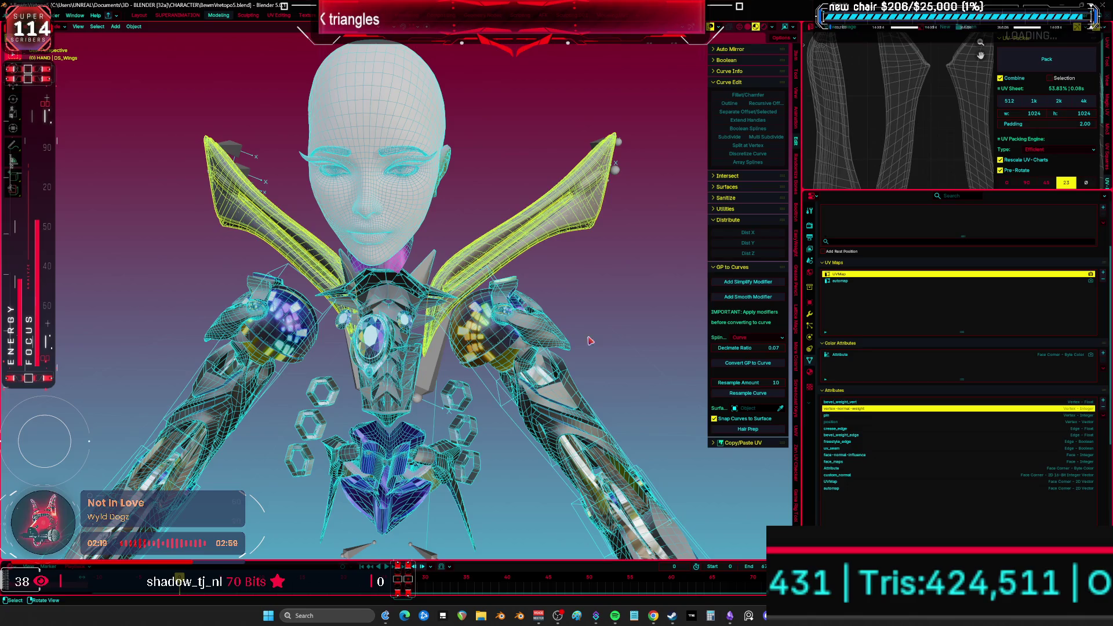
{"action": "scroll", "coordinate": [499, 255], "scroll_direction": "down", "scroll_amount": 5}
{"action": "scroll", "coordinate": [491, 283], "scroll_direction": "up", "scroll_amount": 1}
{"action": "scroll", "coordinate": [490, 283], "scroll_direction": "up", "scroll_amount": 6}
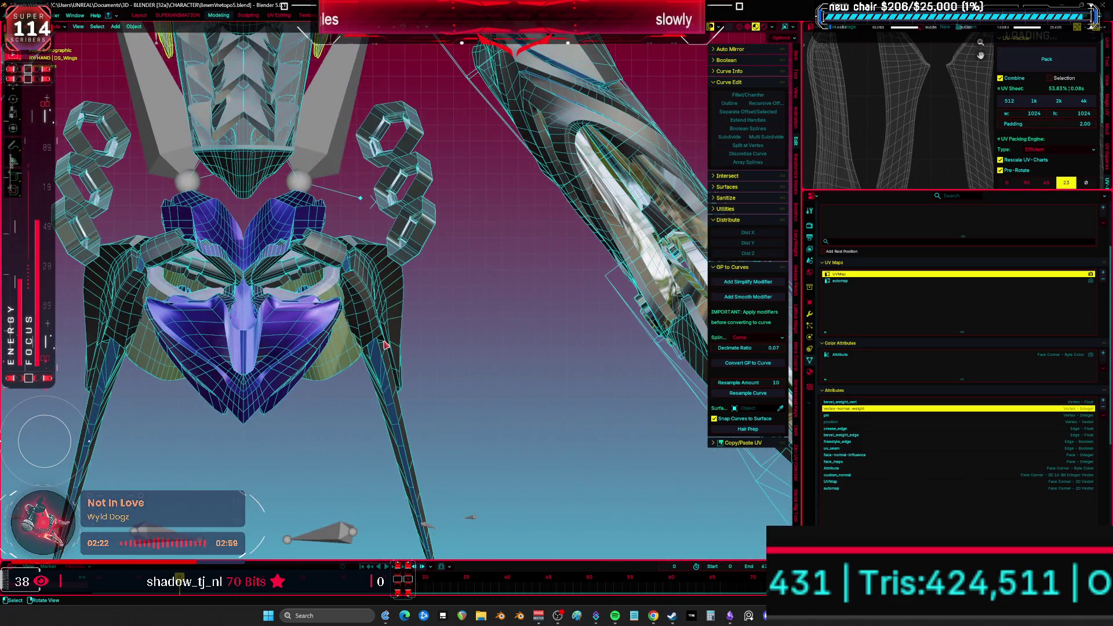
- Remove crease_edge from the lower armour piece and hide it
{"action": "left_click", "coordinate": [385, 345], "text": "shift"}
{"action": "middle_click_drag", "start_coordinate": [385, 345], "coordinate": [501, 303], "text": "shift"}
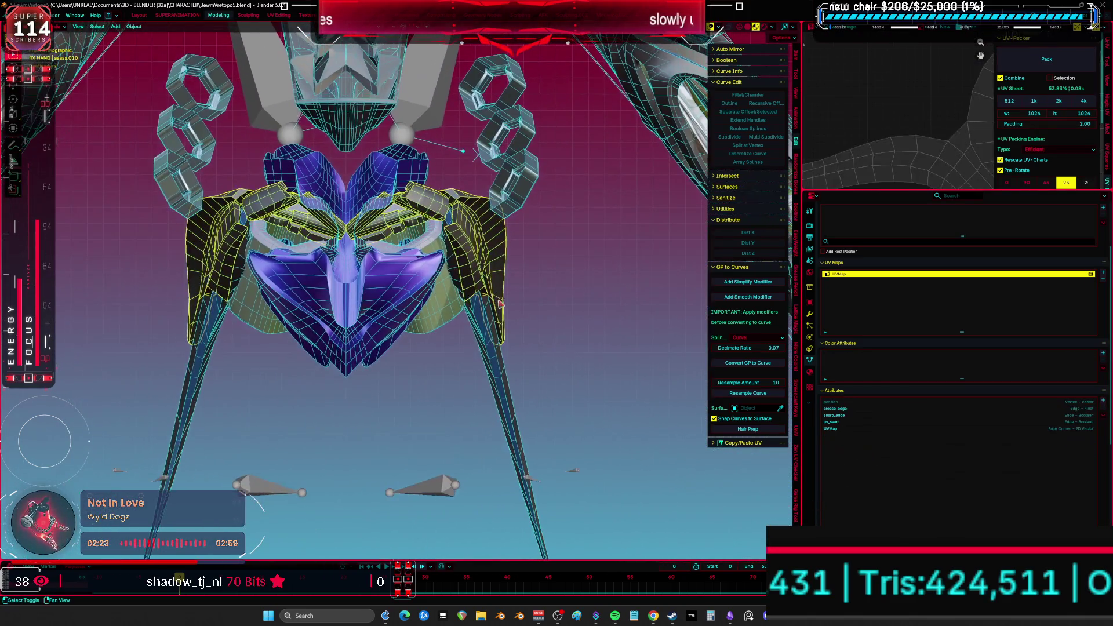
{"action": "left_click", "coordinate": [1093, 409]}
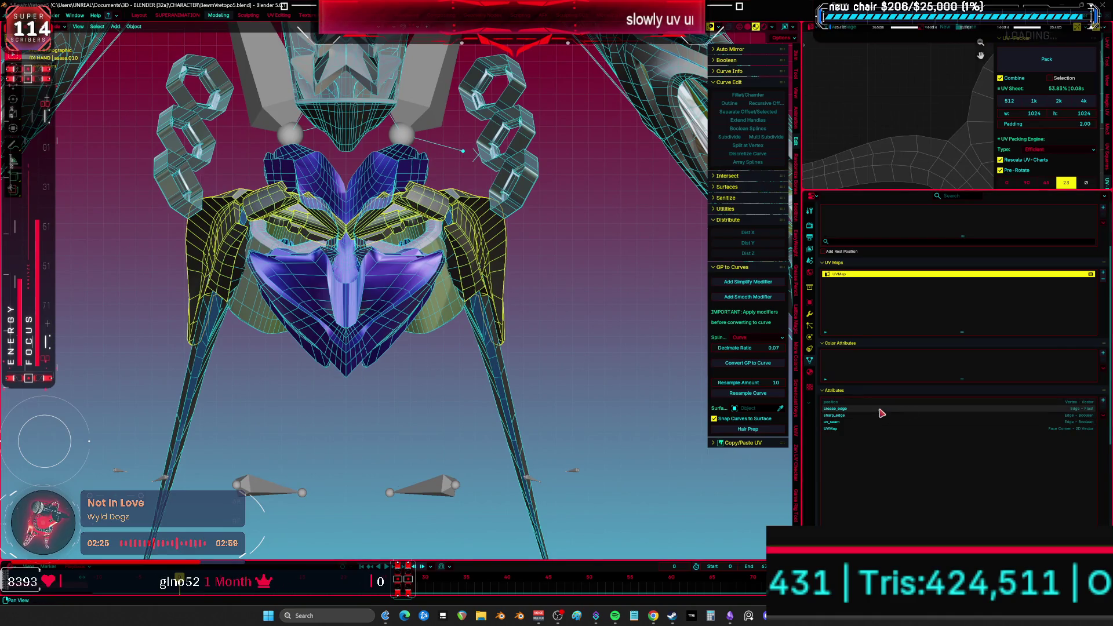
{"action": "left_click", "coordinate": [1103, 408]}
{"action": "key", "text": "h"}
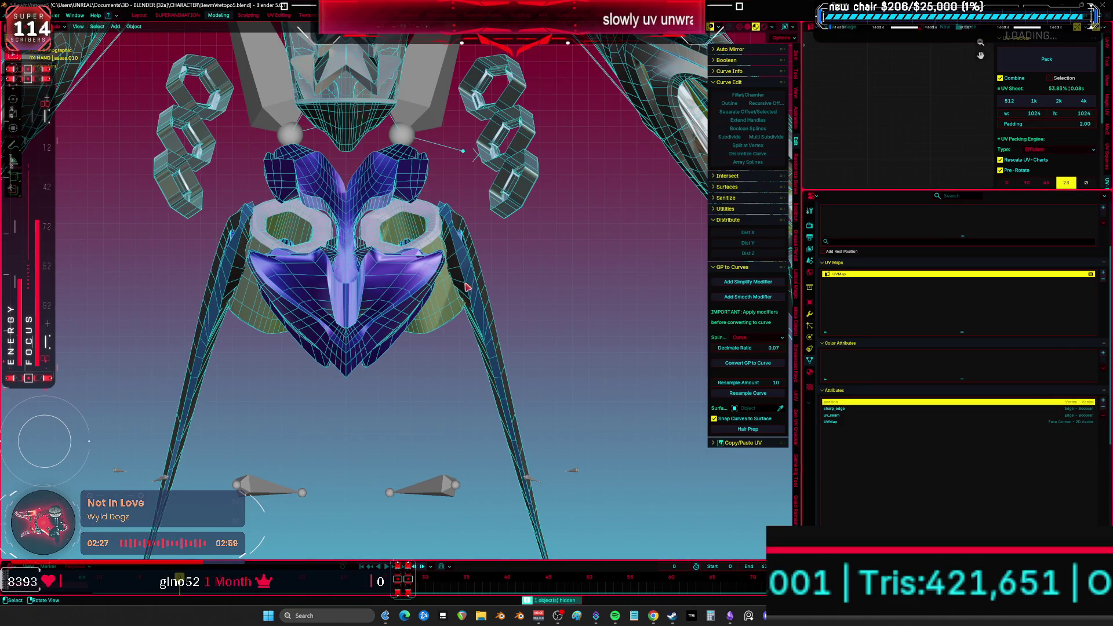
- Remove crease_edge, custom_normal and the colour attribute from the leg piece and mask
{"action": "left_click", "coordinate": [471, 273]}
{"action": "left_click", "coordinate": [1090, 409]}
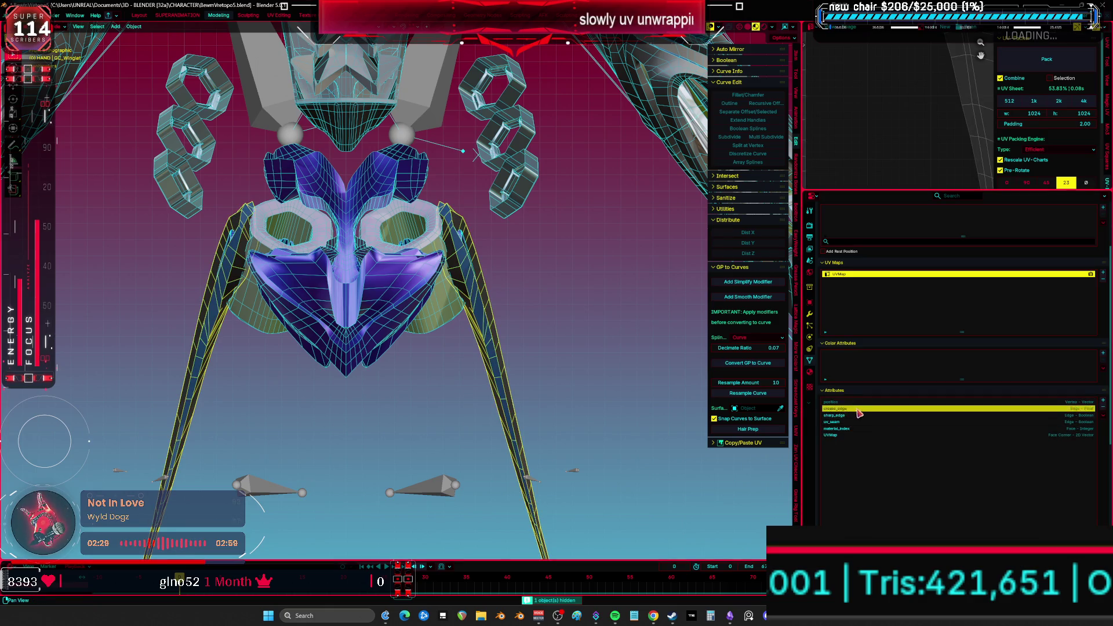
{"action": "left_click", "coordinate": [418, 284], "text": "shift"}
{"action": "left_click", "coordinate": [854, 416]}
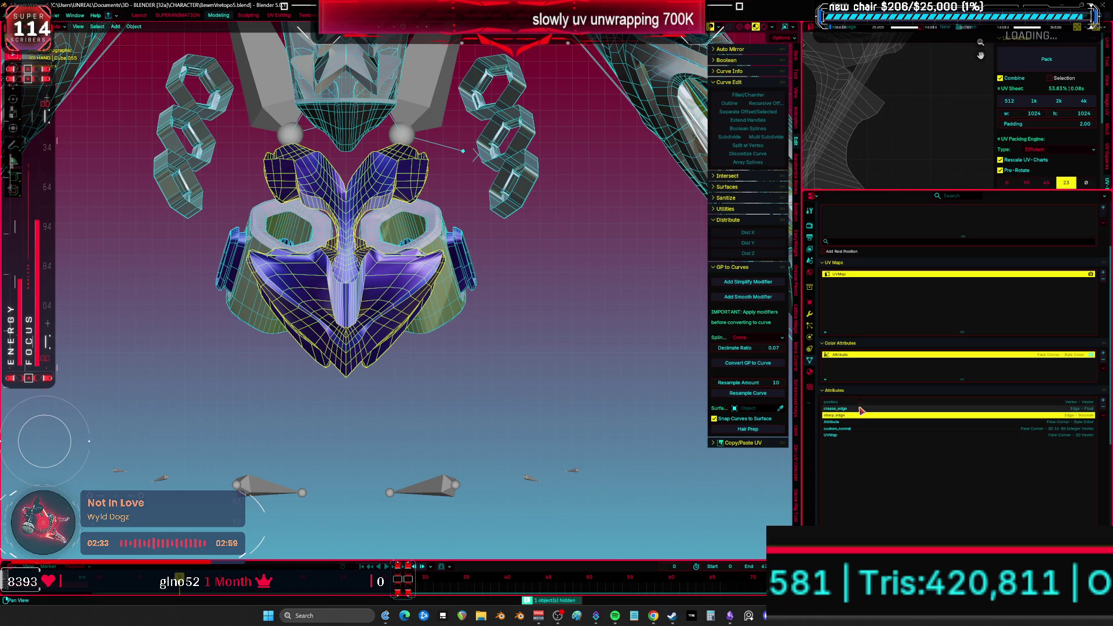
{"action": "left_click", "coordinate": [860, 409]}
{"action": "left_click", "coordinate": [1103, 408]}
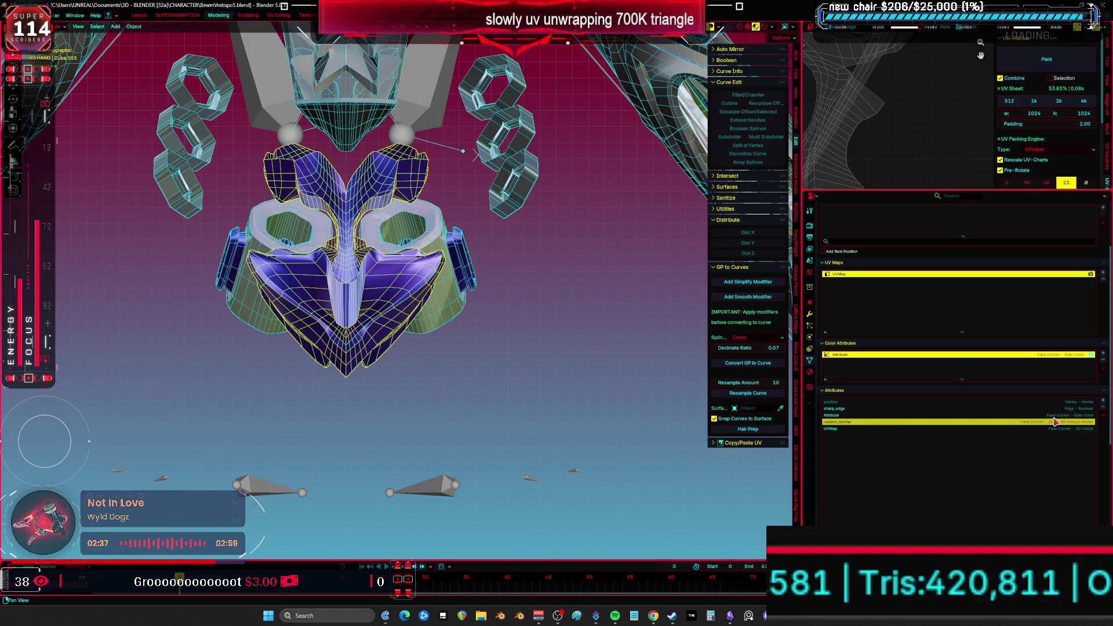
{"action": "left_click", "coordinate": [1102, 407]}
- Hide the cleaned mask and delete the two remaining cylinder pieces
{"action": "key", "text": "h"}
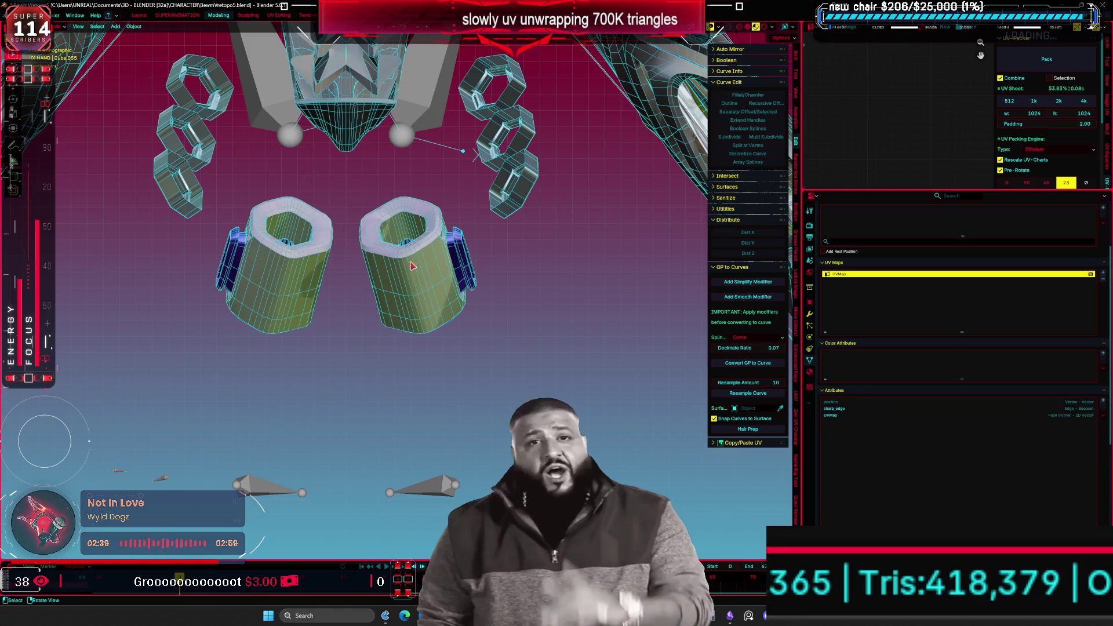
{"action": "left_click", "coordinate": [411, 265]}
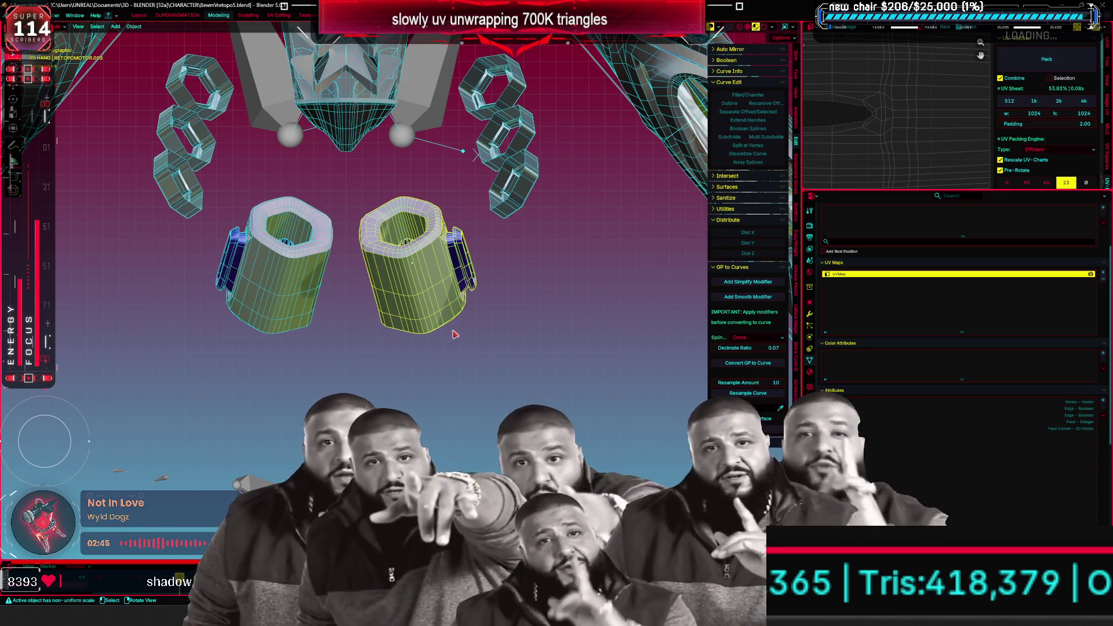
{"action": "key", "text": "Delete"}
{"action": "left_click", "coordinate": [278, 254]}
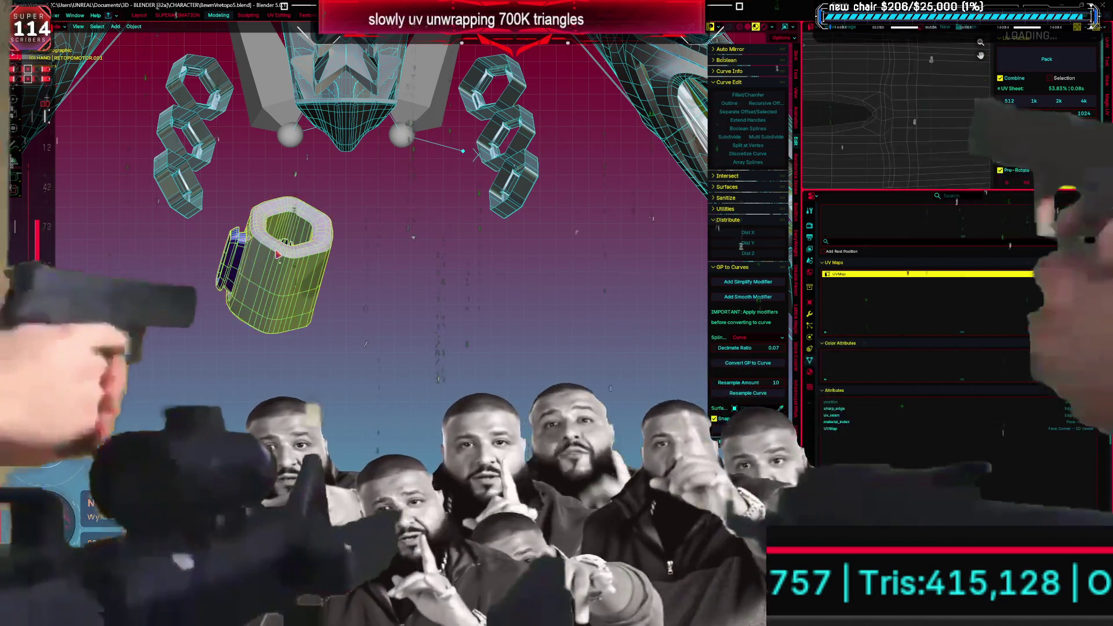
{"action": "key", "text": "Delete"}
- Exit local view to restore the full model and remove the automap UV map
{"action": "key", "text": "slash"}
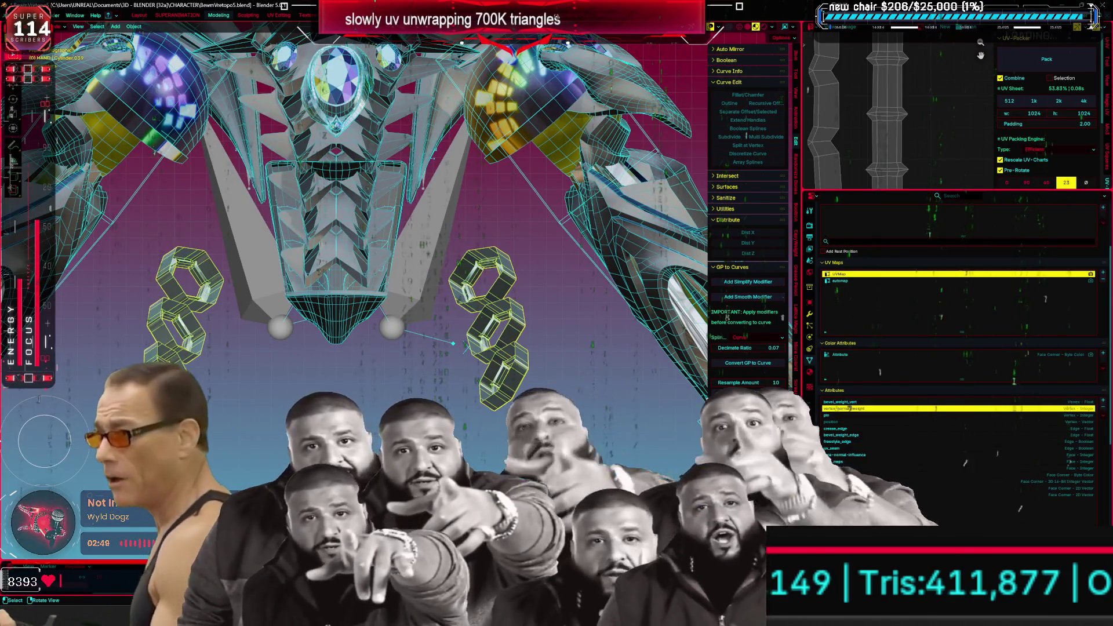
{"action": "left_click", "coordinate": [986, 495]}
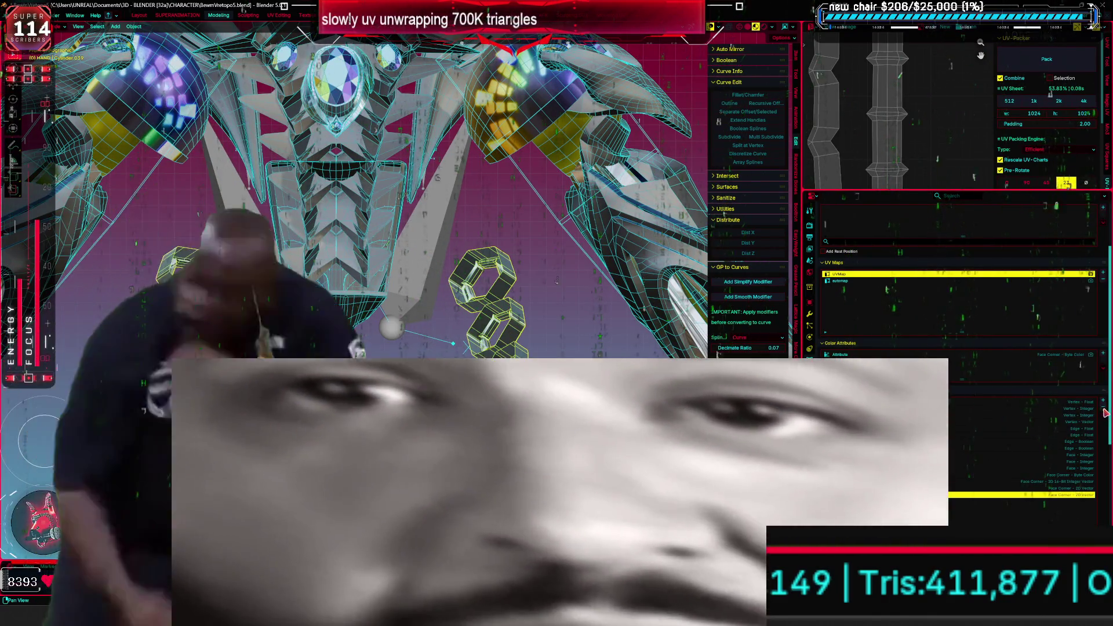
{"action": "left_click", "coordinate": [1104, 410]}
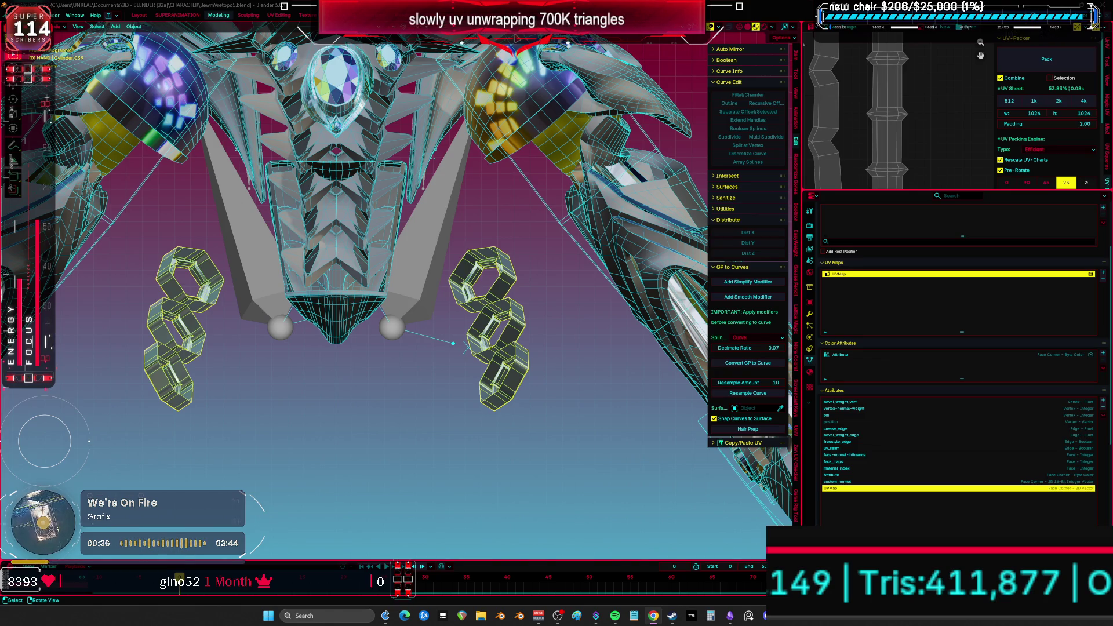
- Delete the hexagon chains' custom_normal attribute and give them Shade Auto Smooth
{"action": "left_click", "coordinate": [854, 482]}
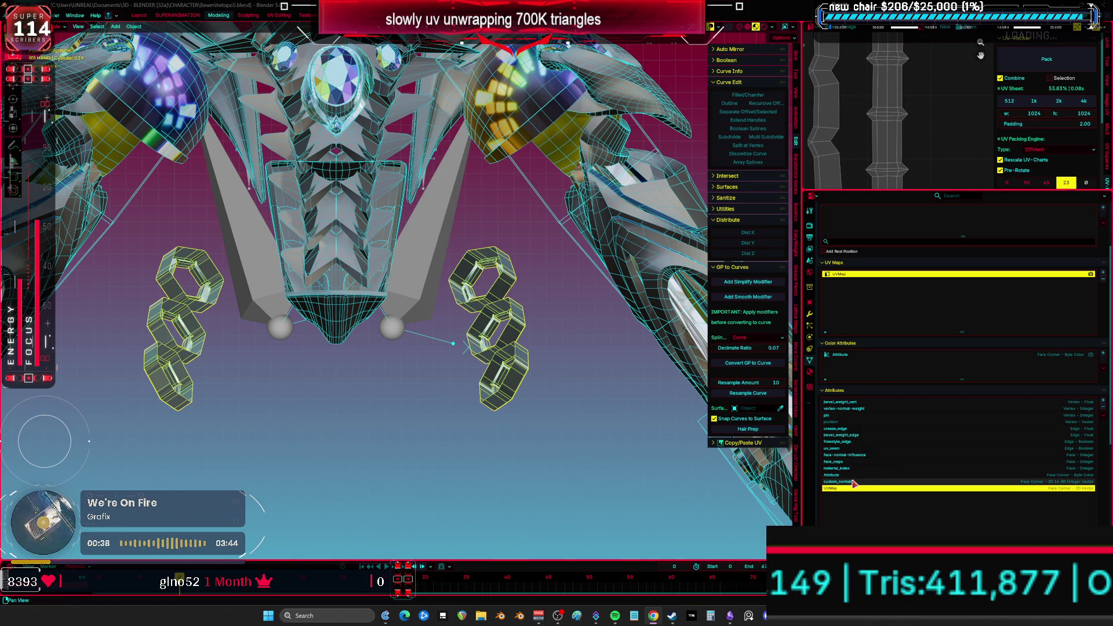
{"action": "left_click", "coordinate": [1104, 411]}
{"action": "scroll", "coordinate": [465, 356], "scroll_direction": "up", "scroll_amount": 6}
{"action": "mouse_move", "coordinate": [486, 339]}
{"action": "middle_mouse_down"}
{"action": "mouse_move", "coordinate": [522, 311]}
{"action": "mouse_move", "coordinate": [555, 362]}
{"action": "middle_mouse_up"}
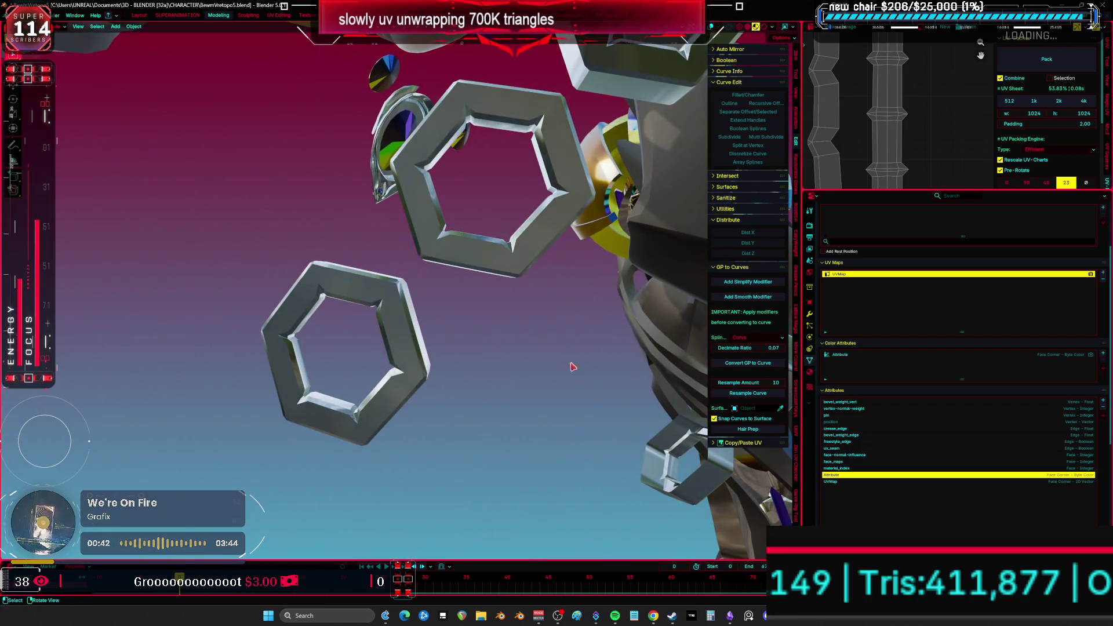
{"action": "key", "text": "shift+alt+z"}
{"action": "right_click", "coordinate": [529, 251]}
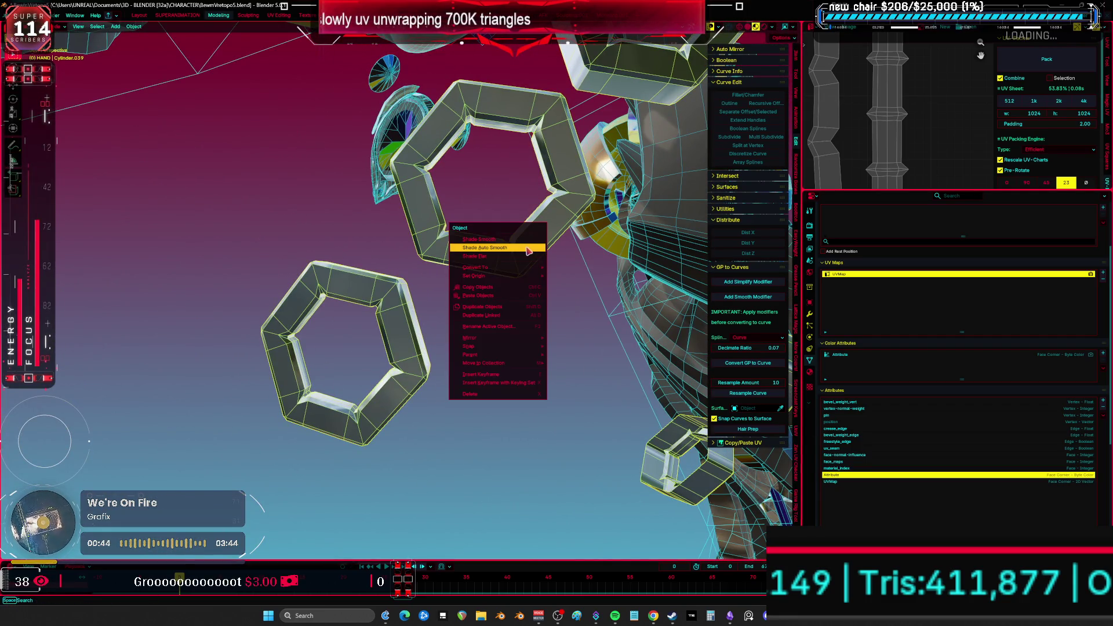
{"action": "left_click", "coordinate": [880, 469]}
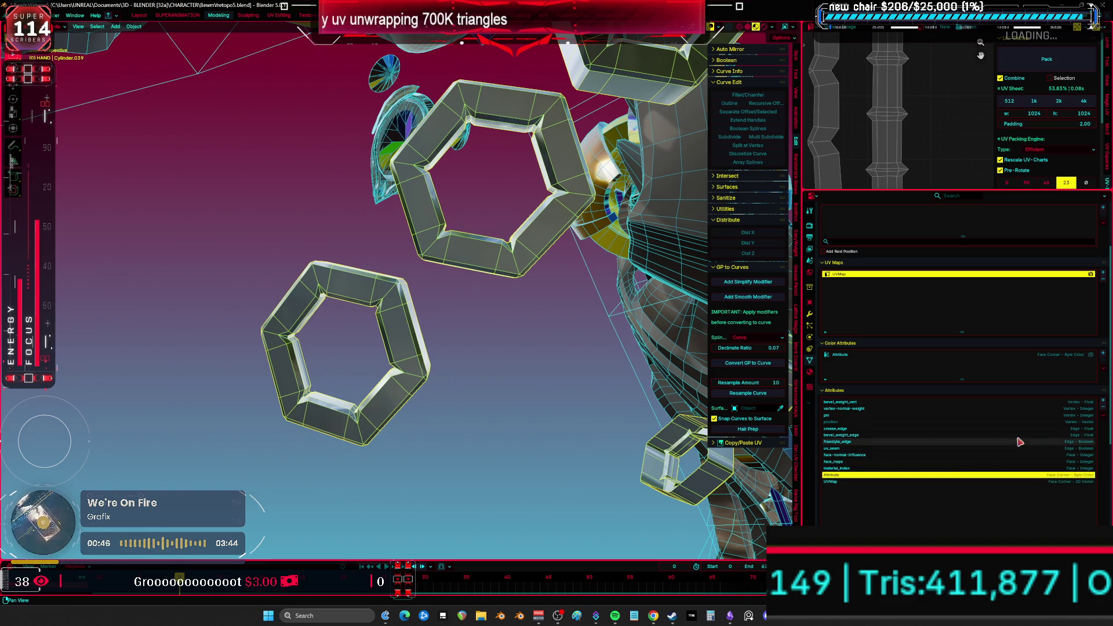
- Remove the colour, crease_edge, bevel_weight_edge and freestyle_edge attributes from the hexagon chains
{"action": "left_click", "coordinate": [1103, 367]}
{"action": "left_click", "coordinate": [959, 435]}
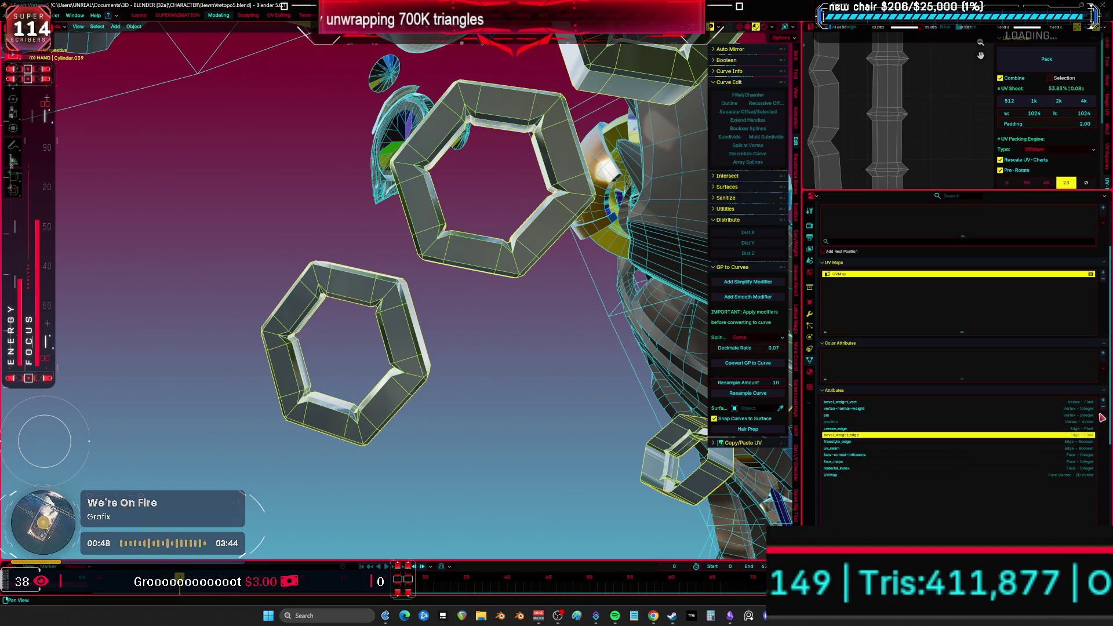
{"action": "left_click", "coordinate": [1102, 416]}
{"action": "left_click", "coordinate": [1102, 415]}
{"action": "left_click", "coordinate": [1102, 415]}
- Remove the bevel_weight_vert, vertex-normal-weight, pin, face-normal-influence and face_maps attributes
{"action": "left_click", "coordinate": [1005, 410]}
{"action": "left_click", "coordinate": [1102, 412]}
{"action": "left_click", "coordinate": [1103, 412]}
{"action": "left_click", "coordinate": [1102, 412]}
{"action": "left_click", "coordinate": [990, 416]}
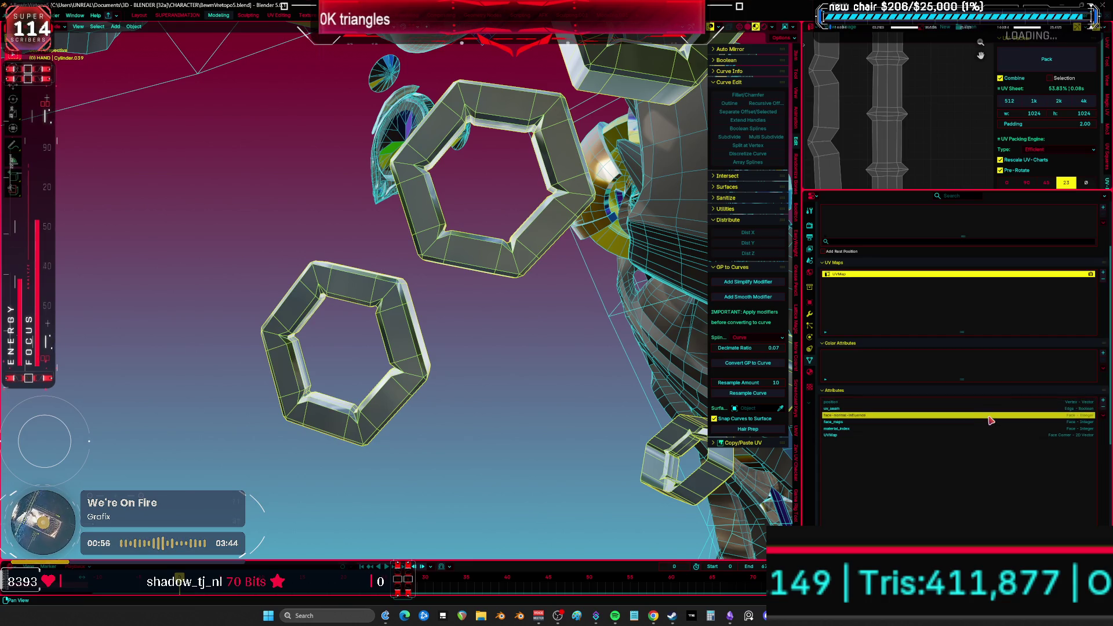
{"action": "left_click", "coordinate": [1102, 411]}
{"action": "left_click", "coordinate": [1103, 410]}
{"action": "mouse_move", "coordinate": [551, 342]}
{"action": "middle_mouse_down"}
{"action": "mouse_move", "coordinate": [517, 316]}
{"action": "mouse_move", "coordinate": [615, 386]}
{"action": "middle_mouse_up"}
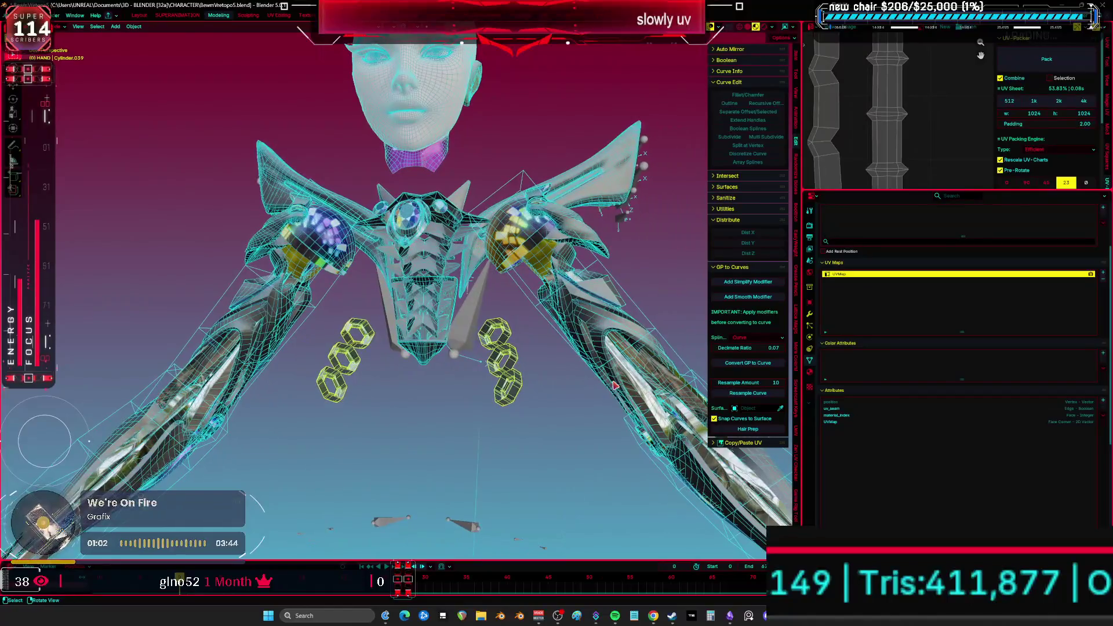
- Hide the hexagon chains and select the chest armour piece to inspect its attributes
{"action": "key", "text": "KP_1"}
{"action": "scroll", "coordinate": [574, 322], "scroll_direction": "up", "scroll_amount": 3}
{"action": "key", "text": "h"}
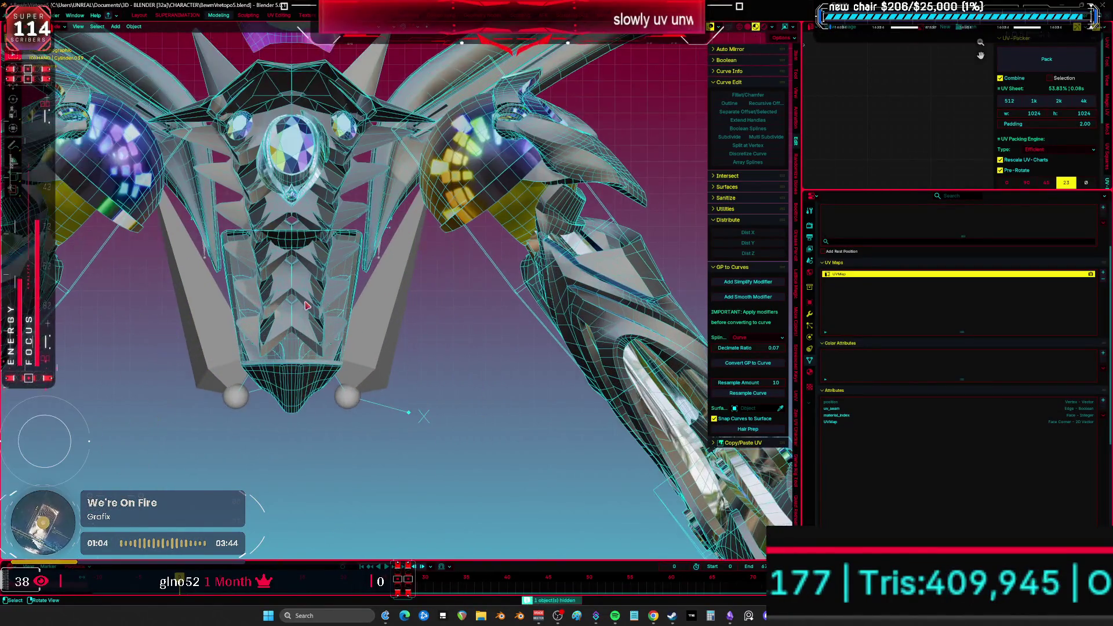
{"action": "left_click", "coordinate": [330, 313]}
{"action": "middle_click_drag", "start_coordinate": [330, 314], "coordinate": [358, 319], "text": "shift"}
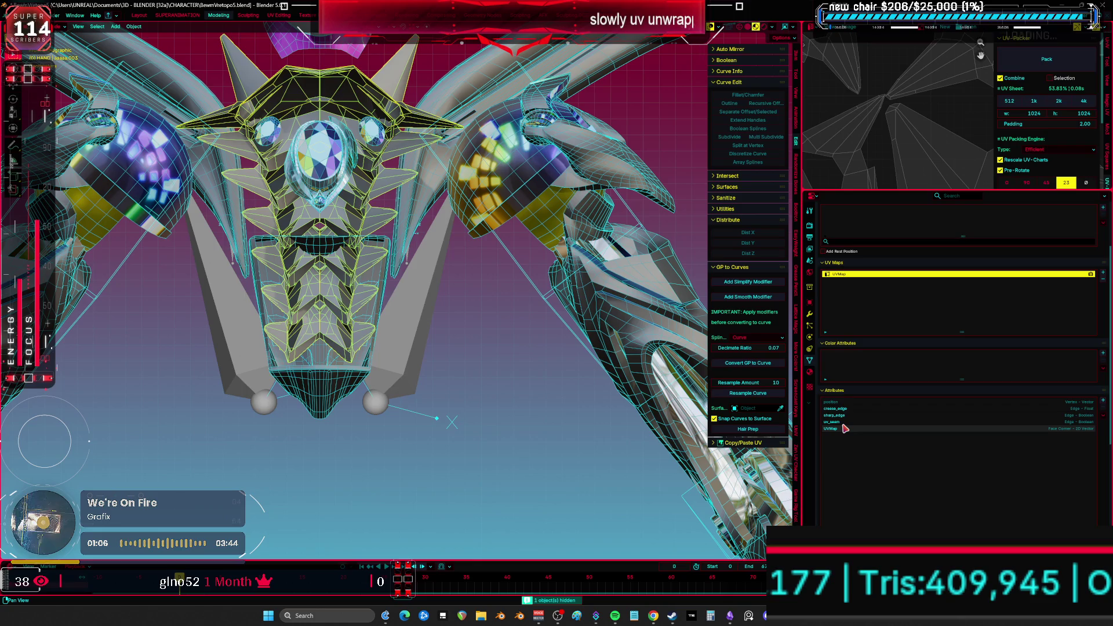
{"action": "left_click", "coordinate": [870, 409]}
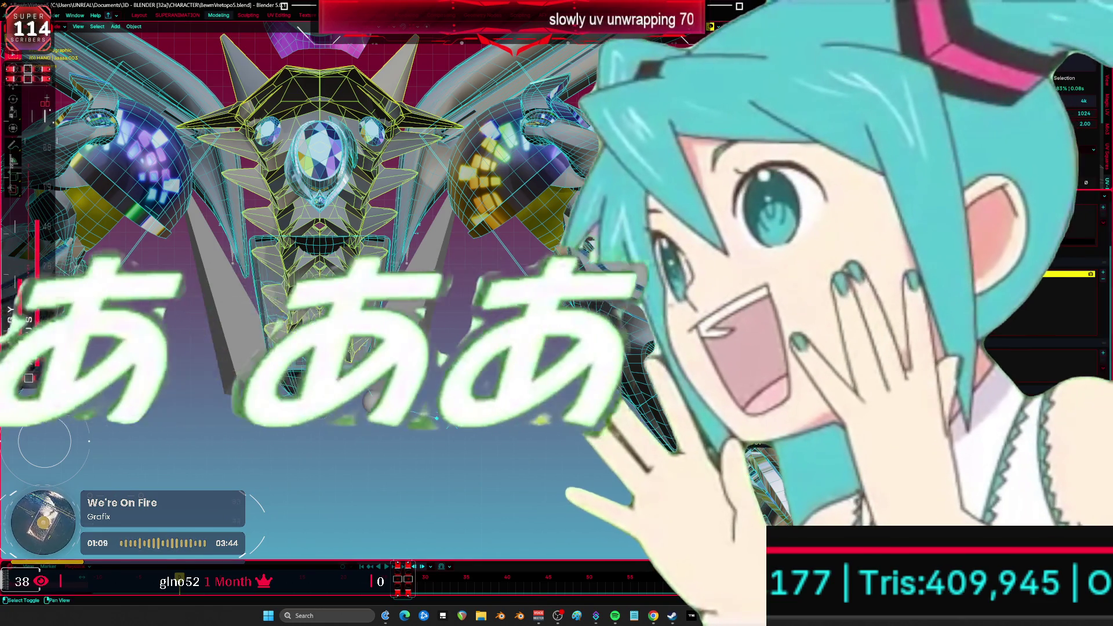
{"action": "middle_click_drag", "start_coordinate": [381, 304], "coordinate": [405, 323], "text": "shift"}
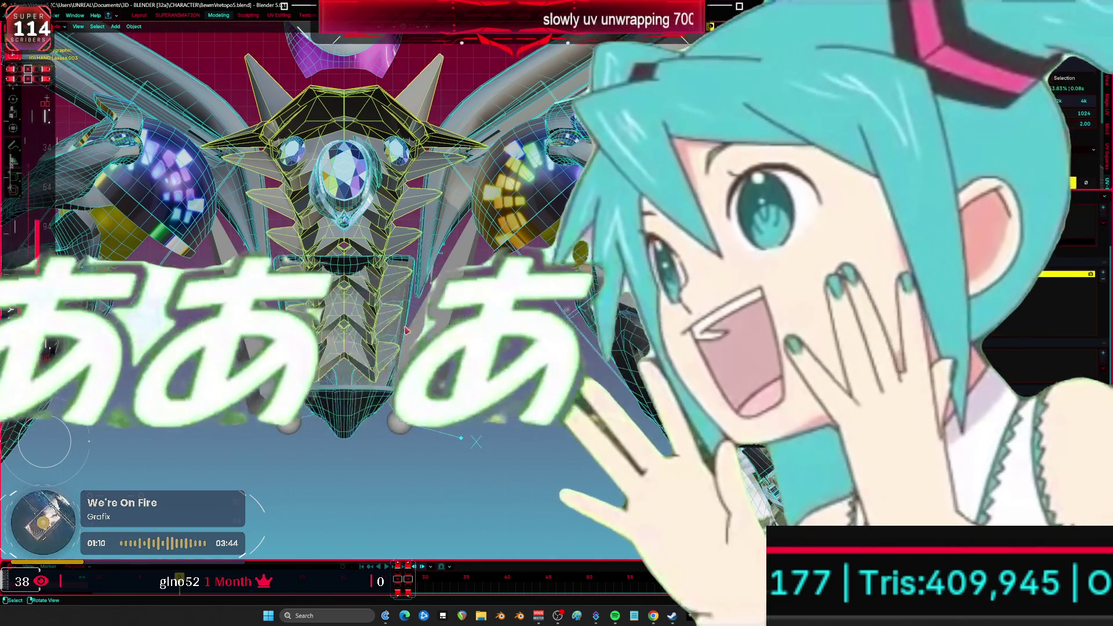
- Hide the chest armour and remove bevel_weight_edge and crease_edge from the cylinder beneath it
{"action": "key", "text": "h"}
{"action": "left_click", "coordinate": [403, 324]}
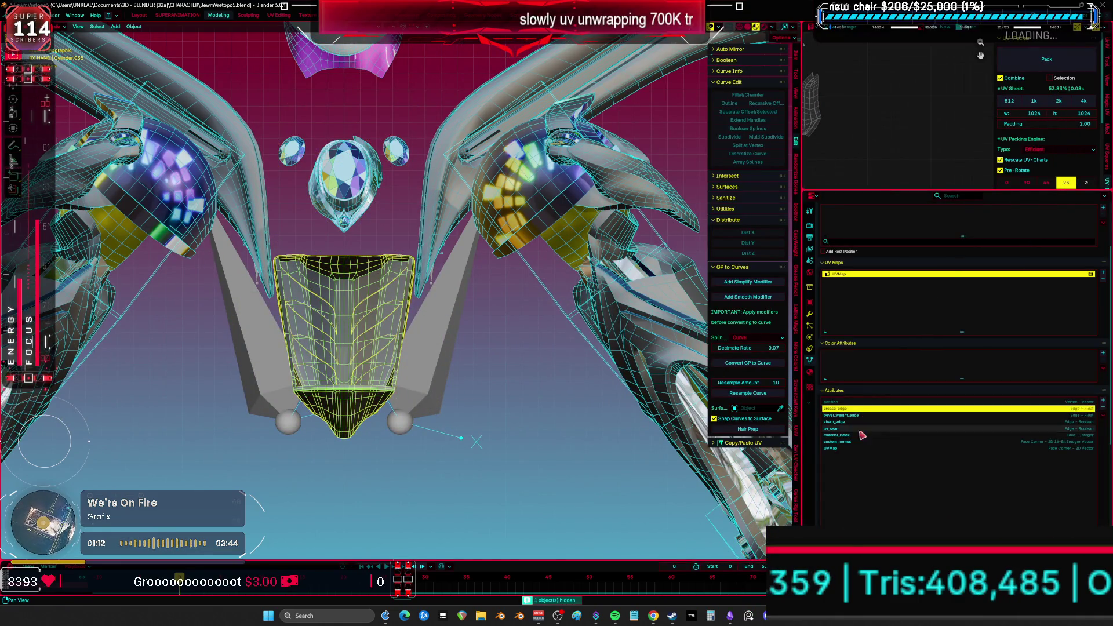
{"action": "left_click", "coordinate": [956, 441]}
{"action": "left_click", "coordinate": [993, 422]}
{"action": "left_click", "coordinate": [1012, 415]}
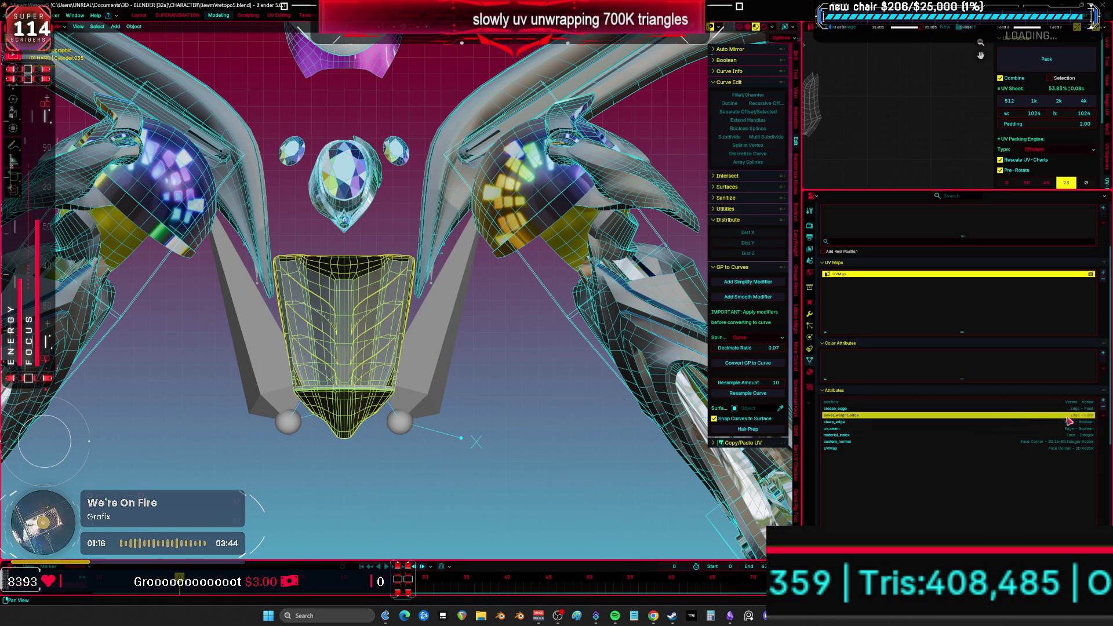
{"action": "left_click", "coordinate": [1103, 408]}
{"action": "left_click", "coordinate": [1103, 408]}
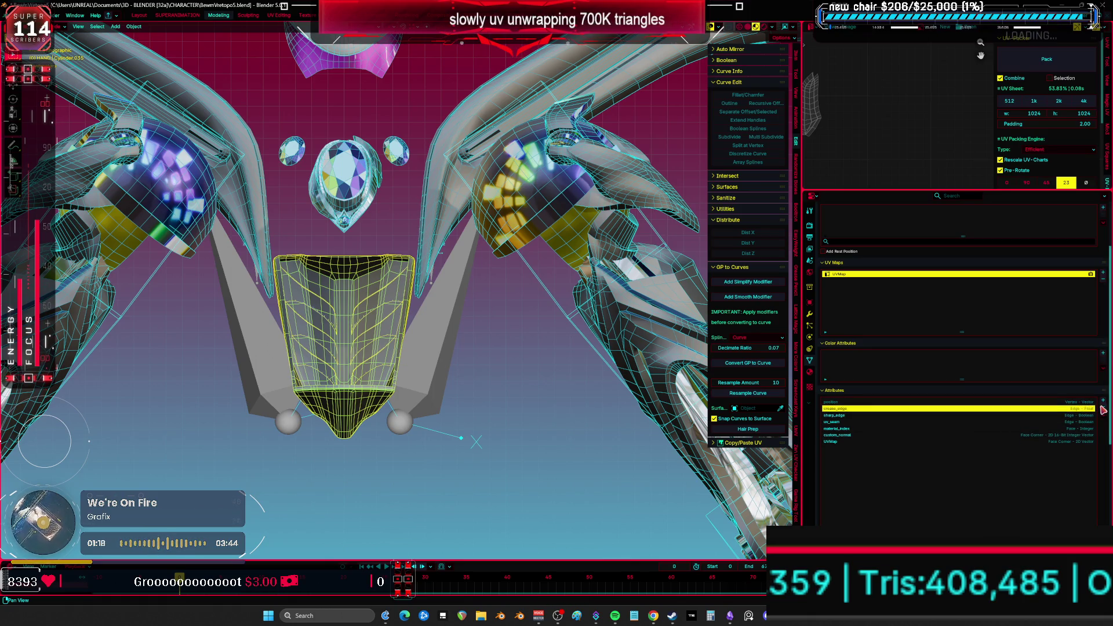
- Hide the cylinder part and select the central gem in front view
{"action": "key", "text": "h"}
{"action": "middle_click_drag", "start_coordinate": [461, 334], "coordinate": [455, 347]}
{"action": "left_click", "coordinate": [340, 231]}
{"action": "middle_click_drag", "start_coordinate": [340, 231], "coordinate": [430, 228]}
{"action": "key", "text": "KP_1"}
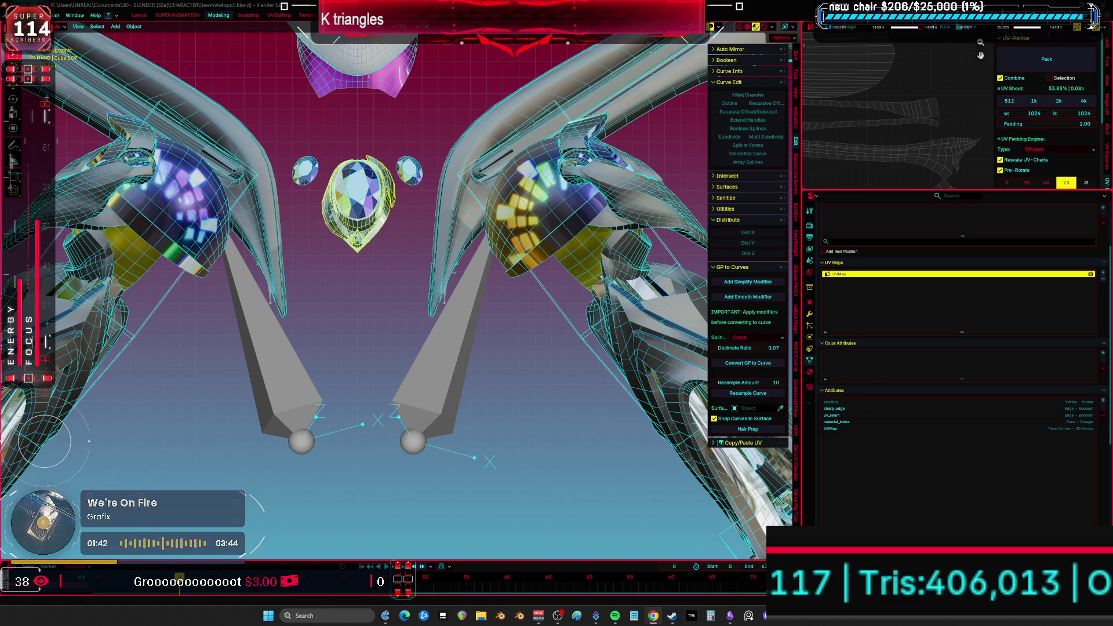
- Hide the ring setting, select the gems, and delete their automap UV map and colour attribute
{"action": "mouse_move", "coordinate": [436, 313]}
{"action": "middle_mouse_down"}
{"action": "mouse_move", "coordinate": [462, 385]}
{"action": "mouse_move", "coordinate": [551, 362]}
{"action": "middle_mouse_up"}
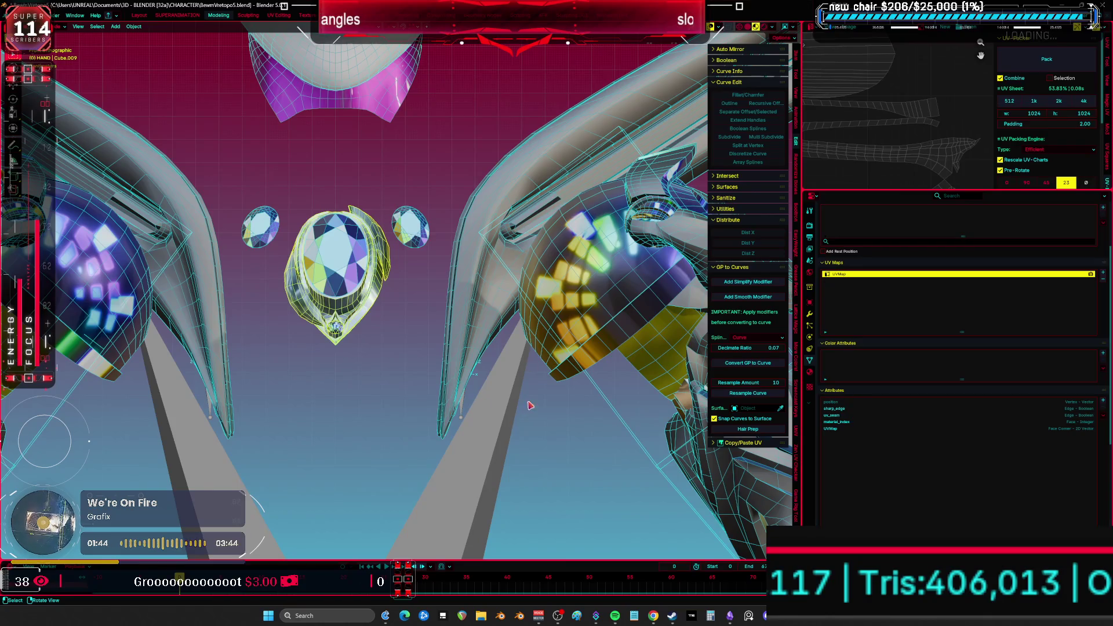
{"action": "middle_click_drag", "start_coordinate": [430, 337], "coordinate": [348, 293]}
{"action": "key", "text": "h"}
{"action": "left_click", "coordinate": [348, 293]}
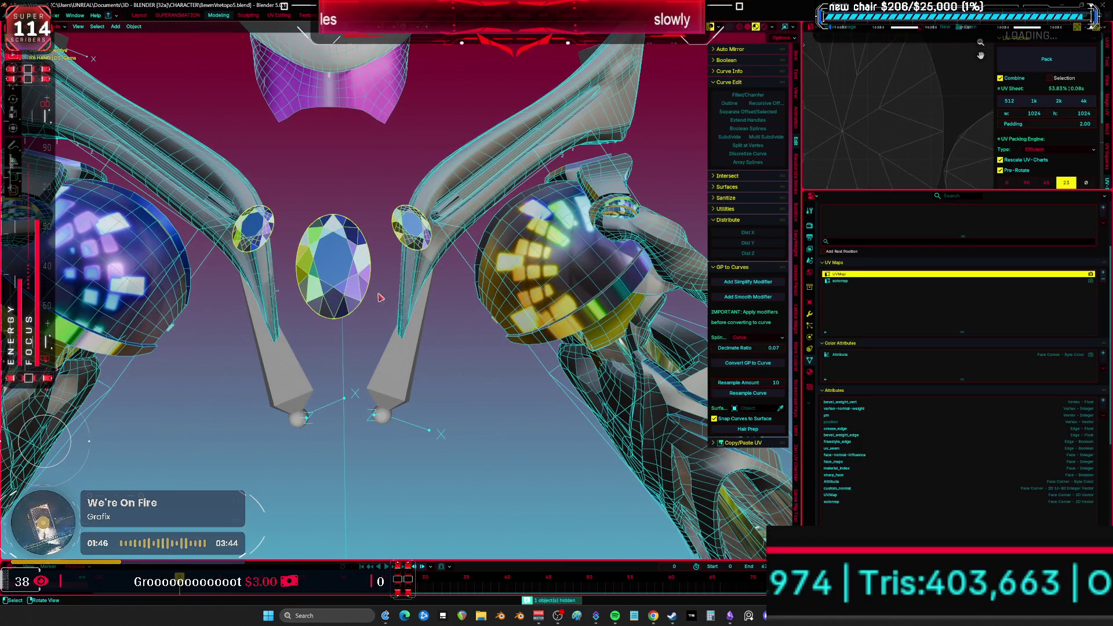
{"action": "left_click", "coordinate": [835, 502]}
{"action": "left_click", "coordinate": [1104, 413]}
{"action": "left_click", "coordinate": [833, 481]}
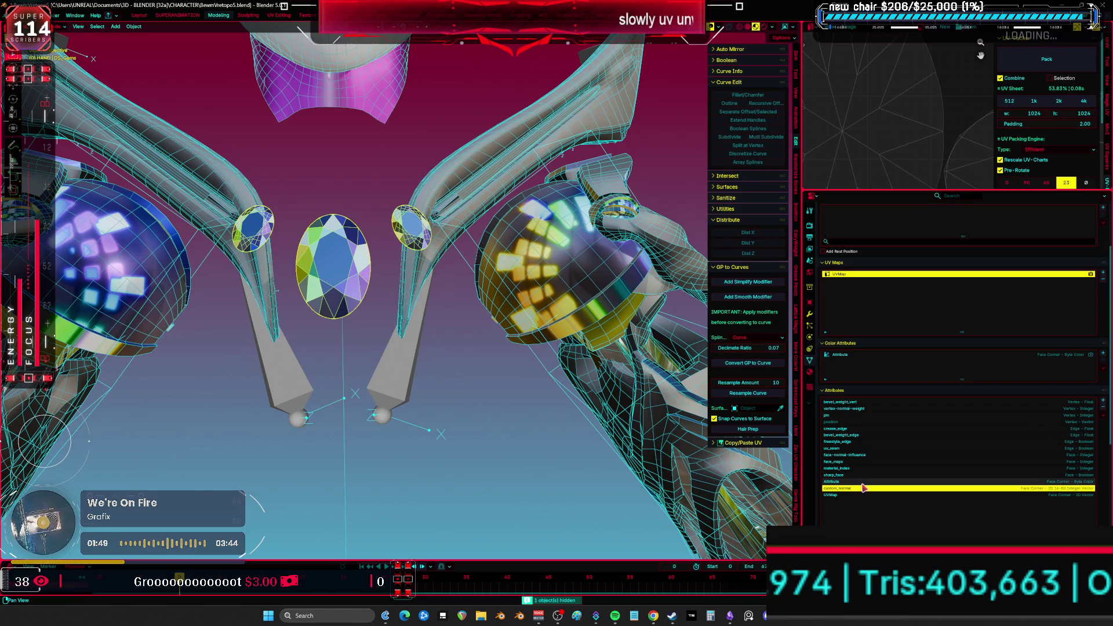
{"action": "left_click", "coordinate": [1103, 413]}
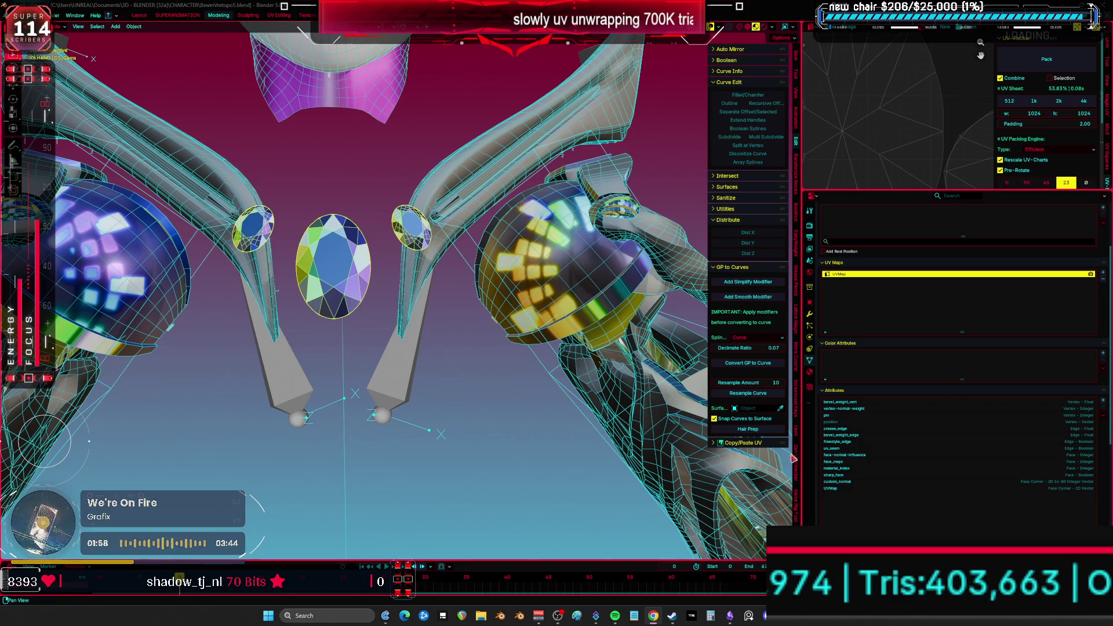
- Remove freestyle_edge, bevel_weight_edge, crease_edge, vertex-normal-weight, bevel_weight_vert and pin from the gems
{"action": "left_click", "coordinate": [1015, 442]}
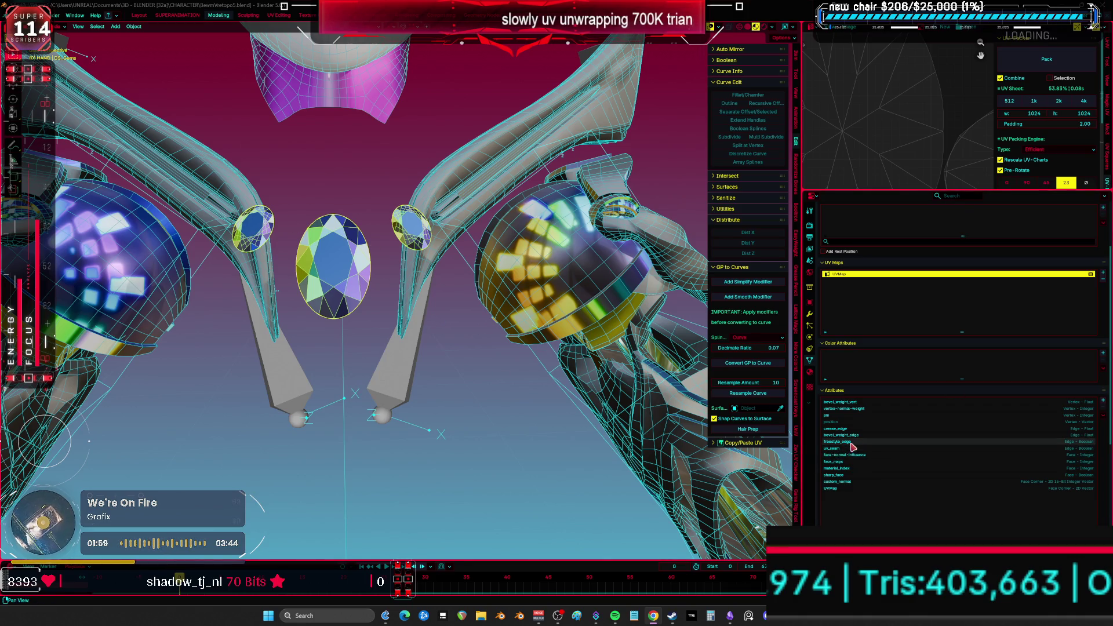
{"action": "left_click", "coordinate": [1104, 409]}
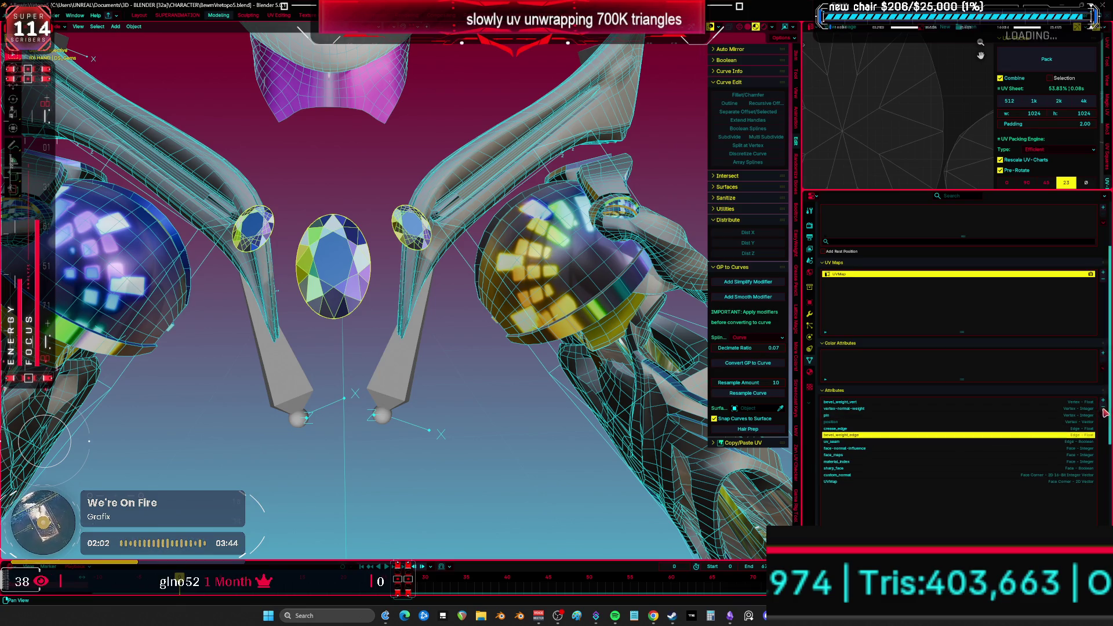
{"action": "left_click", "coordinate": [1103, 408]}
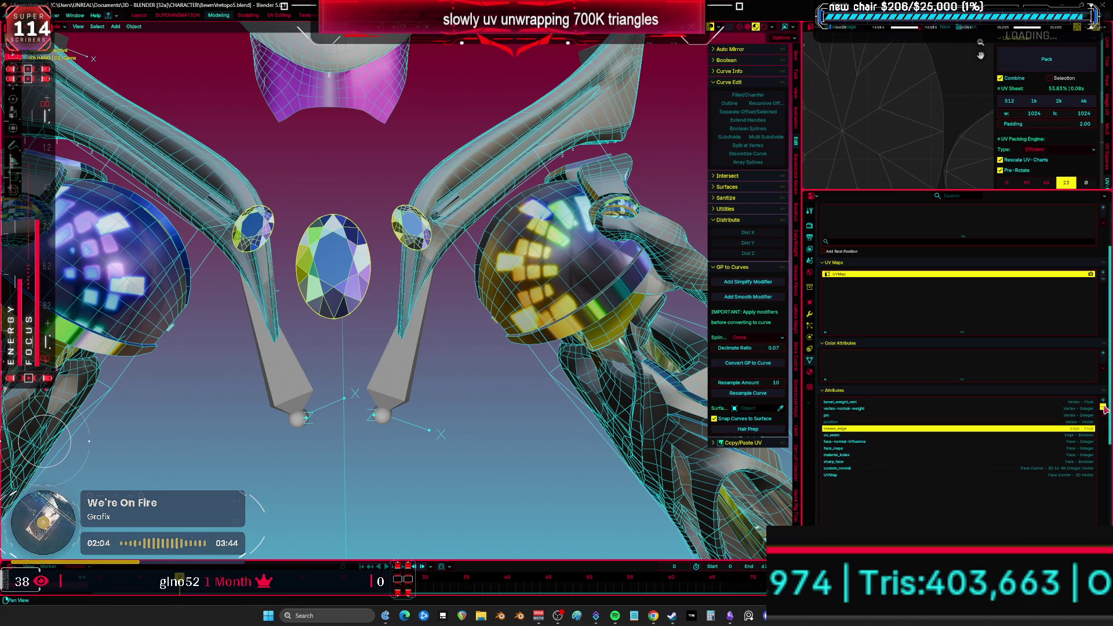
{"action": "left_click", "coordinate": [1104, 408]}
{"action": "left_click", "coordinate": [1104, 408]}
{"action": "left_click", "coordinate": [1104, 408]}
{"action": "left_click", "coordinate": [1104, 409]}
- Remove the gems' face-normal-influence, face_maps and sharp_face attributes
{"action": "left_click", "coordinate": [936, 415]}
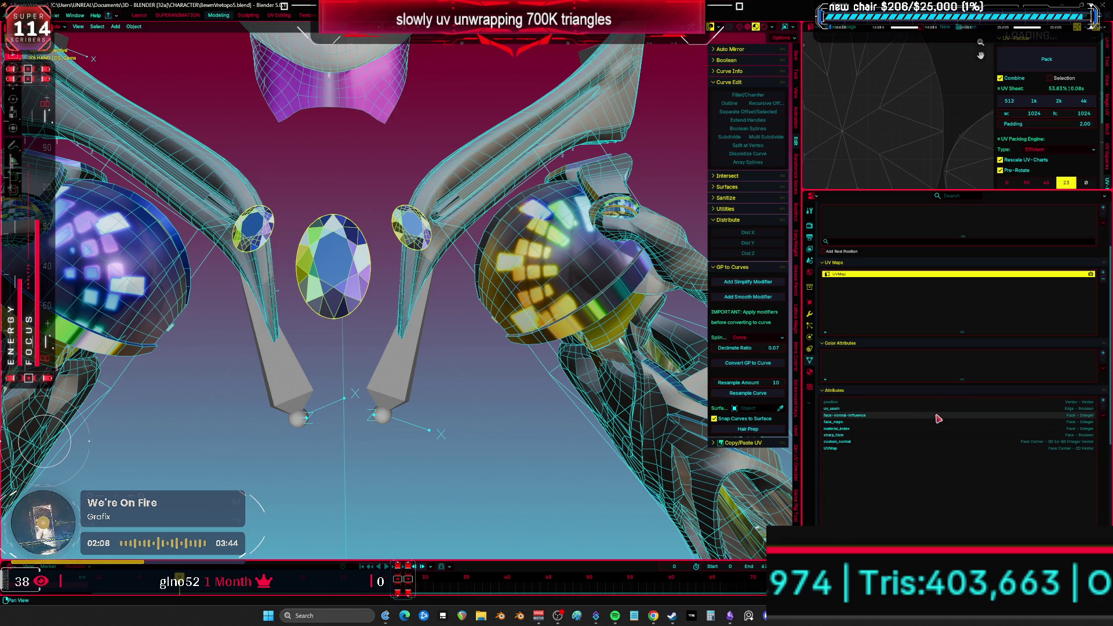
{"action": "left_click", "coordinate": [1104, 409]}
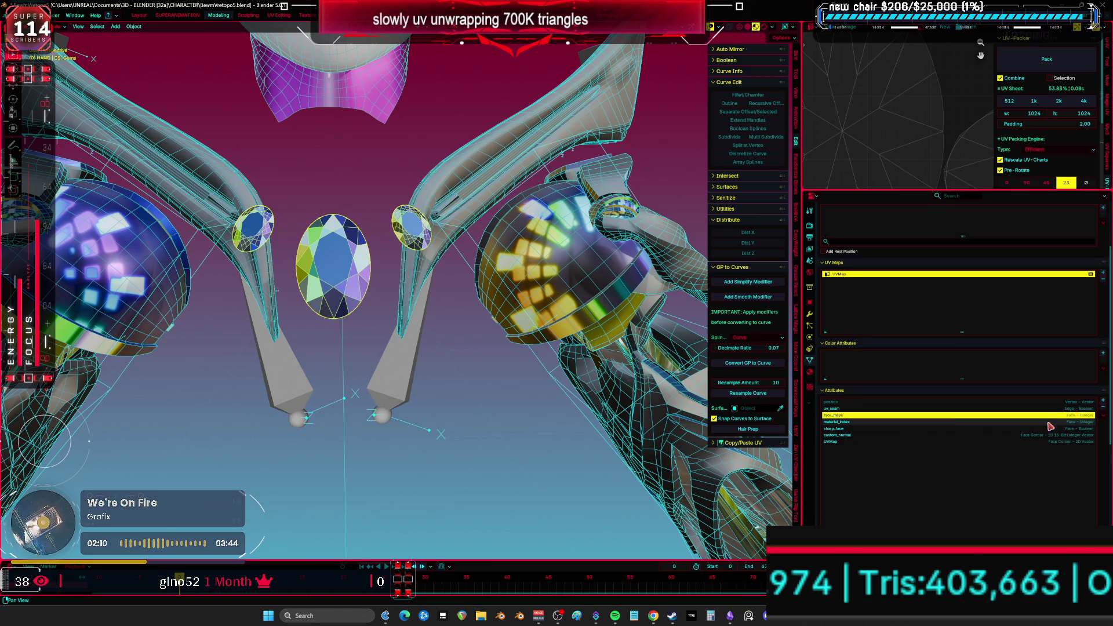
{"action": "left_click", "coordinate": [1104, 409]}
{"action": "left_click", "coordinate": [904, 422]}
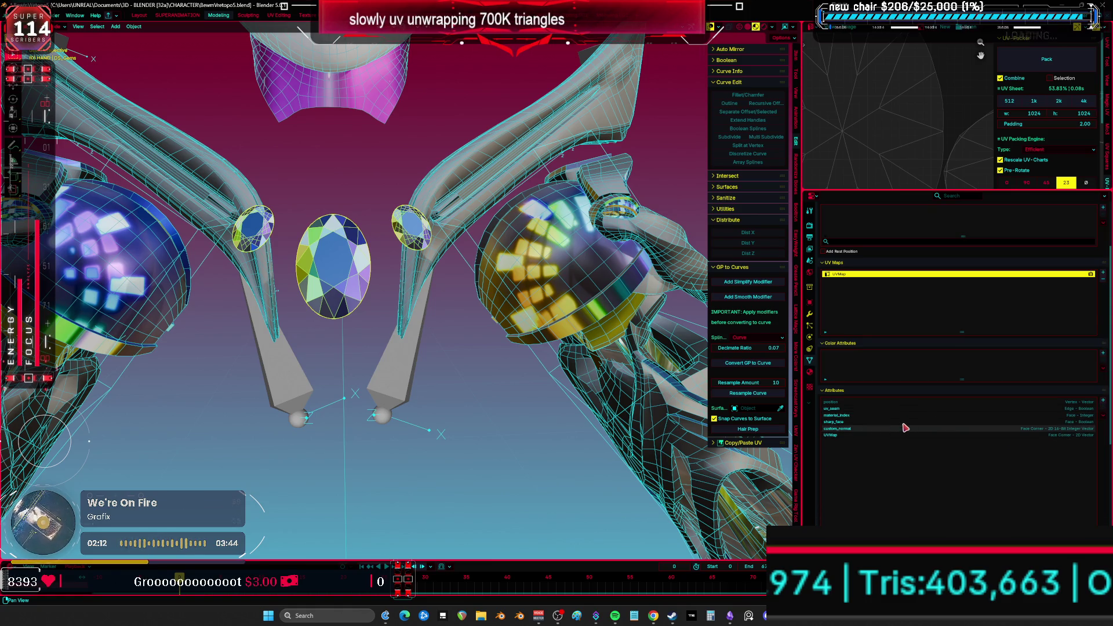
{"action": "left_click", "coordinate": [1103, 415]}
- Make the gems flat-shaded and check the shading with overlays hidden
{"action": "middle_click_drag", "start_coordinate": [427, 325], "coordinate": [362, 329]}
{"action": "right_click", "coordinate": [363, 329]}
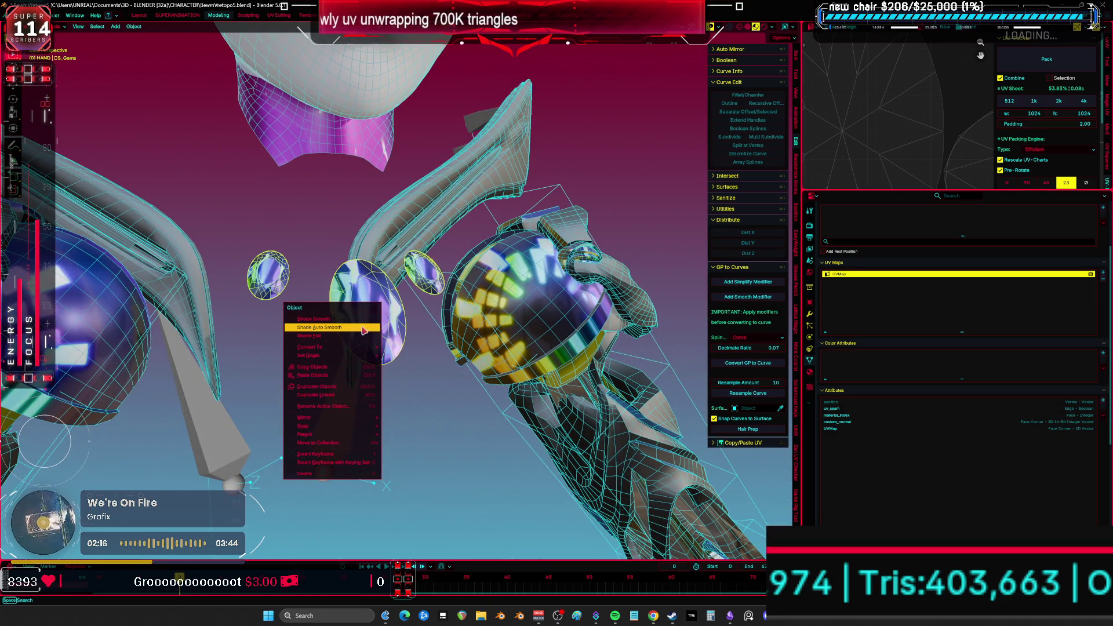
{"action": "left_click", "coordinate": [363, 329]}
{"action": "right_click", "coordinate": [369, 317]}
{"action": "left_click", "coordinate": [364, 309]}
{"action": "right_click", "coordinate": [365, 309]}
{"action": "left_click", "coordinate": [350, 325]}
{"action": "key", "text": "shift+alt+z"}
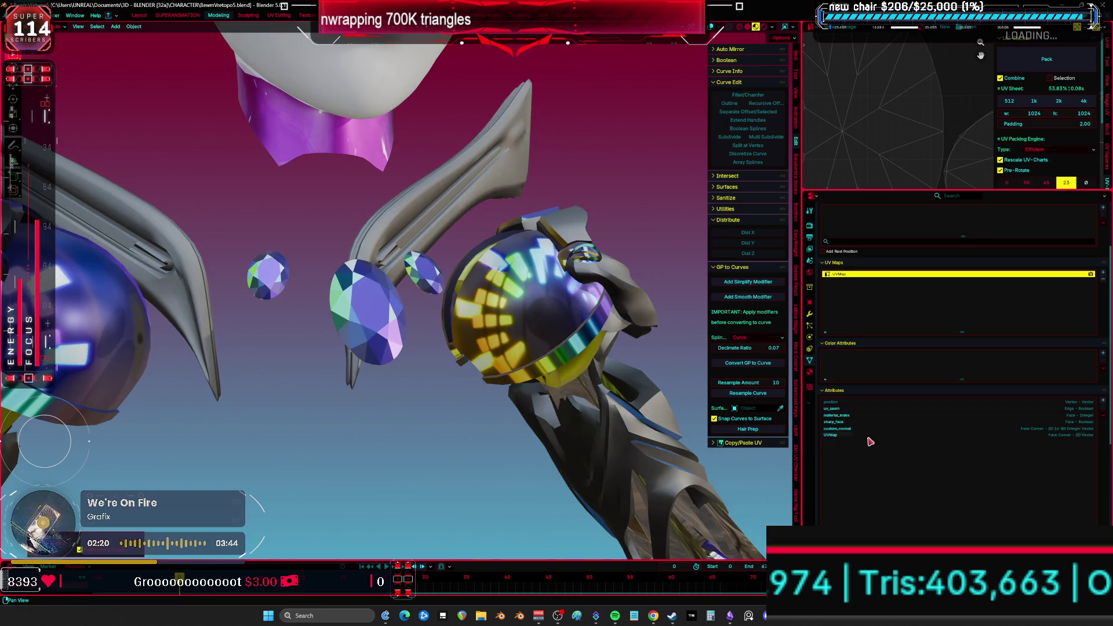
{"action": "key", "text": "KP_1"}
{"action": "mouse_move", "coordinate": [446, 373]}
{"action": "middle_mouse_down"}
{"action": "mouse_move", "coordinate": [481, 354]}
{"action": "mouse_move", "coordinate": [511, 371]}
{"action": "mouse_move", "coordinate": [533, 360]}
{"action": "middle_mouse_up"}
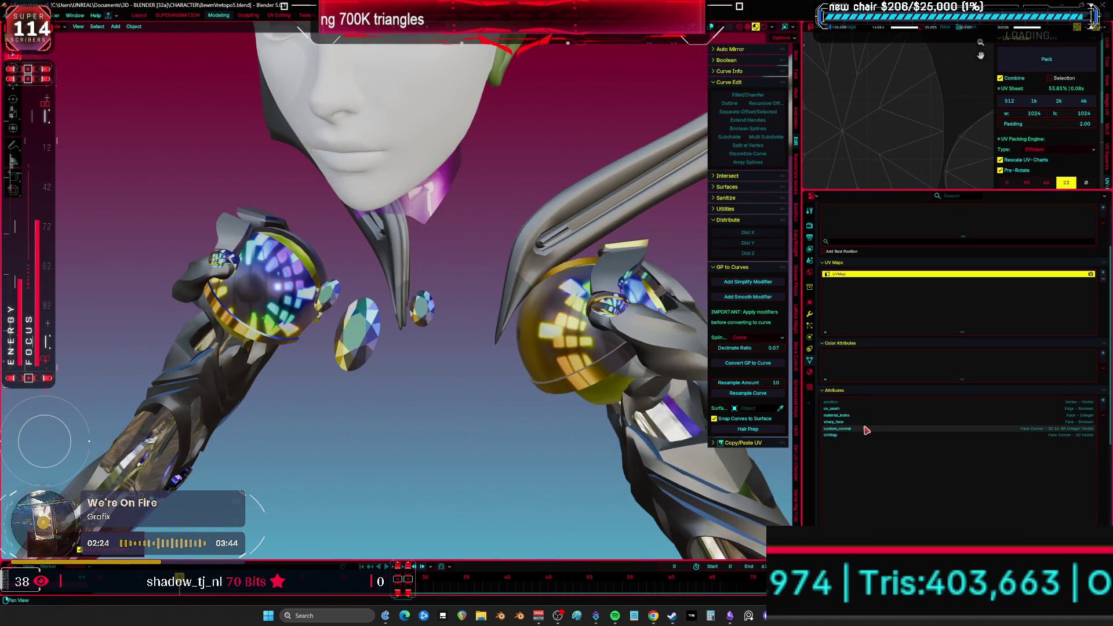
- Delete the gems' custom_normal attribute and hide the centre gem
{"action": "left_click", "coordinate": [837, 429]}
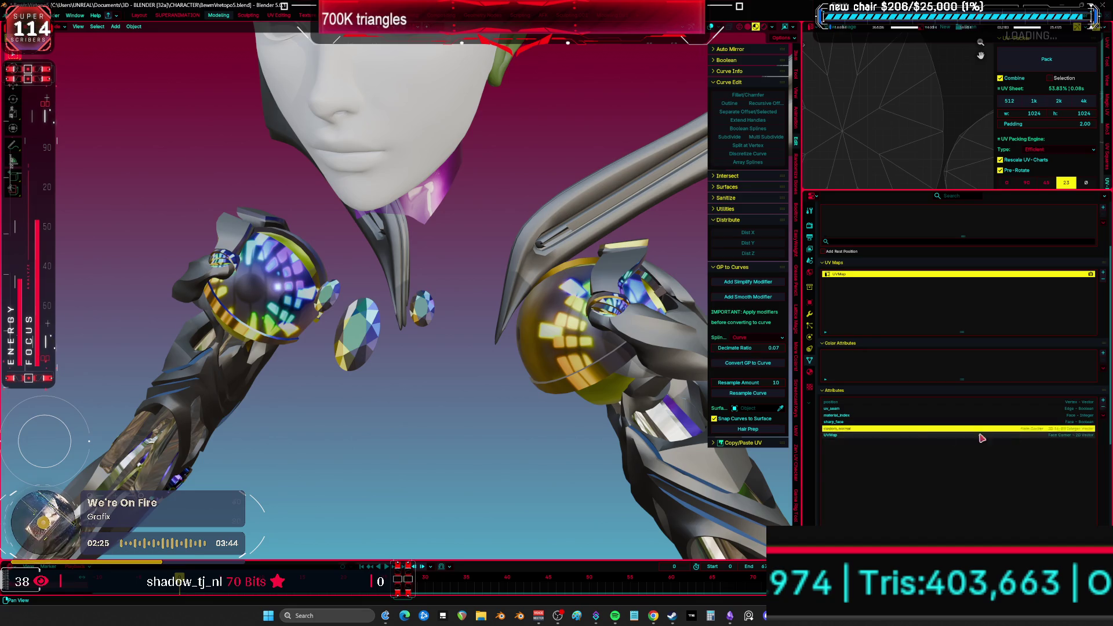
{"action": "left_click", "coordinate": [1103, 409]}
{"action": "key", "text": "KP_1"}
{"action": "key", "text": "h"}
{"action": "mouse_move", "coordinate": [397, 347]}
{"action": "middle_mouse_down"}
{"action": "mouse_move", "coordinate": [485, 227]}
{"action": "mouse_move", "coordinate": [380, 372]}
{"action": "middle_mouse_up"}
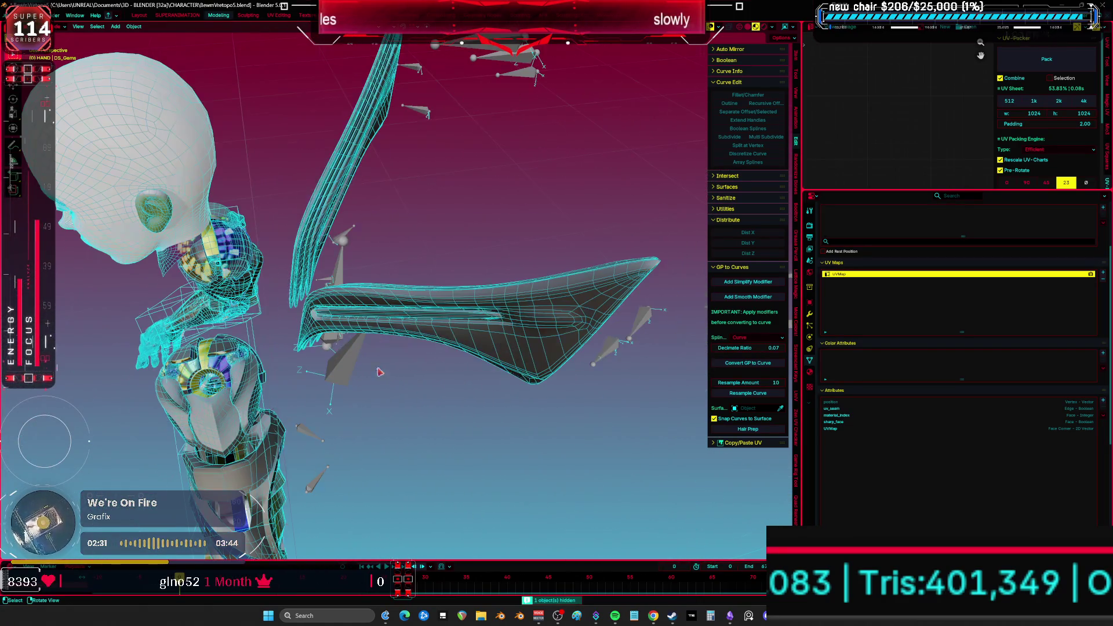
- Remove the wing's colour, face_maps, face-normal-influence, freestyle_edge and crease_edge attributes
{"action": "left_click", "coordinate": [462, 332]}
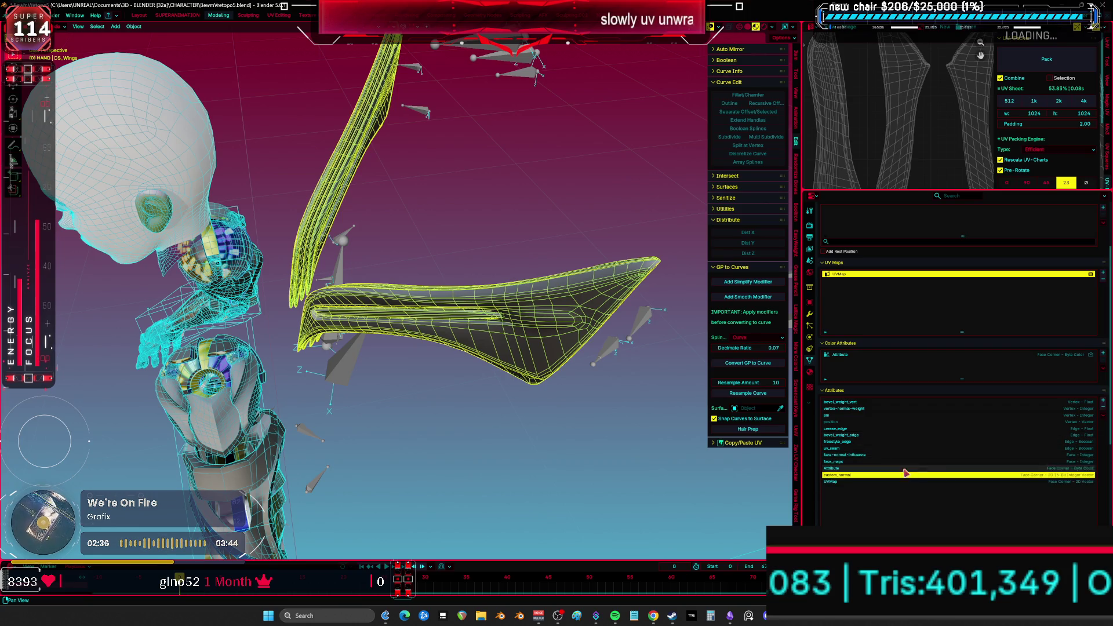
{"action": "left_click", "coordinate": [1103, 407]}
{"action": "left_click", "coordinate": [1104, 406]}
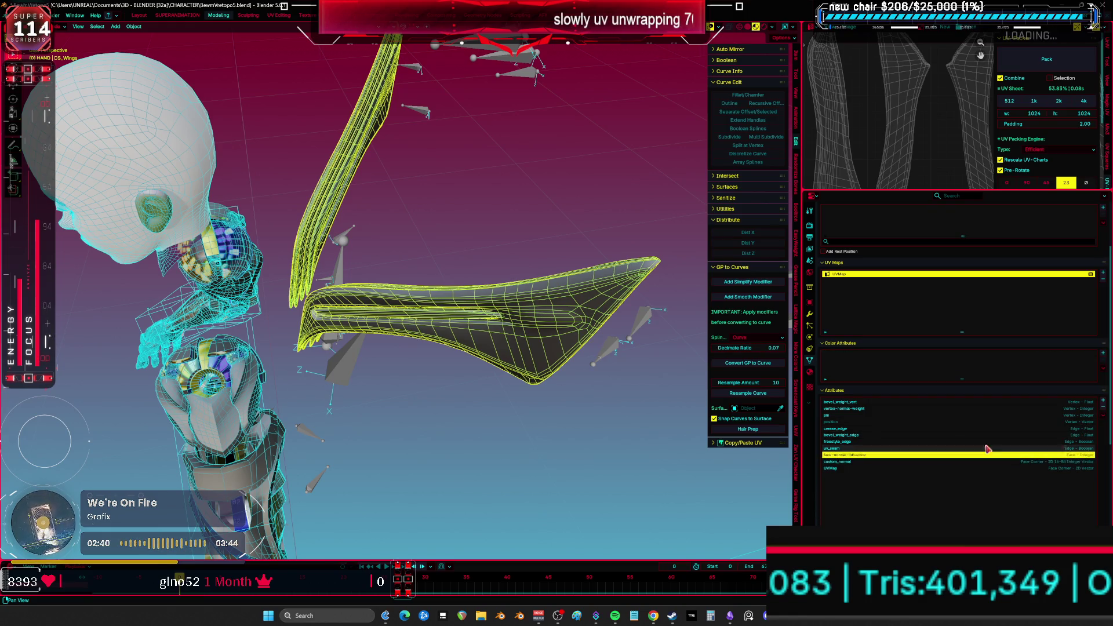
{"action": "left_click", "coordinate": [1103, 407]}
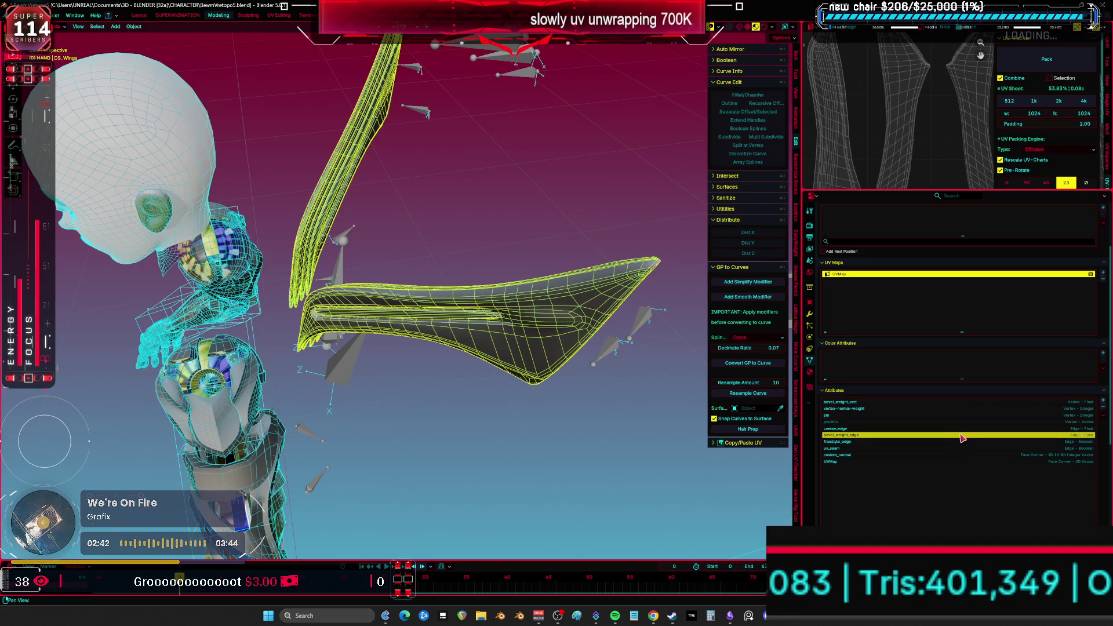
{"action": "left_click", "coordinate": [1104, 408]}
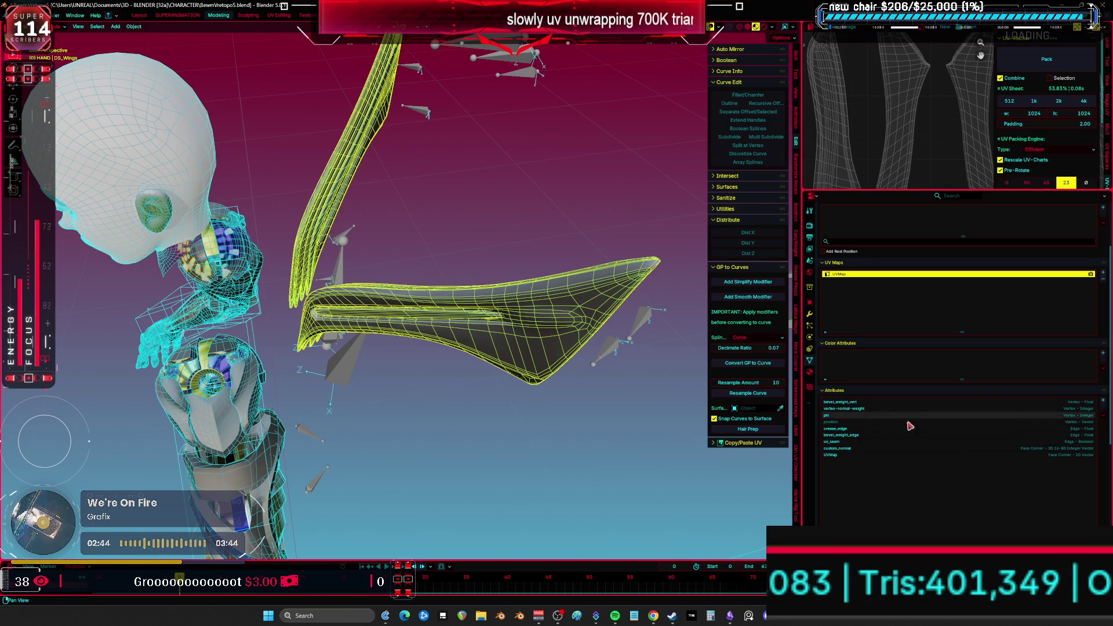
{"action": "left_click", "coordinate": [1098, 417]}
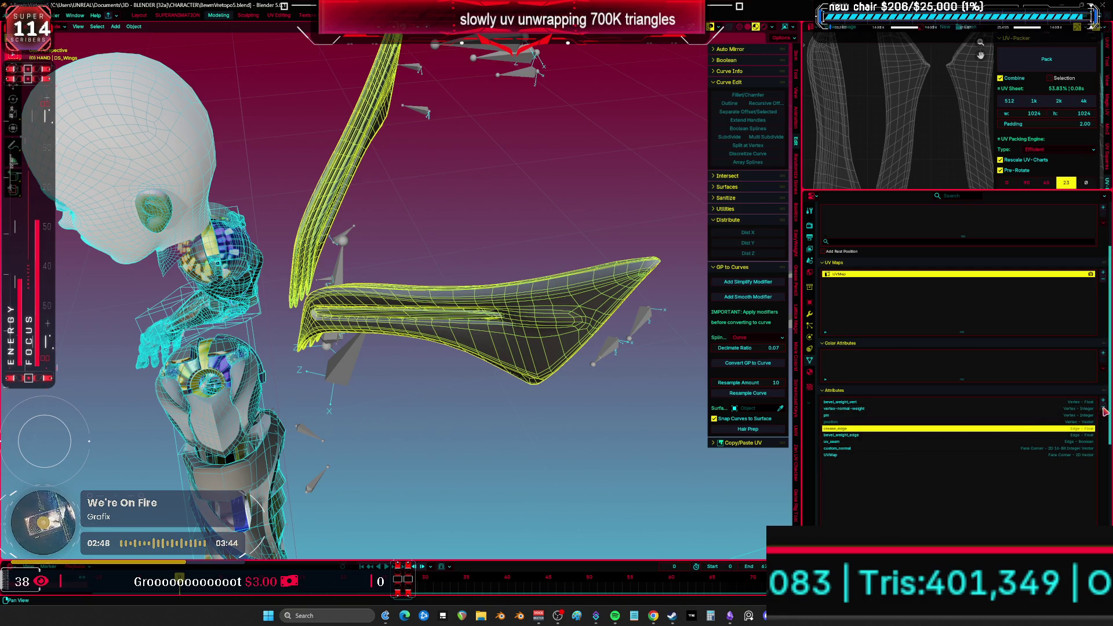
- Delete the wing's bevel_weight_edge, vertex-normal-weight, bevel_weight_vert and pin attributes, then hide the wing
{"action": "left_click", "coordinate": [962, 432]}
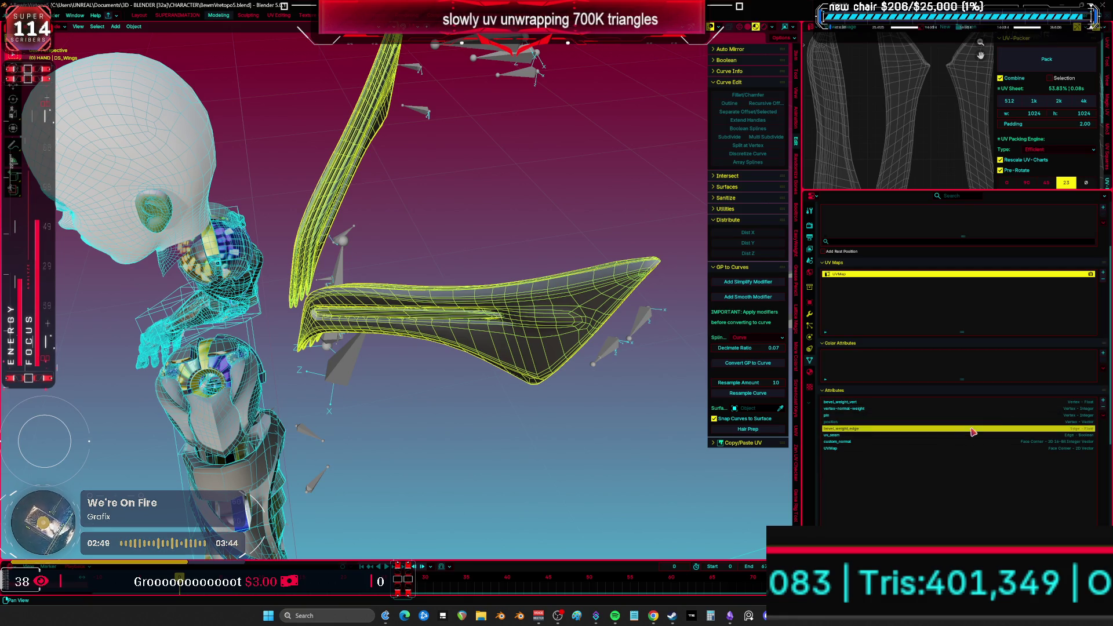
{"action": "left_click", "coordinate": [1104, 409]}
{"action": "left_click", "coordinate": [1104, 408]}
{"action": "left_click", "coordinate": [1104, 408]}
{"action": "left_click", "coordinate": [1104, 409]}
{"action": "middle_click_drag", "start_coordinate": [476, 313], "coordinate": [507, 333]}
{"action": "key", "text": "h"}
{"action": "key", "text": "KP_1"}
- Inspect the front shoulder piece, DS_Top and the back shoulder piece
{"action": "middle_click_drag", "start_coordinate": [606, 281], "coordinate": [378, 283]}
{"action": "scroll", "coordinate": [553, 281], "scroll_direction": "up", "scroll_amount": 5}
{"action": "left_click", "coordinate": [378, 283]}
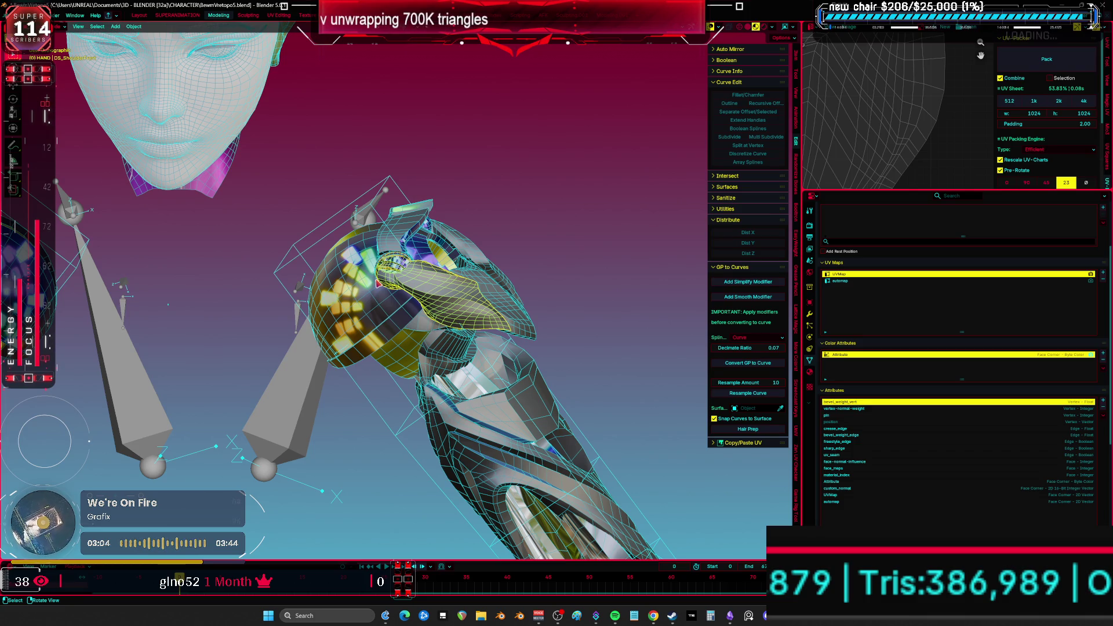
{"action": "middle_click_drag", "start_coordinate": [364, 183], "coordinate": [499, 307]}
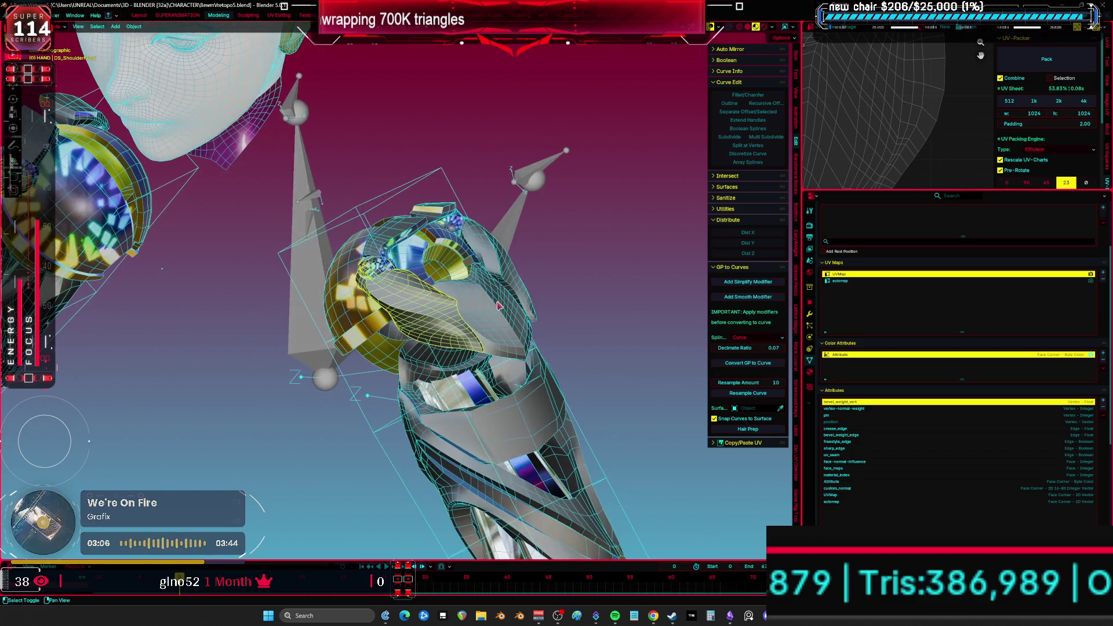
{"action": "left_click", "coordinate": [395, 240]}
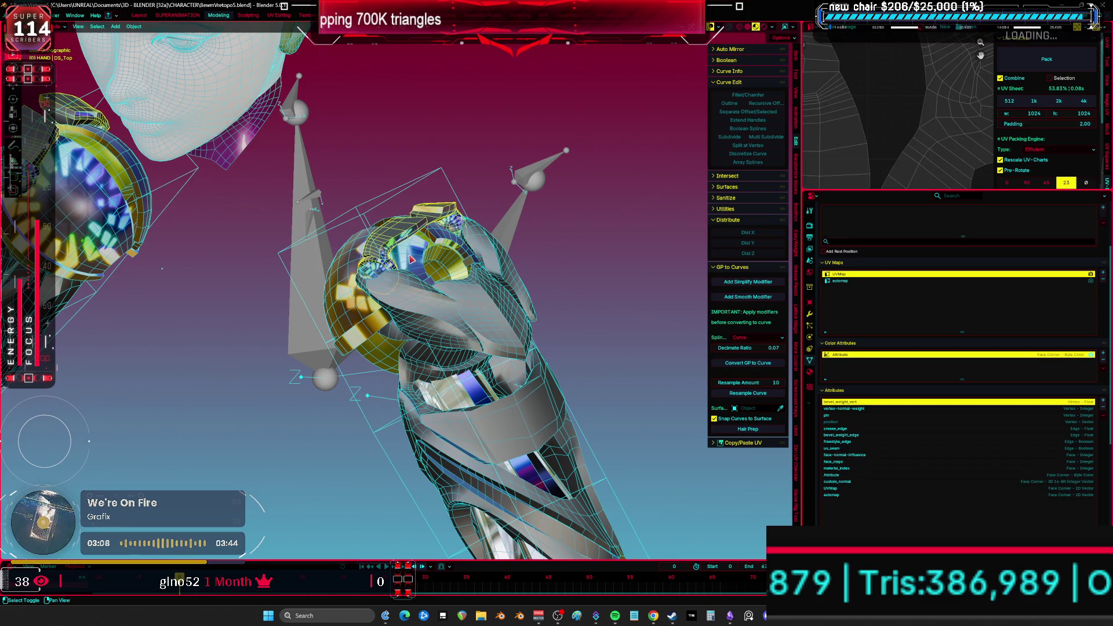
{"action": "left_click", "coordinate": [503, 323]}
{"action": "mouse_move", "coordinate": [573, 304]}
{"action": "middle_mouse_down"}
{"action": "mouse_move", "coordinate": [446, 335]}
{"action": "mouse_move", "coordinate": [466, 293]}
{"action": "mouse_move", "coordinate": [529, 287]}
{"action": "mouse_move", "coordinate": [575, 374]}
{"action": "mouse_move", "coordinate": [458, 278]}
{"action": "middle_mouse_up"}
- Inspect DS_Arm, aaaaa.017 and DS_Forearm, cancelling an accidental move
{"action": "left_click", "coordinate": [465, 293]}
{"action": "left_click", "coordinate": [575, 373]}
{"action": "key", "text": "g"}
{"action": "right_click", "coordinate": [589, 402]}
{"action": "left_click", "coordinate": [370, 287]}
{"action": "mouse_move", "coordinate": [370, 286]}
{"action": "middle_mouse_down"}
{"action": "mouse_move", "coordinate": [458, 328]}
{"action": "mouse_move", "coordinate": [499, 302]}
{"action": "middle_mouse_up"}
{"action": "left_click", "coordinate": [507, 290]}
{"action": "middle_click_drag", "start_coordinate": [507, 290], "coordinate": [466, 314]}
{"action": "scroll", "coordinate": [466, 313], "scroll_direction": "down", "scroll_amount": 2}
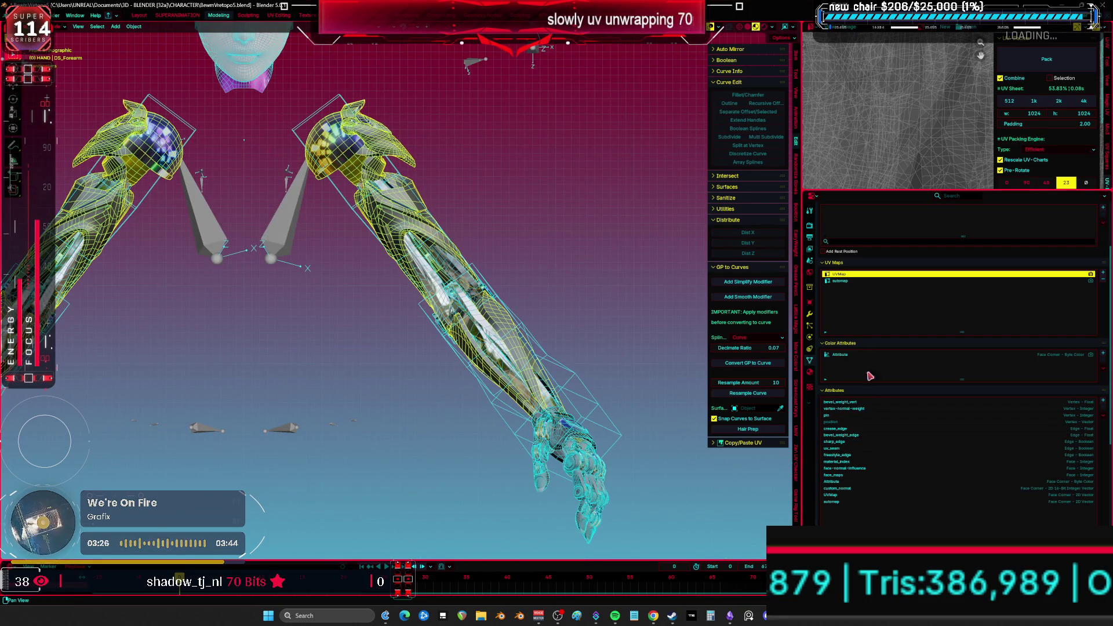
- Inspect the arm mesh in Edit Mode and wireframe, then return to Object Mode
{"action": "key", "text": "Tab"}
{"action": "key", "text": "shift+z"}
{"action": "key", "text": "KP_1"}
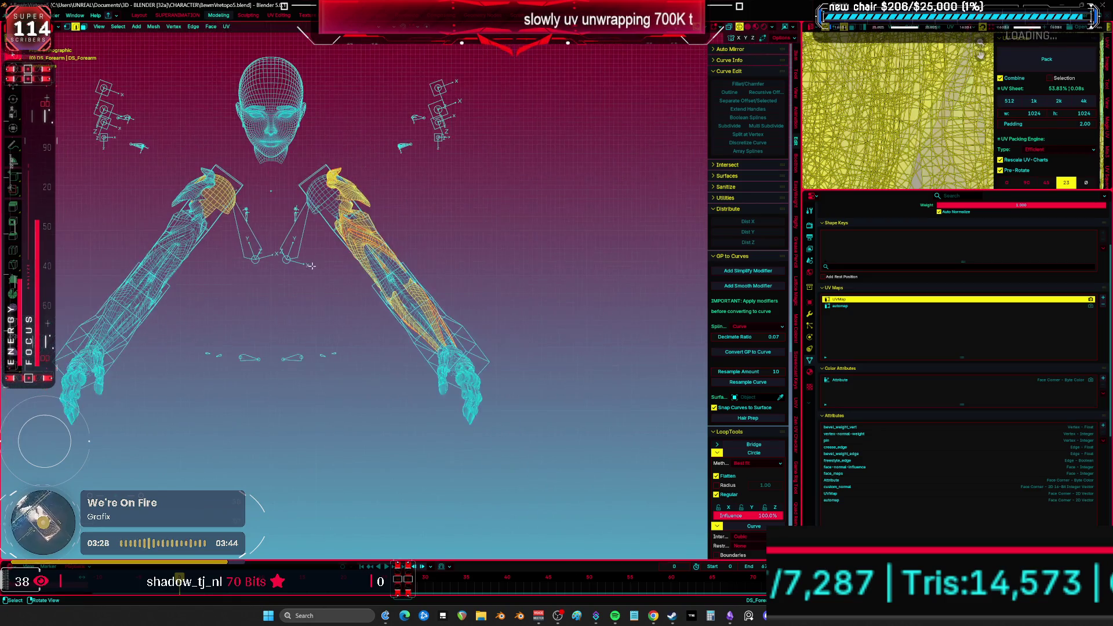
{"action": "scroll", "coordinate": [311, 266], "scroll_direction": "up", "scroll_amount": 5}
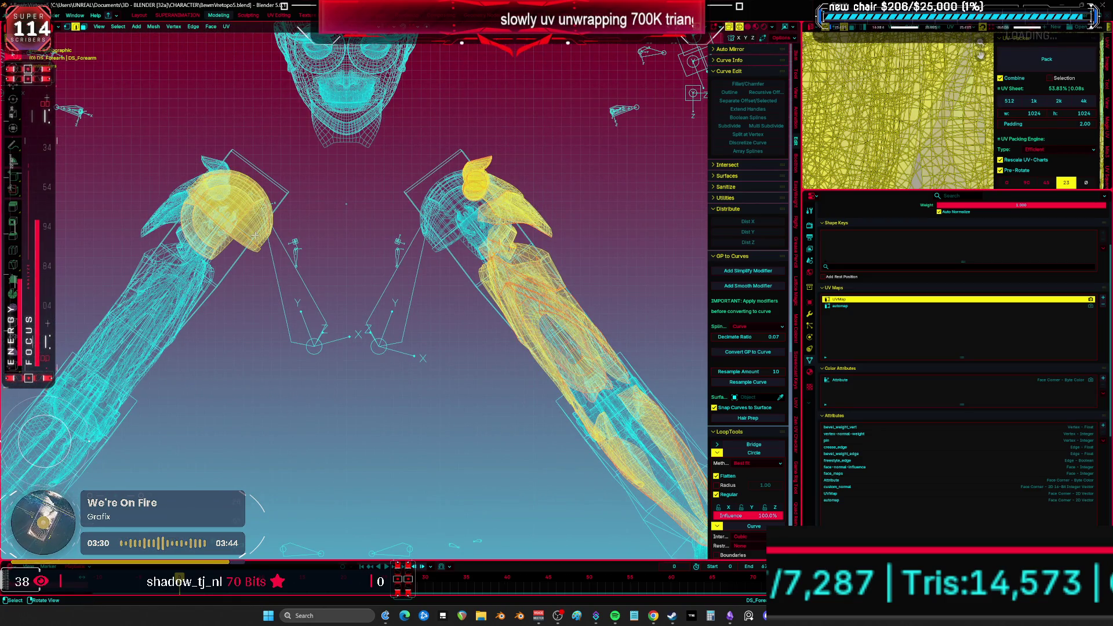
{"action": "key", "text": "shift+z"}
{"action": "key", "text": "ctrl+l"}
{"action": "key", "text": "ctrl+z"}
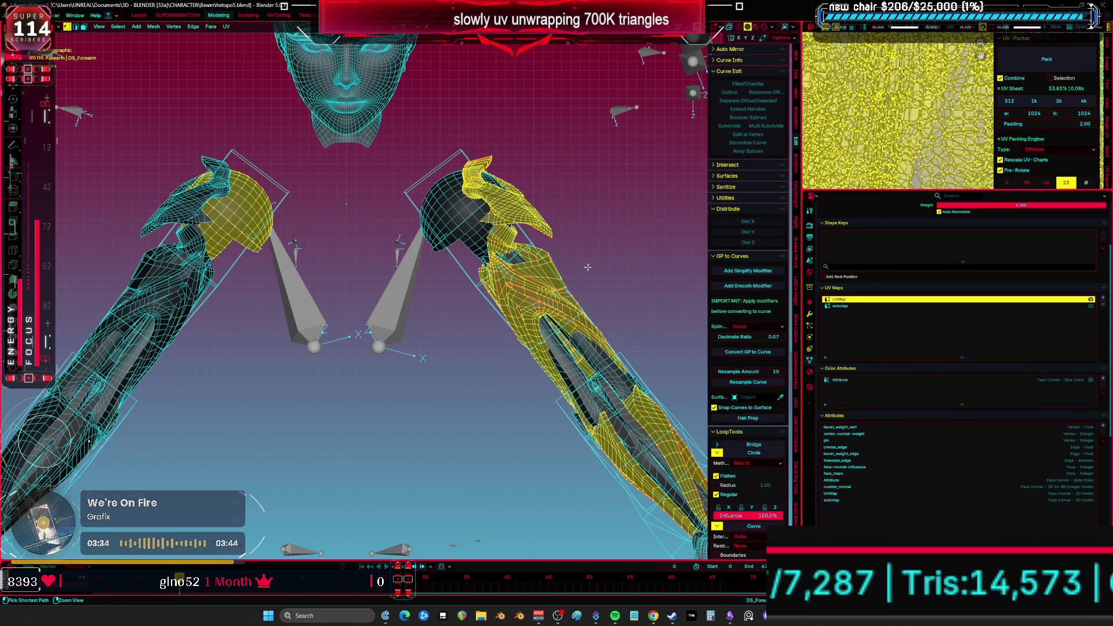
{"action": "key", "text": "Tab"}
- Delete the arm's automap UV map plus its custom_normal, face_maps and colour attributes
{"action": "left_click", "coordinate": [866, 502]}
{"action": "left_click", "coordinate": [1103, 415]}
{"action": "left_click", "coordinate": [847, 488]}
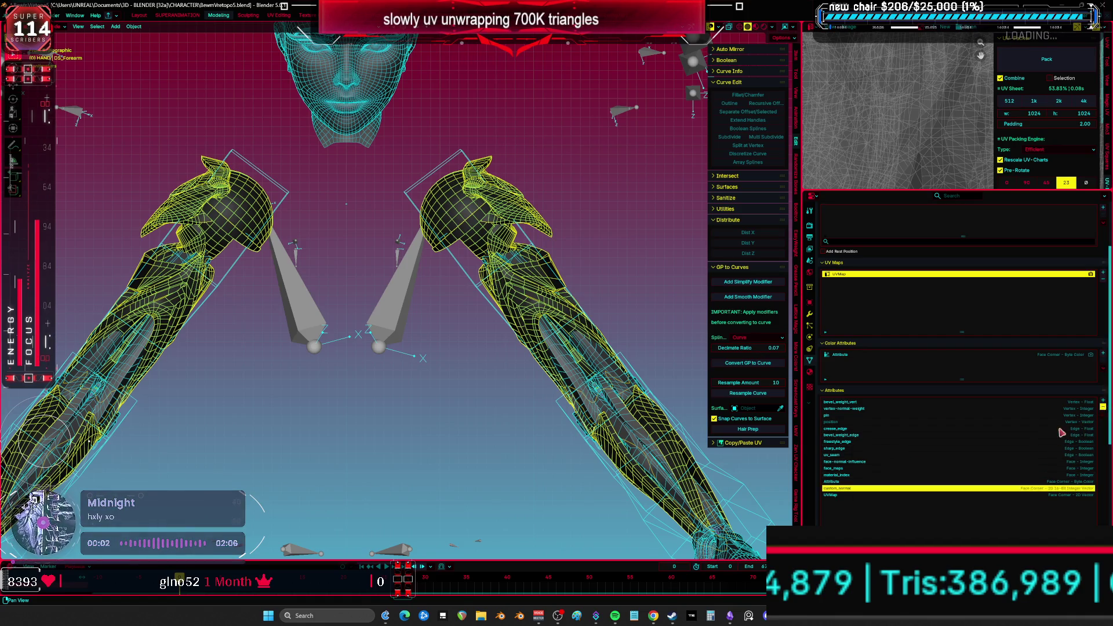
{"action": "left_click", "coordinate": [1103, 414]}
{"action": "left_click", "coordinate": [1104, 414]}
{"action": "left_click", "coordinate": [949, 472]}
{"action": "left_click", "coordinate": [1104, 414]}
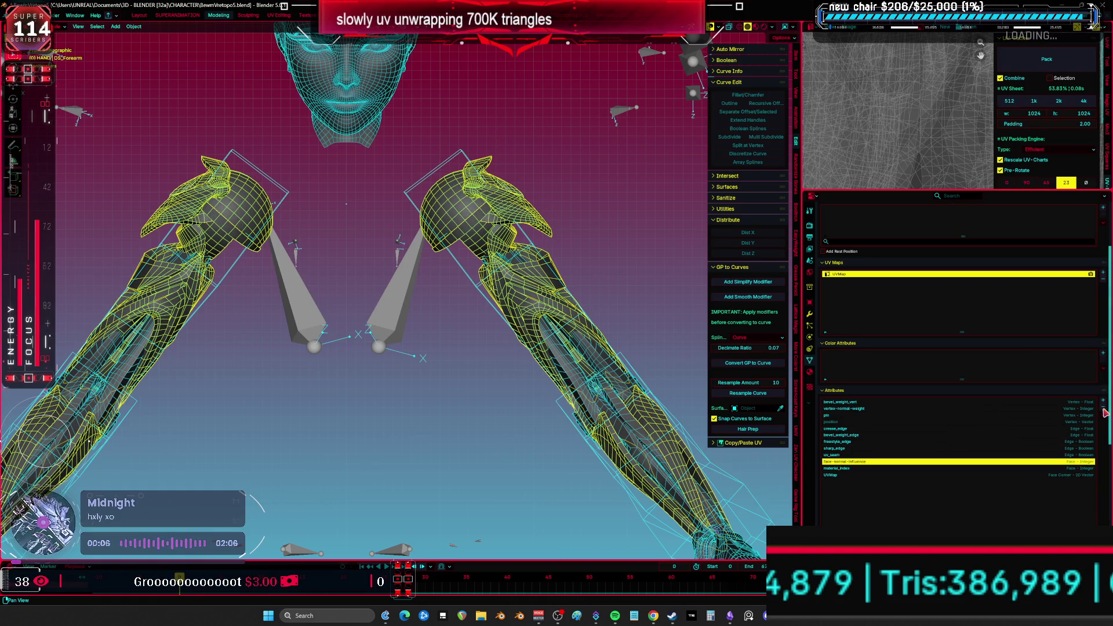
- Remove face-normal-influence, freestyle_edge, bevel_weight_edge, crease_edge, pin and remaining weight attributes
{"action": "left_click", "coordinate": [1103, 412]}
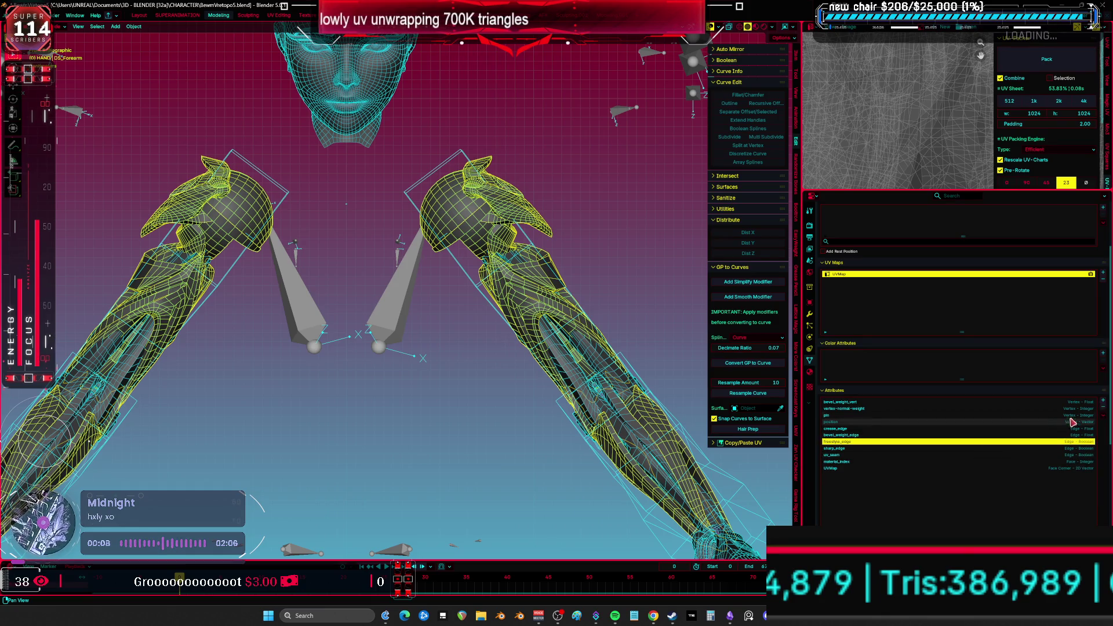
{"action": "left_click", "coordinate": [1104, 410]}
{"action": "left_click", "coordinate": [1103, 411]}
{"action": "left_click", "coordinate": [1104, 411]}
{"action": "left_click", "coordinate": [1103, 411]}
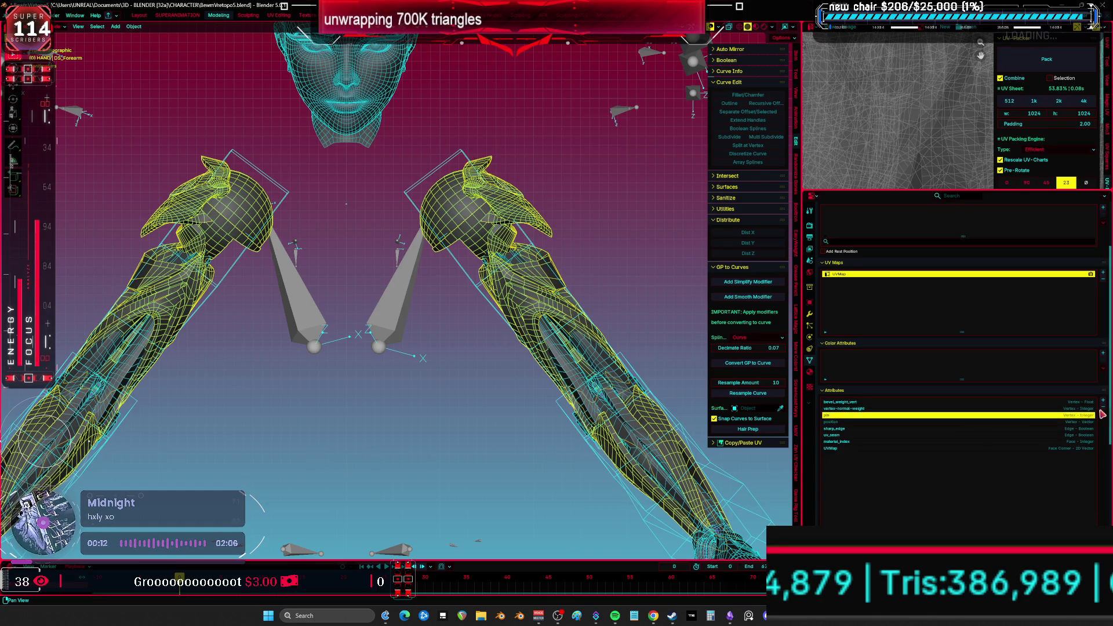
{"action": "left_click", "coordinate": [1104, 411]}
{"action": "left_click", "coordinate": [1103, 410]}
{"action": "left_click", "coordinate": [1104, 411]}
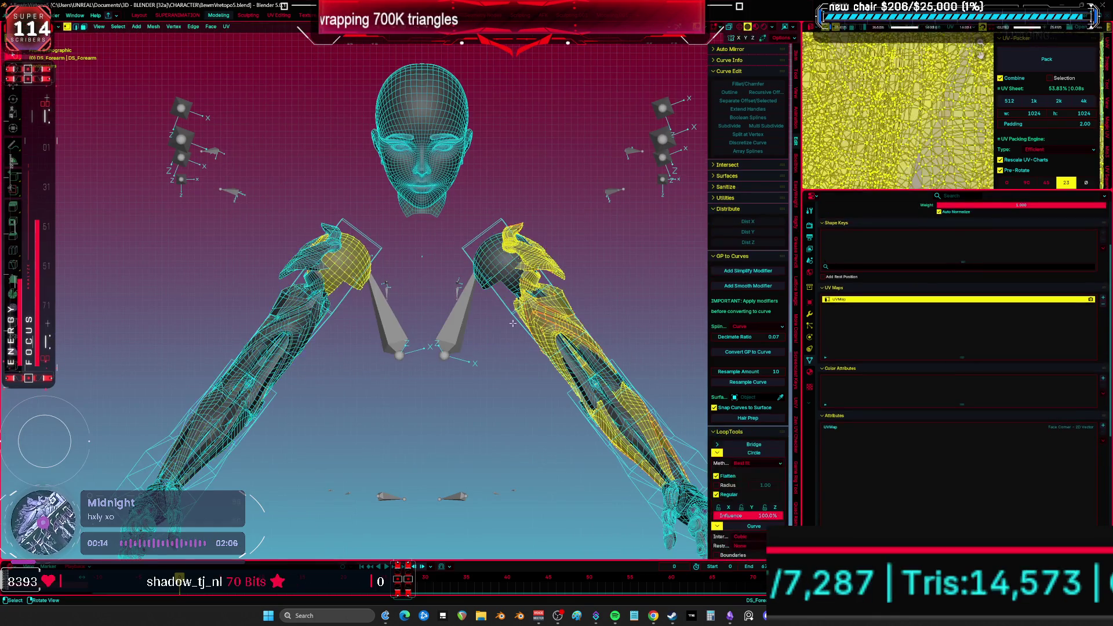
{"action": "scroll", "coordinate": [515, 313], "scroll_direction": "up", "scroll_amount": 2}
- Separate the arm mesh By Loose Parts
{"action": "key", "text": "Tab"}
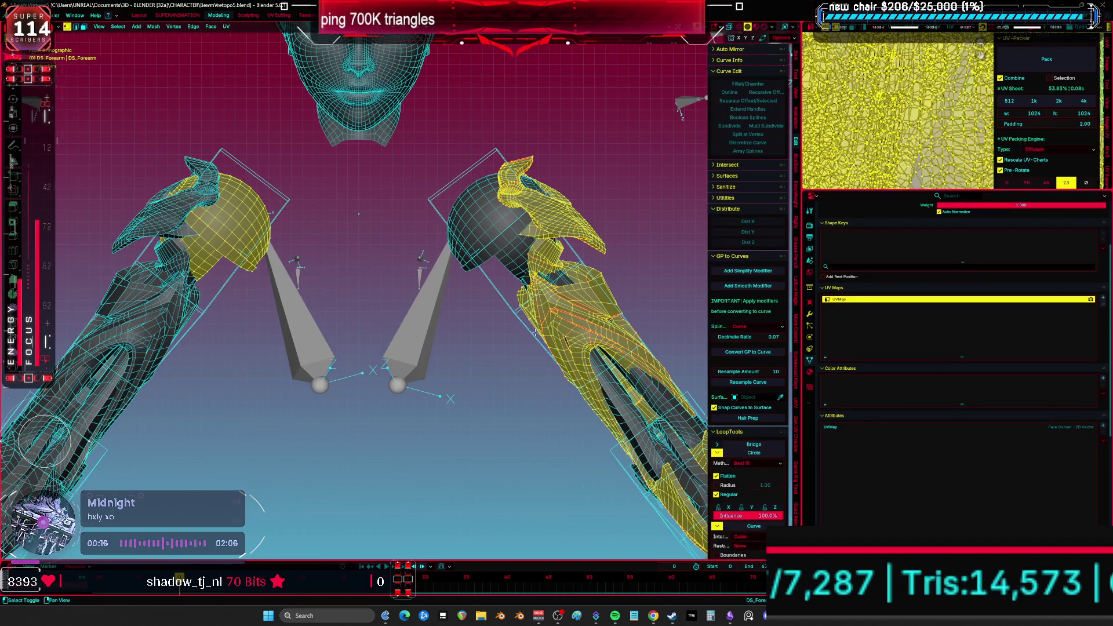
{"action": "middle_click_drag", "start_coordinate": [554, 332], "coordinate": [423, 327]}
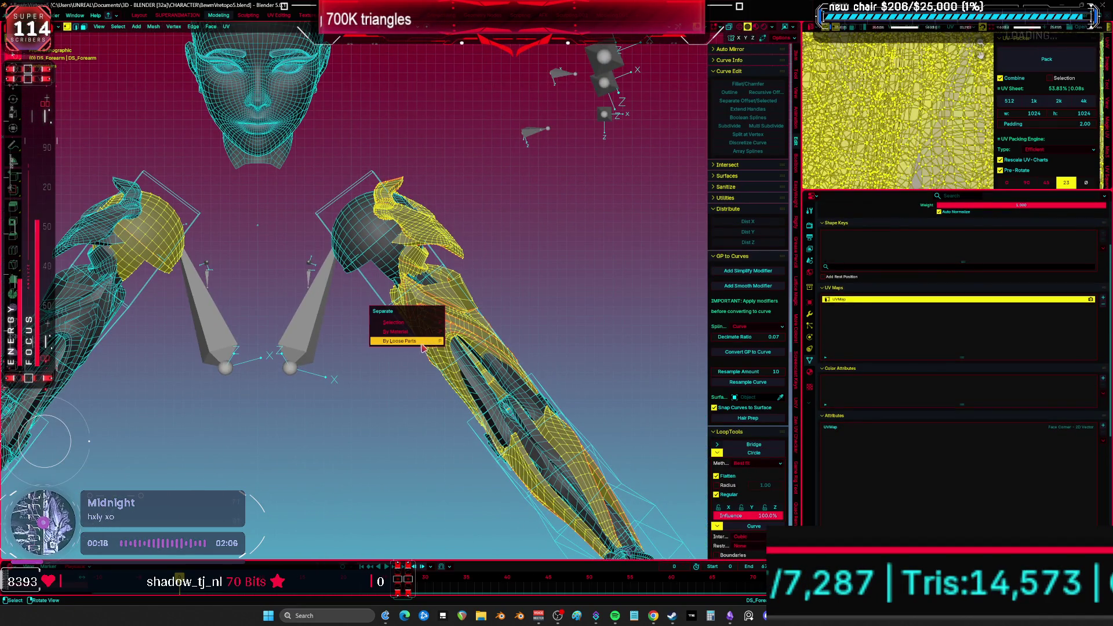
{"action": "key", "text": "Tab"}
{"action": "left_click", "coordinate": [381, 264]}
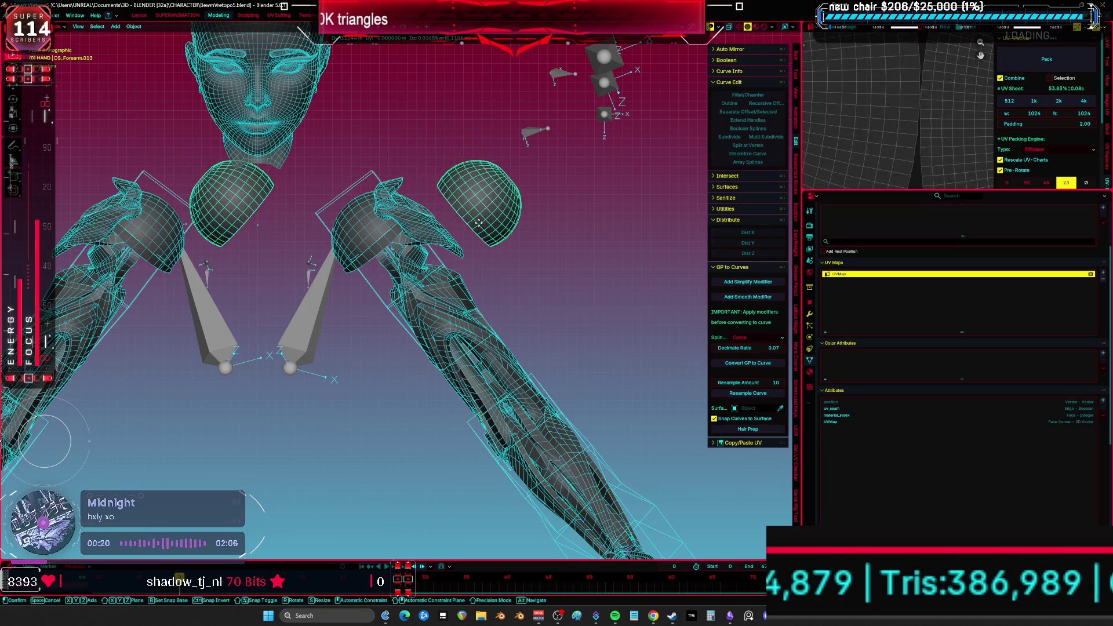
{"action": "mouse_move", "coordinate": [381, 263]}
{"action": "middle_mouse_down"}
{"action": "mouse_move", "coordinate": [361, 292]}
{"action": "mouse_move", "coordinate": [355, 254]}
{"action": "mouse_move", "coordinate": [422, 244]}
{"action": "middle_mouse_up"}
- Hide the shoulder spheres, chest piece and upper arm armour pieces
{"action": "key", "text": "h"}
{"action": "left_click", "coordinate": [378, 242]}
{"action": "key", "text": "Tab"}
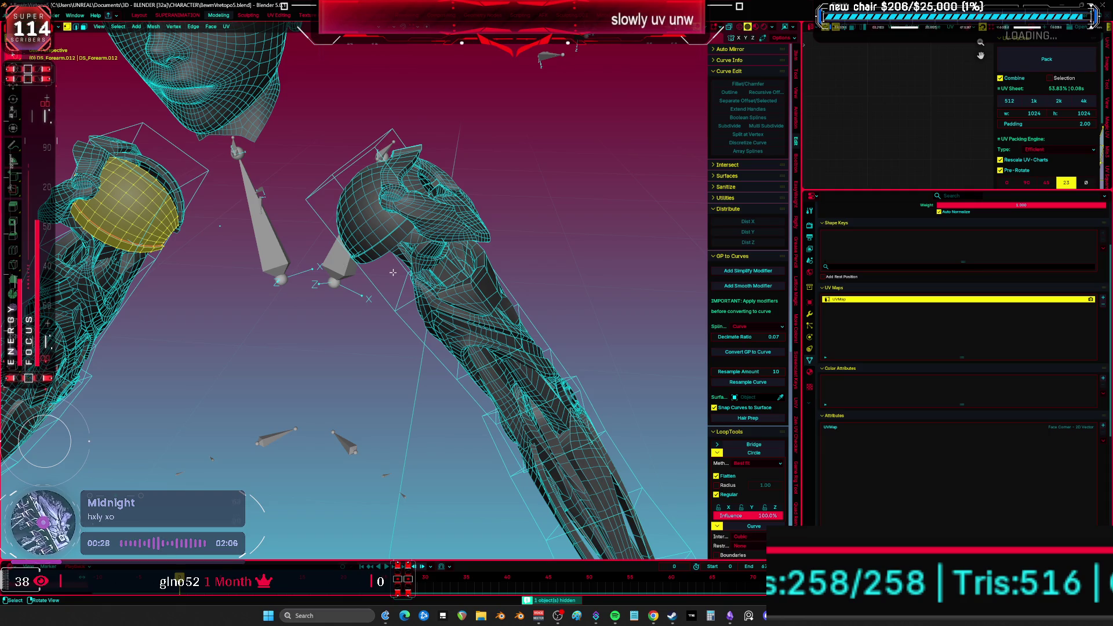
{"action": "key", "text": "Tab"}
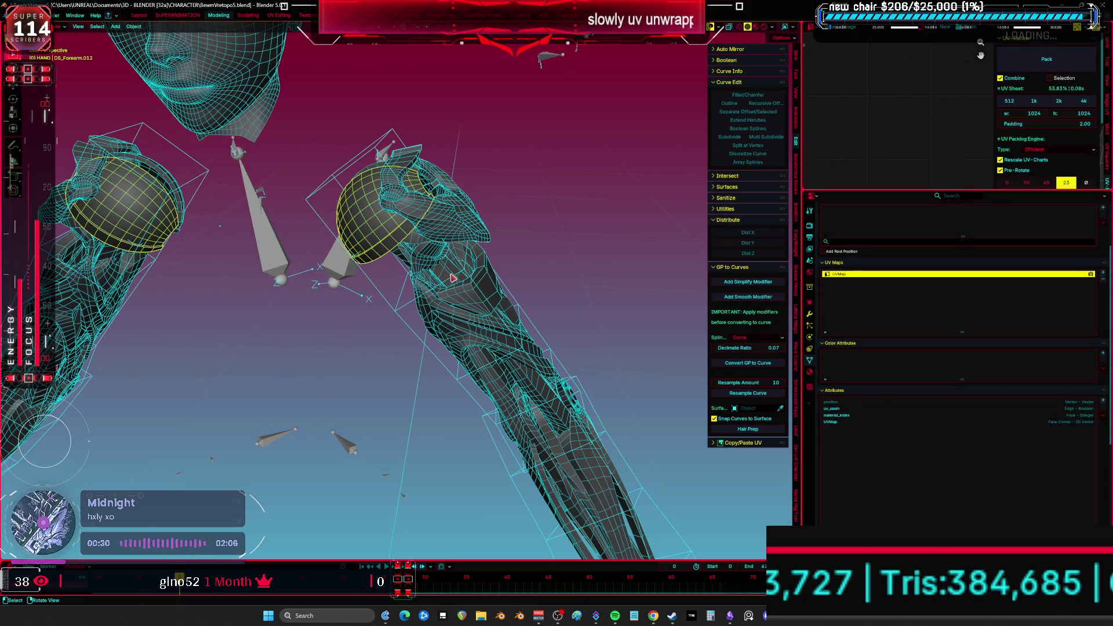
{"action": "key", "text": "h"}
{"action": "left_click", "coordinate": [455, 223]}
{"action": "middle_click_drag", "start_coordinate": [455, 223], "coordinate": [430, 238]}
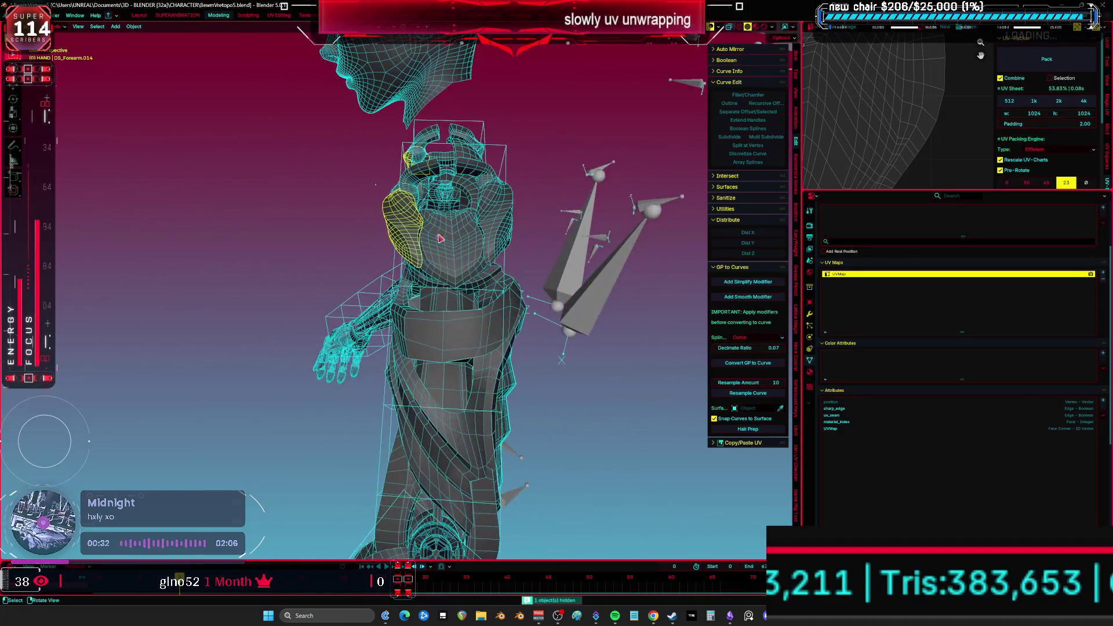
{"action": "key", "text": "h"}
{"action": "left_click", "coordinate": [500, 232]}
{"action": "key", "text": "h"}
{"action": "left_click", "coordinate": [501, 230]}
{"action": "middle_click_drag", "start_coordinate": [501, 229], "coordinate": [464, 165]}
{"action": "key", "text": "h"}
{"action": "left_click", "coordinate": [464, 165]}
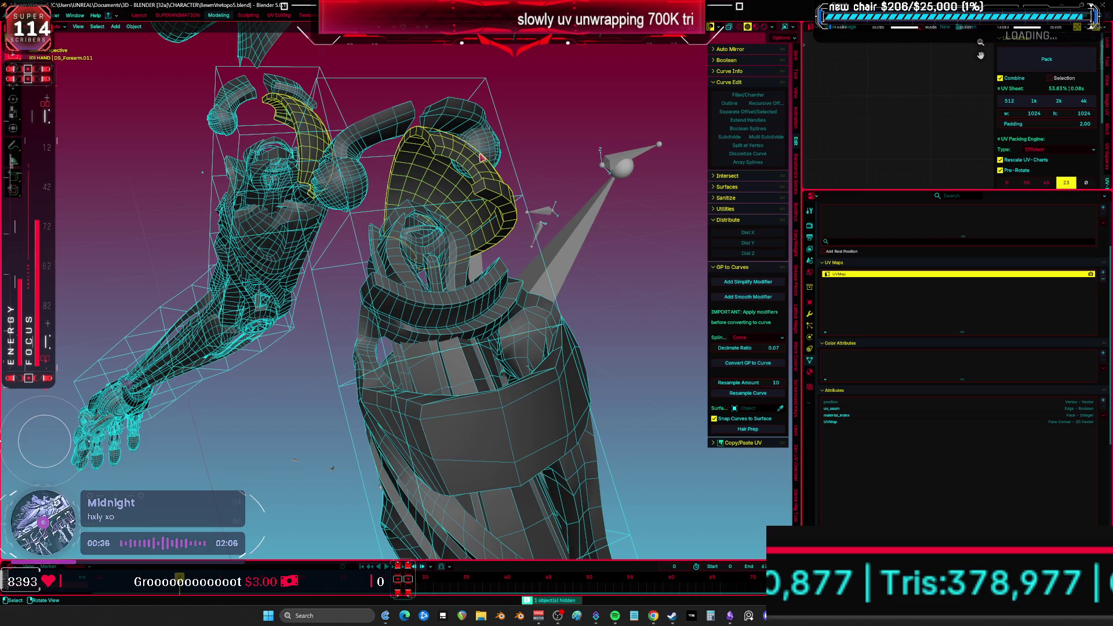
{"action": "key", "text": "h"}
{"action": "left_click", "coordinate": [481, 158]}
{"action": "key", "text": "h"}
{"action": "left_click", "coordinate": [470, 142]}
{"action": "key", "text": "h"}
{"action": "left_click", "coordinate": [360, 177]}
{"action": "key", "text": "h"}
{"action": "left_click", "coordinate": [380, 145]}
{"action": "key", "text": "h"}
{"action": "left_click", "coordinate": [419, 157]}
{"action": "key", "text": "h"}
{"action": "left_click", "coordinate": [451, 134]}
{"action": "key", "text": "h"}
- Hide the DS_Forearm pieces (.001–.005) and replacee.001 along the arm
{"action": "middle_click_drag", "start_coordinate": [451, 134], "coordinate": [417, 186]}
{"action": "mouse_move", "coordinate": [447, 306]}
{"action": "middle_mouse_down"}
{"action": "mouse_move", "coordinate": [463, 277]}
{"action": "mouse_move", "coordinate": [458, 146]}
{"action": "middle_mouse_up"}
{"action": "left_click", "coordinate": [557, 258]}
{"action": "mouse_move", "coordinate": [557, 258]}
{"action": "middle_mouse_down"}
{"action": "mouse_move", "coordinate": [454, 273]}
{"action": "mouse_move", "coordinate": [477, 305]}
{"action": "mouse_move", "coordinate": [511, 286]}
{"action": "mouse_move", "coordinate": [522, 255]}
{"action": "mouse_move", "coordinate": [472, 282]}
{"action": "mouse_move", "coordinate": [414, 283]}
{"action": "middle_mouse_up"}
{"action": "key", "text": "h"}
{"action": "left_click", "coordinate": [476, 305]}
{"action": "key", "text": "h"}
{"action": "left_click", "coordinate": [471, 280]}
{"action": "key", "text": "h"}
{"action": "left_click", "coordinate": [452, 338]}
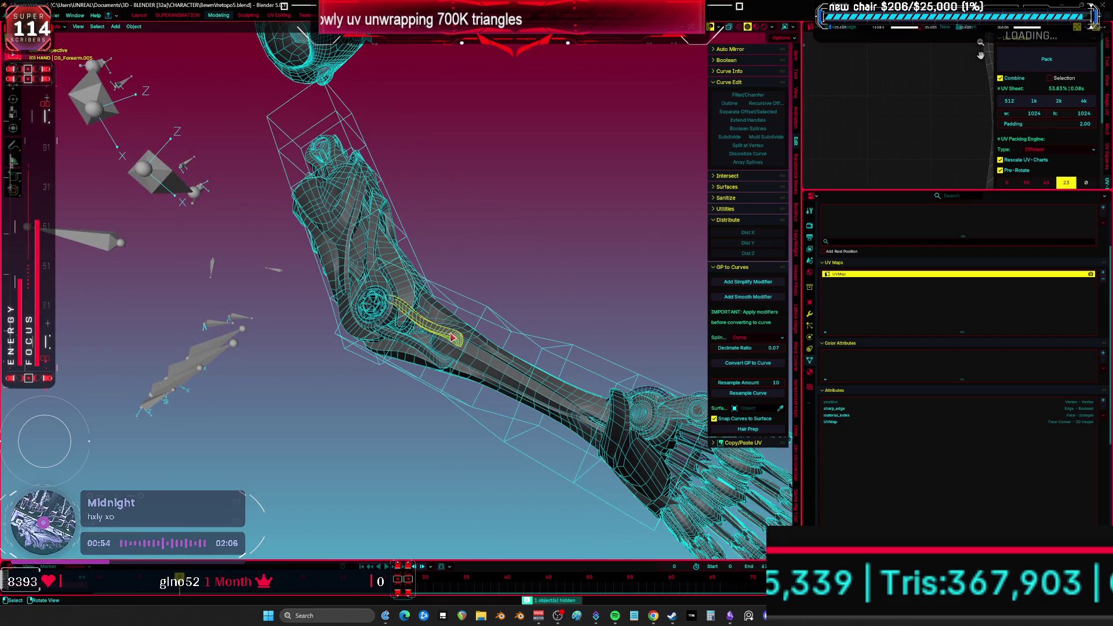
{"action": "middle_click_drag", "start_coordinate": [462, 322], "coordinate": [444, 326]}
{"action": "key", "text": "h"}
{"action": "left_click", "coordinate": [444, 325]}
{"action": "key", "text": "h"}
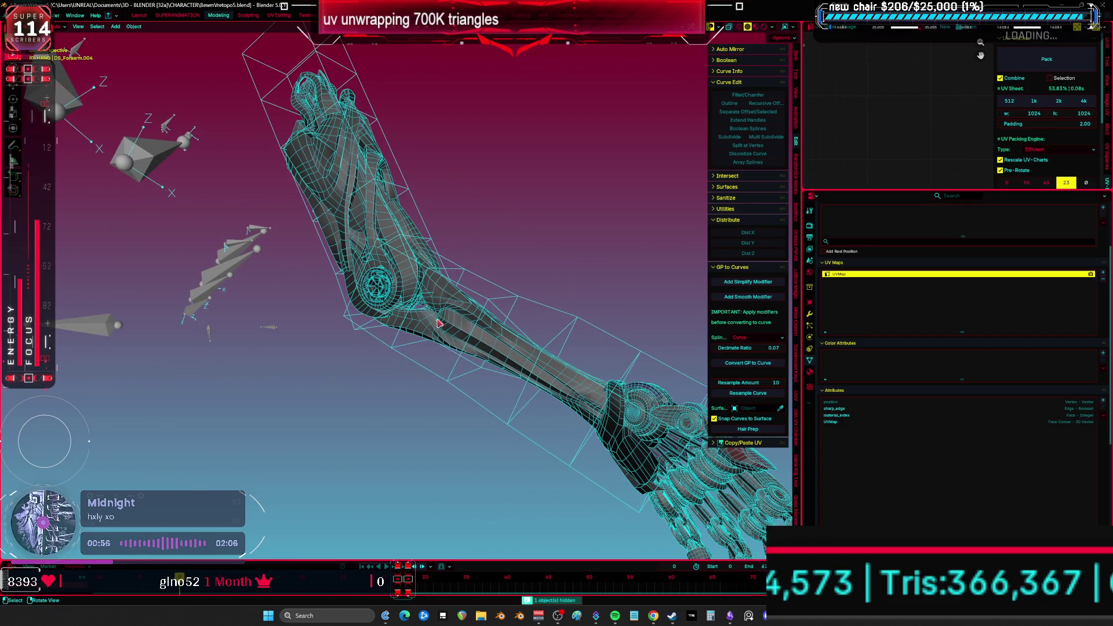
{"action": "left_click", "coordinate": [399, 280]}
{"action": "middle_click_drag", "start_coordinate": [399, 280], "coordinate": [433, 262]}
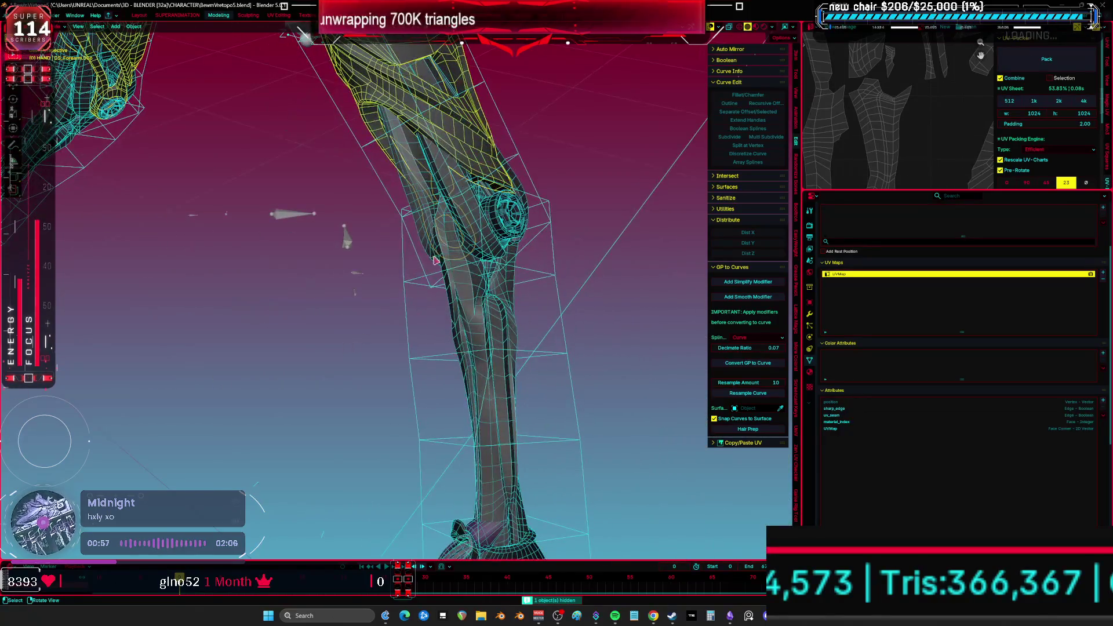
{"action": "key", "text": "h"}
{"action": "left_click", "coordinate": [447, 177]}
{"action": "middle_click_drag", "start_coordinate": [448, 177], "coordinate": [445, 192]}
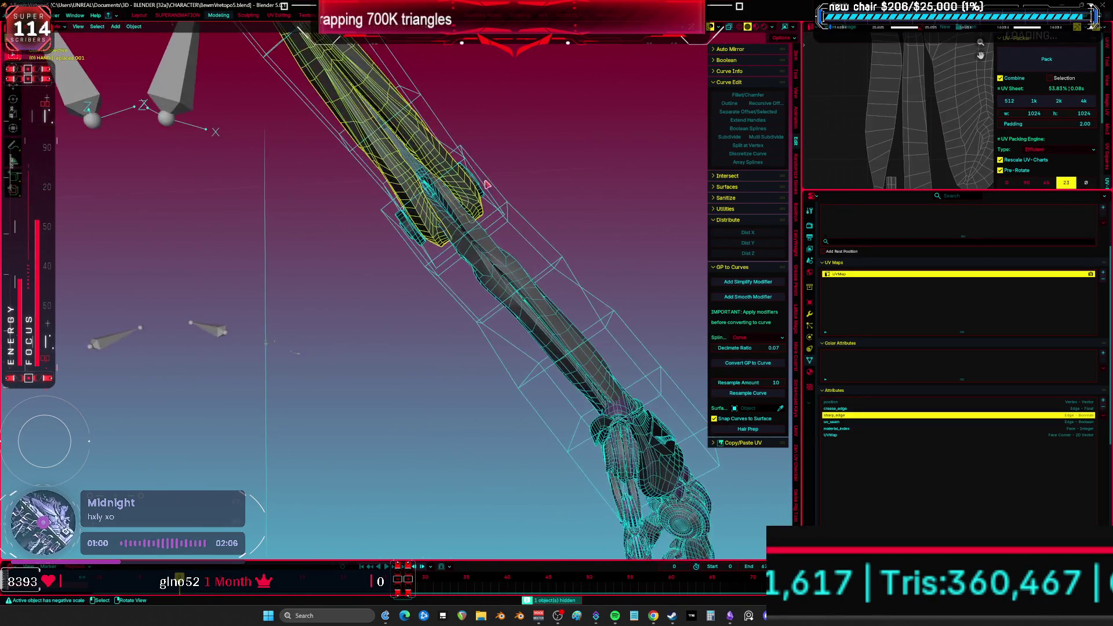
{"action": "key", "text": "h"}
{"action": "left_click", "coordinate": [423, 164]}
{"action": "key", "text": "h"}
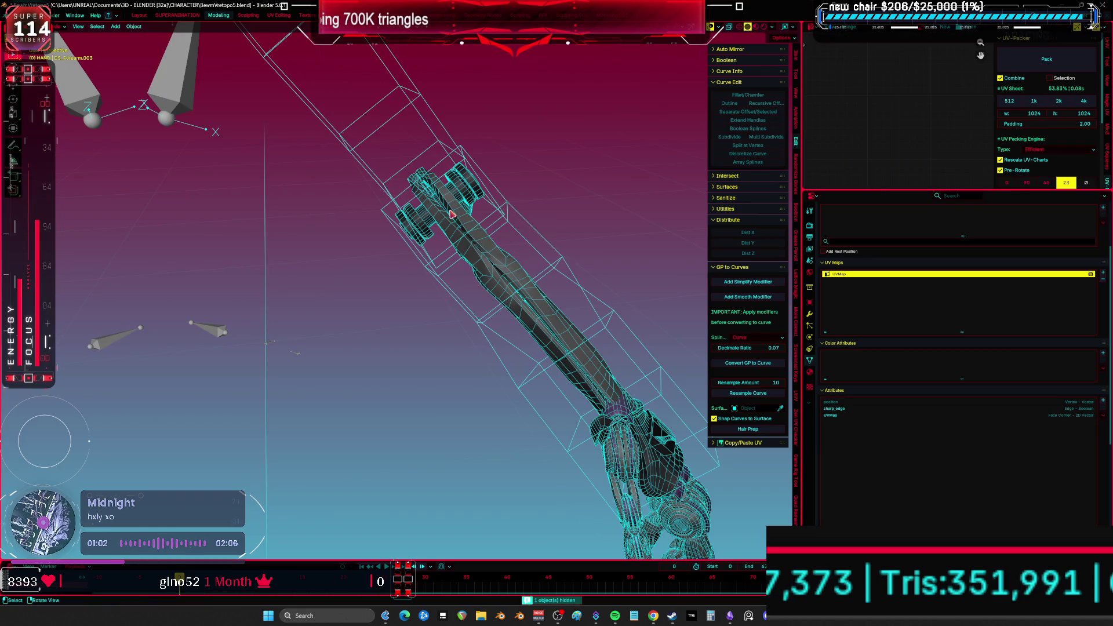
{"action": "left_click", "coordinate": [452, 214]}
{"action": "key", "text": "h"}
- Delete the Attribute, sharp_face and crease_edge attributes from Cylinder.001
{"action": "left_click", "coordinate": [466, 196]}
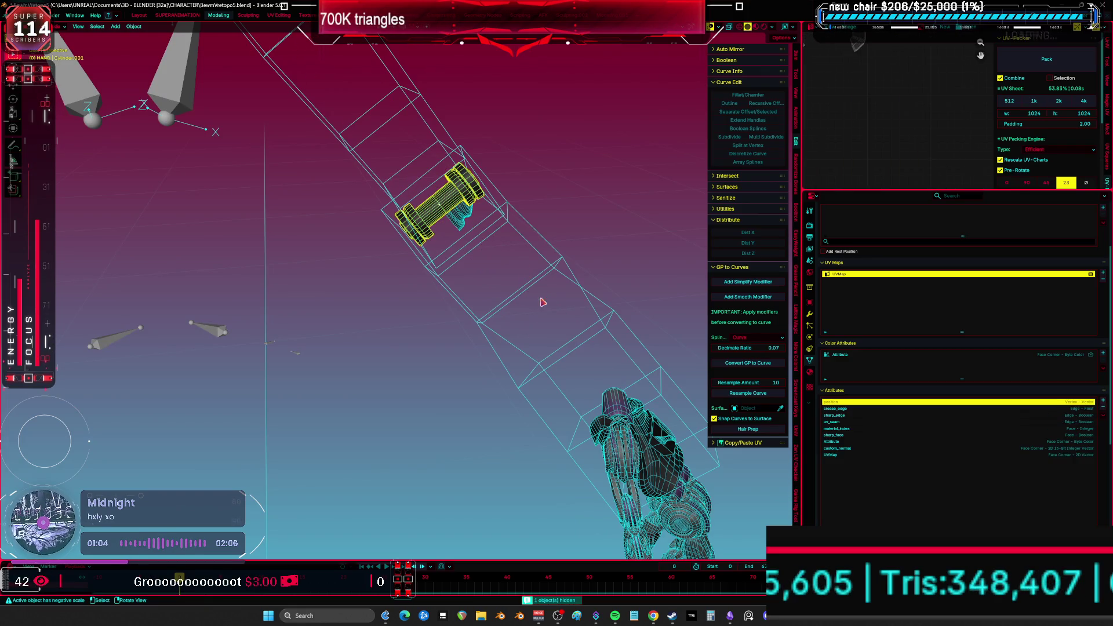
{"action": "left_click", "coordinate": [875, 441]}
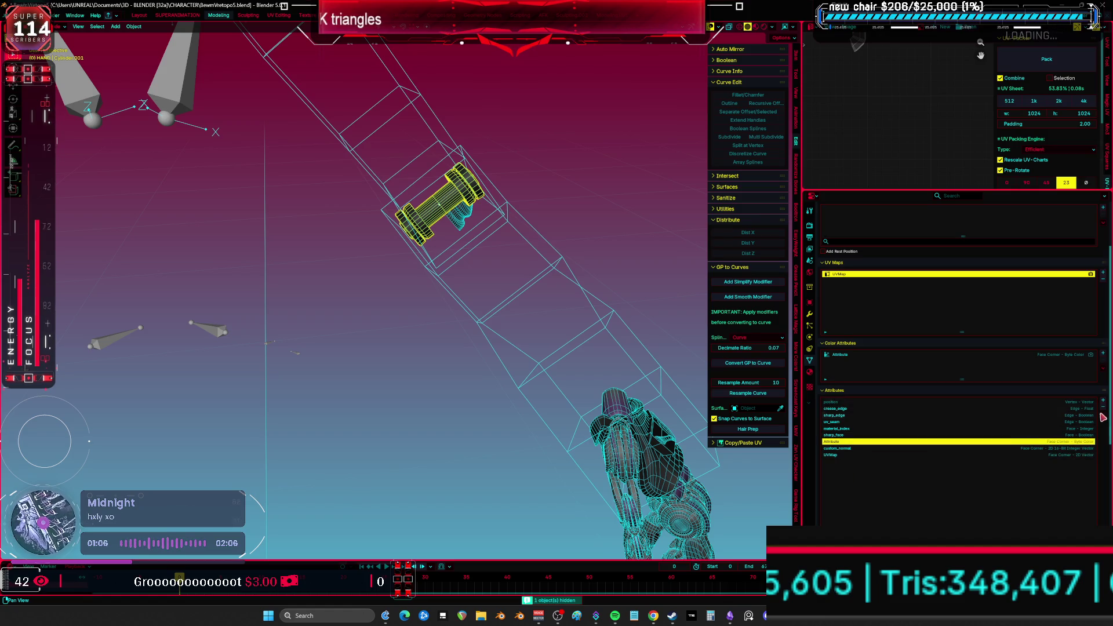
{"action": "left_click", "coordinate": [1103, 409]}
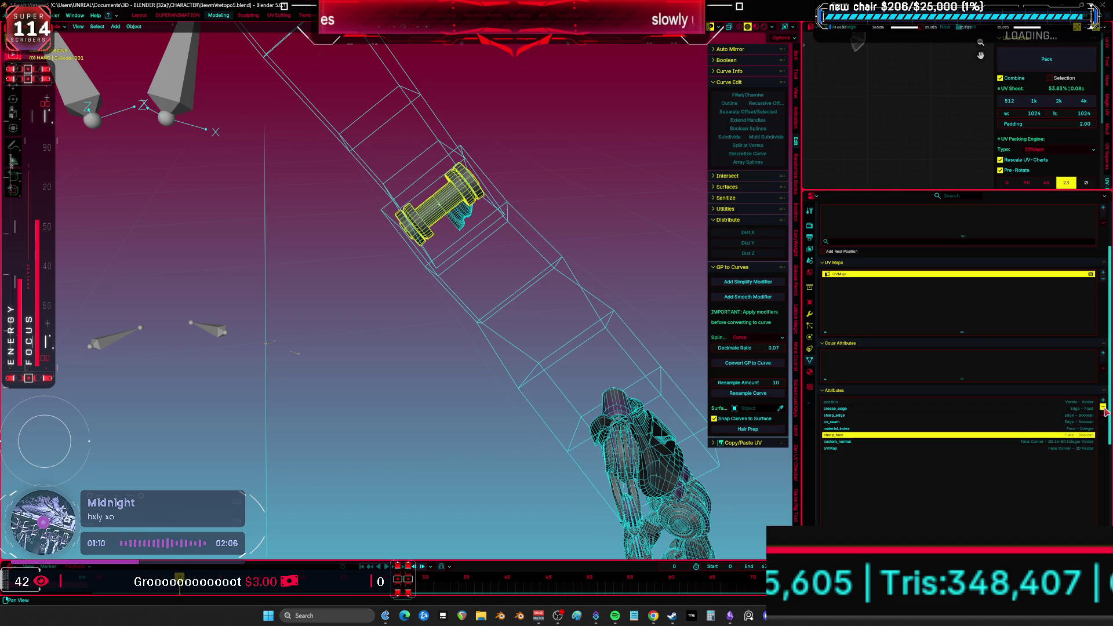
{"action": "left_click", "coordinate": [1104, 408]}
{"action": "left_click", "coordinate": [906, 409]}
{"action": "left_click", "coordinate": [1104, 410]}
{"action": "middle_click_drag", "start_coordinate": [724, 371], "coordinate": [600, 370]}
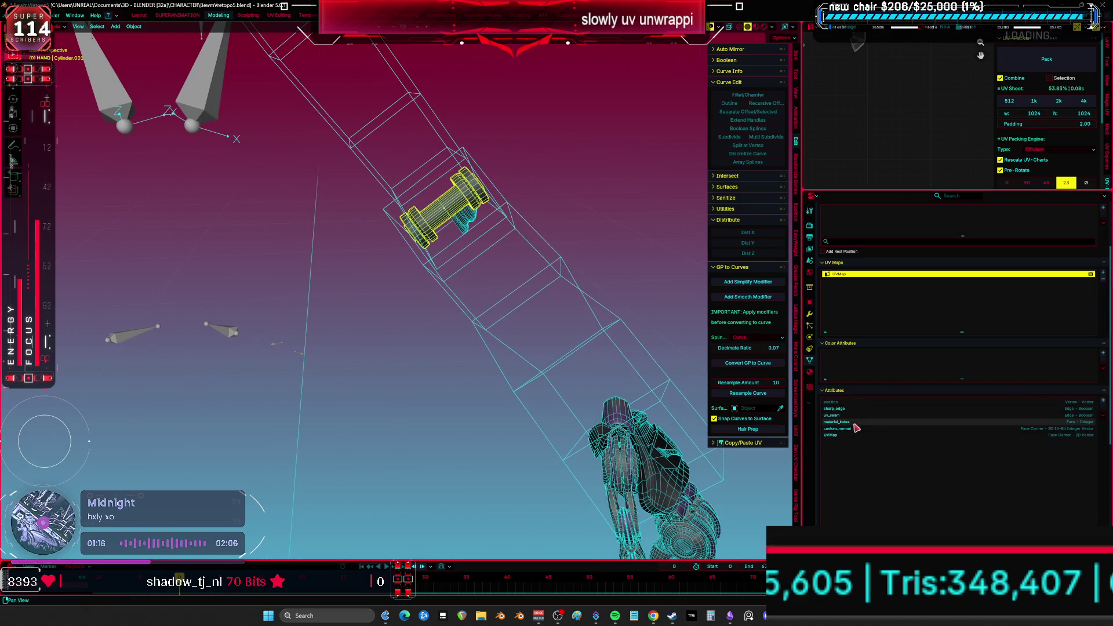
- Hide the yellow cylinder and select the torso armor mesh from behind
{"action": "key", "text": "h"}
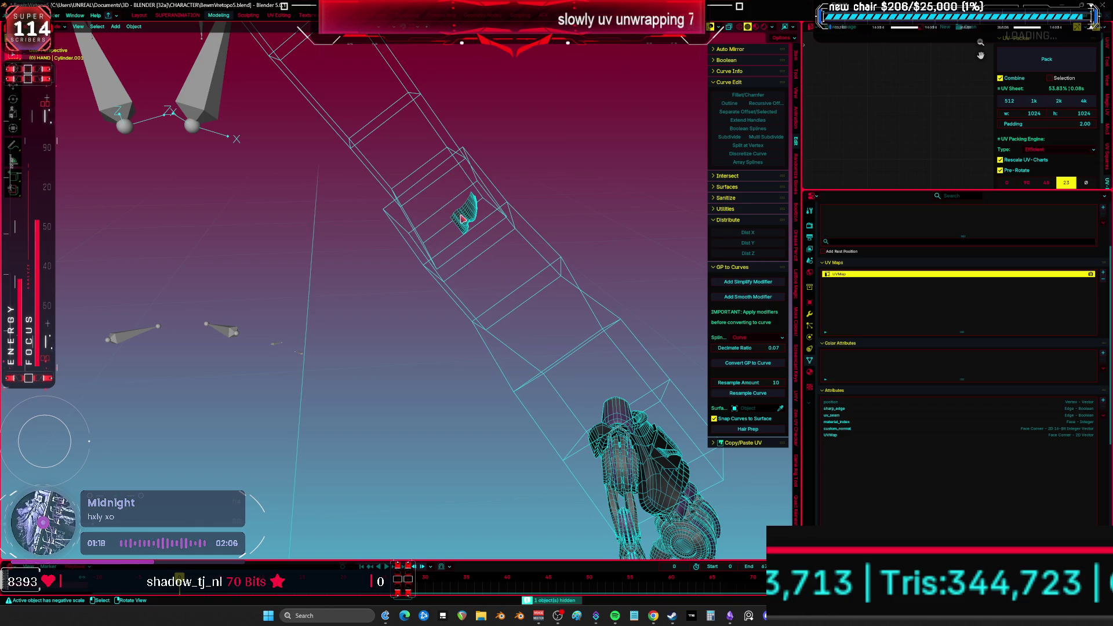
{"action": "left_click", "coordinate": [476, 213]}
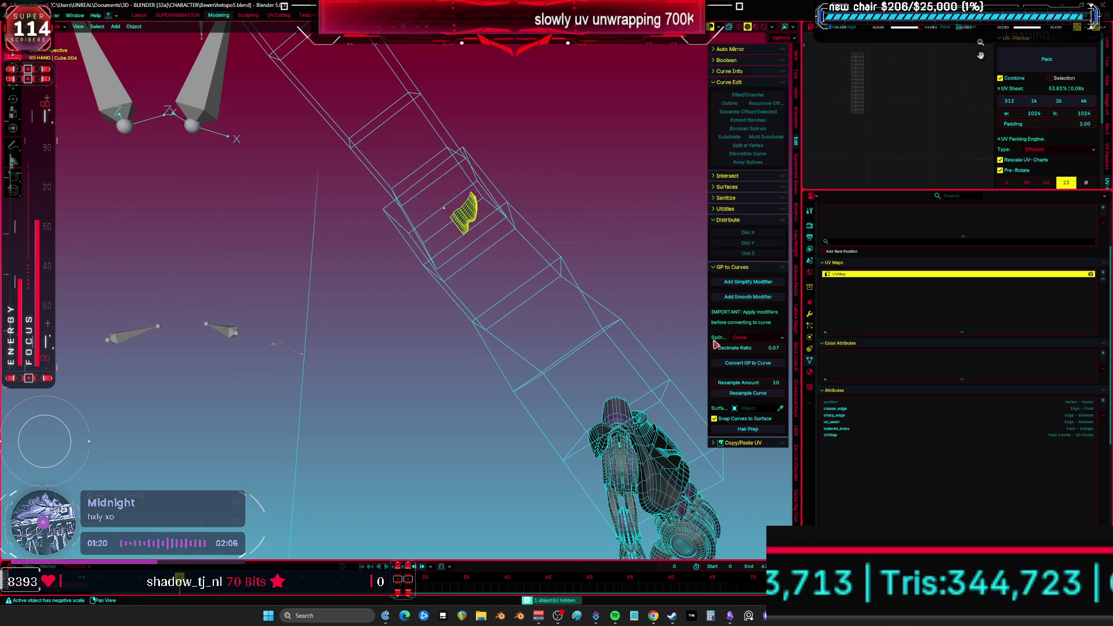
{"action": "mouse_move", "coordinate": [580, 348]}
{"action": "middle_mouse_down"}
{"action": "mouse_move", "coordinate": [491, 352]}
{"action": "mouse_move", "coordinate": [493, 343]}
{"action": "mouse_move", "coordinate": [529, 347]}
{"action": "middle_mouse_up"}
{"action": "left_click", "coordinate": [456, 337]}
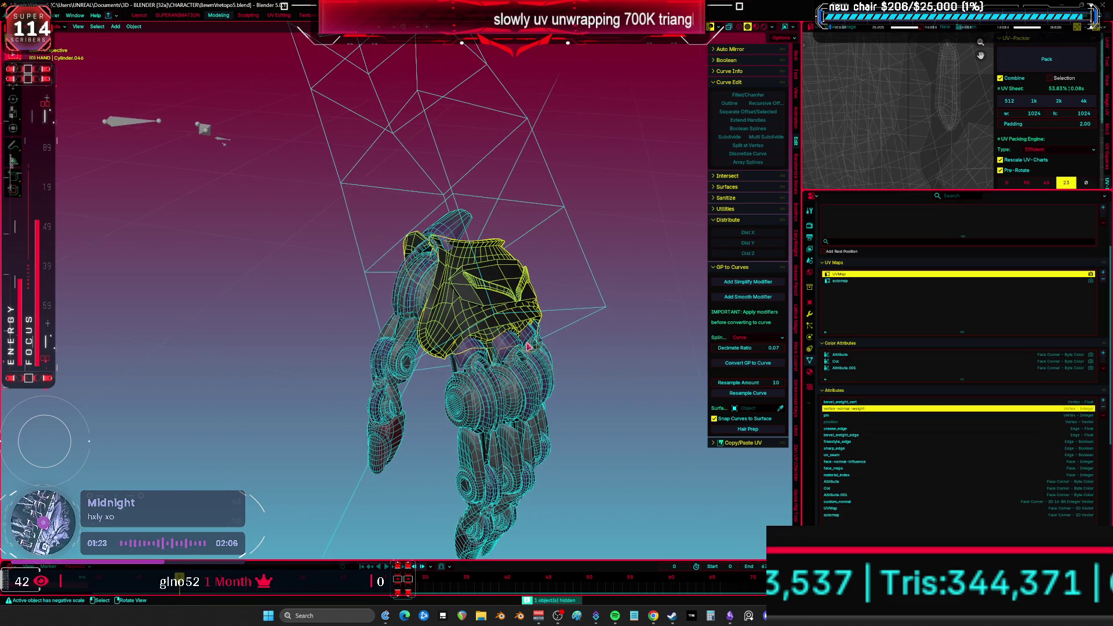
{"action": "left_click", "coordinate": [521, 406]}
{"action": "left_click", "coordinate": [520, 423]}
{"action": "left_click", "coordinate": [519, 441]}
{"action": "left_click", "coordinate": [518, 457]}
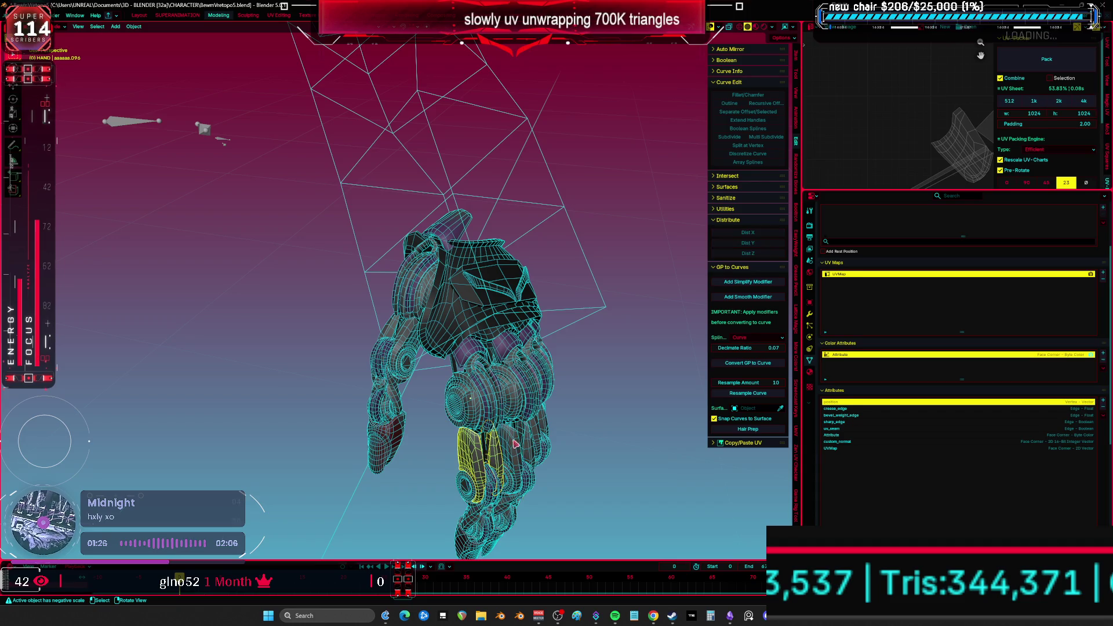
{"action": "left_click", "coordinate": [511, 288]}
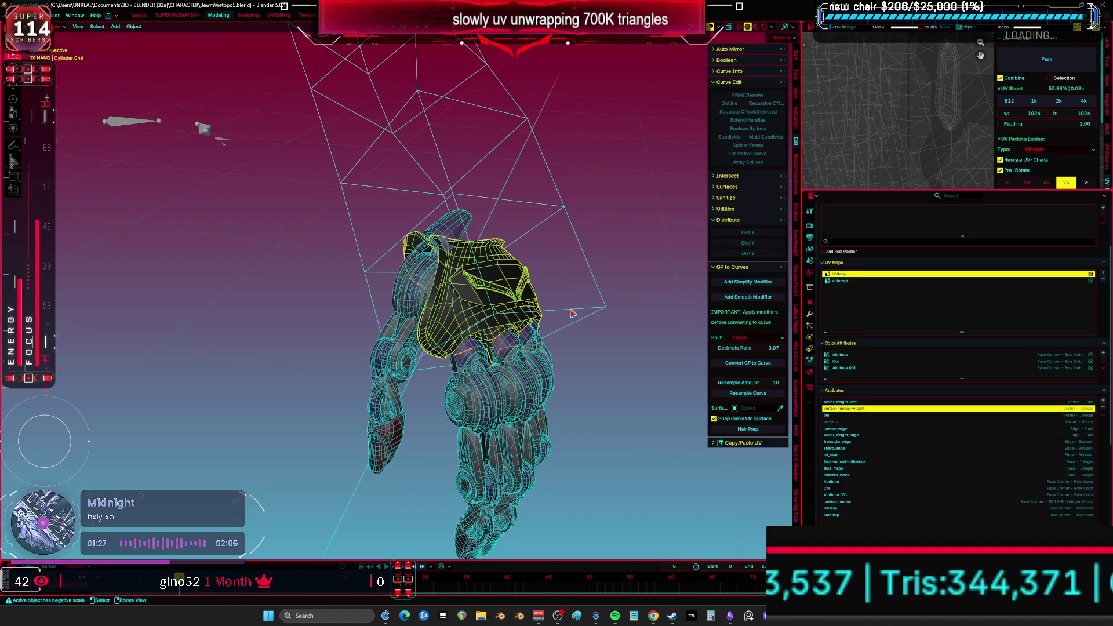
- Remove the automap UV map and the Attribute.001, Col and Attribute colour attributes
{"action": "left_click", "coordinate": [865, 515]}
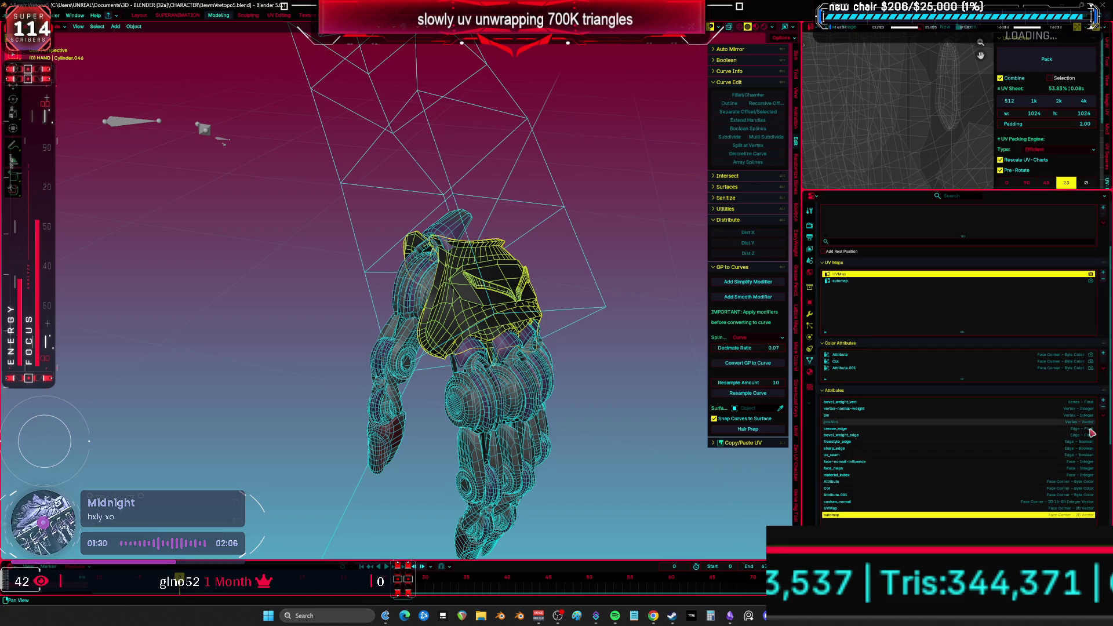
{"action": "left_click", "coordinate": [1103, 408]}
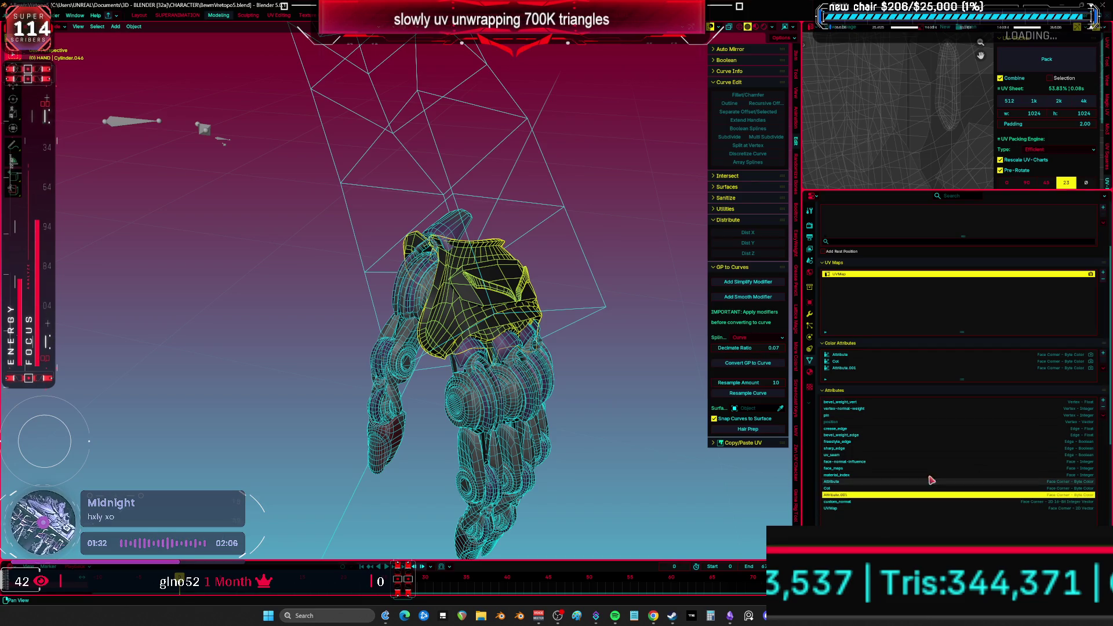
{"action": "left_click", "coordinate": [1103, 408]}
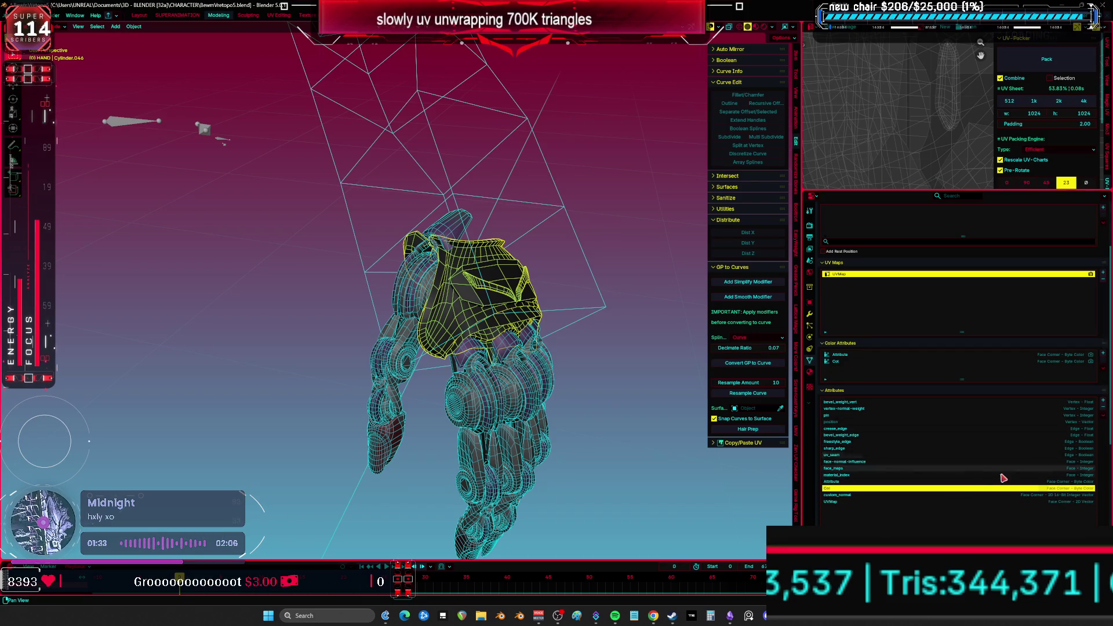
{"action": "left_click", "coordinate": [1104, 408]}
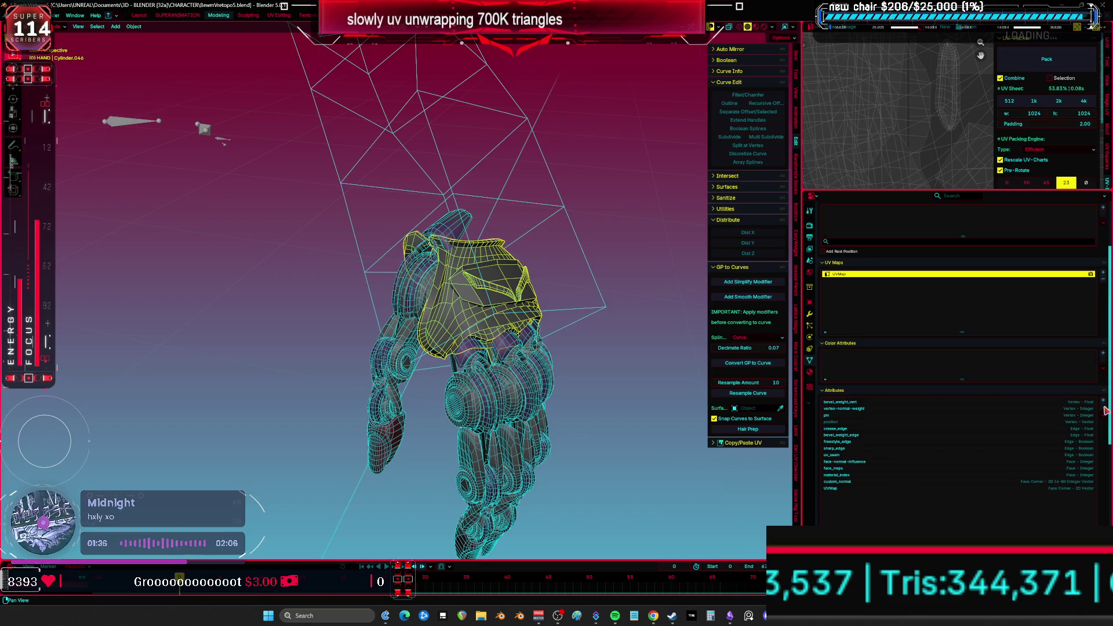
{"action": "key", "text": "ctrl+z"}
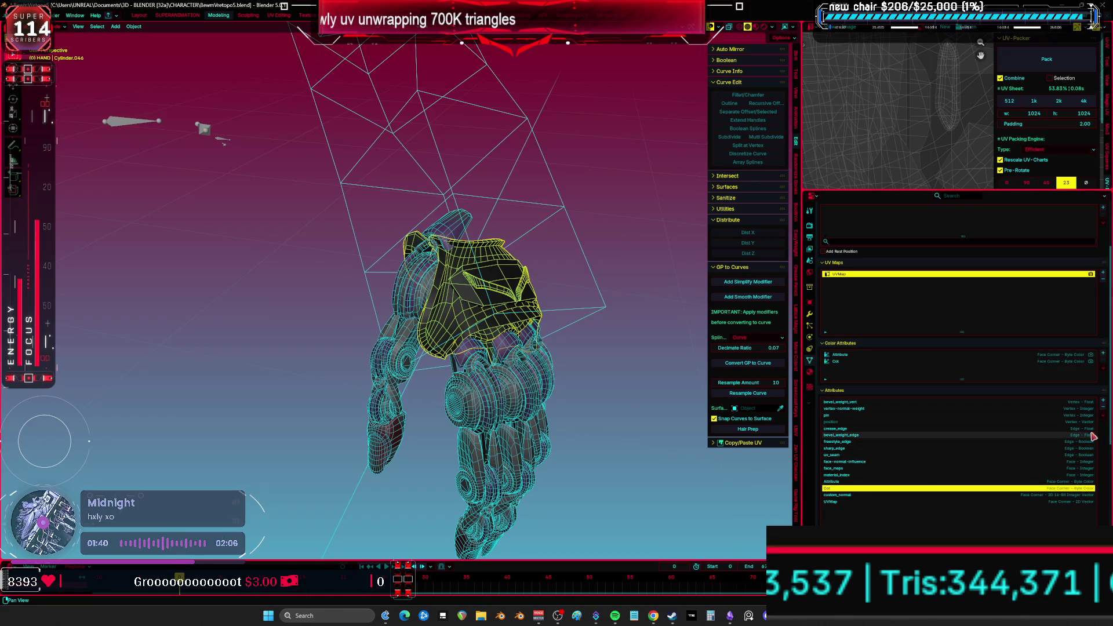
{"action": "key", "text": "ctrl+shift+z"}
- Delete face-normal-influence, bevel weight, crease, pin, freestyle_edge and custom_normal attributes
{"action": "left_click", "coordinate": [845, 461]}
{"action": "left_click", "coordinate": [1102, 414]}
{"action": "scroll", "coordinate": [1102, 413], "scroll_direction": "down", "scroll_amount": 3, "text": "ctrl"}
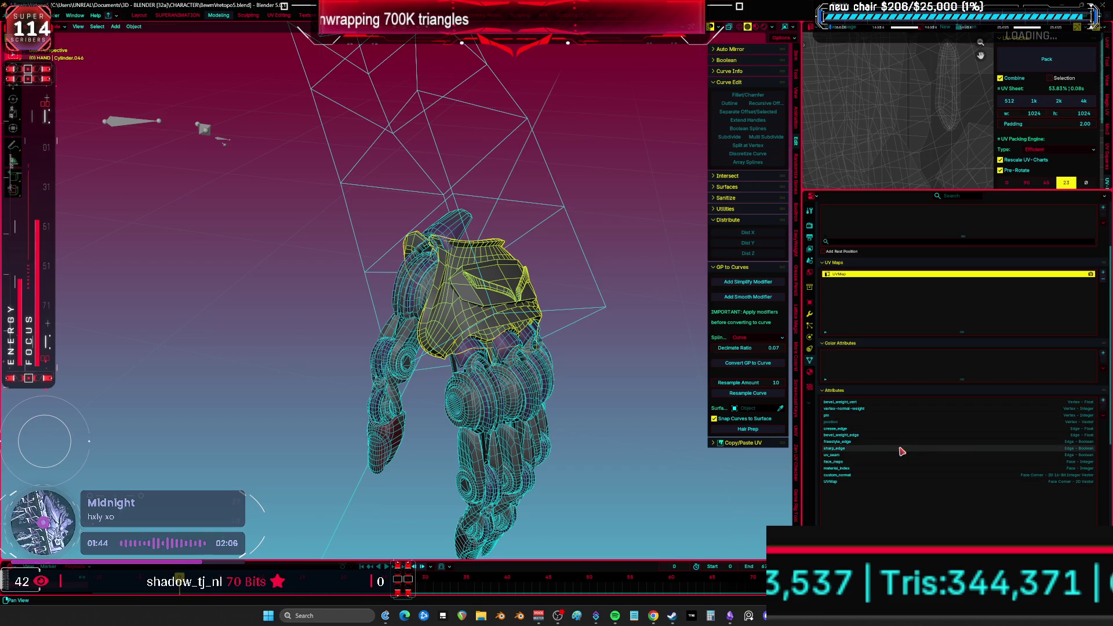
{"action": "left_click", "coordinate": [1103, 412]}
{"action": "left_click", "coordinate": [1103, 412]}
{"action": "left_click", "coordinate": [1103, 415]}
{"action": "left_click", "coordinate": [1103, 416]}
{"action": "left_click", "coordinate": [1103, 415]}
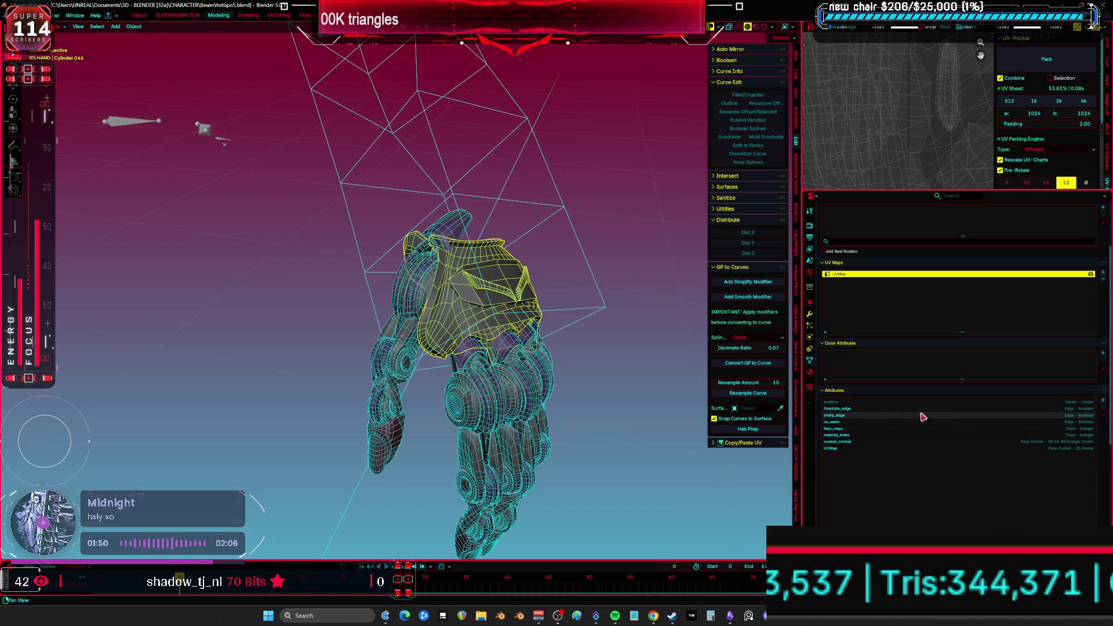
{"action": "left_click", "coordinate": [1102, 414]}
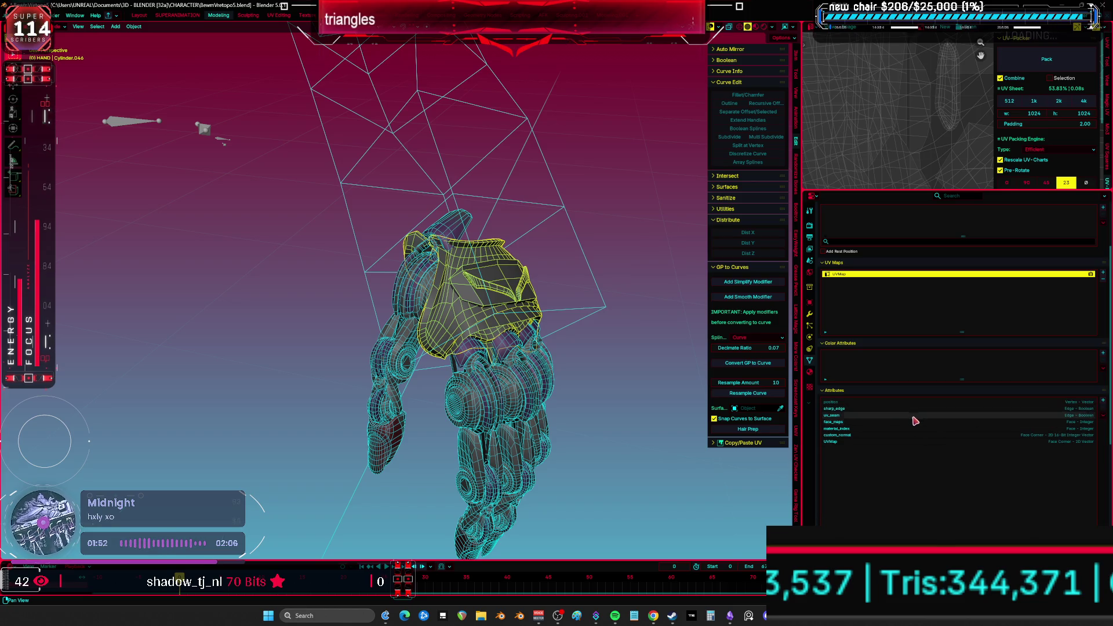
{"action": "left_click", "coordinate": [904, 436]}
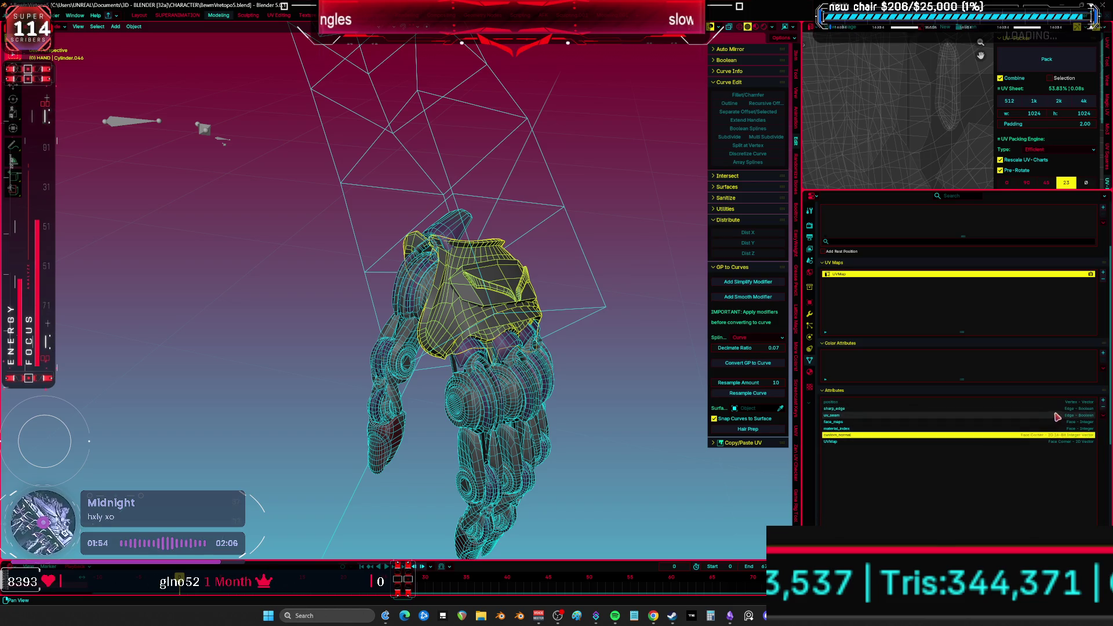
{"action": "left_click", "coordinate": [1103, 415]}
{"action": "scroll", "coordinate": [553, 411], "scroll_direction": "down", "scroll_amount": 8}
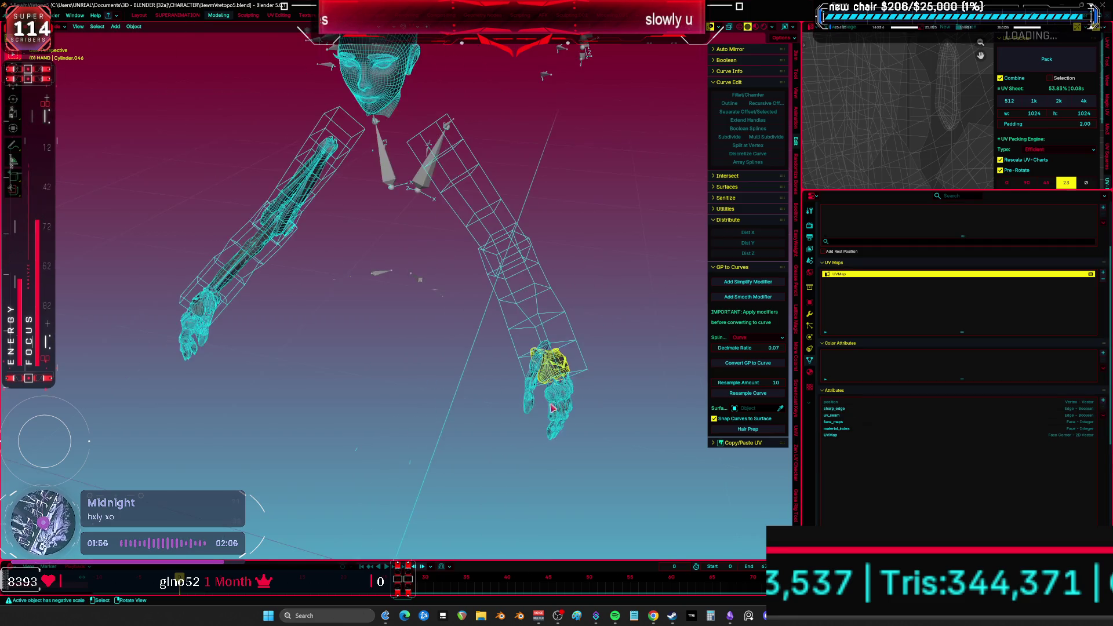
- Leave local view, switch to front view, purge unused data and save the file
{"action": "key", "text": "KP_Divide"}
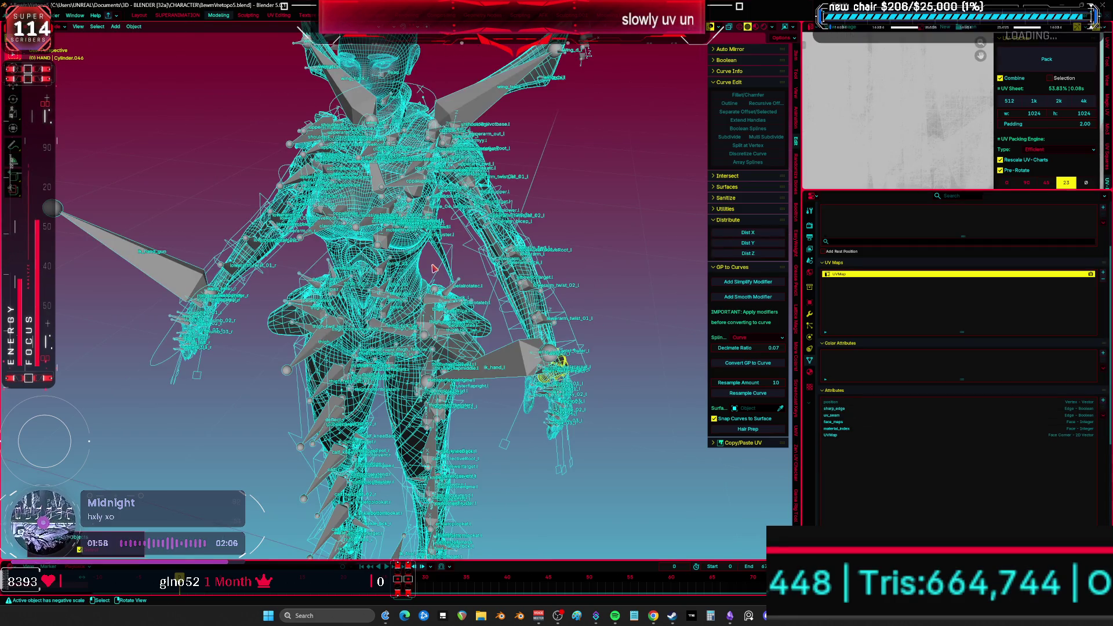
{"action": "key", "text": "KP_1"}
{"action": "left_click", "coordinate": [17, 15]}
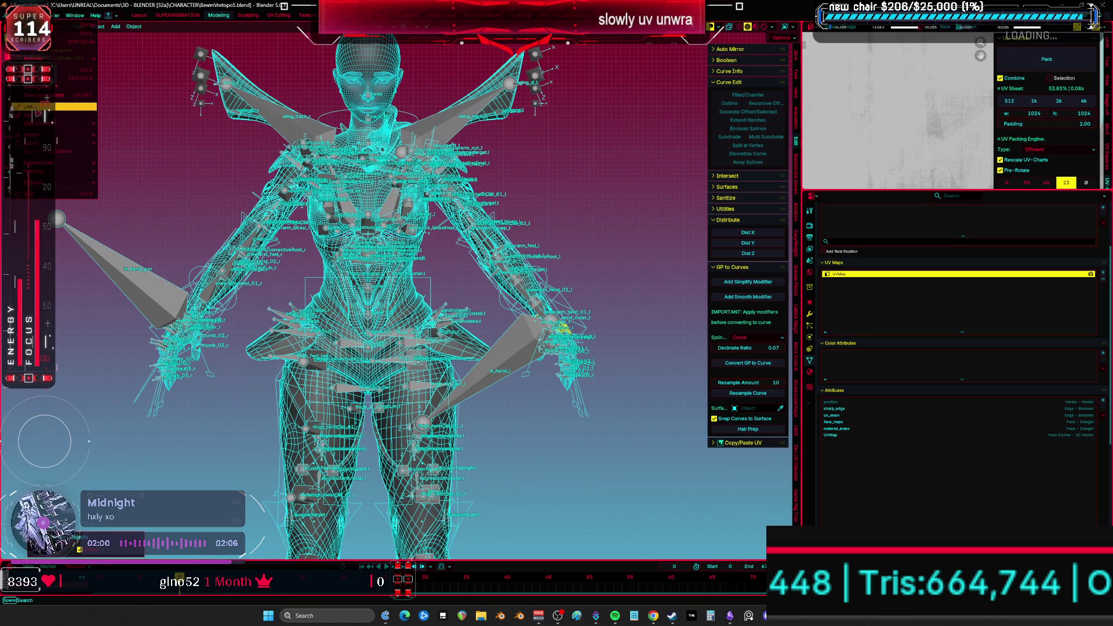
{"action": "mouse_move", "coordinate": [87, 171]}
{"action": "left_click", "coordinate": [137, 171]}
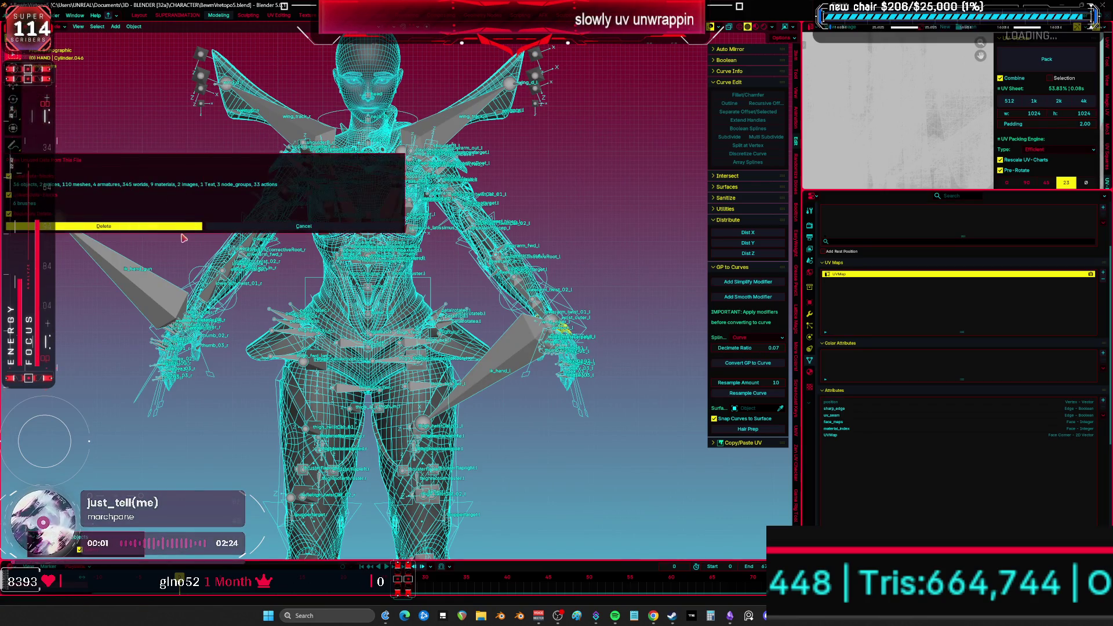
{"action": "left_click", "coordinate": [171, 227]}
{"action": "key", "text": "ctrl+s"}
- Select the body mesh and inspect its M_MAIN material among the file's materials
{"action": "scroll", "coordinate": [410, 302], "scroll_direction": "up", "scroll_amount": 4}
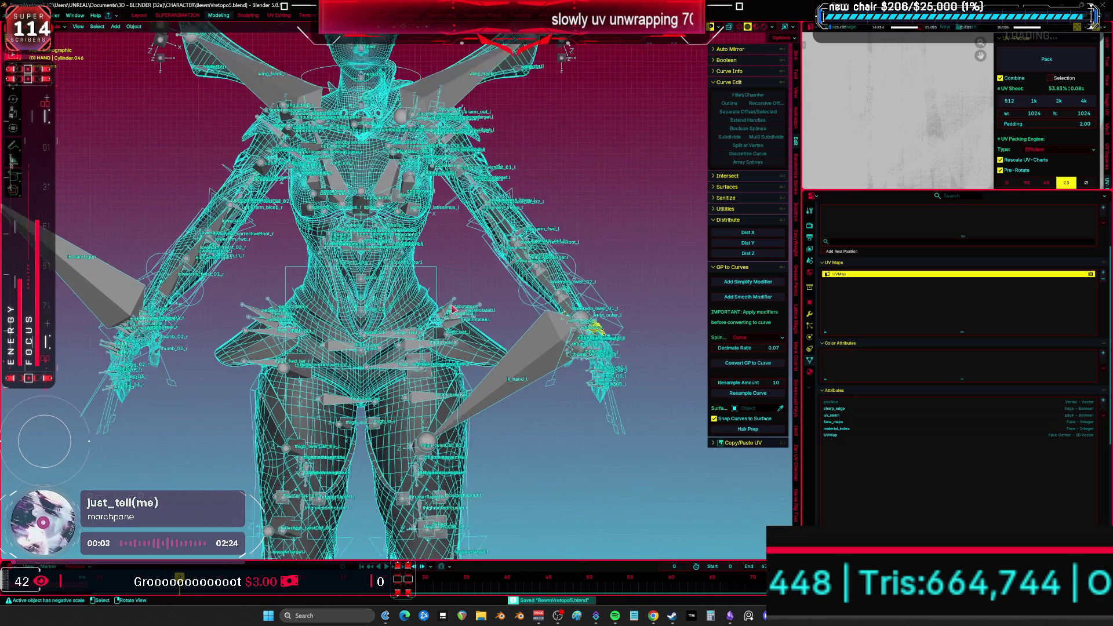
{"action": "left_click", "coordinate": [409, 302]}
{"action": "left_click", "coordinate": [810, 373]}
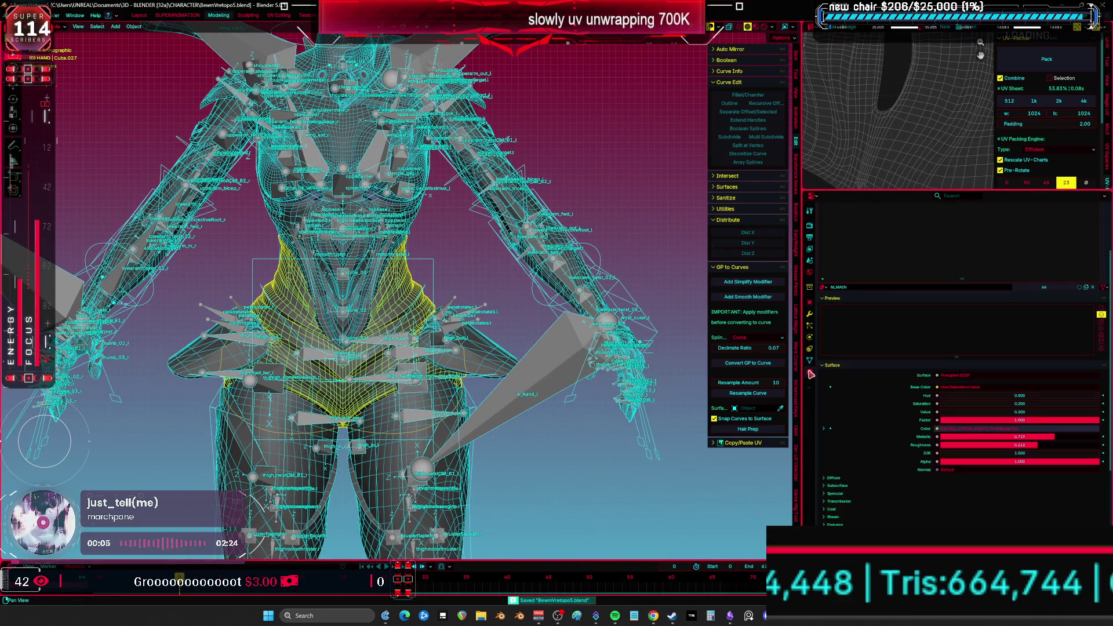
{"action": "left_click", "coordinate": [842, 376]}
{"action": "left_click", "coordinate": [823, 374]}
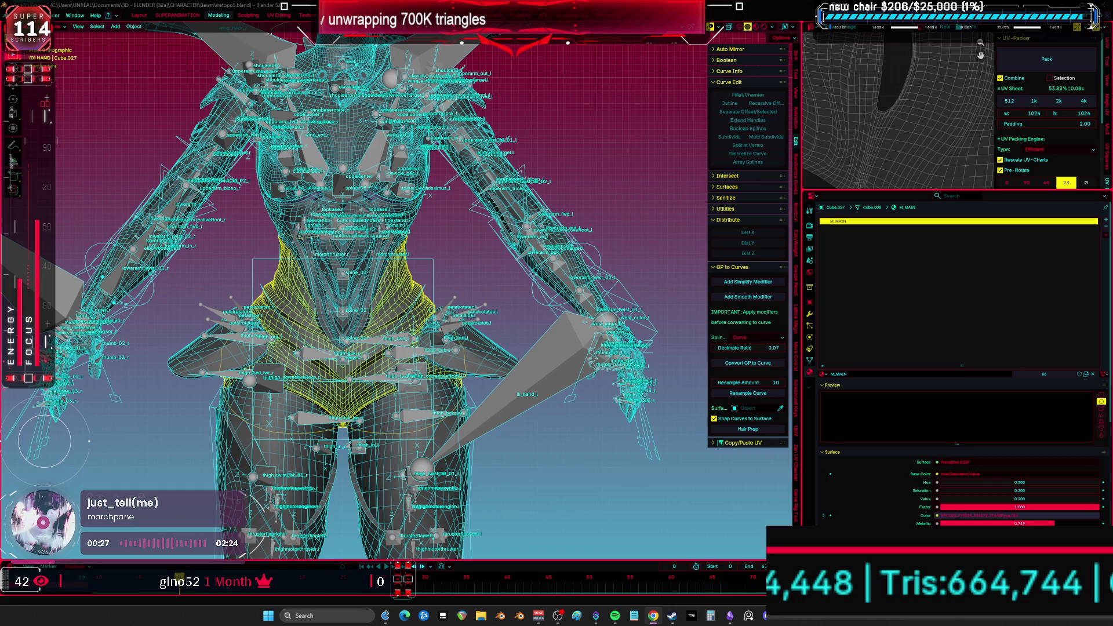
- Hide the armature rig and the arm and lower leg lattice cages
{"action": "scroll", "coordinate": [385, 146], "scroll_direction": "down", "scroll_amount": 2}
{"action": "left_click", "coordinate": [470, 357]}
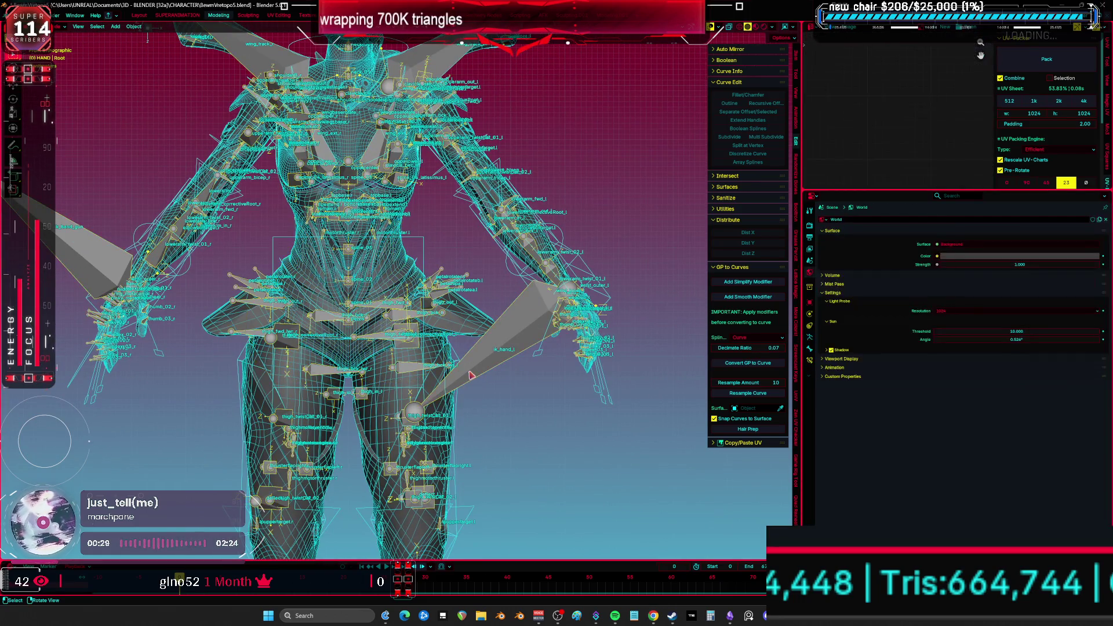
{"action": "key", "text": "h"}
{"action": "key", "text": "h"}
{"action": "left_click", "coordinate": [254, 293]}
{"action": "left_click", "coordinate": [176, 276]}
{"action": "key", "text": "h"}
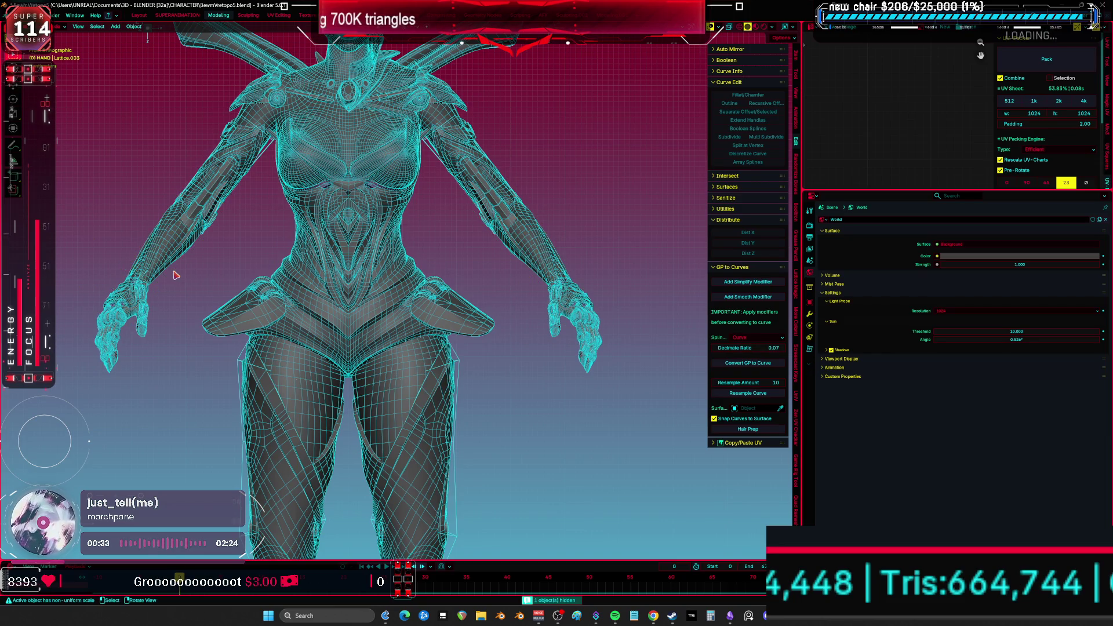
{"action": "scroll", "coordinate": [358, 381], "scroll_direction": "down", "scroll_amount": 5, "text": "shift"}
{"action": "key", "text": "h"}
{"action": "left_click", "coordinate": [325, 335]}
{"action": "key", "text": "h"}
{"action": "key", "text": "h"}
{"action": "mouse_move", "coordinate": [366, 374]}
{"action": "middle_mouse_down", "text": "shift"}
{"action": "mouse_move", "coordinate": [385, 238]}
{"action": "mouse_move", "coordinate": [443, 415]}
{"action": "middle_mouse_up", "text": "shift"}
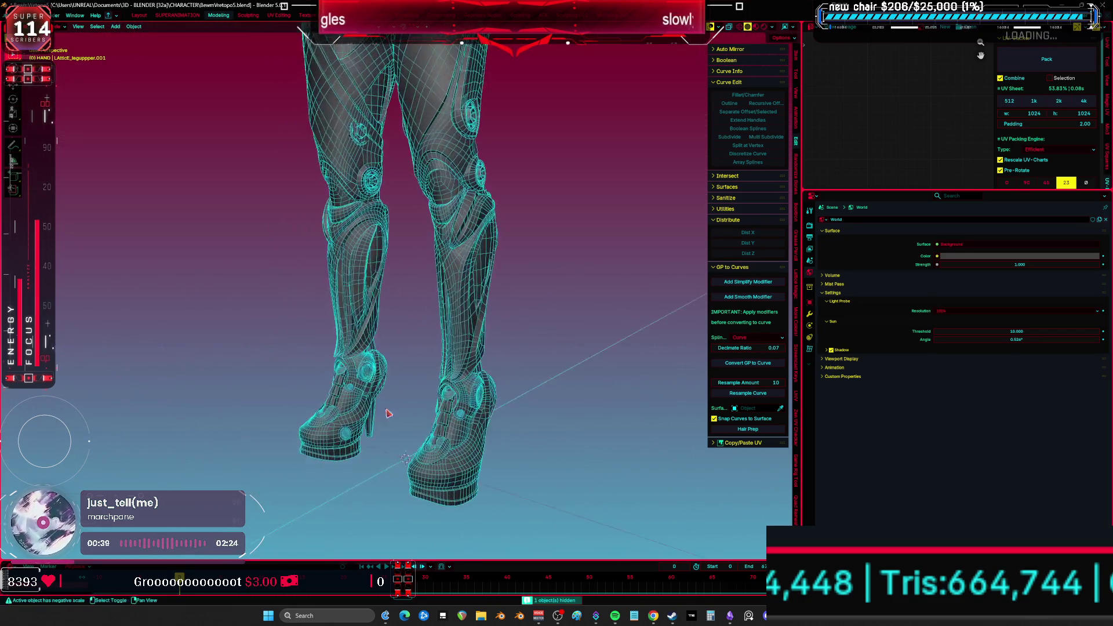
- Select the shoe mesh and remove its unused material slots
{"action": "scroll", "coordinate": [443, 415], "scroll_direction": "up", "scroll_amount": 3}
{"action": "left_click", "coordinate": [446, 417]}
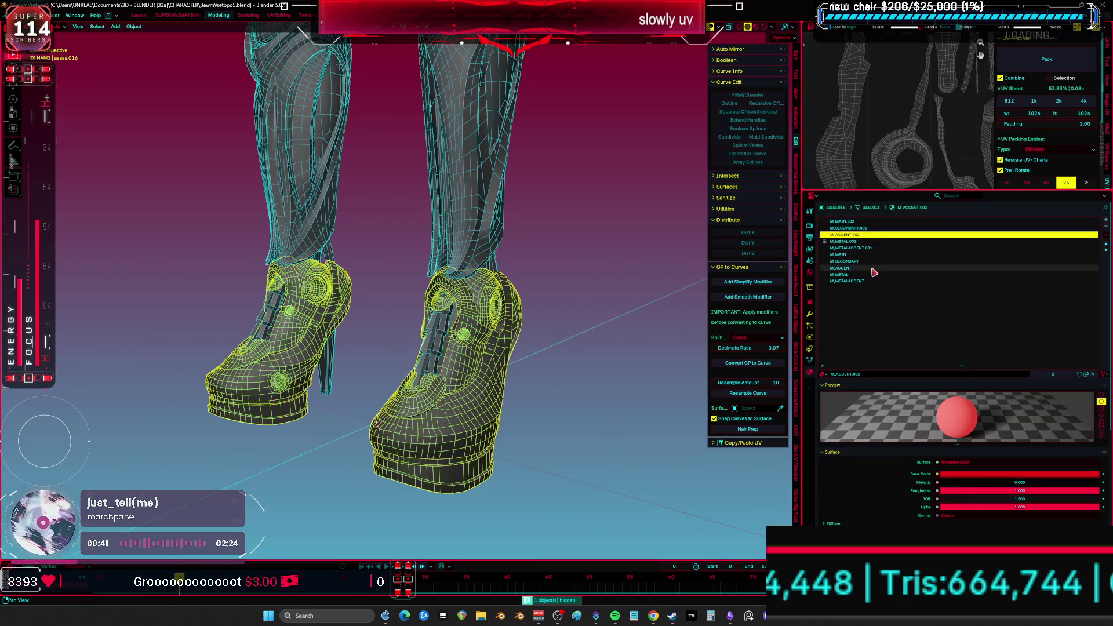
{"action": "left_click", "coordinate": [1105, 237]}
{"action": "left_click", "coordinate": [1074, 262]}
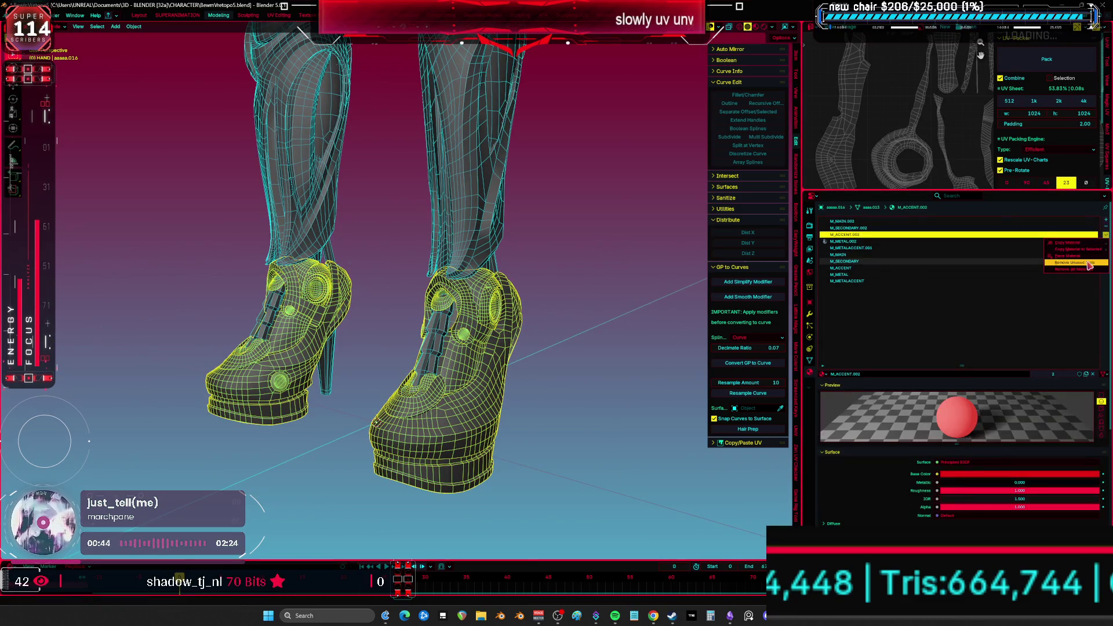
{"action": "middle_click_drag", "start_coordinate": [615, 289], "coordinate": [631, 273]}
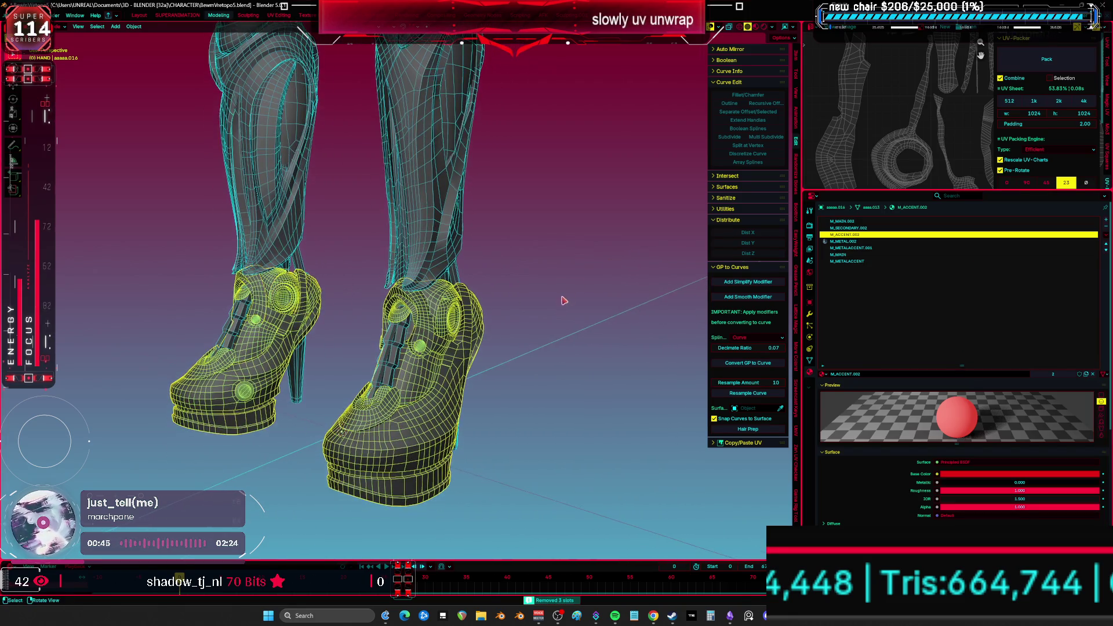
- In Edit Mode, select the shoe's M_MAIN.002 faces, activate the M_MAIN slot, and return to Object Mode
{"action": "key", "text": "Tab"}
{"action": "key", "text": "KP_Decimal"}
{"action": "middle_click_drag", "start_coordinate": [566, 298], "coordinate": [510, 273]}
{"action": "key", "text": "alt+a"}
{"action": "left_click", "coordinate": [856, 221]}
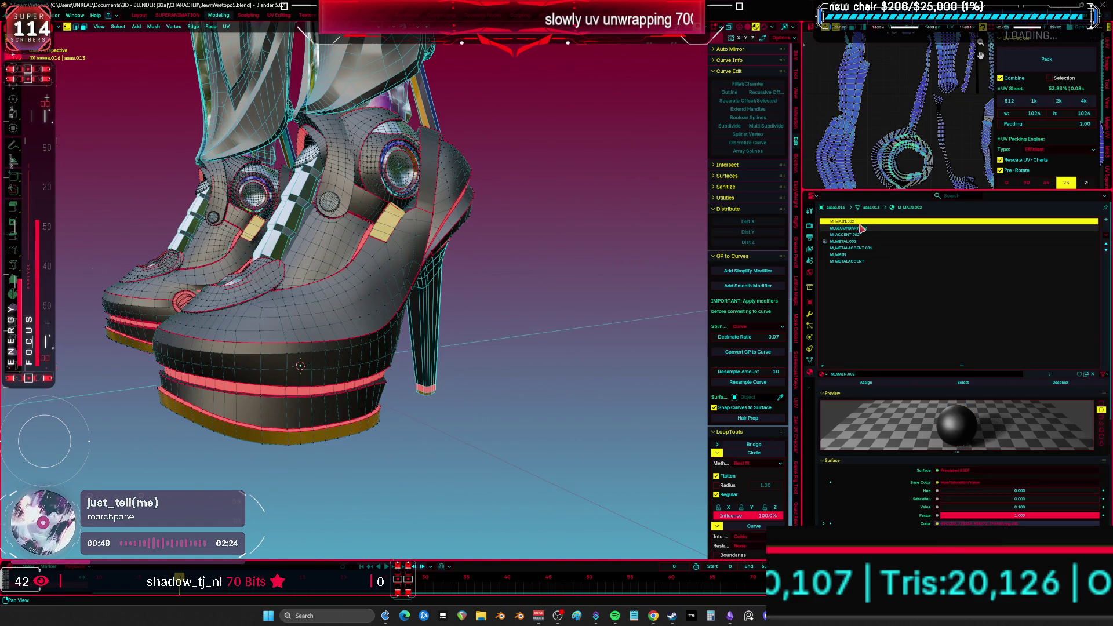
{"action": "left_click", "coordinate": [960, 384]}
{"action": "left_click", "coordinate": [881, 254]}
{"action": "key", "text": "ctrl+Tab"}
{"action": "left_click", "coordinate": [461, 328]}
{"action": "middle_click_drag", "start_coordinate": [461, 329], "coordinate": [409, 314]}
{"action": "key", "text": "Tab"}
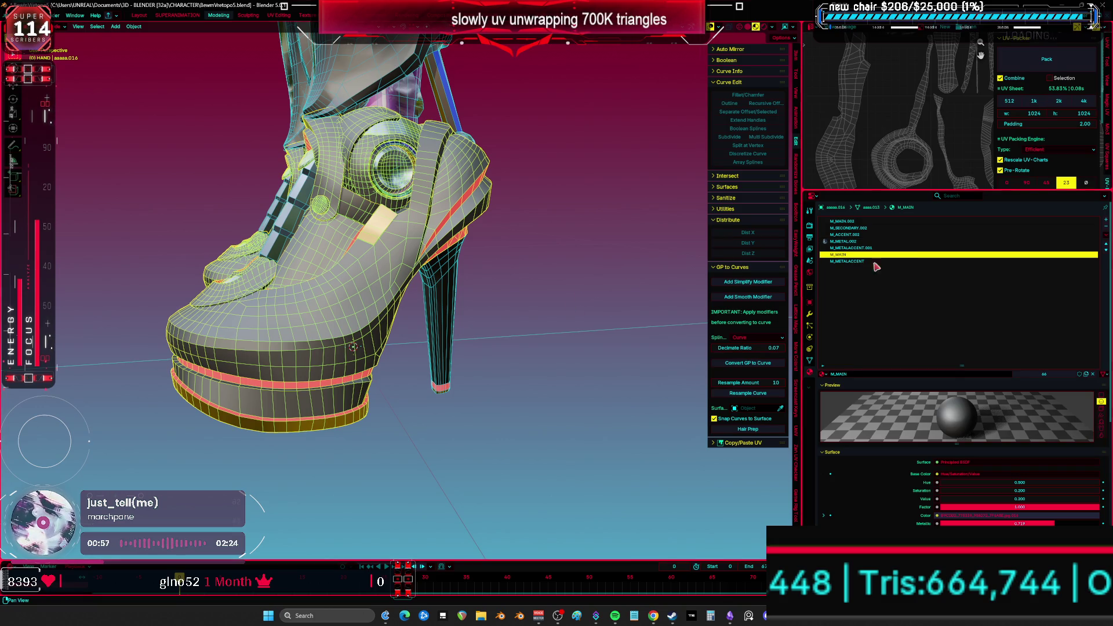
- Inspect the M_METALACCENT.001 and M_METALACCENT slots, then remove the now-unused material slot
{"action": "key", "text": "Tab"}
{"action": "left_click", "coordinate": [664, 299]}
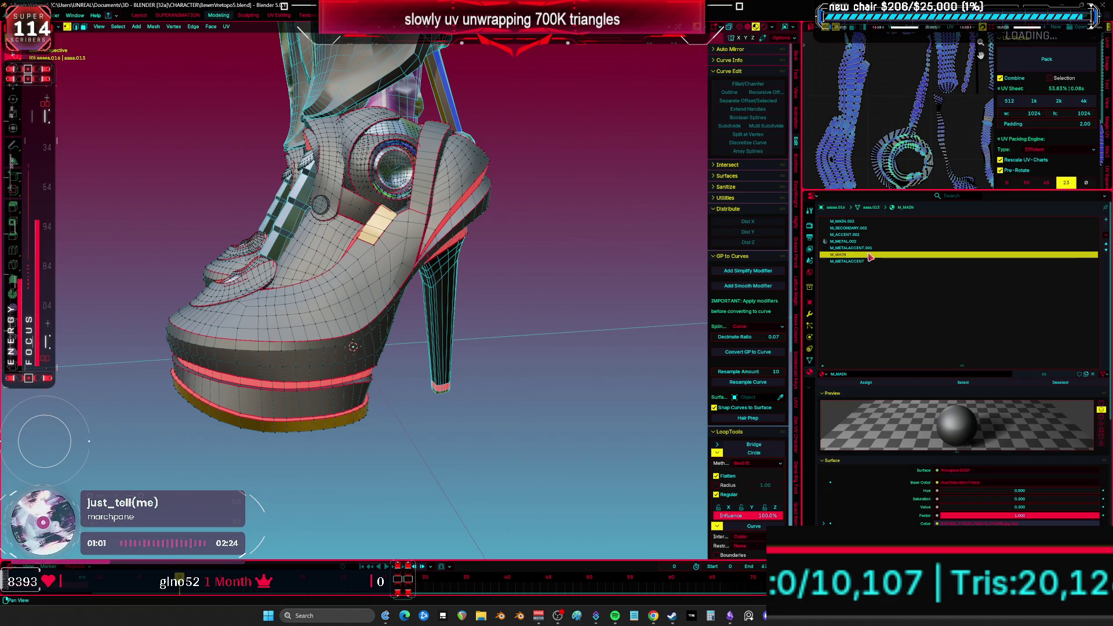
{"action": "left_click", "coordinate": [853, 248]}
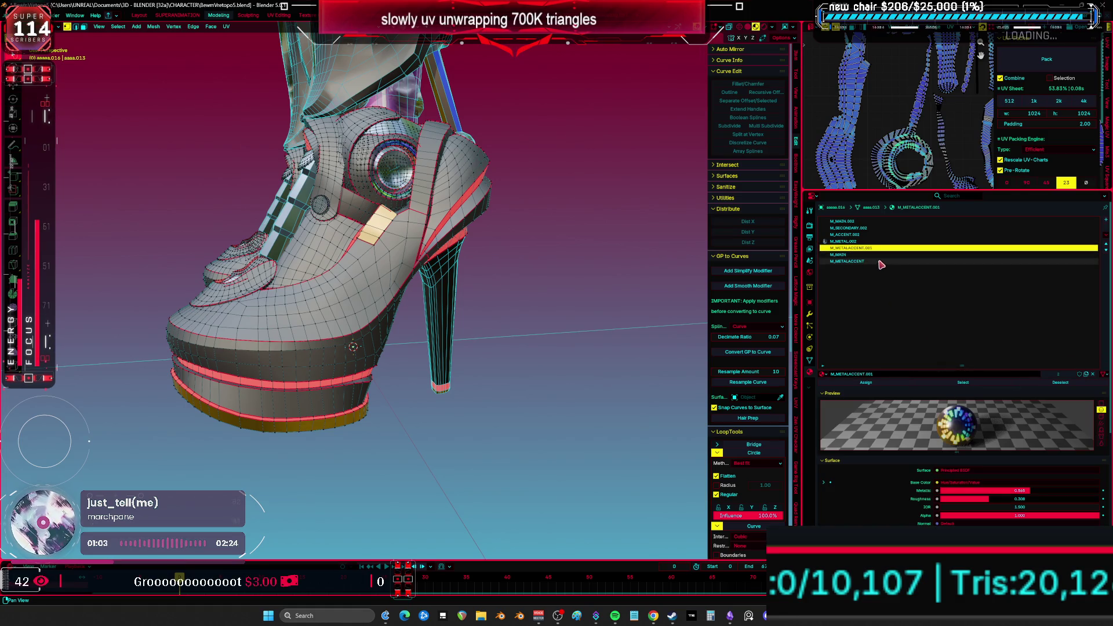
{"action": "left_click", "coordinate": [882, 261]}
{"action": "middle_click_drag", "start_coordinate": [601, 319], "coordinate": [574, 342]}
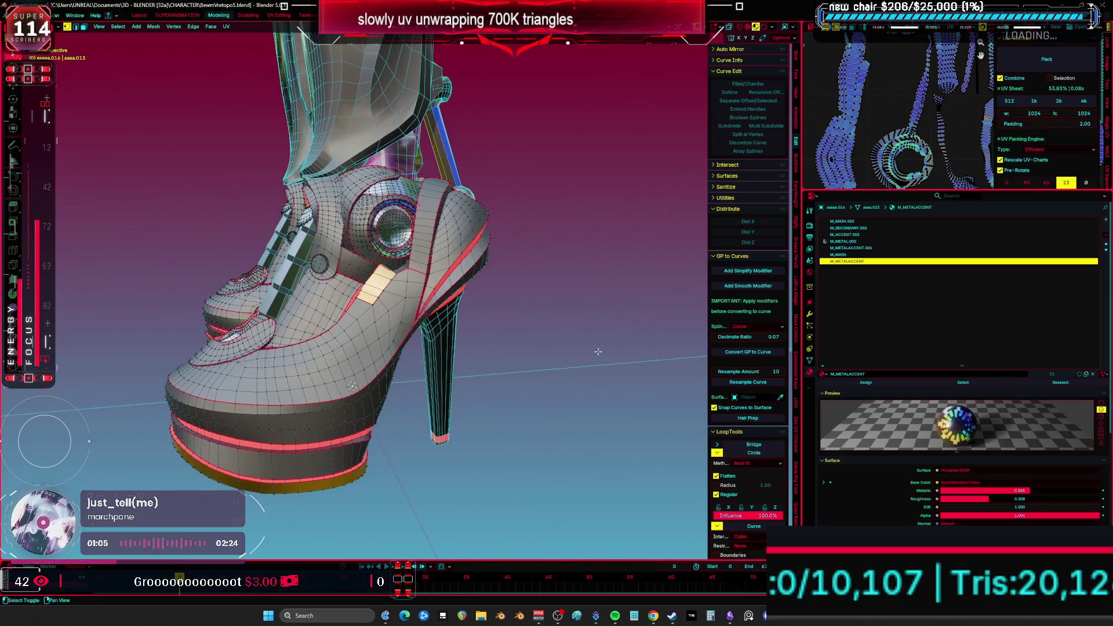
{"action": "key", "text": "Tab"}
{"action": "left_click", "coordinate": [1105, 239]}
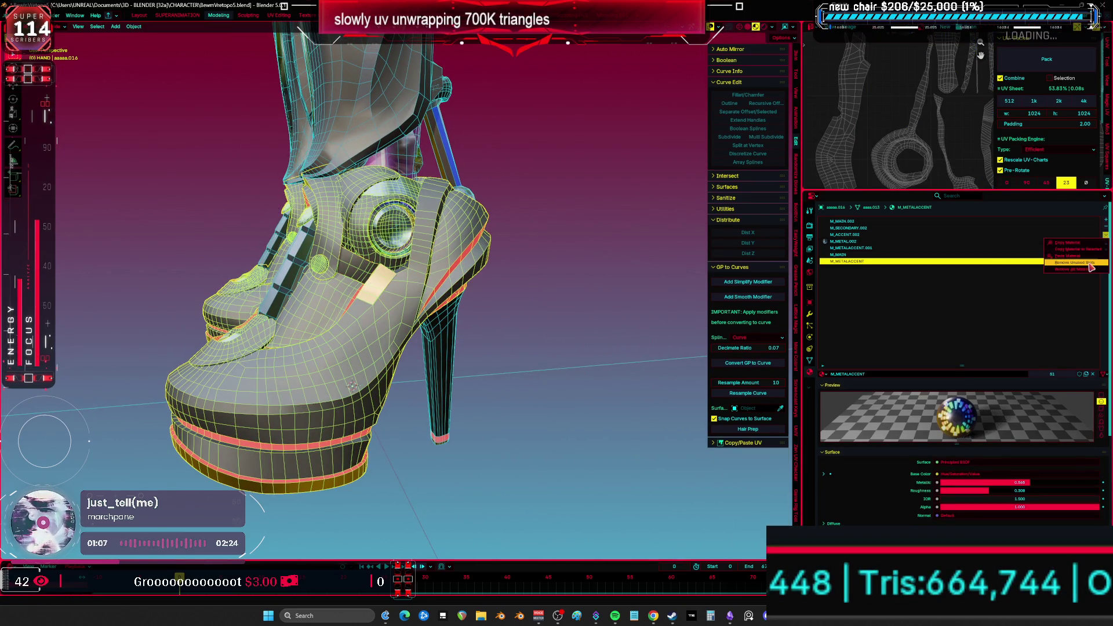
{"action": "left_click", "coordinate": [1090, 269]}
{"action": "scroll", "coordinate": [857, 246], "scroll_direction": "up", "scroll_amount": 4, "text": "ctrl"}
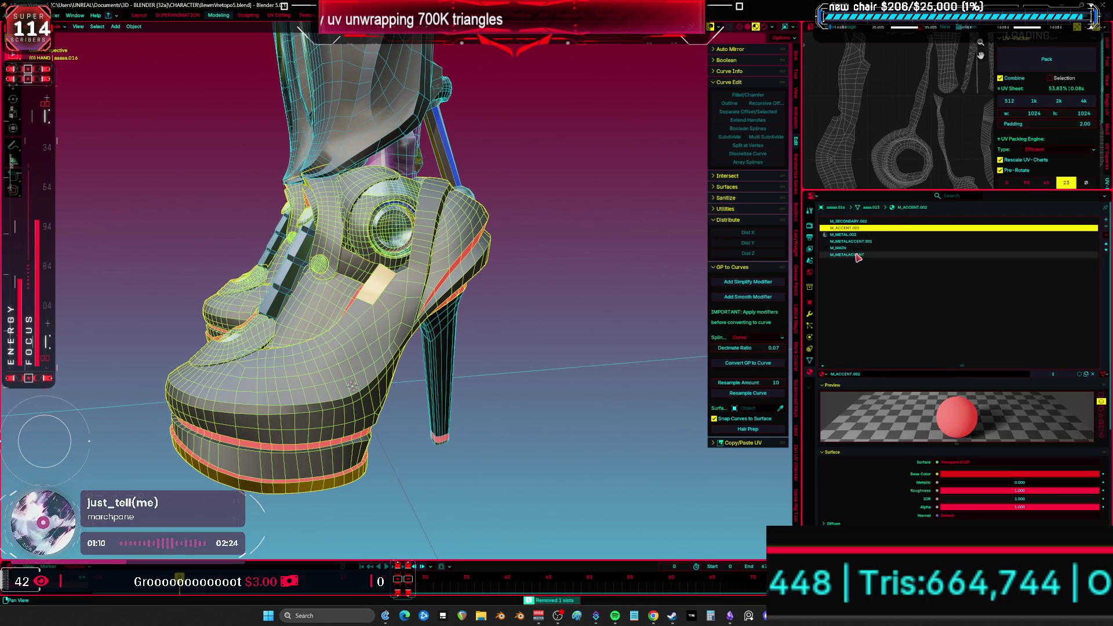
- Assign the M_METALACCENT.001 eye faces to M_METALACCENT and remove the leftover unused slot
{"action": "key", "text": "Tab"}
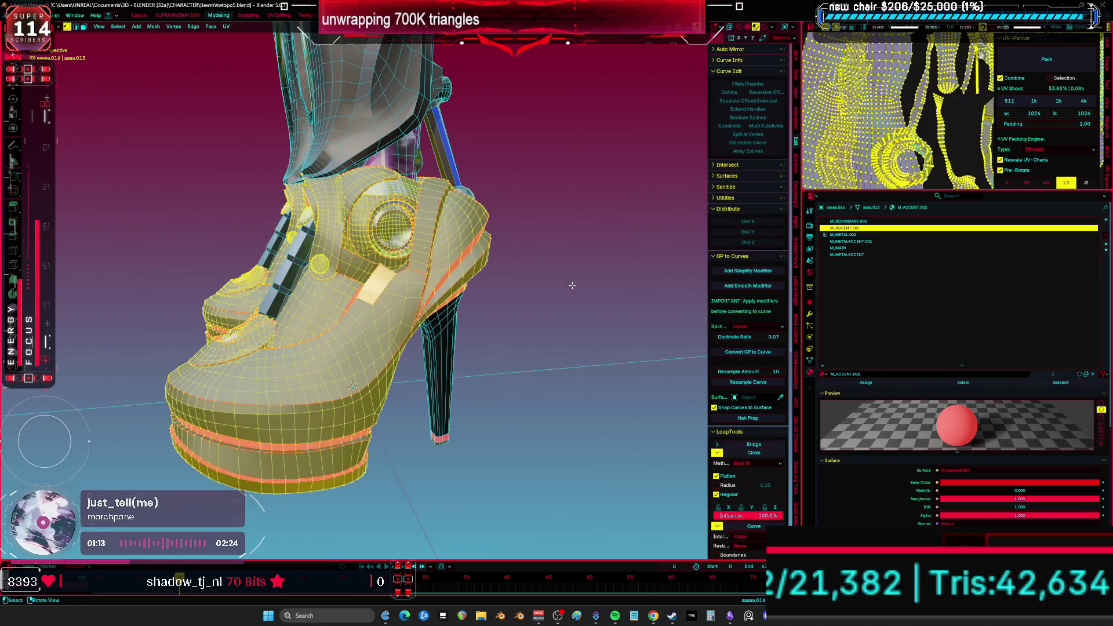
{"action": "left_click", "coordinate": [870, 242]}
{"action": "left_click", "coordinate": [957, 386]}
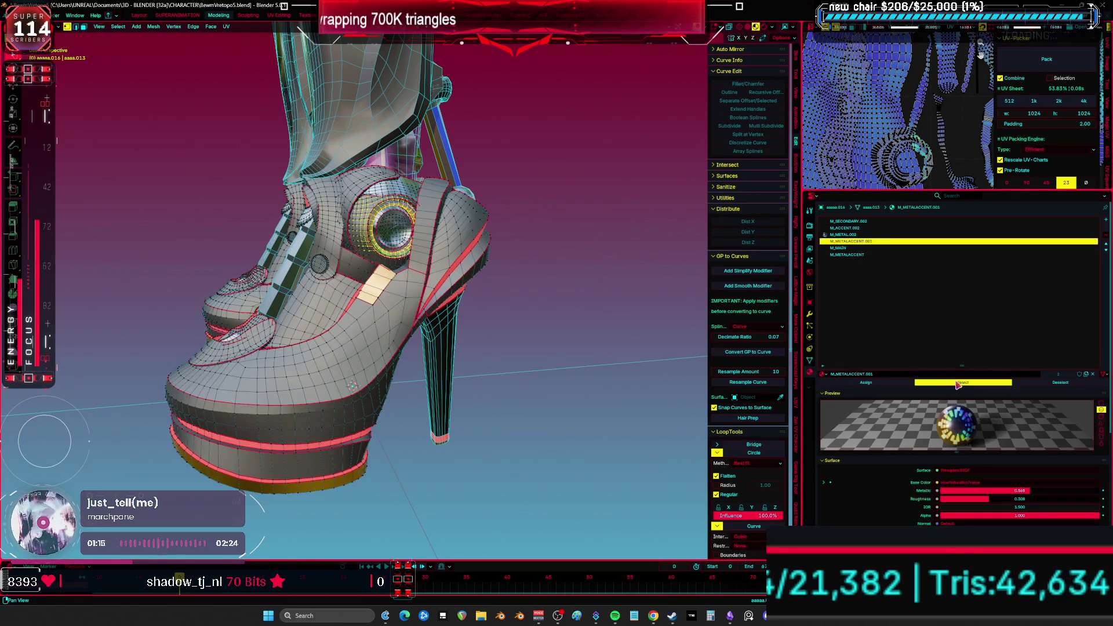
{"action": "left_click", "coordinate": [858, 255]}
{"action": "left_click", "coordinate": [876, 384]}
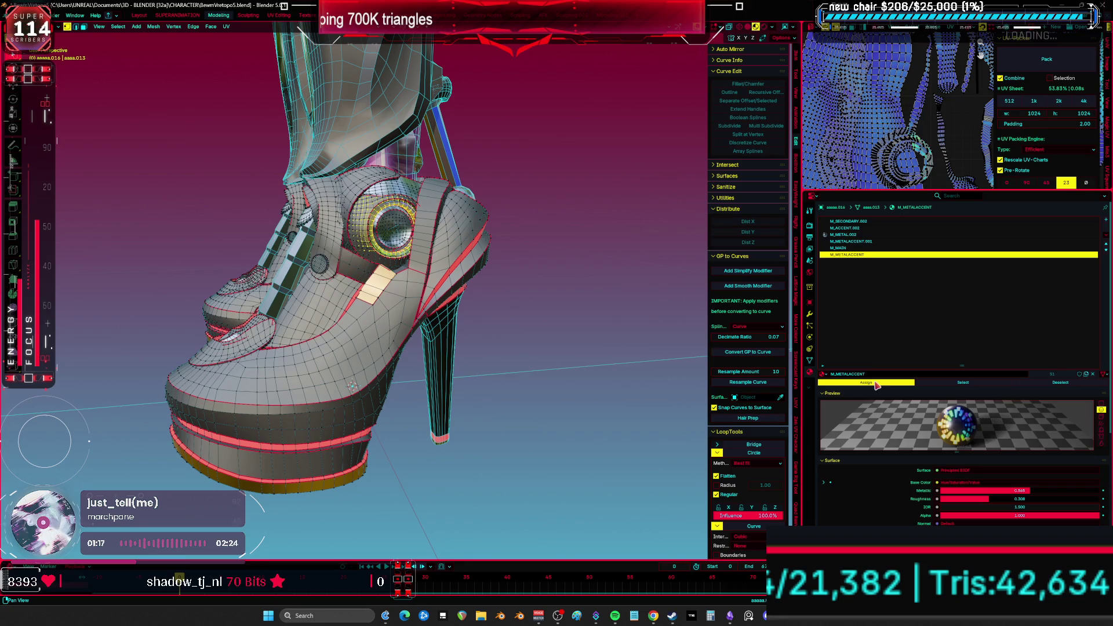
{"action": "key", "text": "ctrl+Tab"}
{"action": "left_click", "coordinate": [498, 309]}
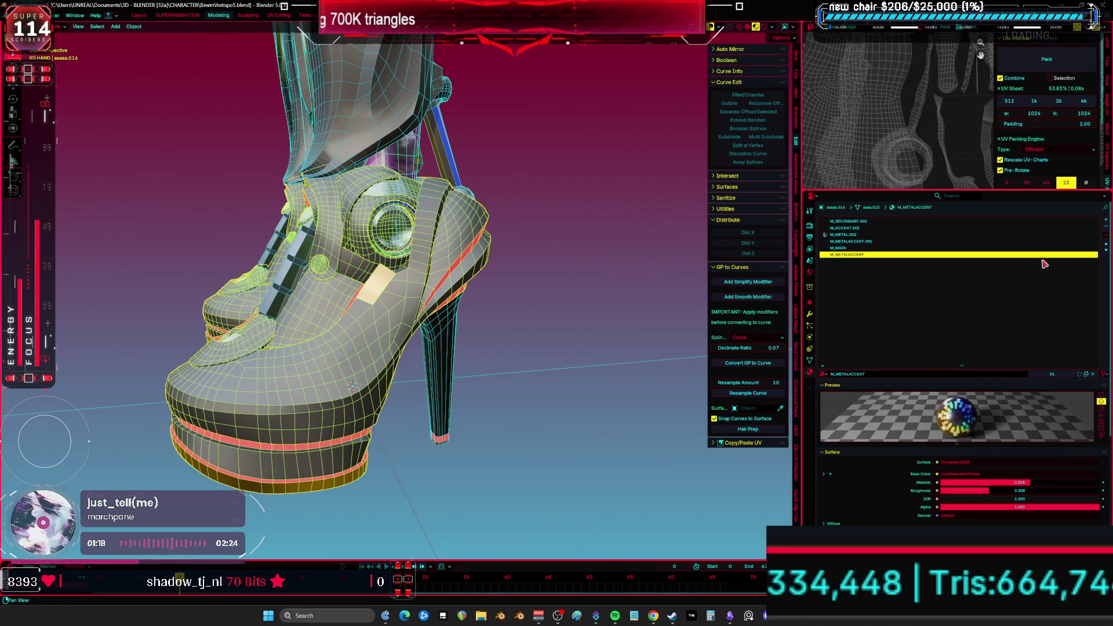
{"action": "left_click", "coordinate": [1106, 235]}
{"action": "left_click", "coordinate": [1073, 263]}
- Swap the boots' M_METAL.002, M_ACCENT.002 and M_SECONDARY.002 slots for M_METAL, M_ACCENT and M_SECONDARY
{"action": "middle_click_drag", "start_coordinate": [522, 325], "coordinate": [568, 320]}
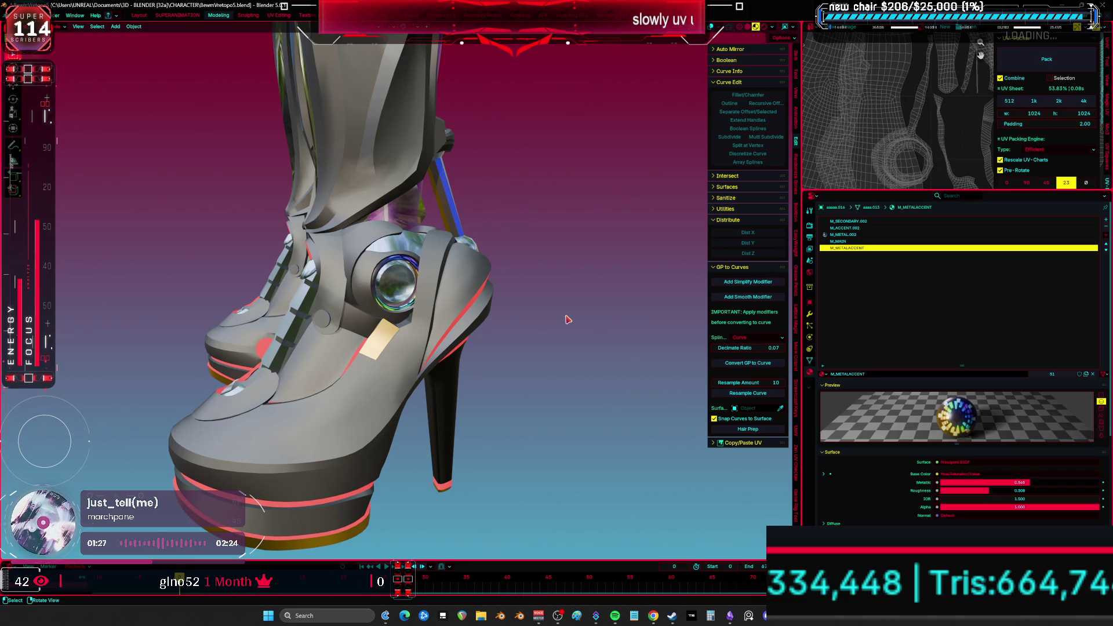
{"action": "middle_click_drag", "start_coordinate": [594, 322], "coordinate": [635, 319]}
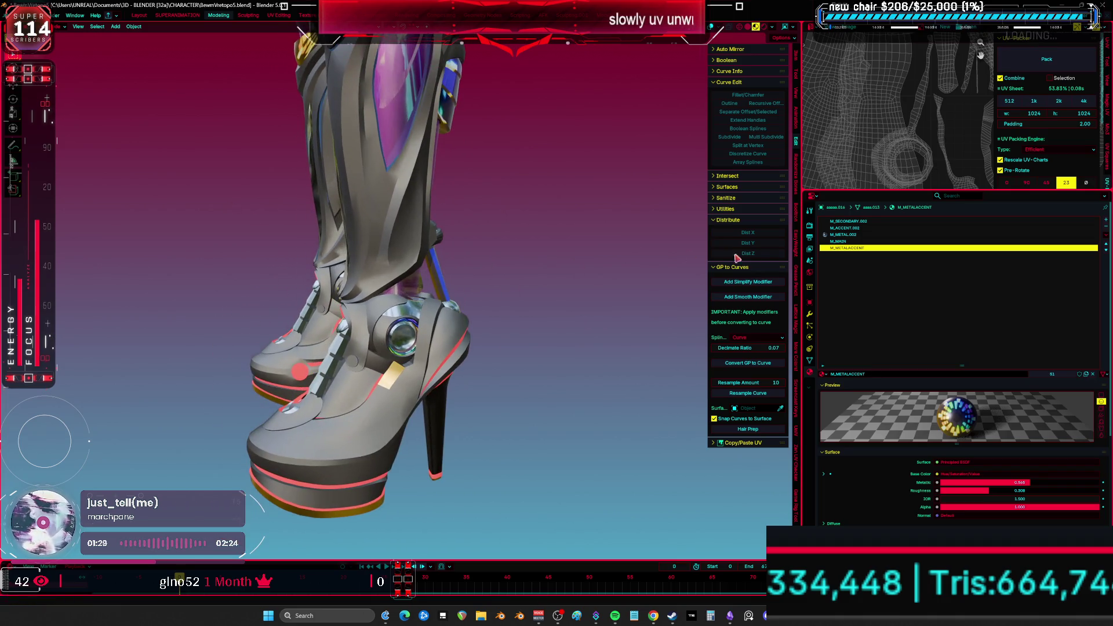
{"action": "left_click", "coordinate": [846, 235]}
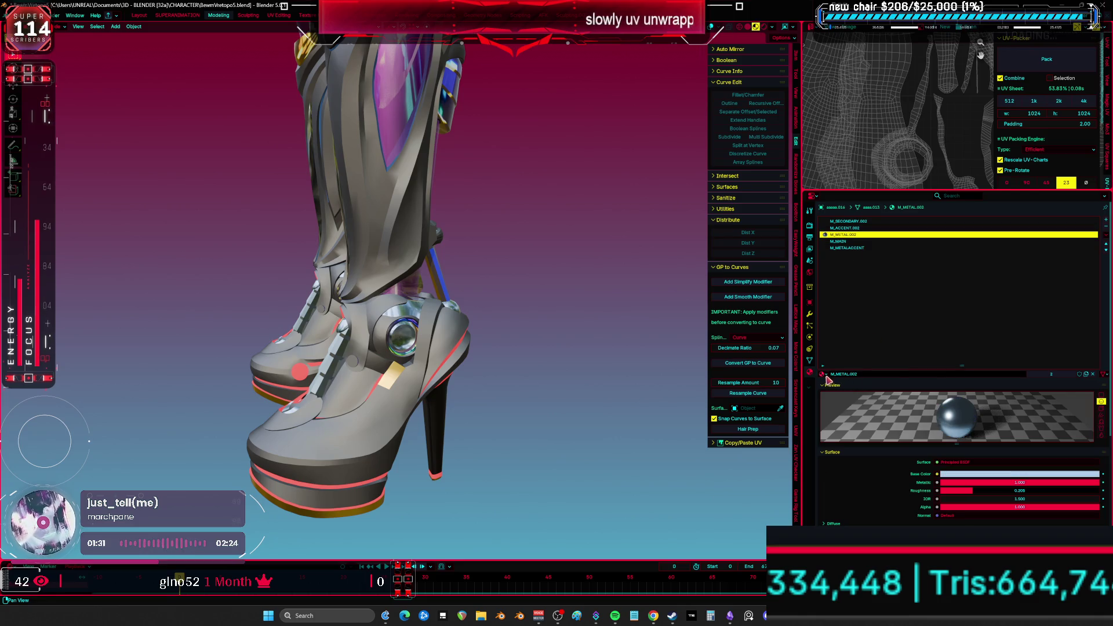
{"action": "left_click", "coordinate": [823, 374]}
{"action": "left_click", "coordinate": [862, 392]}
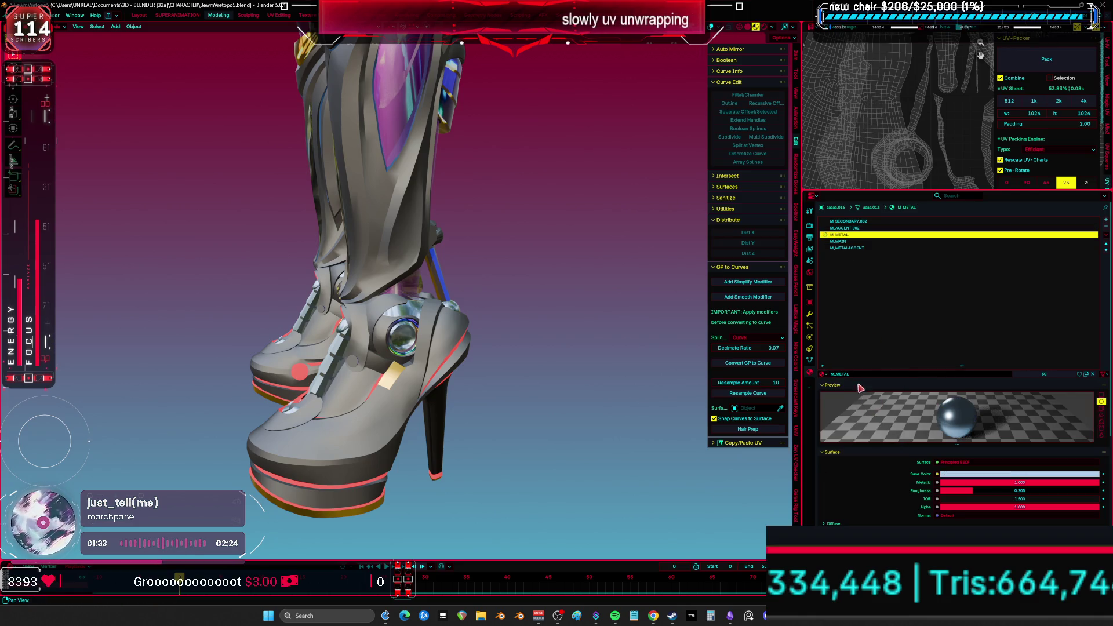
{"action": "left_click", "coordinate": [864, 227]}
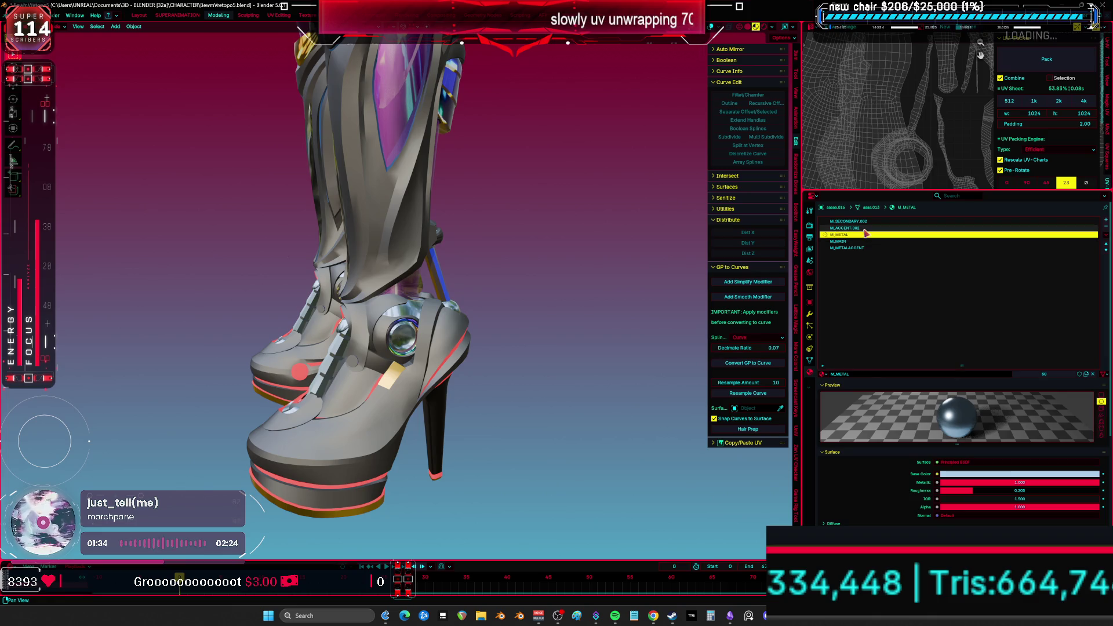
{"action": "left_click", "coordinate": [829, 376]}
{"action": "left_click", "coordinate": [864, 393]}
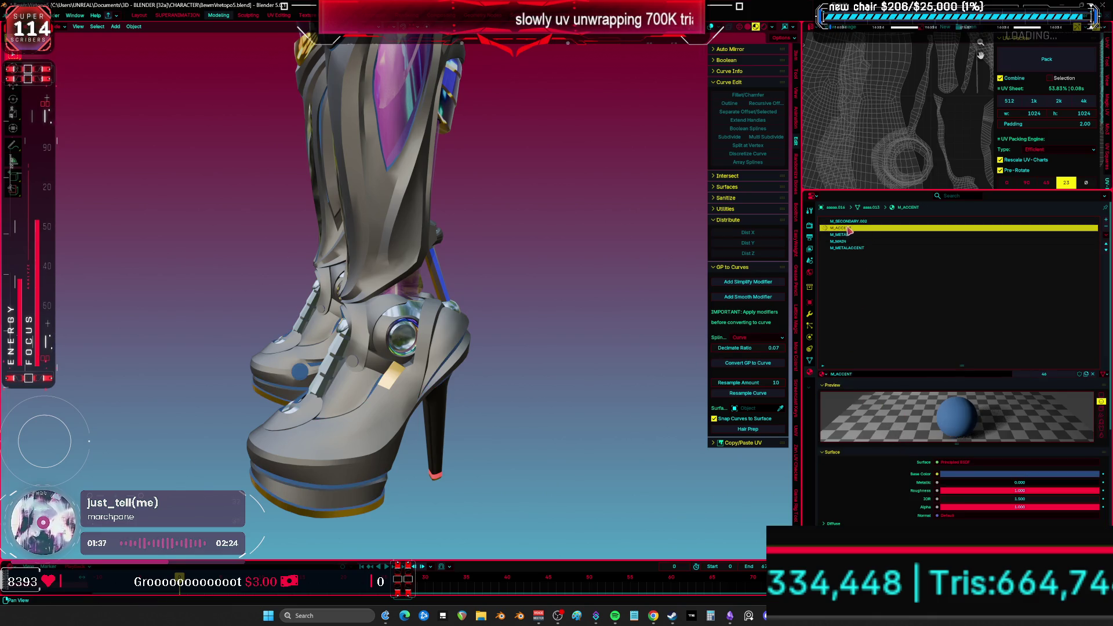
{"action": "left_click", "coordinate": [849, 221]}
{"action": "left_click", "coordinate": [827, 374]}
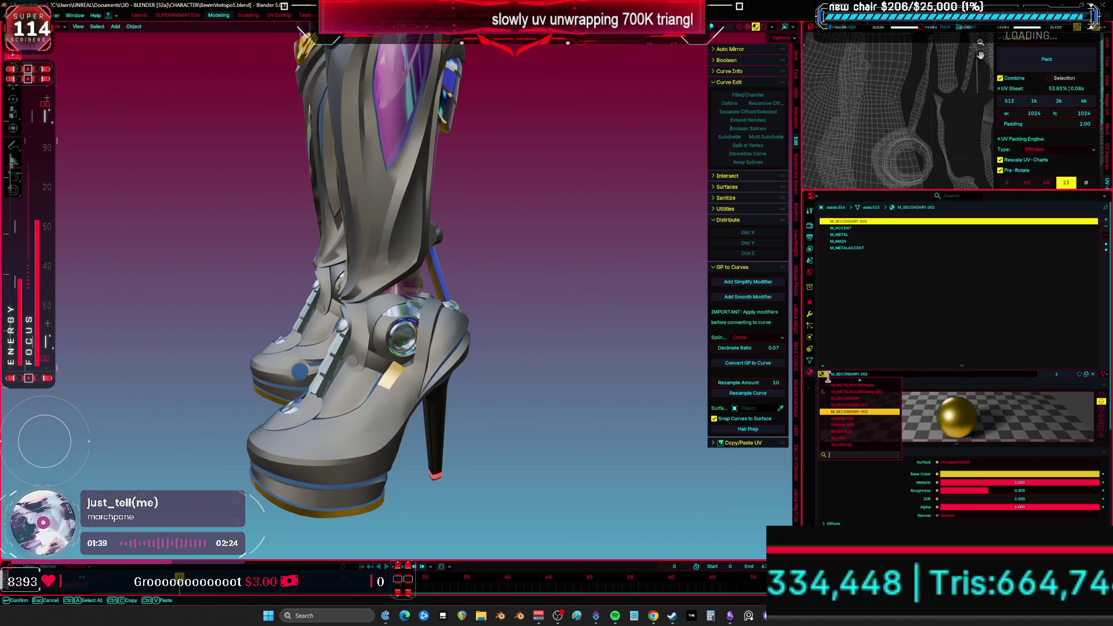
{"action": "left_click", "coordinate": [846, 398]}
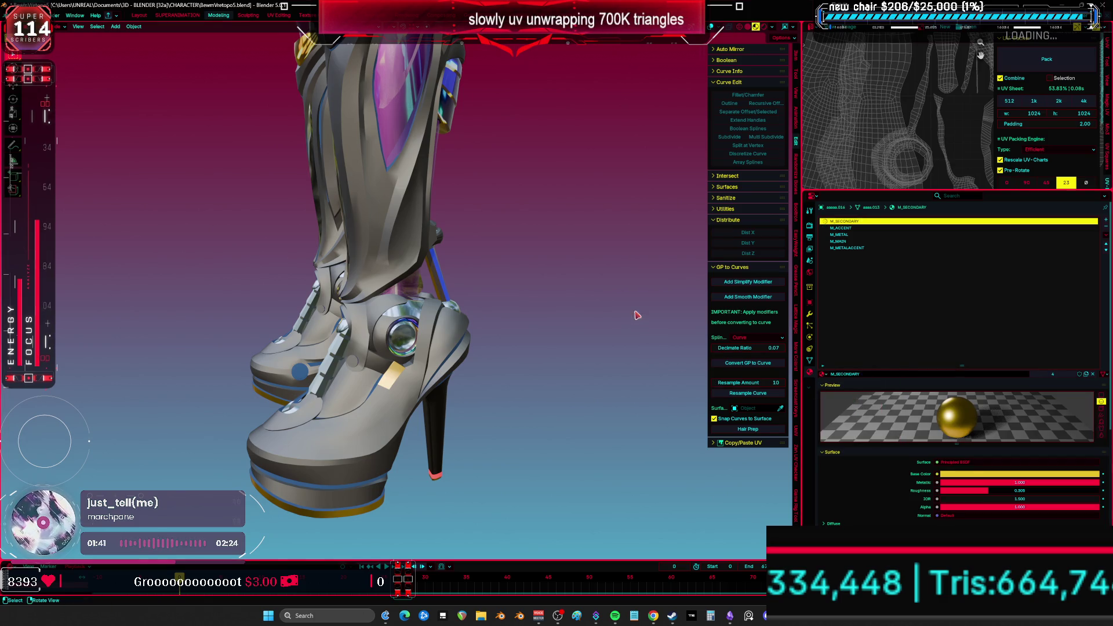
- Hide the finished shoes, remove the stick Cylinder's unused material slots, and hide it
{"action": "key", "text": "shift+alt+z"}
{"action": "middle_click_drag", "start_coordinate": [567, 293], "coordinate": [423, 336]}
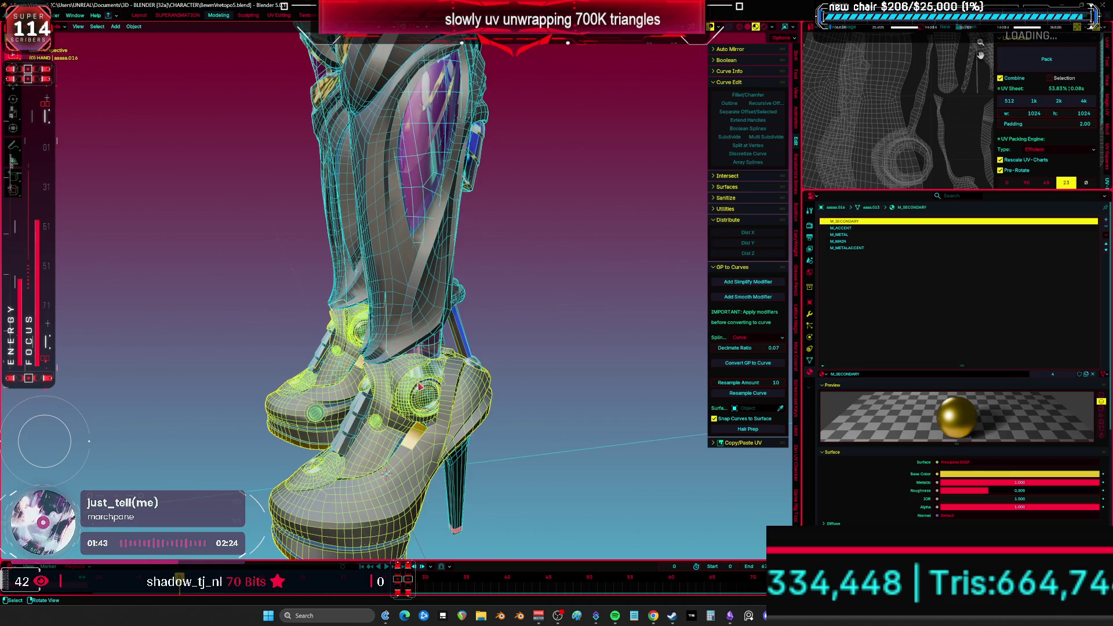
{"action": "key", "text": "h"}
{"action": "left_click", "coordinate": [355, 428]}
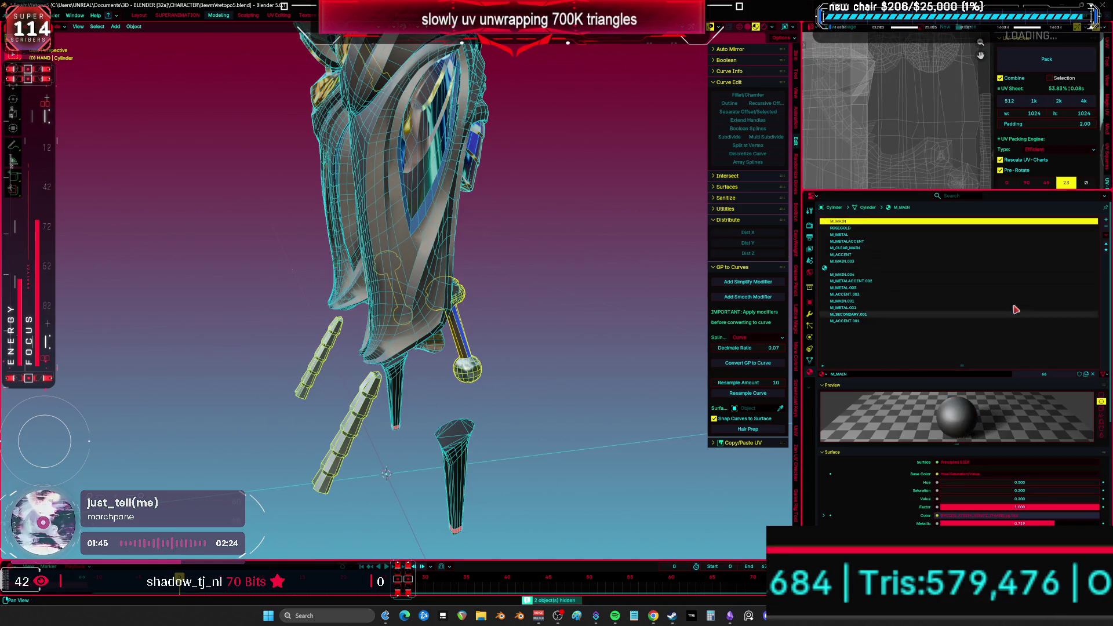
{"action": "left_click", "coordinate": [1105, 238]}
{"action": "left_click", "coordinate": [1067, 290]}
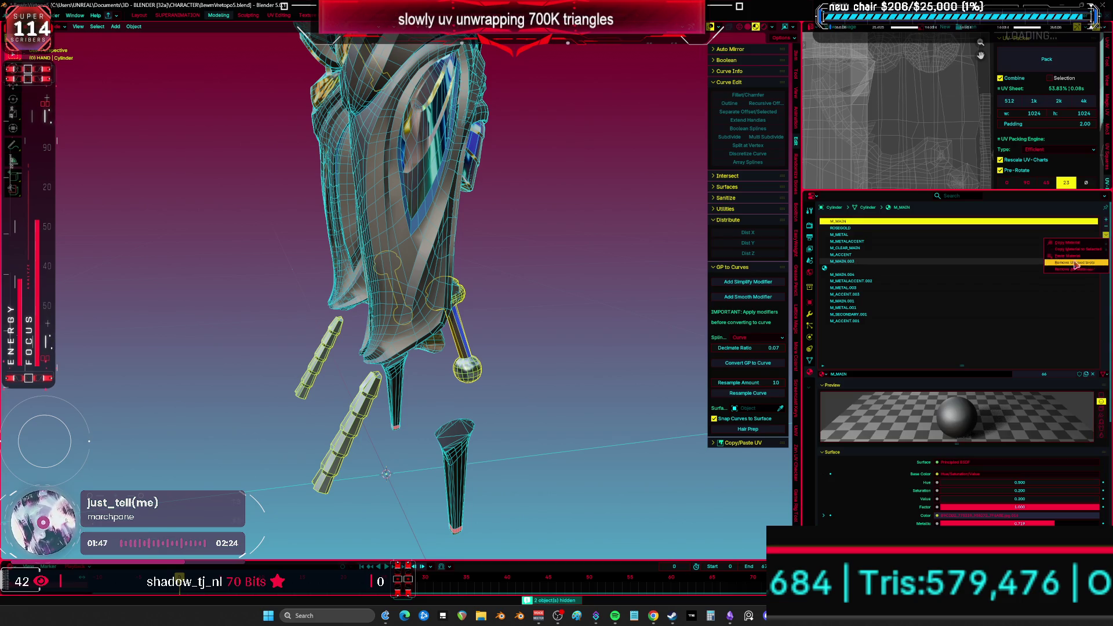
{"action": "mouse_move", "coordinate": [441, 365]}
{"action": "middle_mouse_down"}
{"action": "mouse_move", "coordinate": [429, 371]}
{"action": "mouse_move", "coordinate": [582, 330]}
{"action": "mouse_move", "coordinate": [528, 317]}
{"action": "middle_mouse_up"}
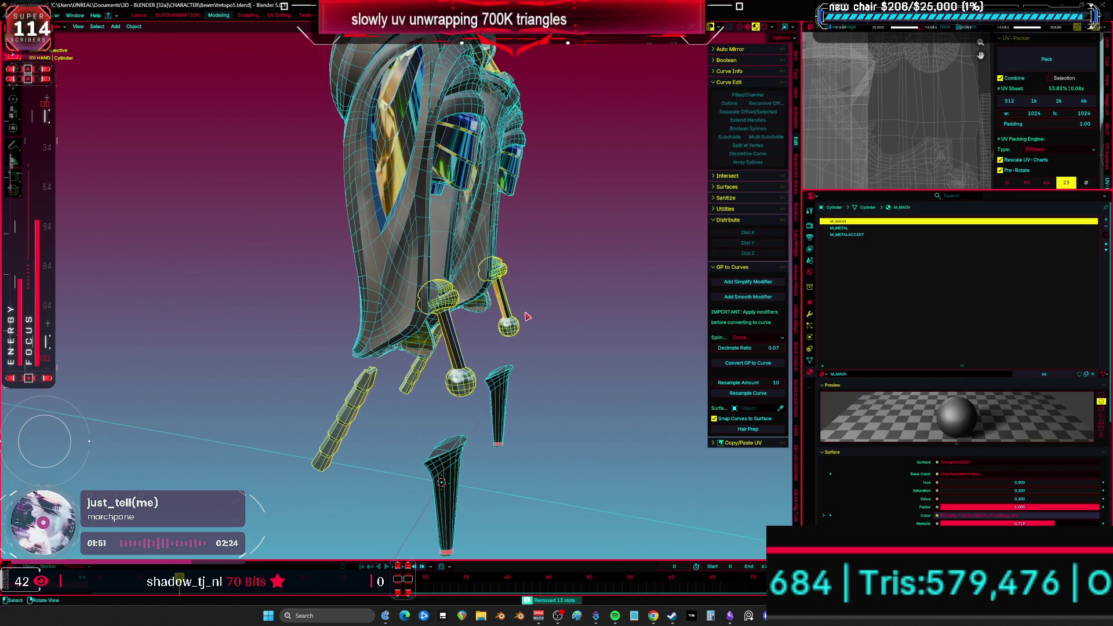
{"action": "key", "text": "h"}
- Remove unused material slots from DS_Calf and DS_Heel, hiding DS_Calf once done
{"action": "left_click", "coordinate": [464, 307]}
{"action": "left_click", "coordinate": [1105, 235]}
{"action": "left_click", "coordinate": [1075, 263]}
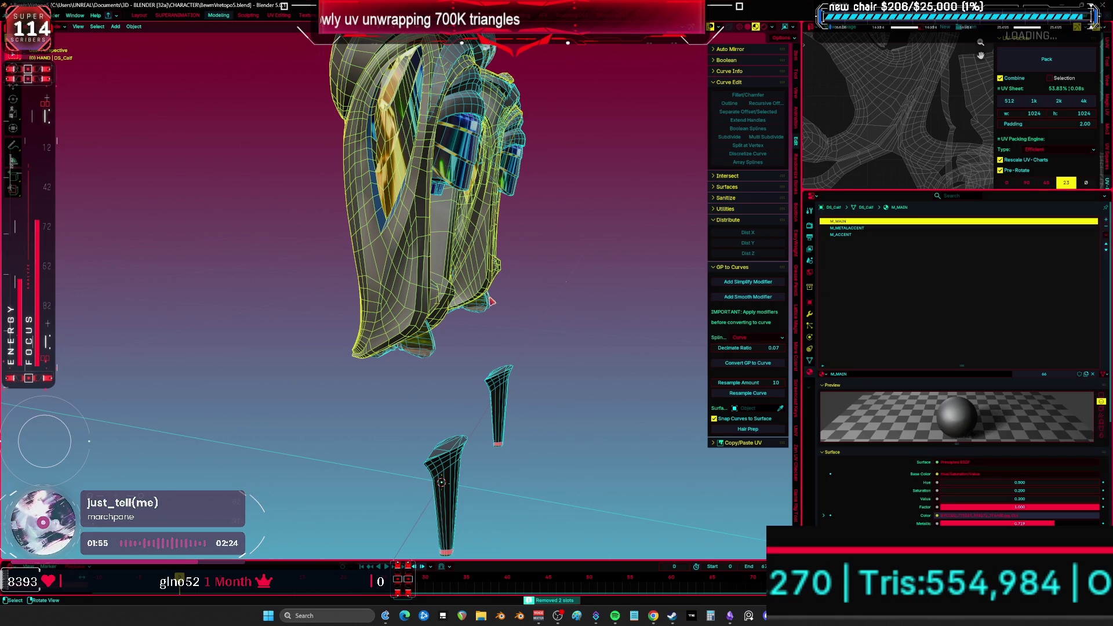
{"action": "key", "text": "h"}
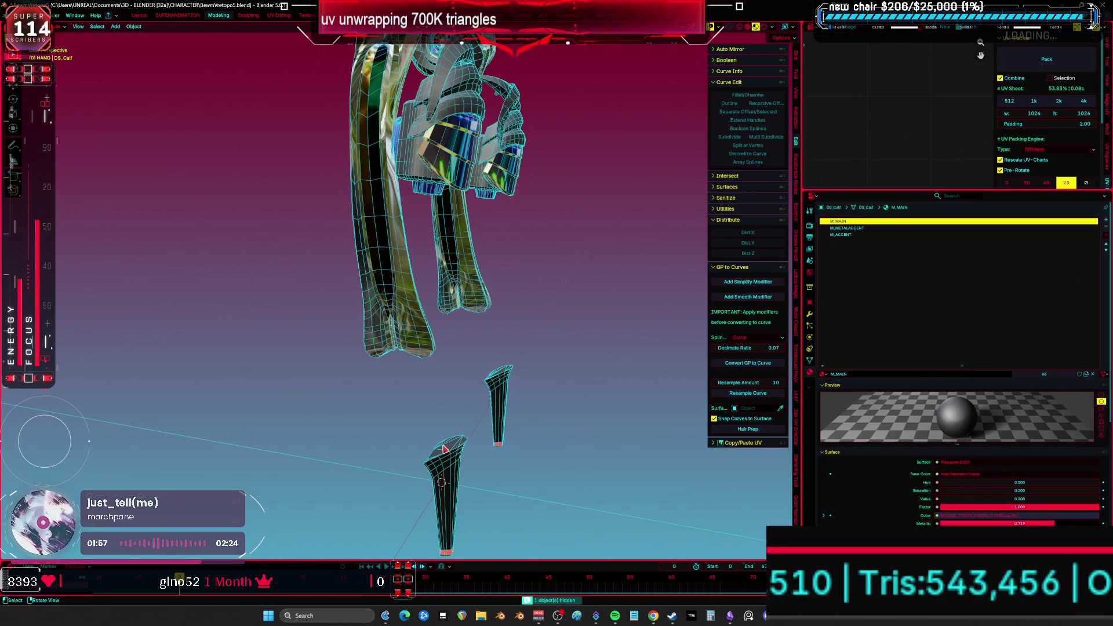
{"action": "left_click", "coordinate": [445, 450]}
{"action": "left_click", "coordinate": [1106, 235]}
{"action": "left_click", "coordinate": [1073, 263]}
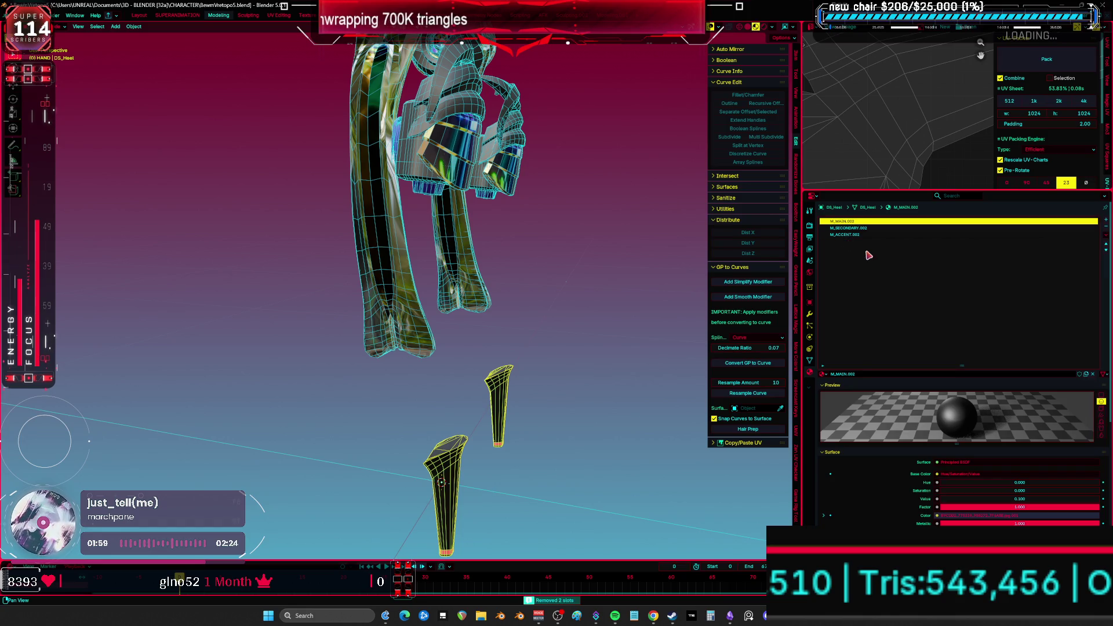
- Replace DS_Heel's .002 materials with M_MAIN, M_SECONDARY and M_ACCENT
{"action": "left_click", "coordinate": [824, 375]}
{"action": "type", "text": "M_MAIN"}
{"action": "key", "text": "Return"}
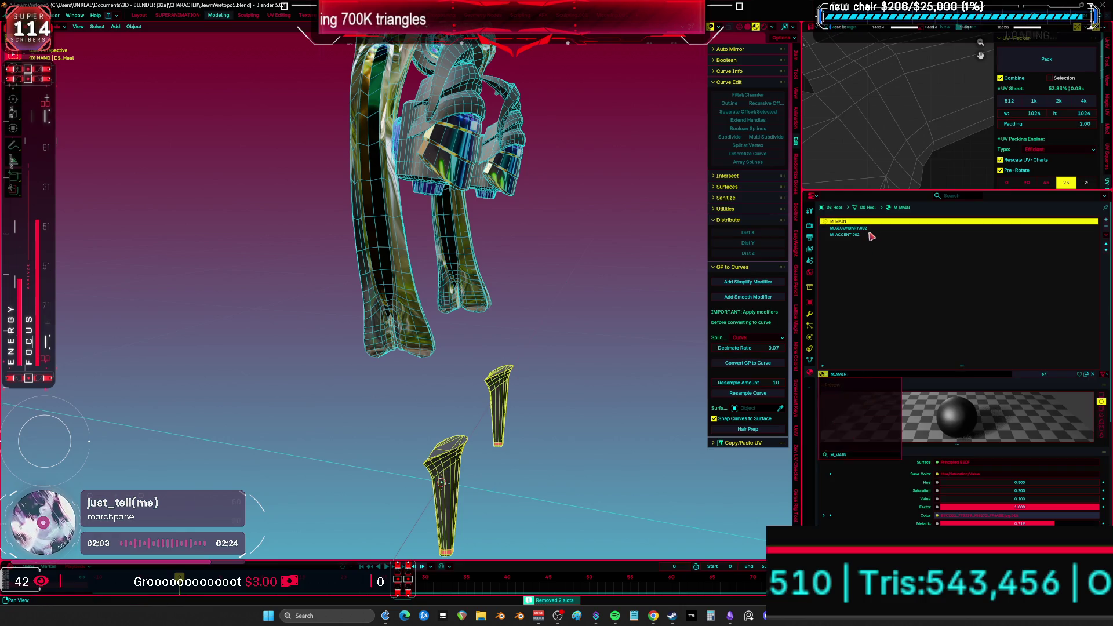
{"action": "left_click", "coordinate": [849, 228]}
{"action": "left_click", "coordinate": [824, 375]}
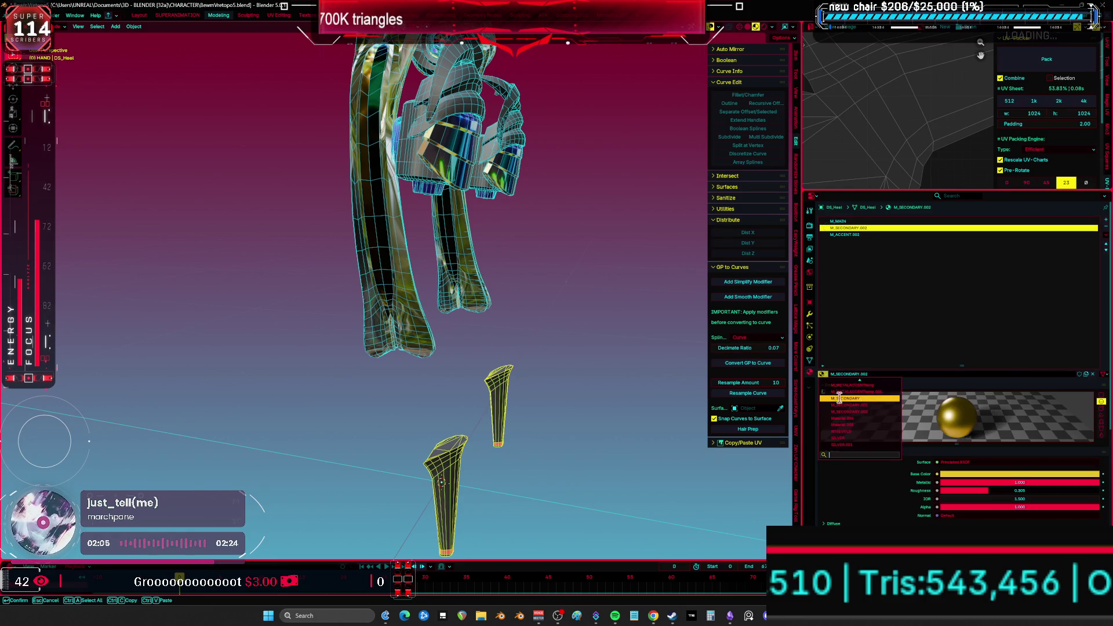
{"action": "left_click", "coordinate": [841, 398]}
{"action": "left_click", "coordinate": [861, 235]}
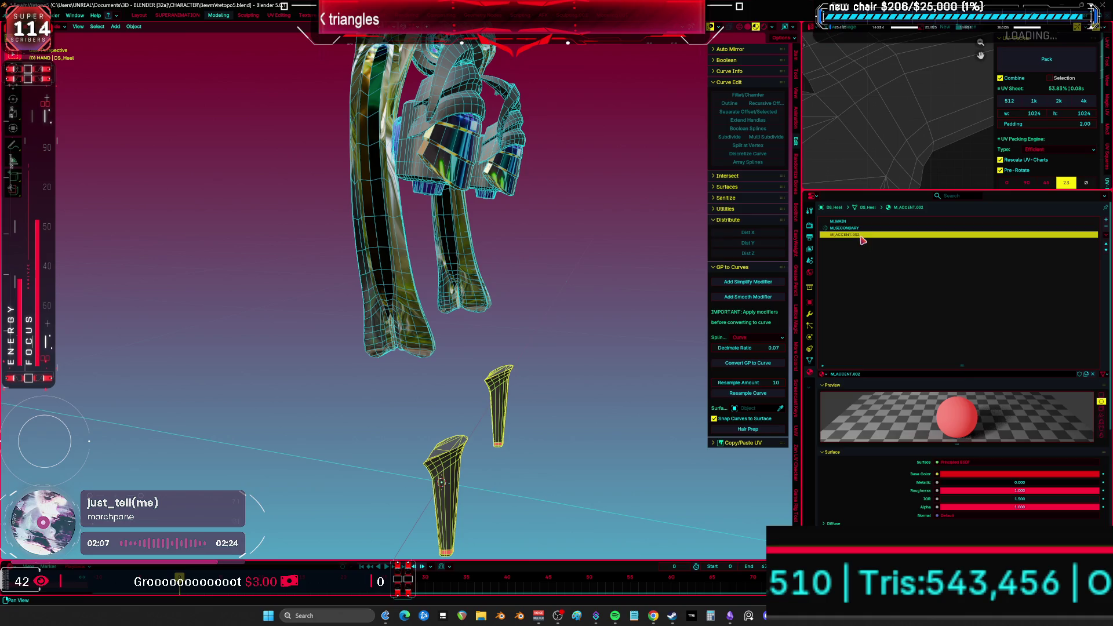
{"action": "left_click", "coordinate": [824, 375]}
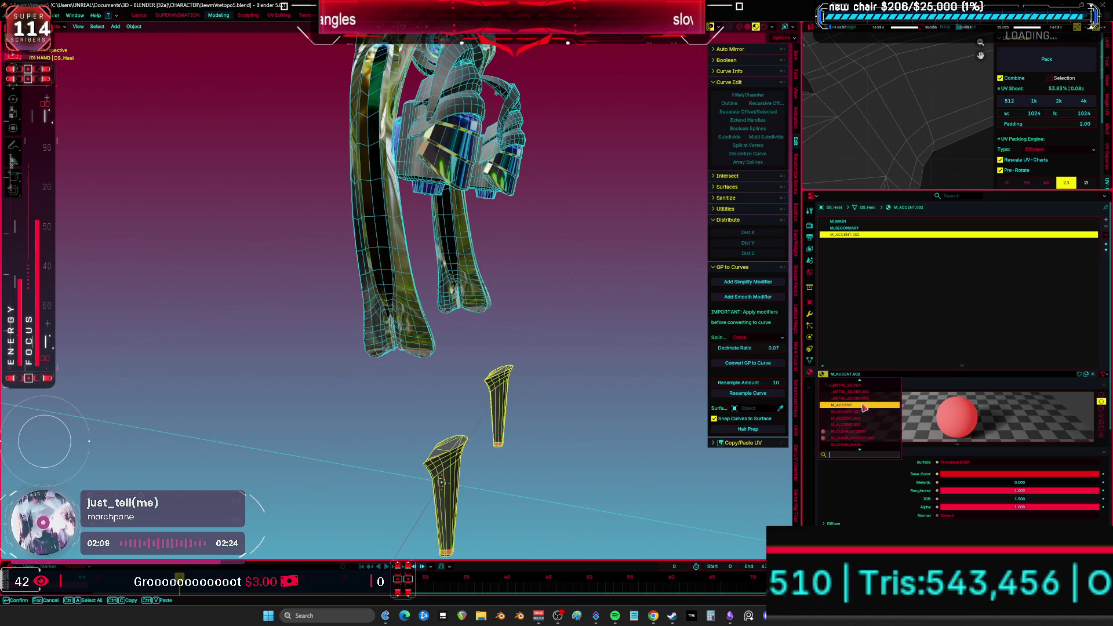
{"action": "left_click", "coordinate": [863, 404]}
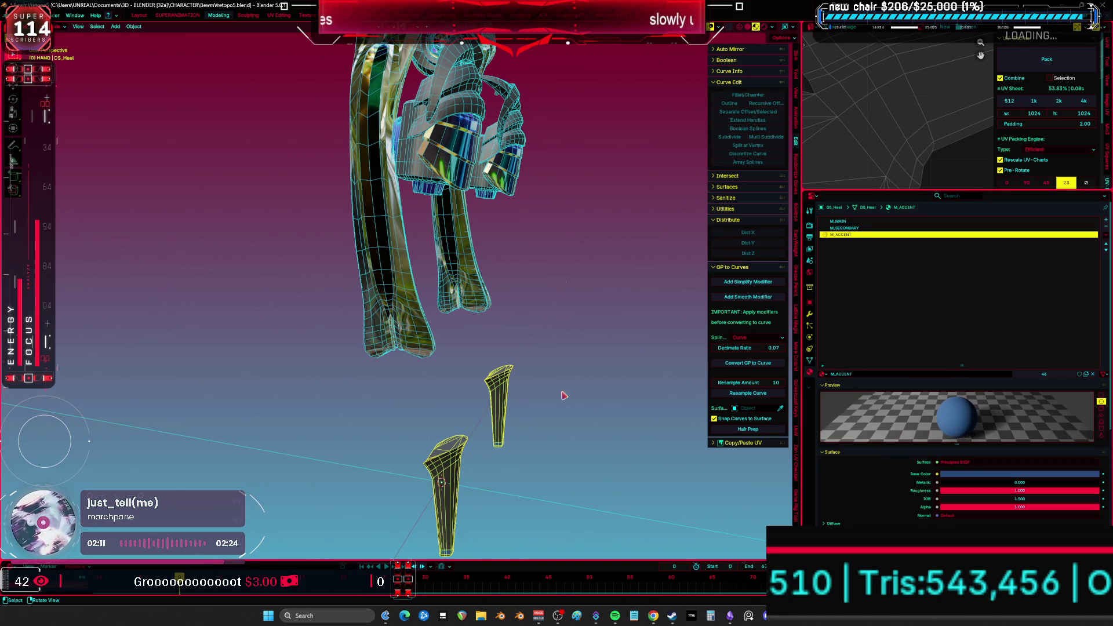
- Hide the DS_Heel pieces and select the leg object Cube.013
{"action": "key", "text": "h"}
{"action": "left_click", "coordinate": [402, 312]}
{"action": "scroll", "coordinate": [441, 348], "scroll_direction": "up", "scroll_amount": 2}
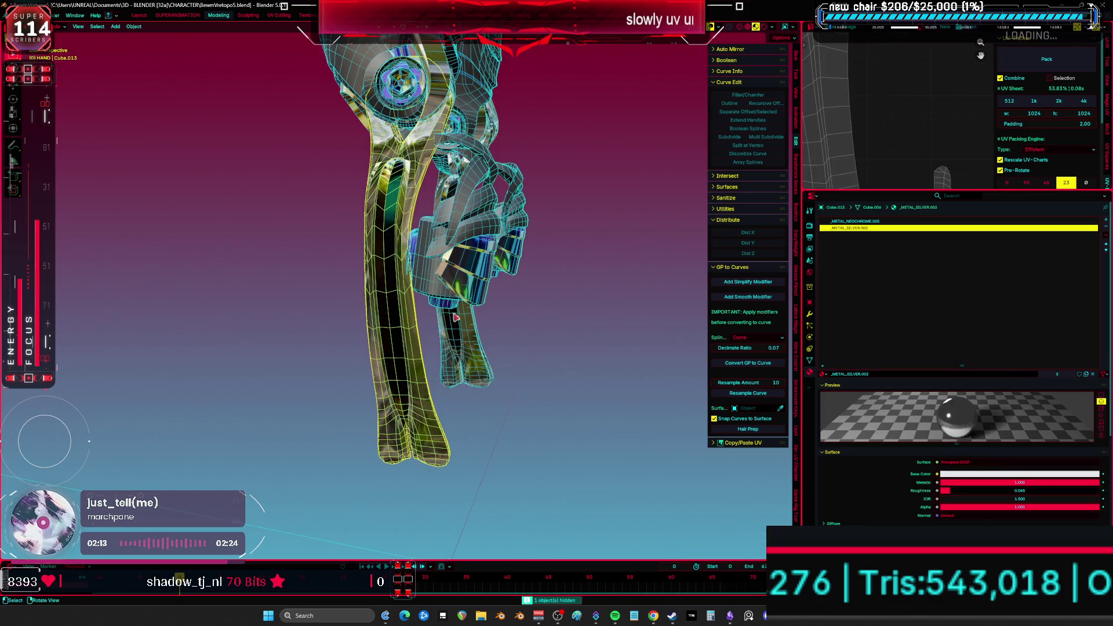
{"action": "middle_click_drag", "start_coordinate": [454, 323], "coordinate": [436, 434], "text": "shift"}
- Set the leg's neochrome slot to the base _METAL_NEOCHROME material
{"action": "left_click", "coordinate": [856, 221]}
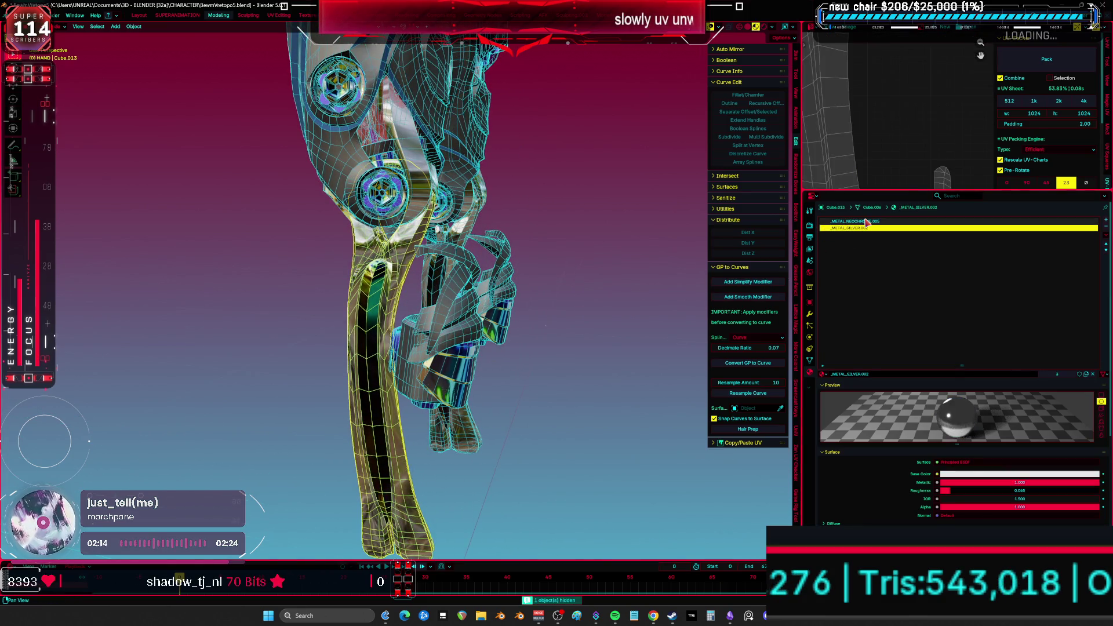
{"action": "left_click", "coordinate": [823, 374]}
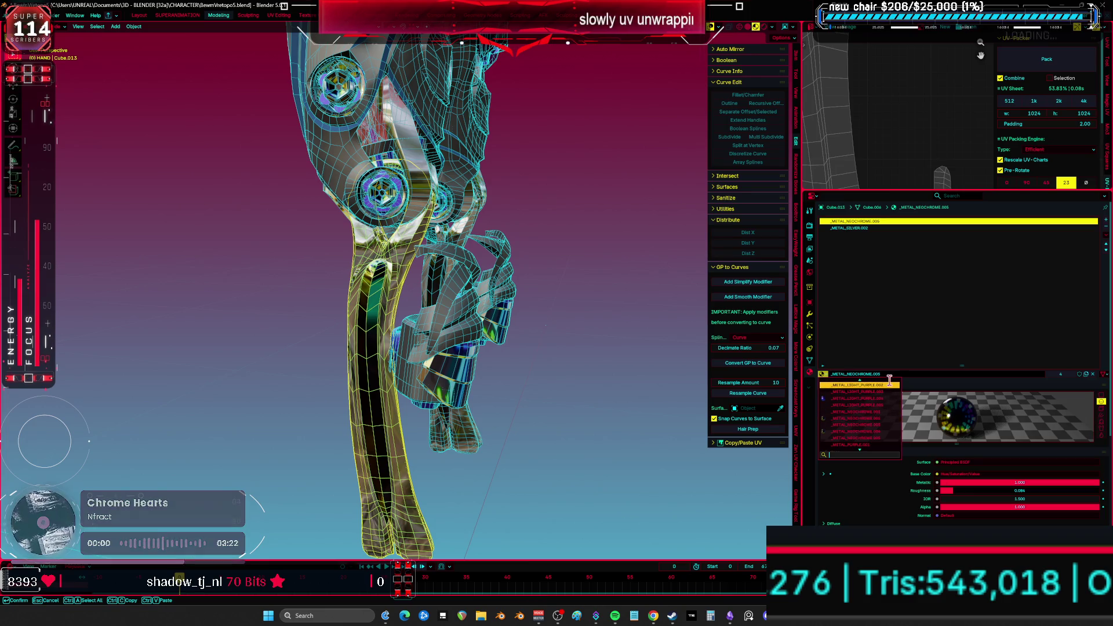
{"action": "scroll", "coordinate": [878, 439], "scroll_direction": "down", "scroll_amount": 3}
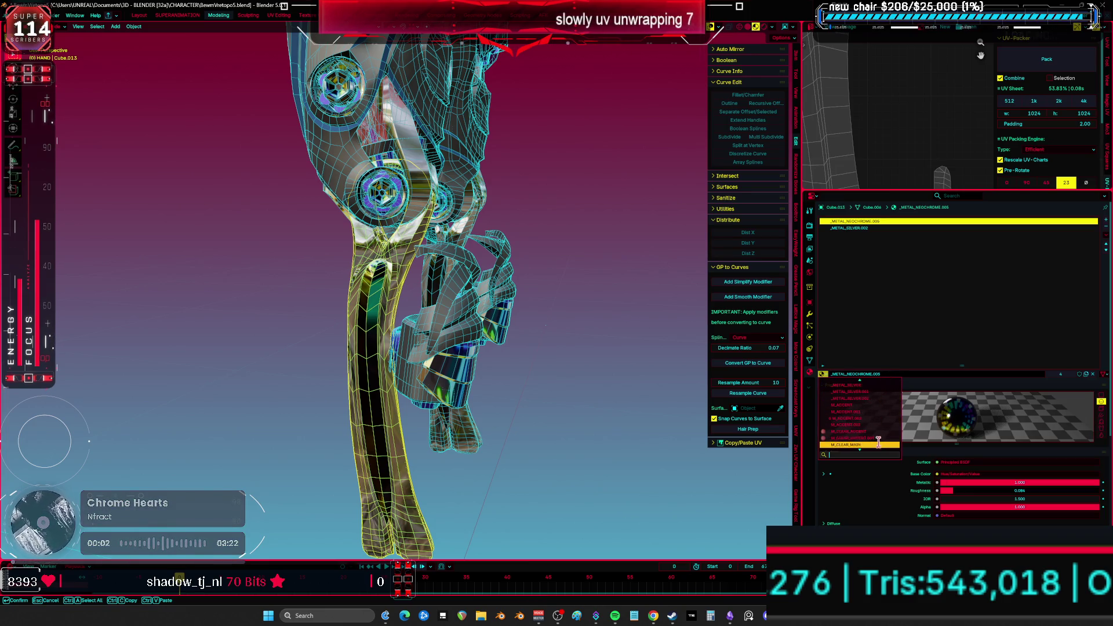
{"action": "scroll", "coordinate": [879, 442], "scroll_direction": "down", "scroll_amount": 5}
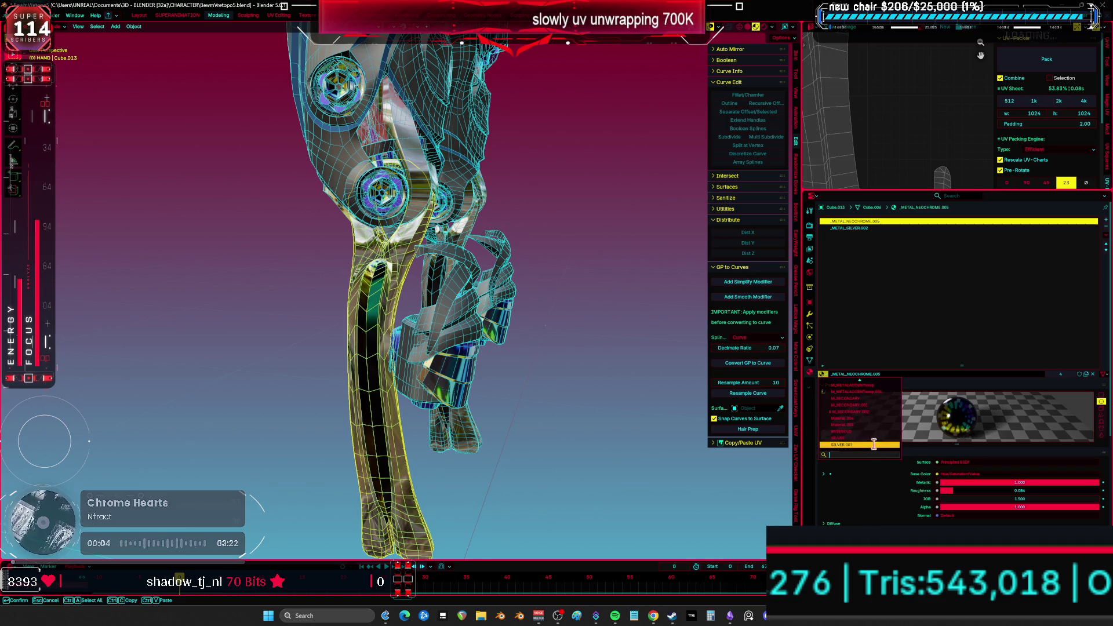
{"action": "scroll", "coordinate": [881, 418], "scroll_direction": "up", "scroll_amount": 3}
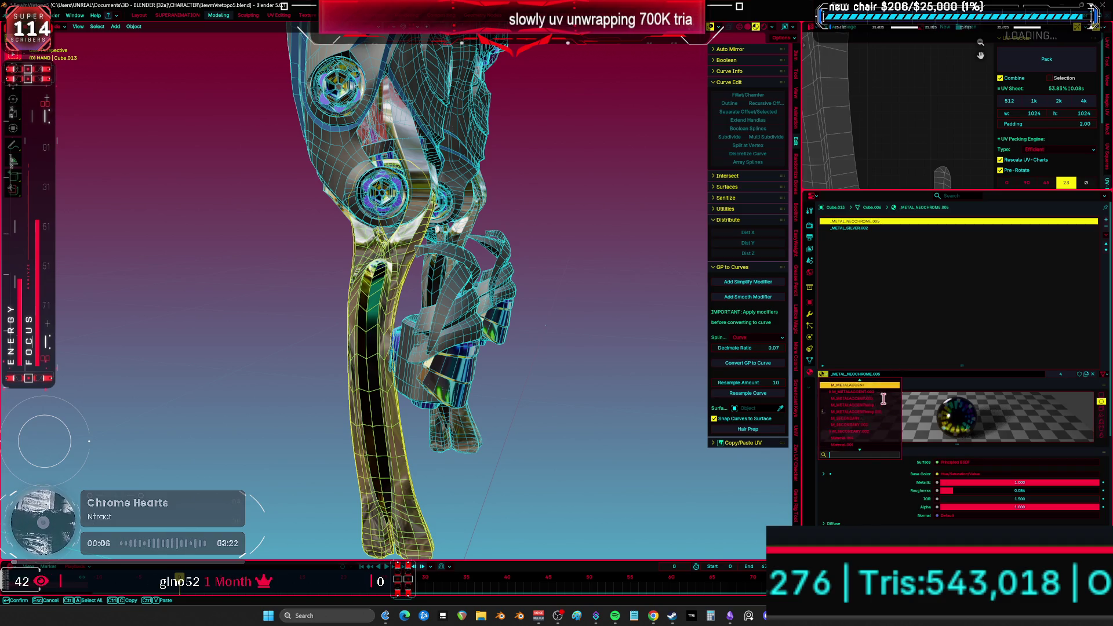
{"action": "scroll", "coordinate": [885, 393], "scroll_direction": "up", "scroll_amount": 5}
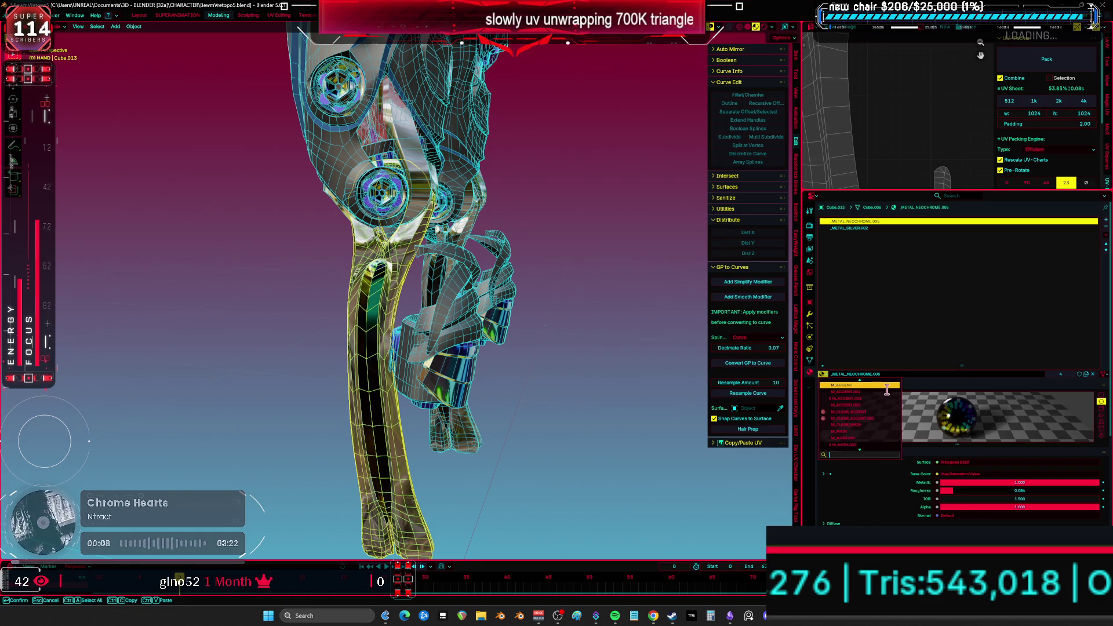
{"action": "scroll", "coordinate": [870, 386], "scroll_direction": "up", "scroll_amount": 5}
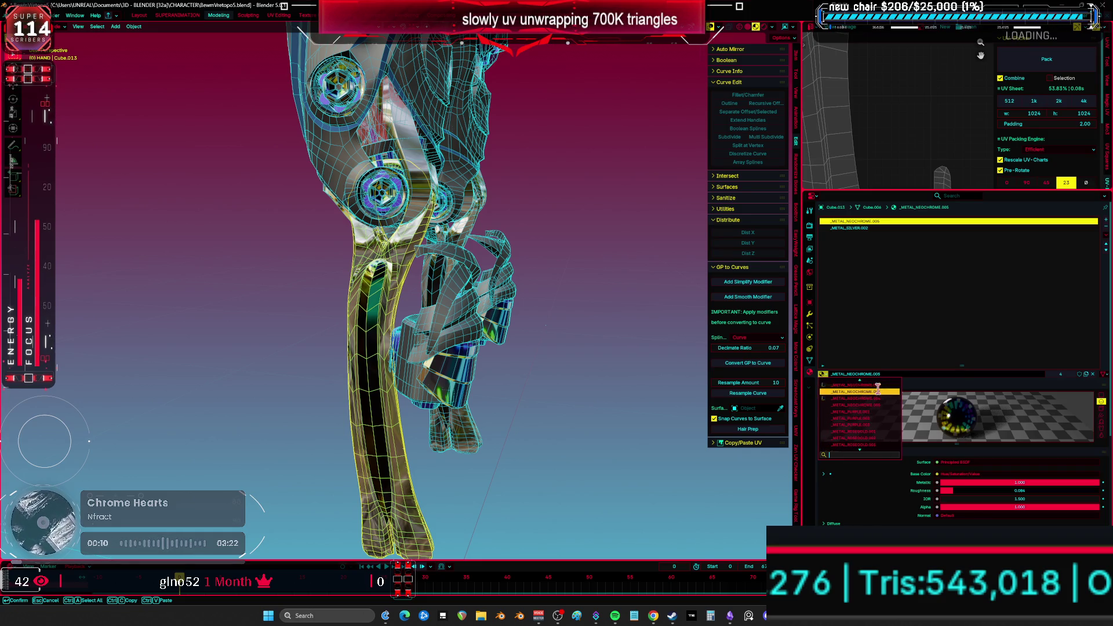
{"action": "scroll", "coordinate": [868, 385], "scroll_direction": "up", "scroll_amount": 5}
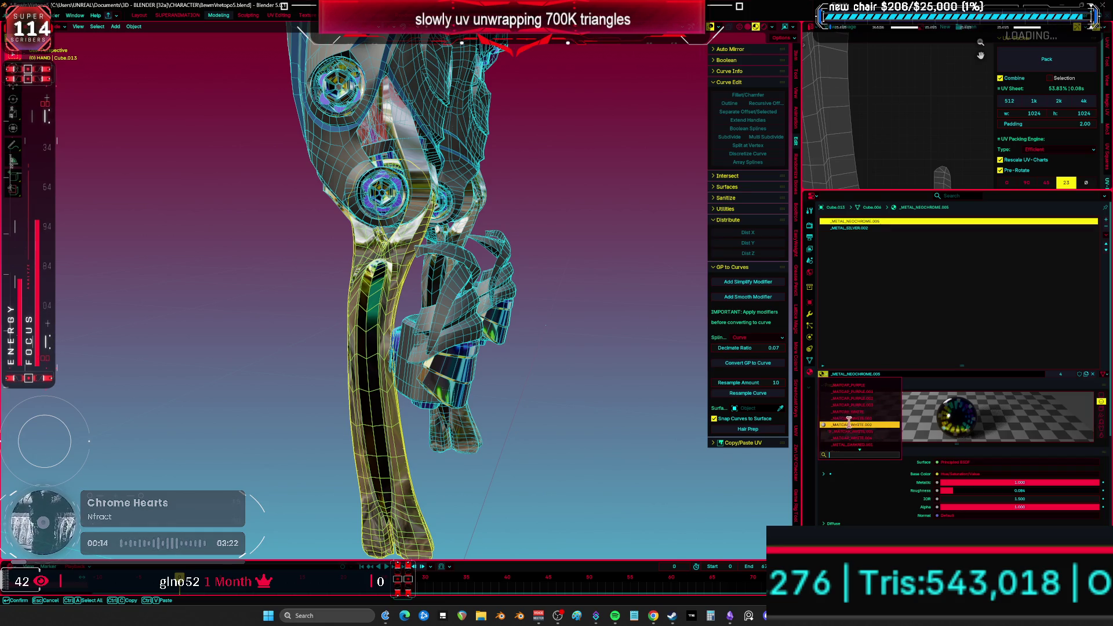
{"action": "key", "text": "Escape"}
{"action": "left_click", "coordinate": [824, 374]}
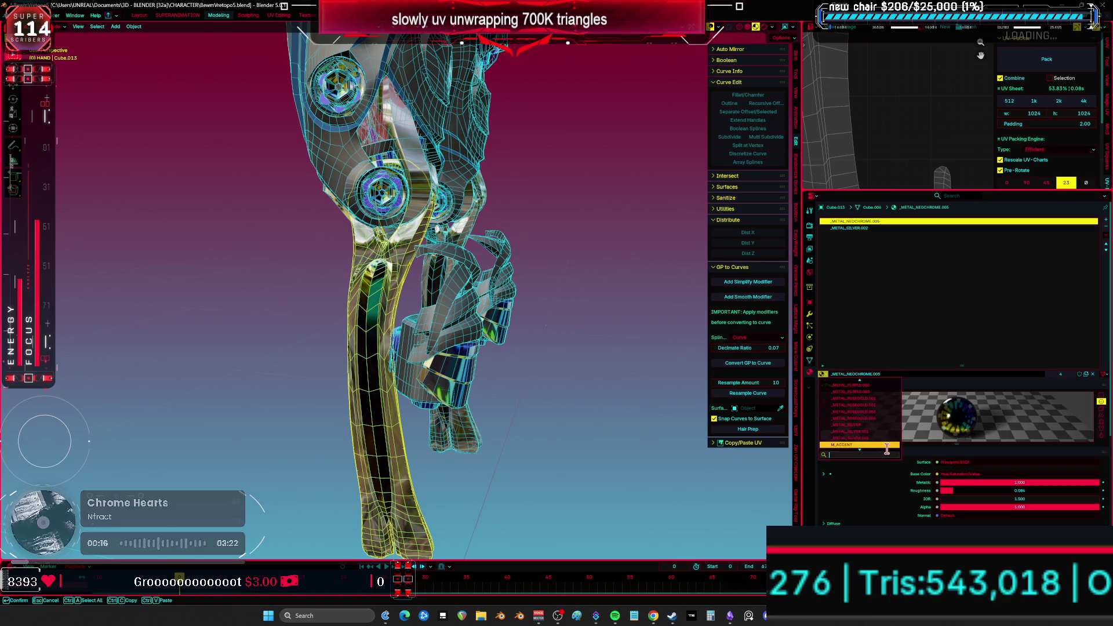
{"action": "scroll", "coordinate": [883, 444], "scroll_direction": "up", "scroll_amount": 9}
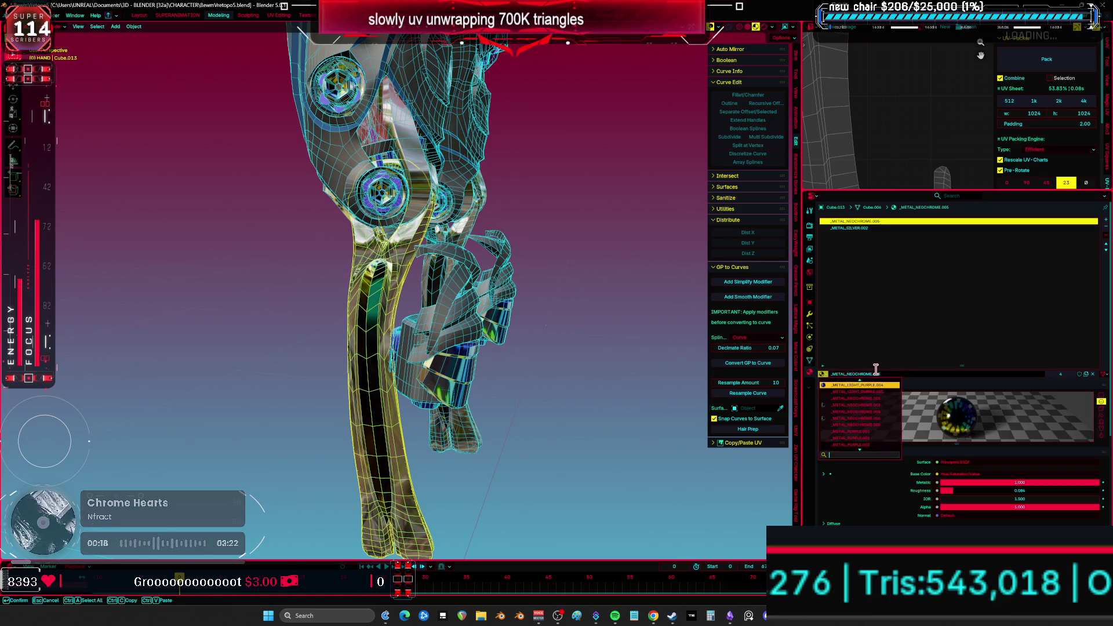
{"action": "left_click", "coordinate": [859, 391]}
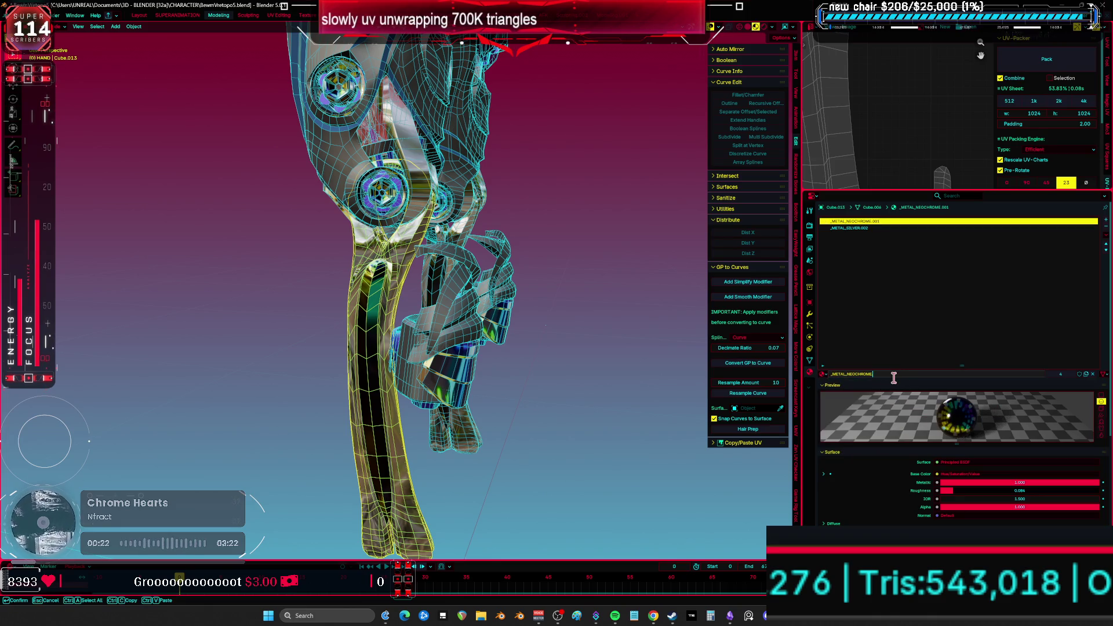
{"action": "key", "text": "Return"}
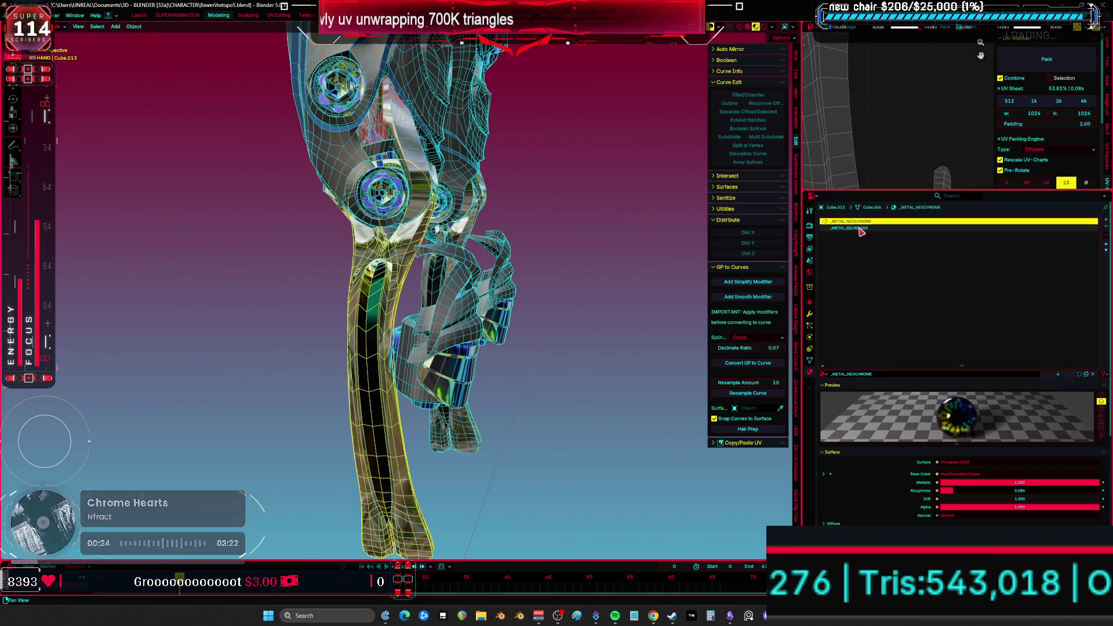
- Set the leg's silver slot to the base _METAL_SILVER material
{"action": "left_click", "coordinate": [857, 228]}
{"action": "left_click", "coordinate": [823, 374]}
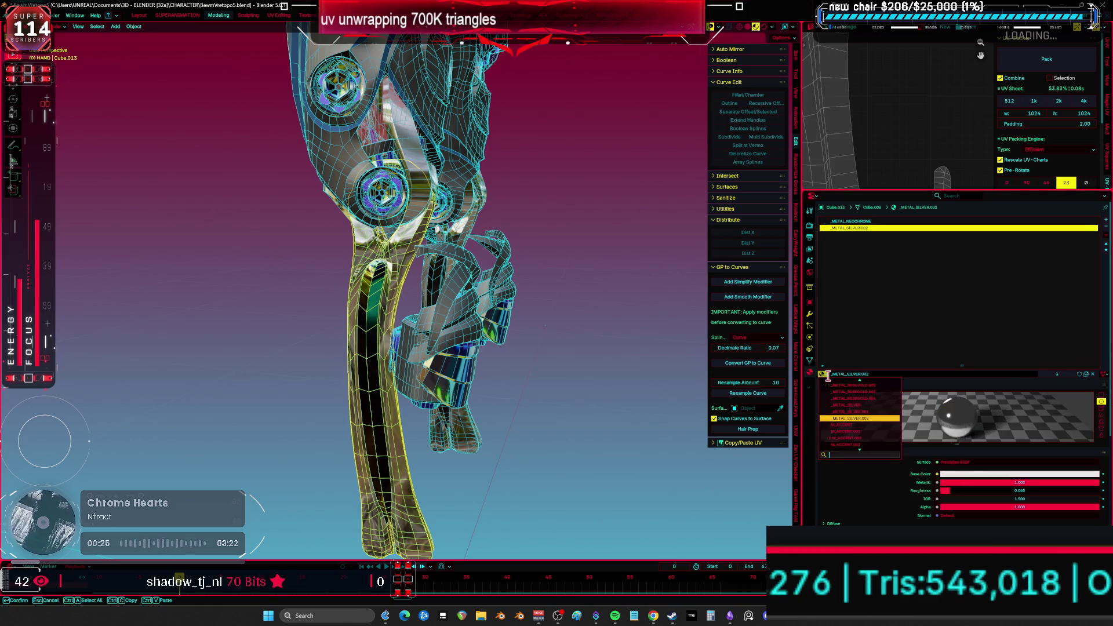
{"action": "left_click", "coordinate": [880, 410]}
{"action": "middle_click_drag", "start_coordinate": [369, 221], "coordinate": [376, 304]}
- Hide the leg, select wheel Cylinder.054, and set its first slot to _METAL_NEOCHROME
{"action": "key", "text": "h"}
{"action": "left_click", "coordinate": [363, 256]}
{"action": "middle_click_drag", "start_coordinate": [364, 255], "coordinate": [366, 296], "text": "shift"}
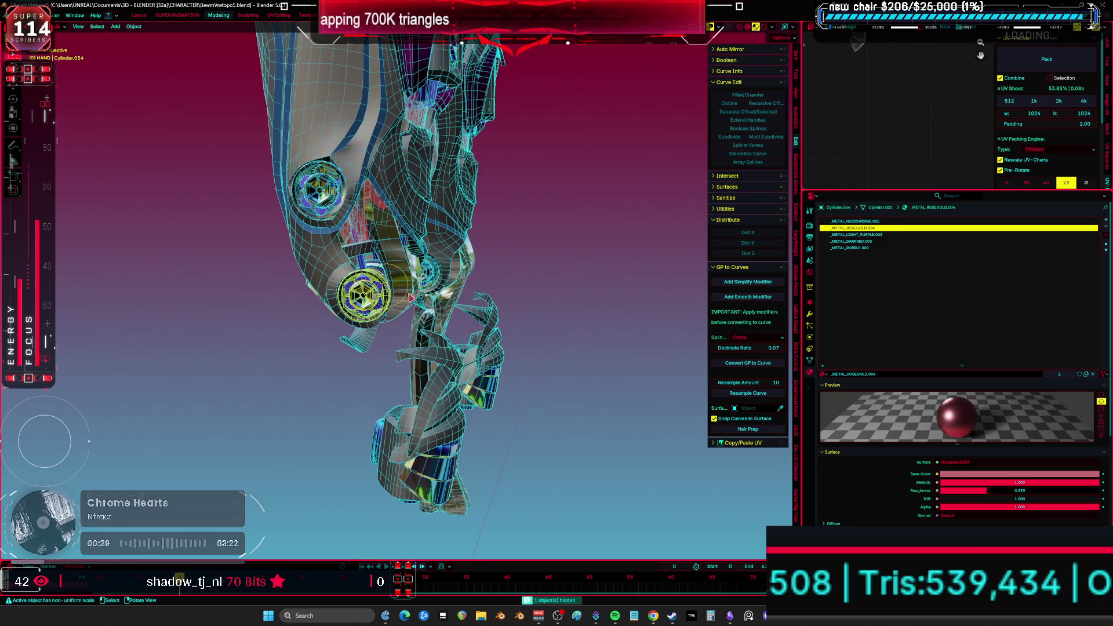
{"action": "left_click", "coordinate": [873, 223]}
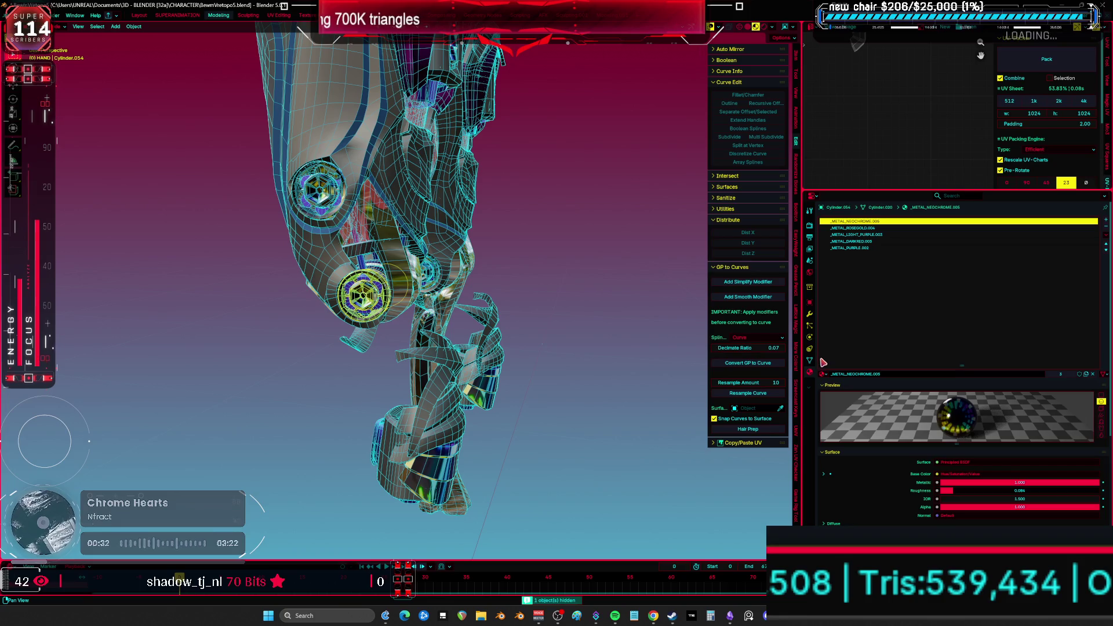
{"action": "left_click", "coordinate": [824, 376]}
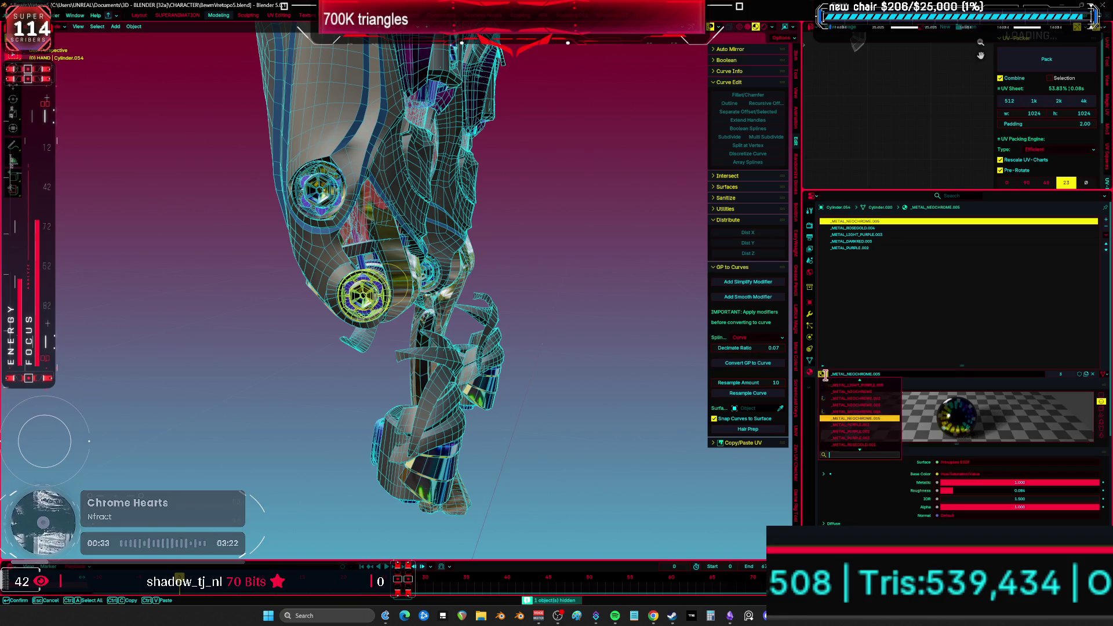
{"action": "left_click", "coordinate": [871, 392]}
- Browse materials for the wheel's rose gold slot but close the list unchanged
{"action": "scroll", "coordinate": [864, 273], "scroll_direction": "down", "scroll_amount": 1, "text": "ctrl"}
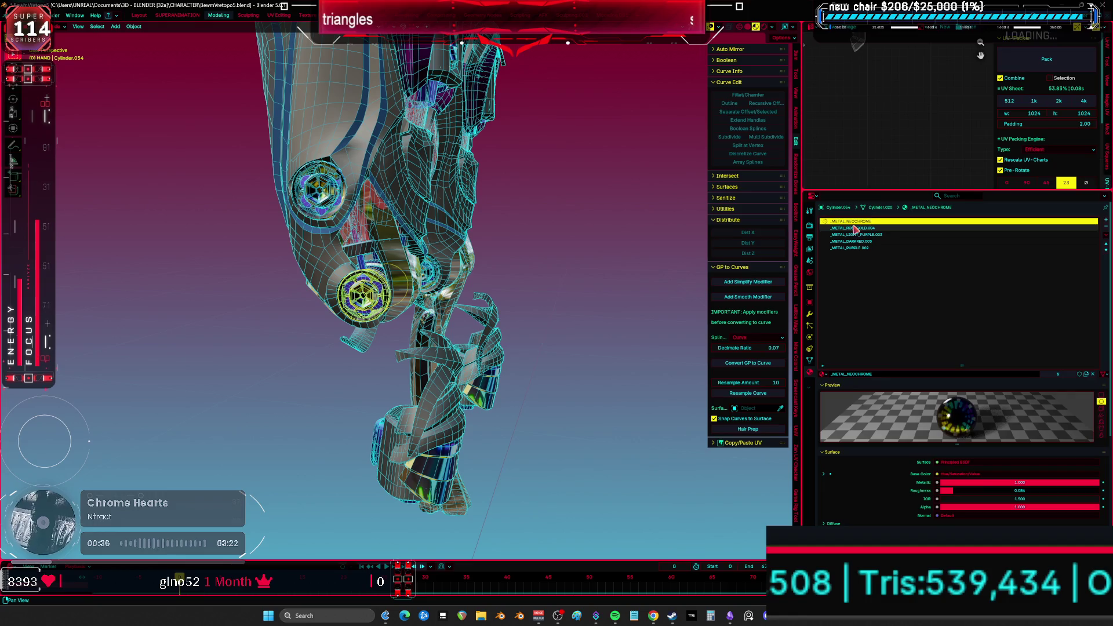
{"action": "left_click", "coordinate": [825, 375]}
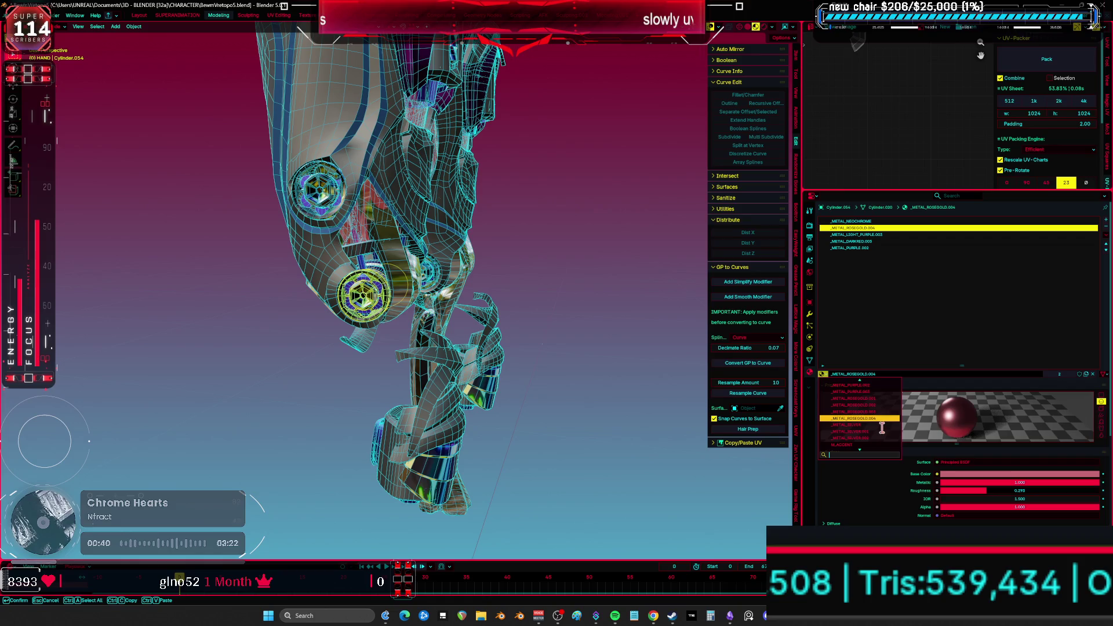
{"action": "scroll", "coordinate": [890, 395], "scroll_direction": "up", "scroll_amount": 5}
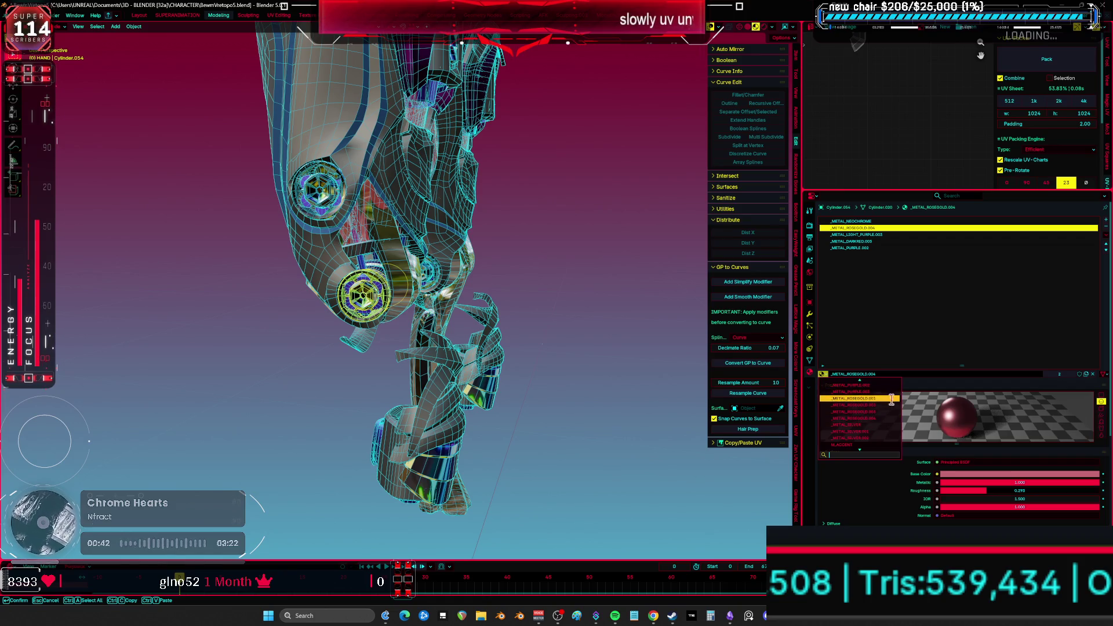
{"action": "scroll", "coordinate": [888, 395], "scroll_direction": "up", "scroll_amount": 10}
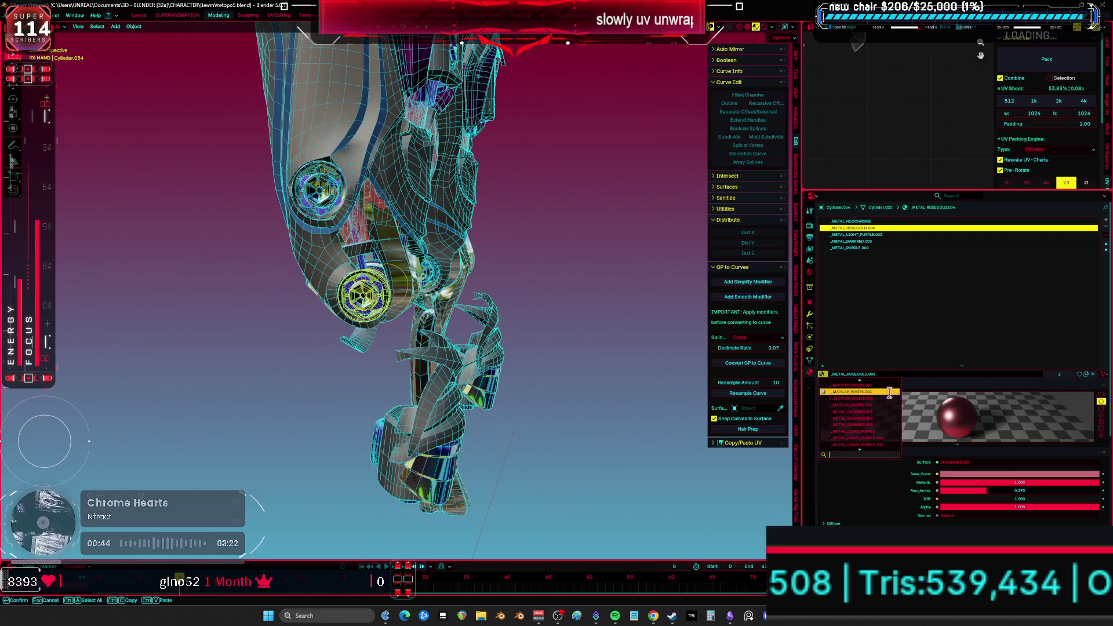
{"action": "left_click", "coordinate": [896, 305]}
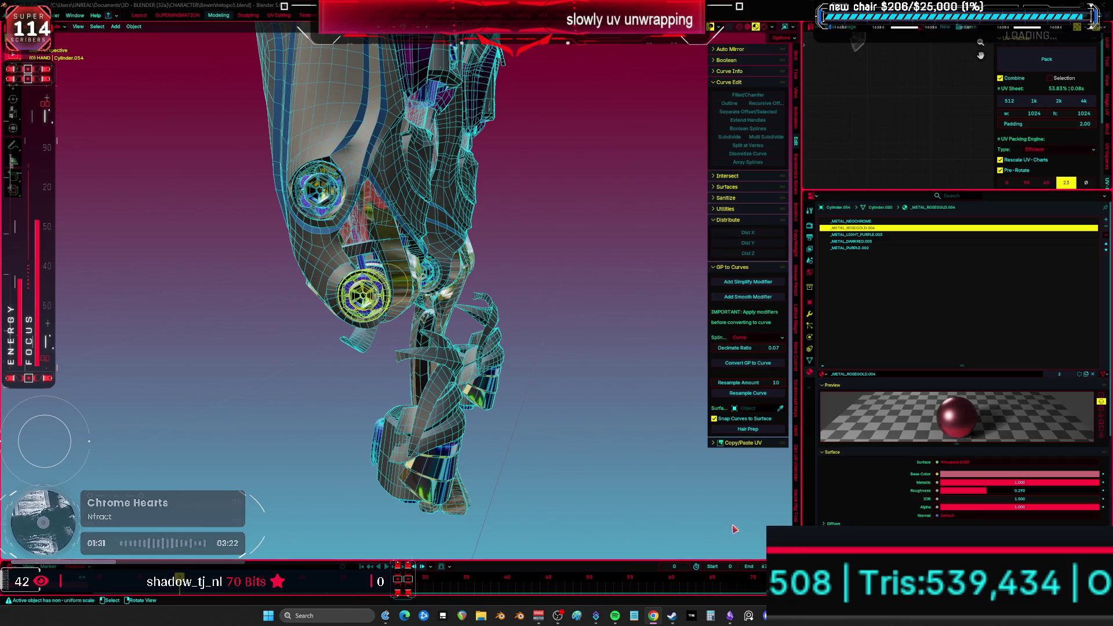
{"action": "mouse_move", "coordinate": [476, 299]}
{"action": "middle_mouse_down"}
{"action": "mouse_move", "coordinate": [430, 308]}
{"action": "mouse_move", "coordinate": [425, 298]}
{"action": "mouse_move", "coordinate": [538, 291]}
{"action": "mouse_move", "coordinate": [499, 326]}
{"action": "mouse_move", "coordinate": [410, 285]}
{"action": "middle_mouse_up"}
- Select replace.007 and set its matcap slots to _MATCAP_PURPLE and _MATCAP_WHITE
{"action": "left_click", "coordinate": [383, 342]}
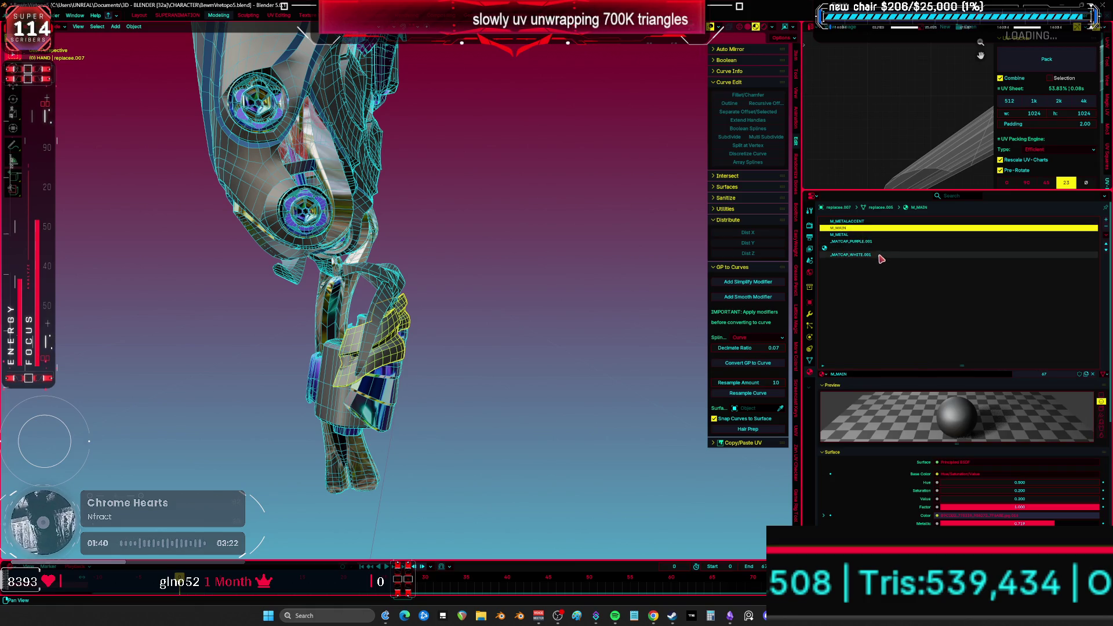
{"action": "left_click", "coordinate": [861, 241]}
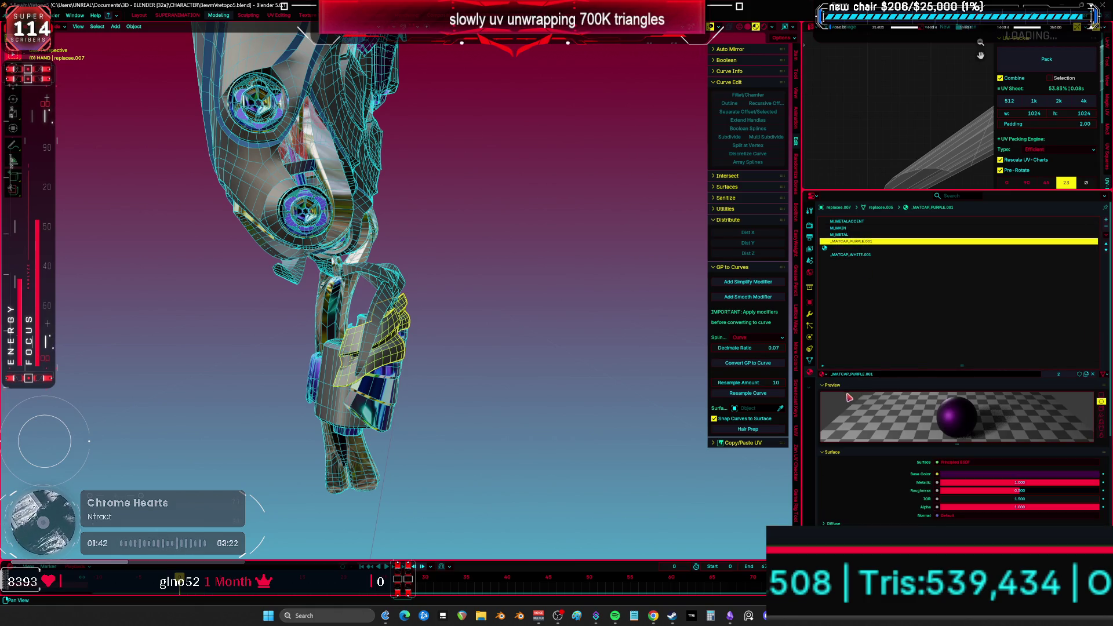
{"action": "left_click", "coordinate": [824, 374]}
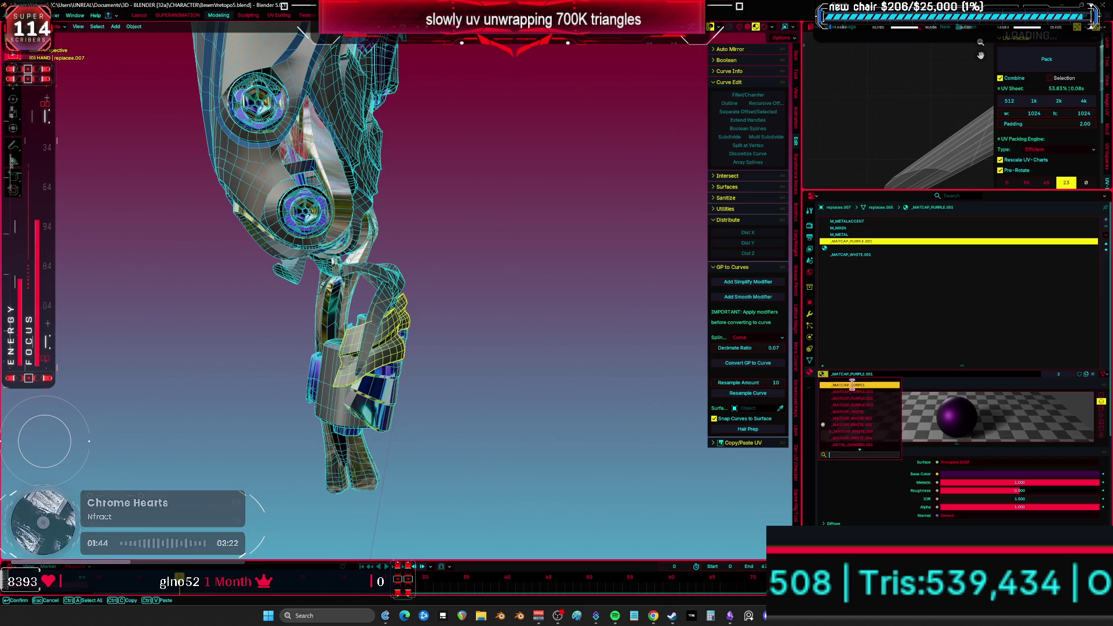
{"action": "left_click", "coordinate": [871, 385]}
{"action": "left_click", "coordinate": [868, 256]}
{"action": "left_click", "coordinate": [824, 375]}
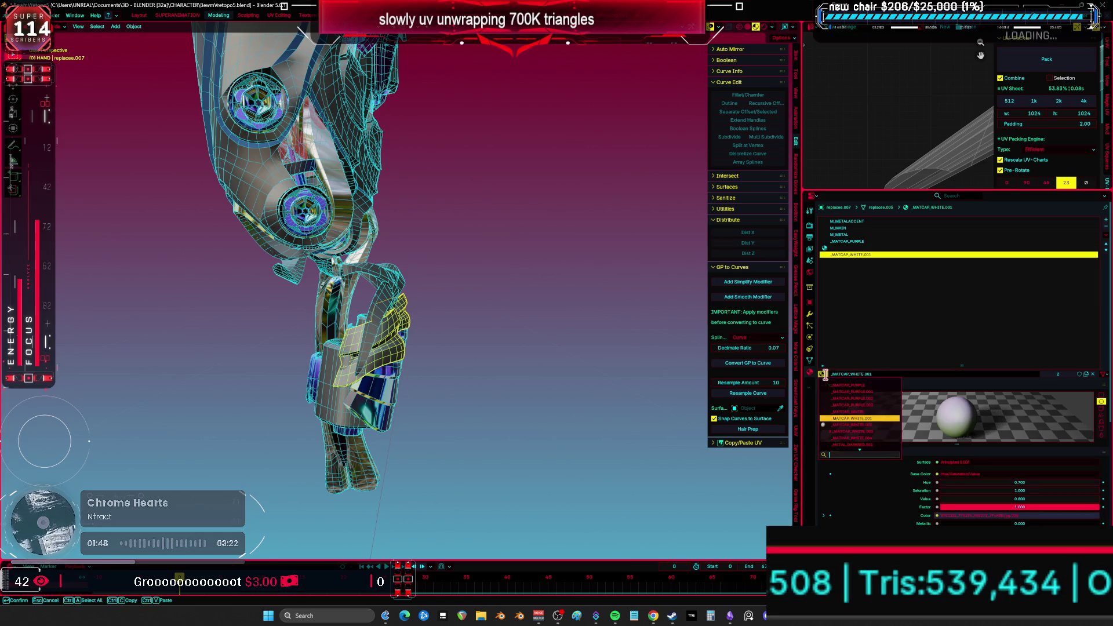
{"action": "left_click", "coordinate": [875, 412]}
- Remove replace.007's unused material slots, leaving only M_MAIN
{"action": "left_click", "coordinate": [1106, 235]}
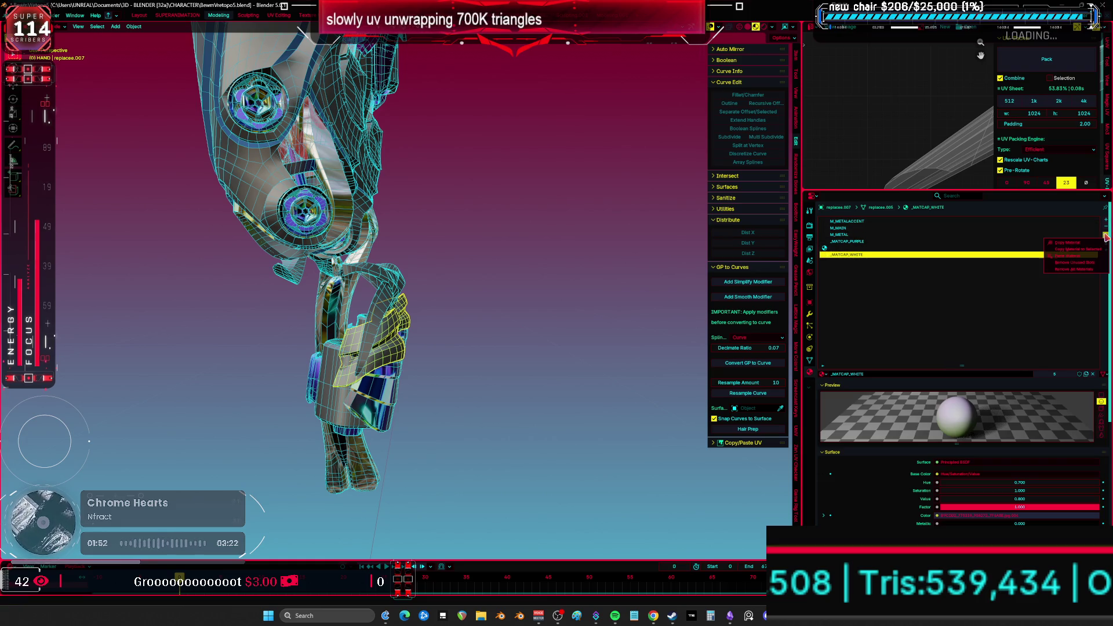
{"action": "left_click", "coordinate": [1097, 263]}
{"action": "middle_click_drag", "start_coordinate": [421, 336], "coordinate": [383, 310]}
- Hide the hand part, then remove unused material slots from strut advanced.002 and hide it
{"action": "key", "text": "h"}
{"action": "left_click", "coordinate": [382, 310]}
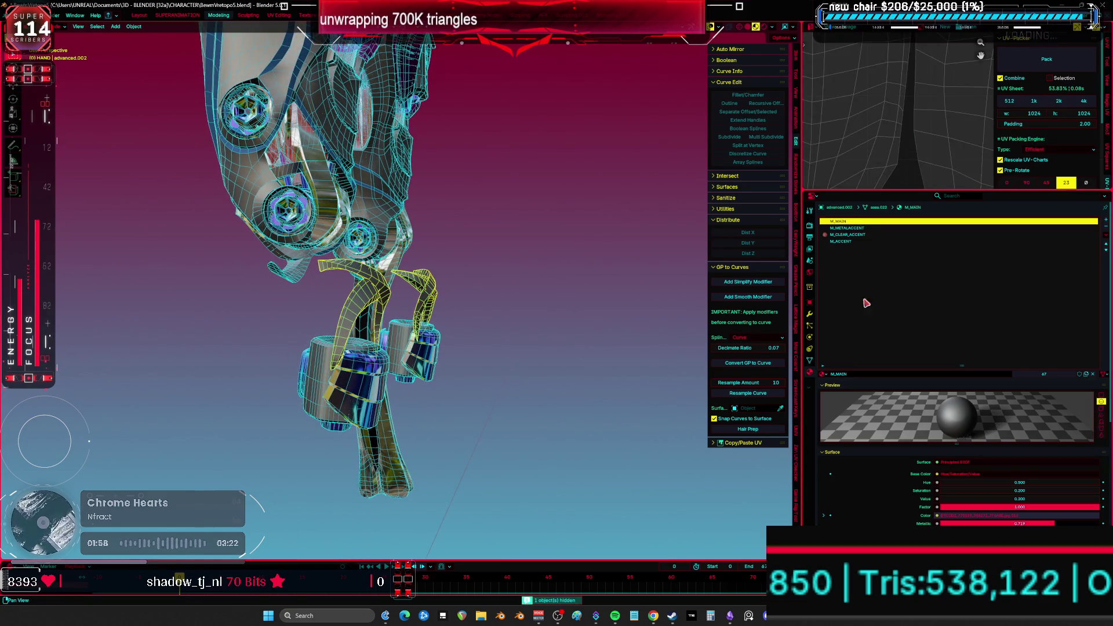
{"action": "left_click", "coordinate": [1106, 234]}
{"action": "left_click", "coordinate": [1097, 262]}
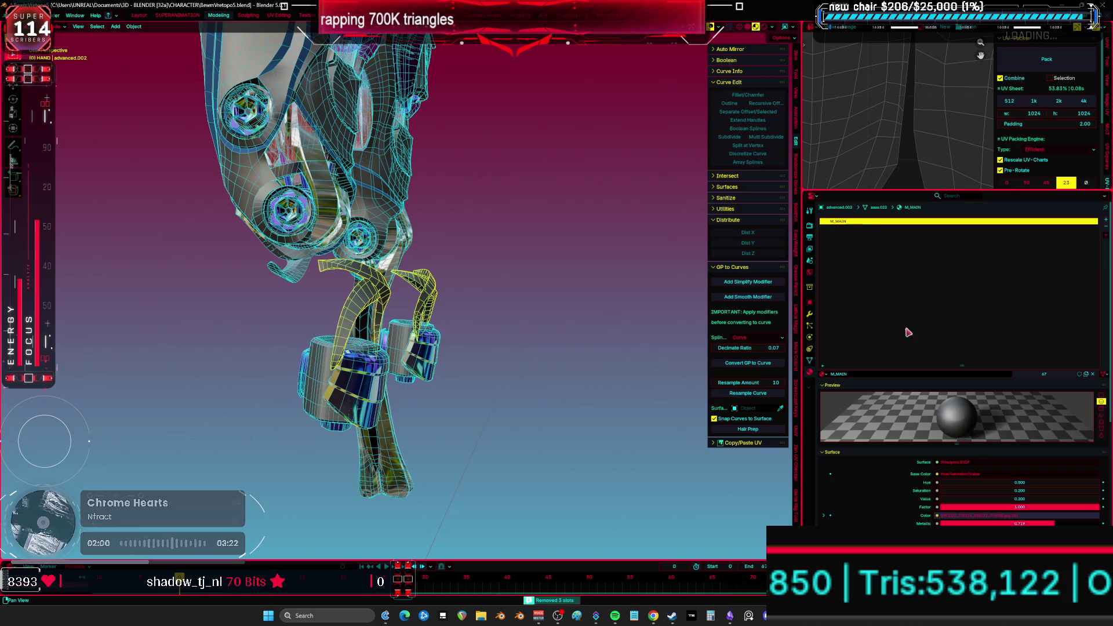
{"action": "key", "text": "h"}
- Clean up replacea's unused slots, switch _MATCAP_PURPLE.001 to _MATCAP_PURPLE, and hide it
{"action": "left_click", "coordinate": [374, 367]}
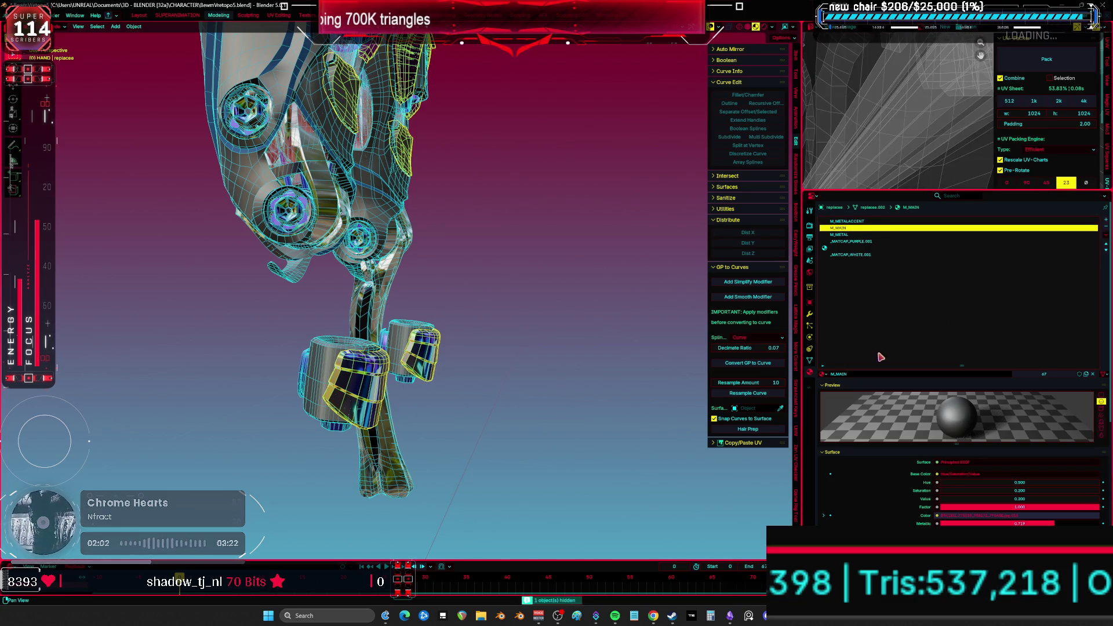
{"action": "left_click", "coordinate": [1106, 235]}
{"action": "left_click", "coordinate": [1097, 264]}
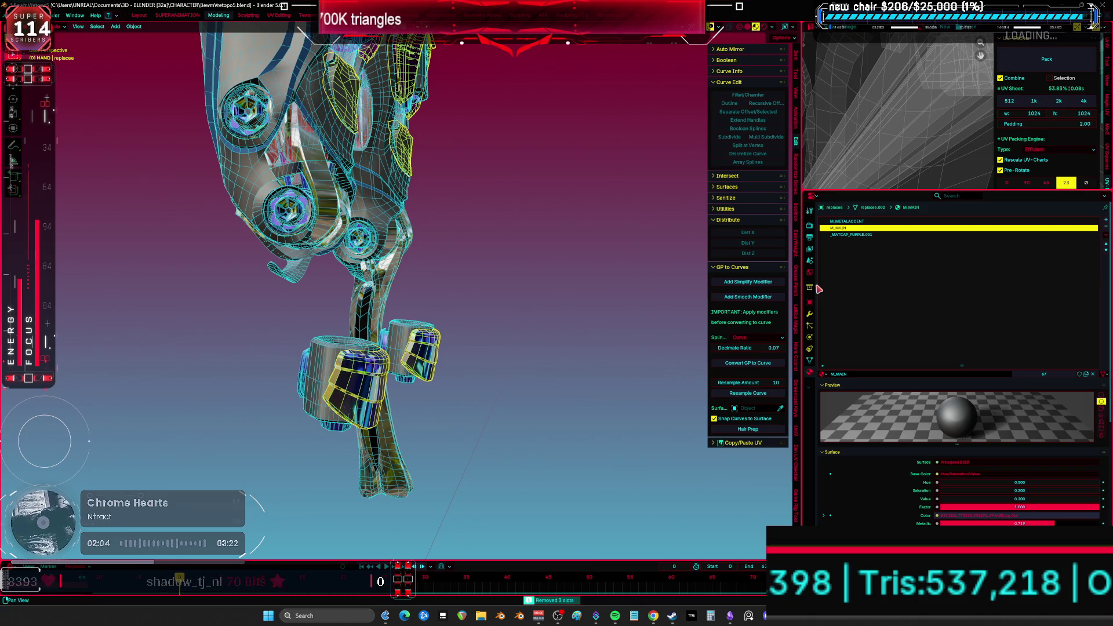
{"action": "left_click", "coordinate": [858, 235]}
{"action": "left_click", "coordinate": [824, 374]}
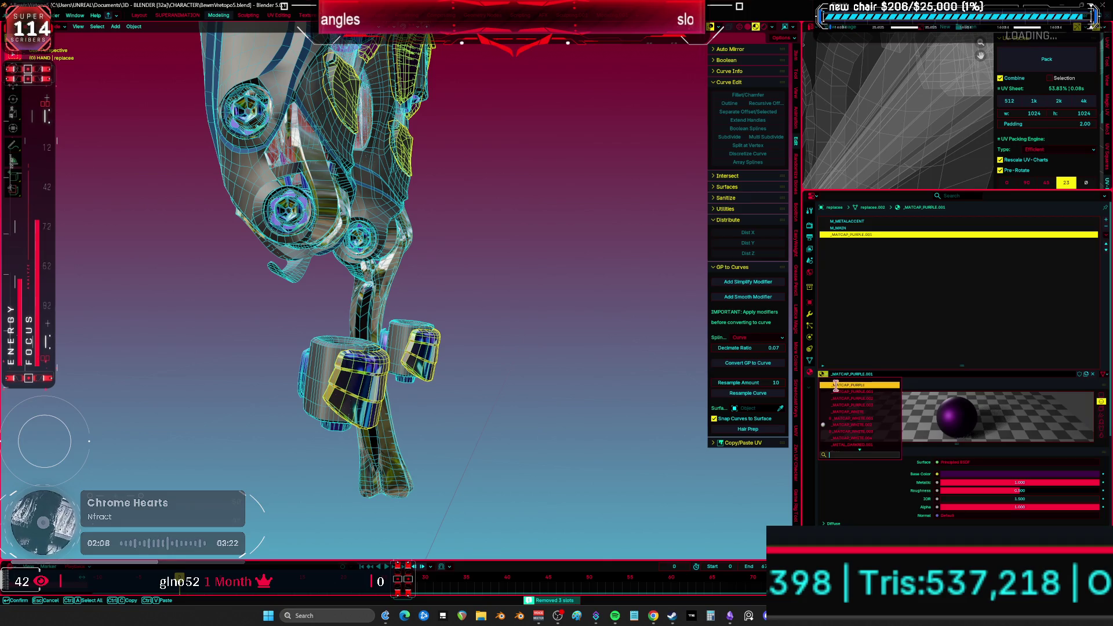
{"action": "left_click", "coordinate": [847, 385]}
{"action": "key", "text": "h"}
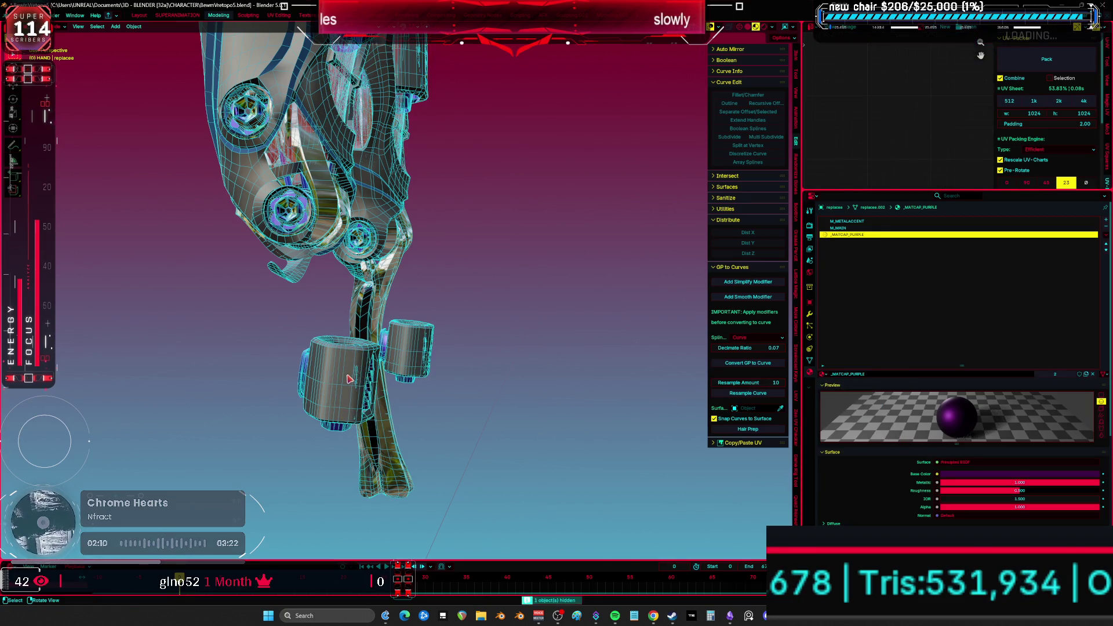
- Strip RETOPOMOTOR.002's unused slots, assign _METAL_NEOCHROME to its accent slot, and hide it
{"action": "left_click", "coordinate": [342, 374]}
{"action": "left_click", "coordinate": [1106, 231]}
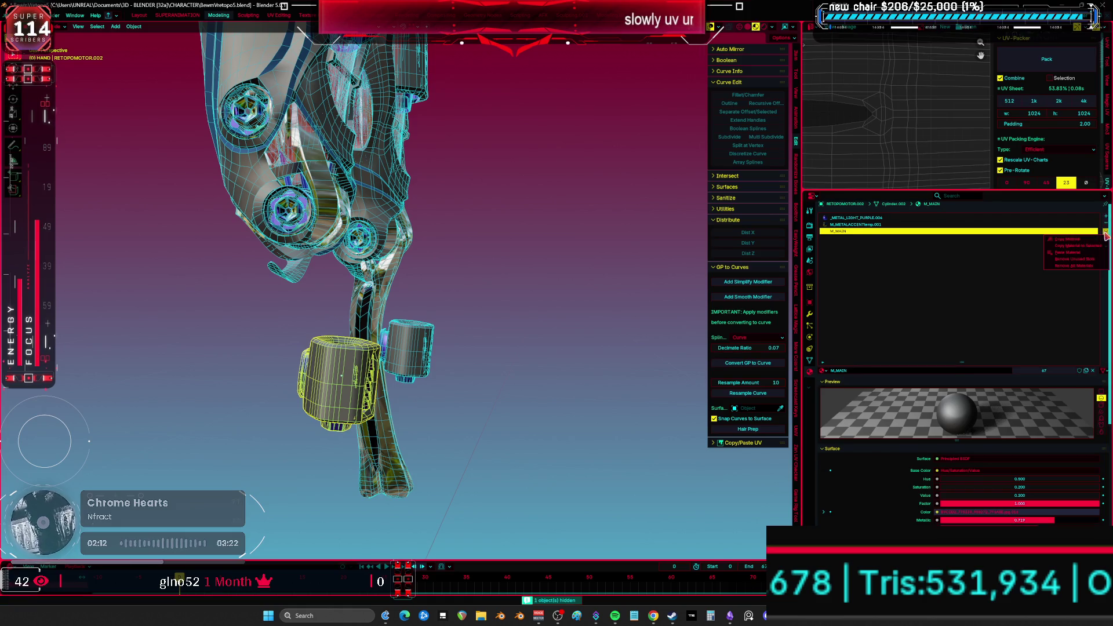
{"action": "left_click", "coordinate": [1092, 262]}
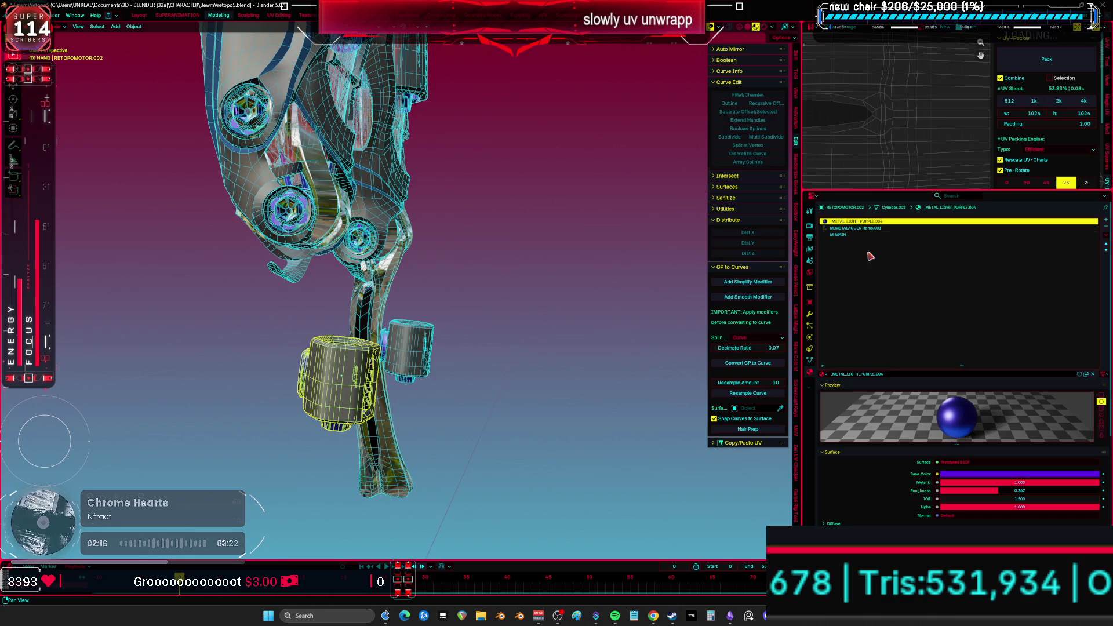
{"action": "right_click", "coordinate": [873, 235]}
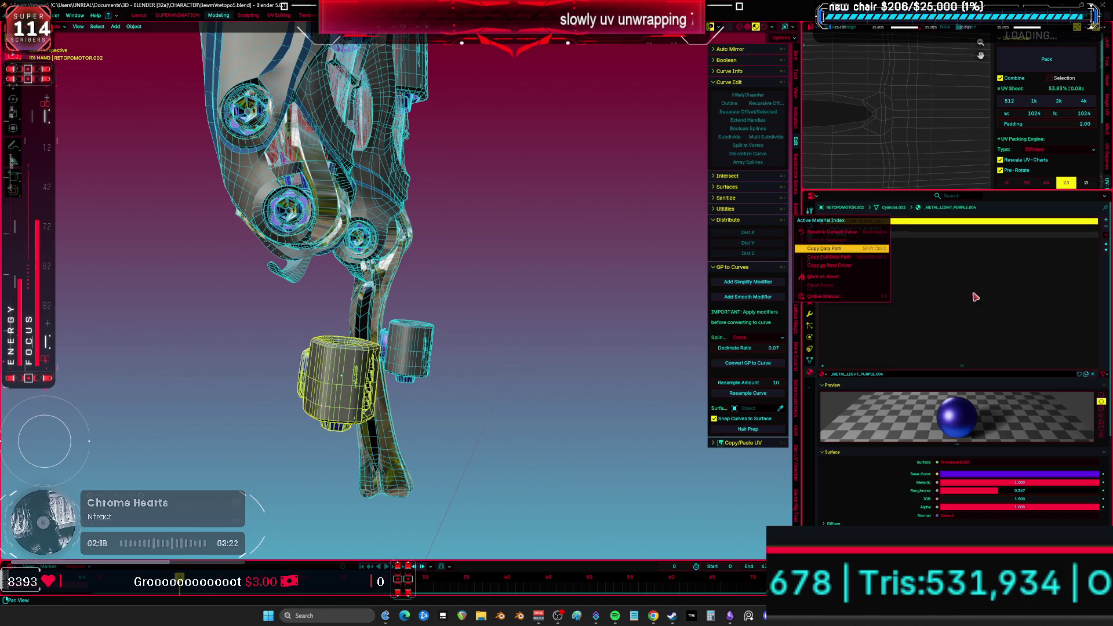
{"action": "left_click", "coordinate": [876, 229]}
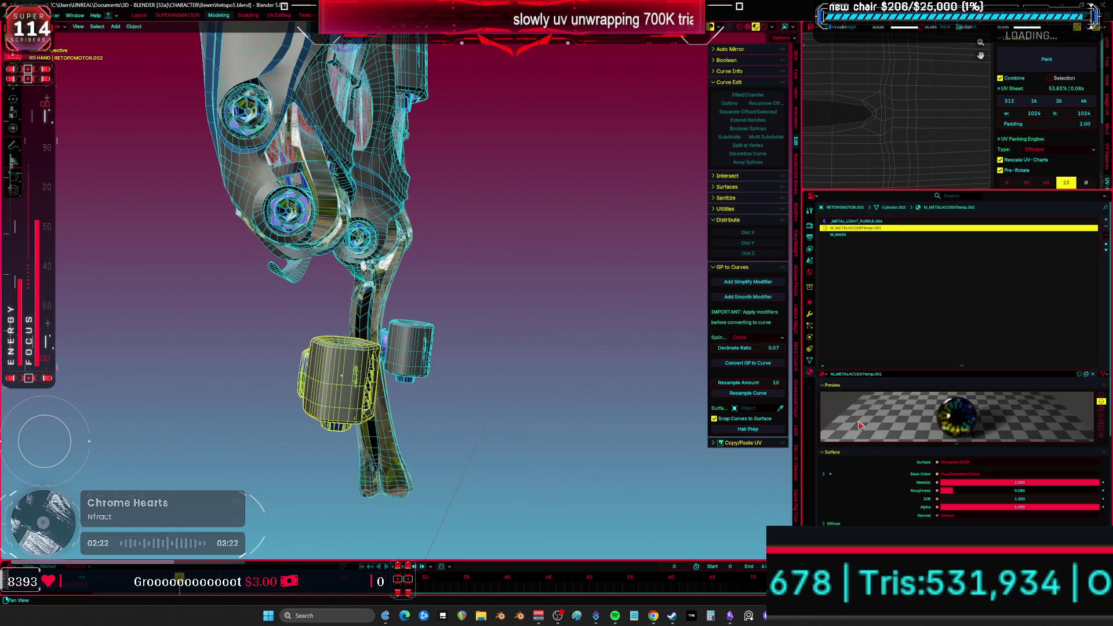
{"action": "left_click", "coordinate": [824, 375]}
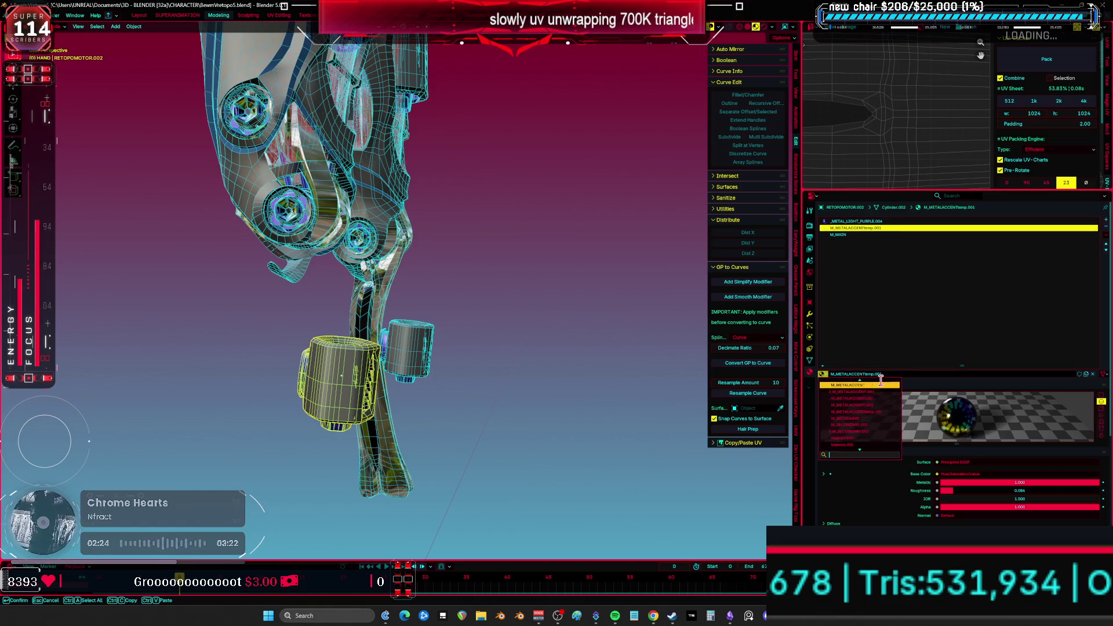
{"action": "scroll", "coordinate": [884, 377], "scroll_direction": "up", "scroll_amount": 5}
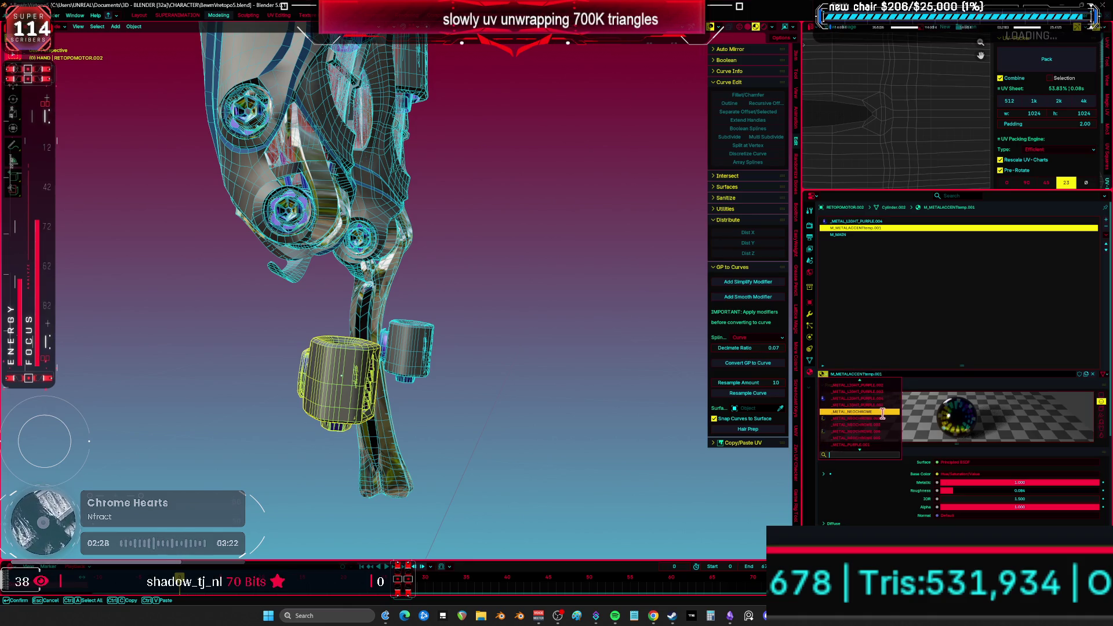
{"action": "left_click", "coordinate": [880, 406]}
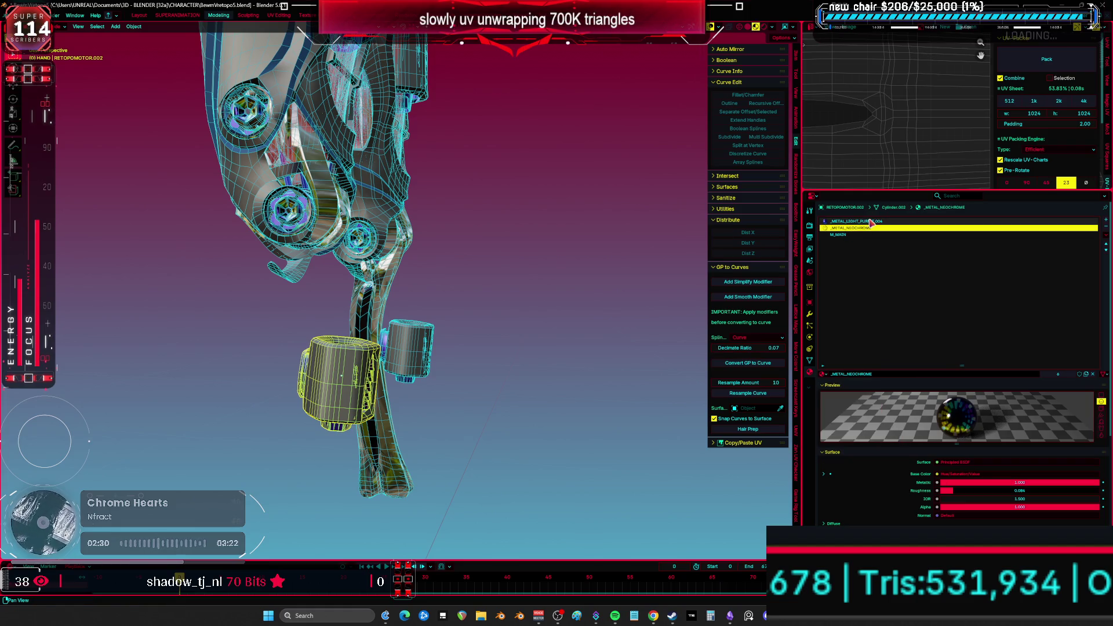
{"action": "left_click", "coordinate": [868, 222]}
{"action": "mouse_move", "coordinate": [522, 371]}
{"action": "middle_mouse_down"}
{"action": "mouse_move", "coordinate": [472, 377]}
{"action": "mouse_move", "coordinate": [391, 353]}
{"action": "middle_mouse_up"}
{"action": "key", "text": "h"}
- Replace the small leg cylinder's duplicate light-purple material with the original _METAL_LIGHT_PURPLE
{"action": "left_click", "coordinate": [462, 337]}
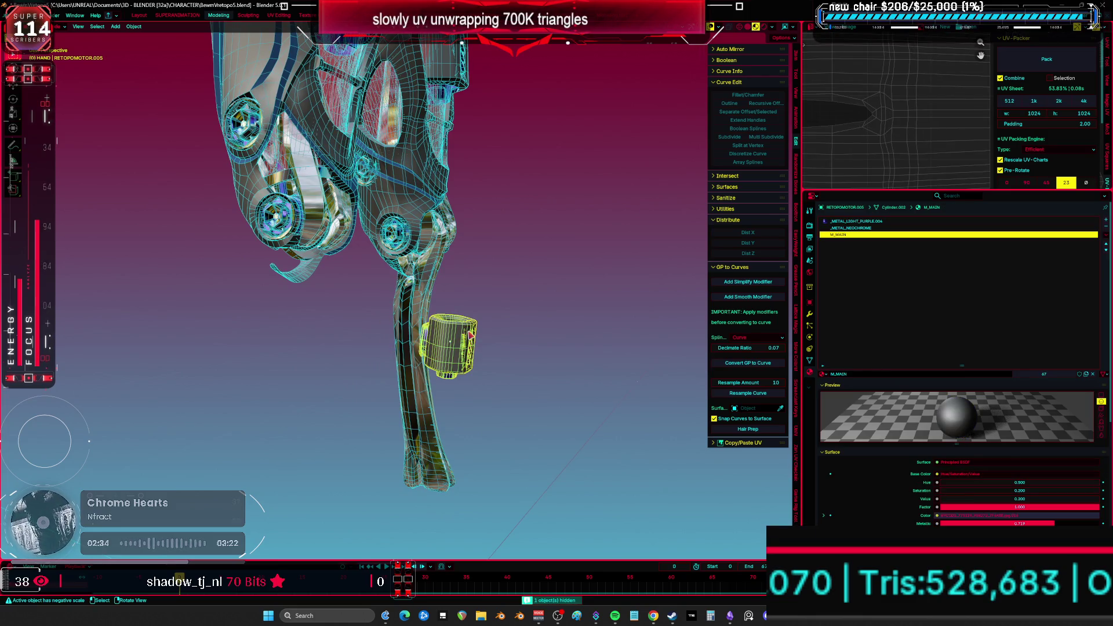
{"action": "left_click", "coordinate": [858, 221]}
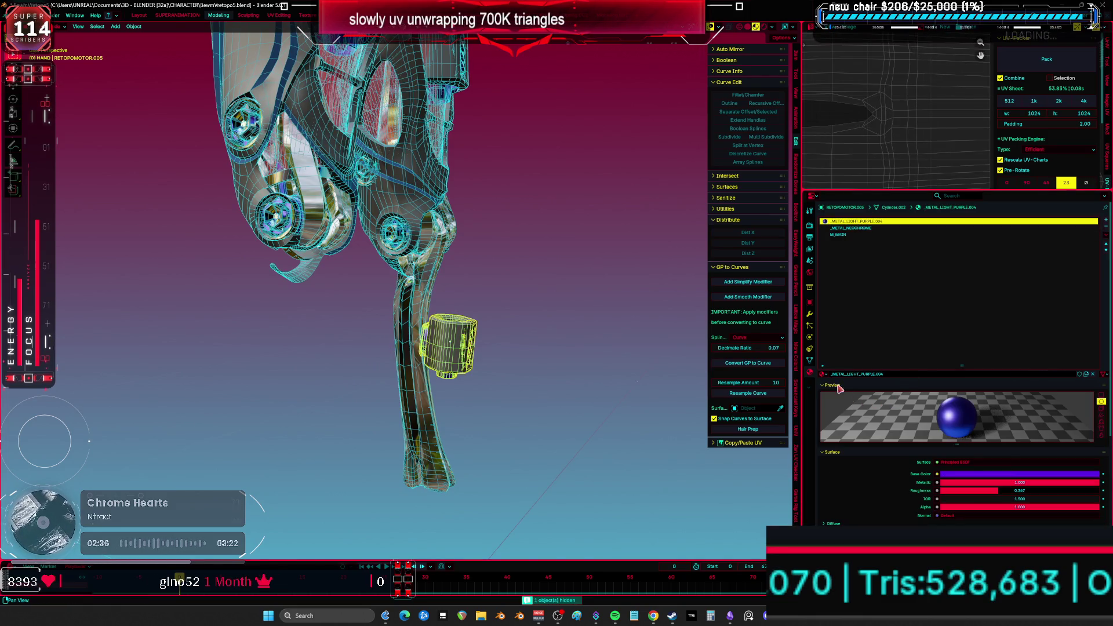
{"action": "left_click", "coordinate": [823, 374]}
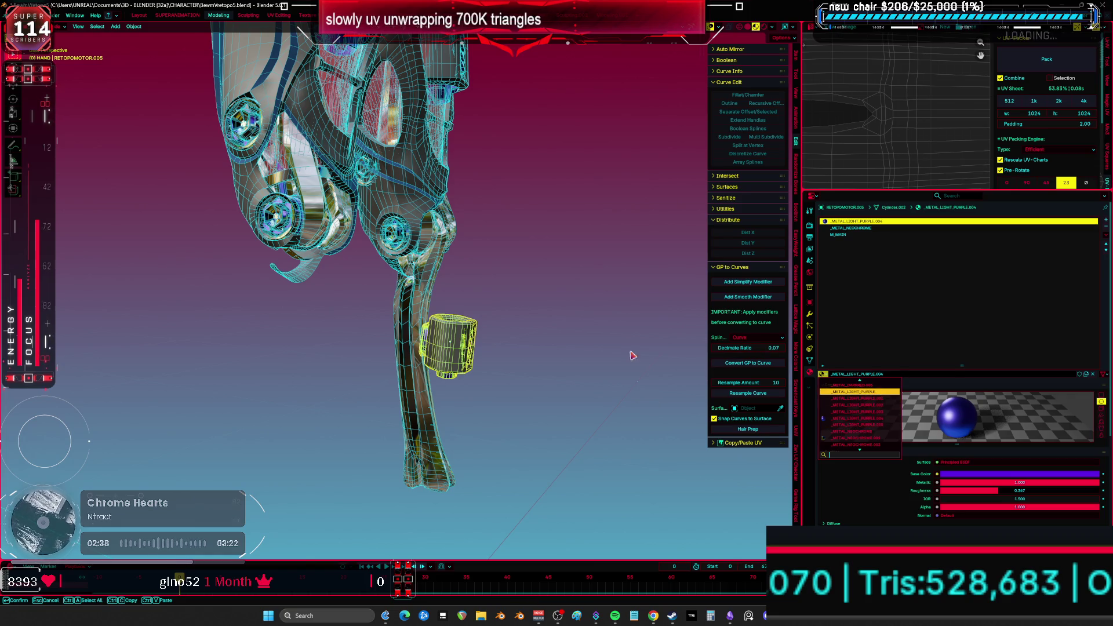
{"action": "left_click", "coordinate": [655, 361]}
- Hide the silver leg piece and select Cylinder.054 near the foot
{"action": "left_click", "coordinate": [421, 332]}
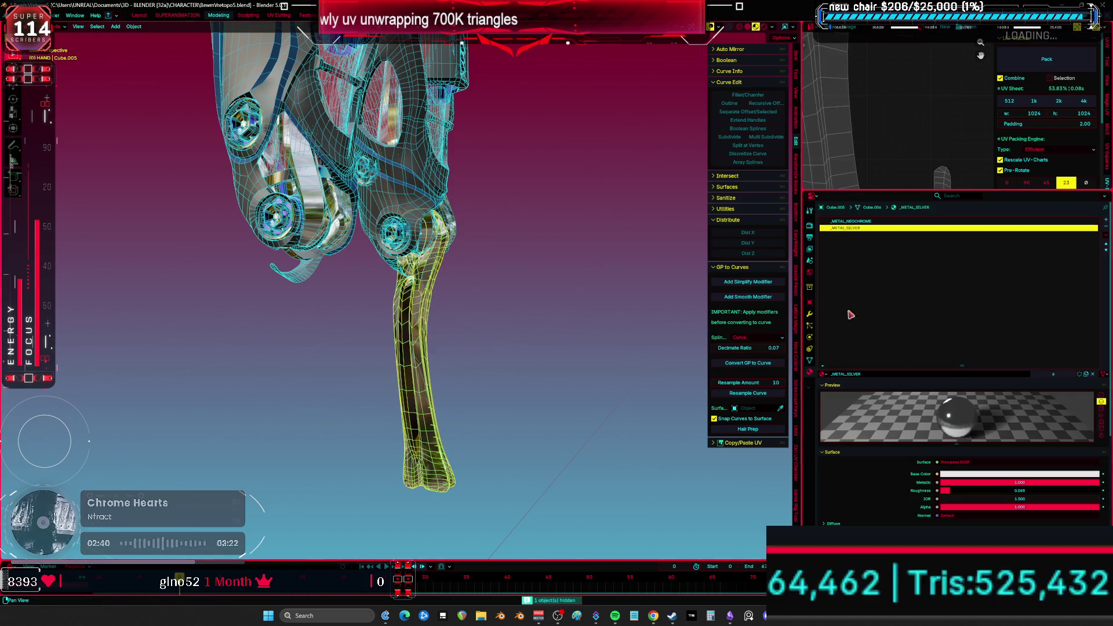
{"action": "key", "text": "h"}
{"action": "left_click", "coordinate": [292, 249]}
{"action": "left_click", "coordinate": [293, 227]}
{"action": "middle_click_drag", "start_coordinate": [441, 308], "coordinate": [438, 369]}
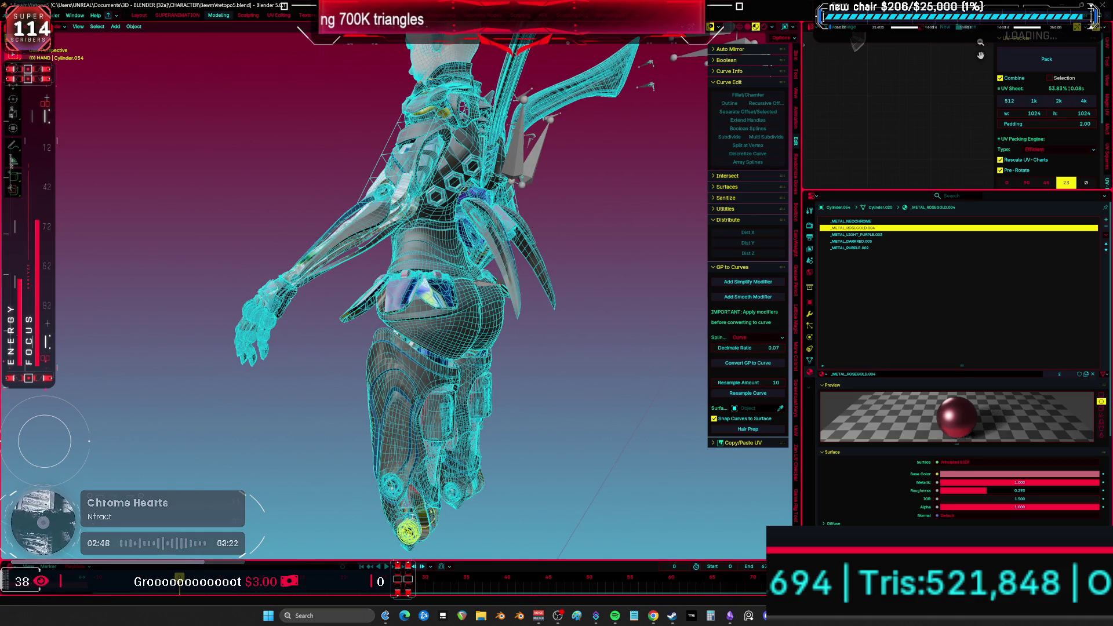
{"action": "left_click", "coordinate": [17, 15]}
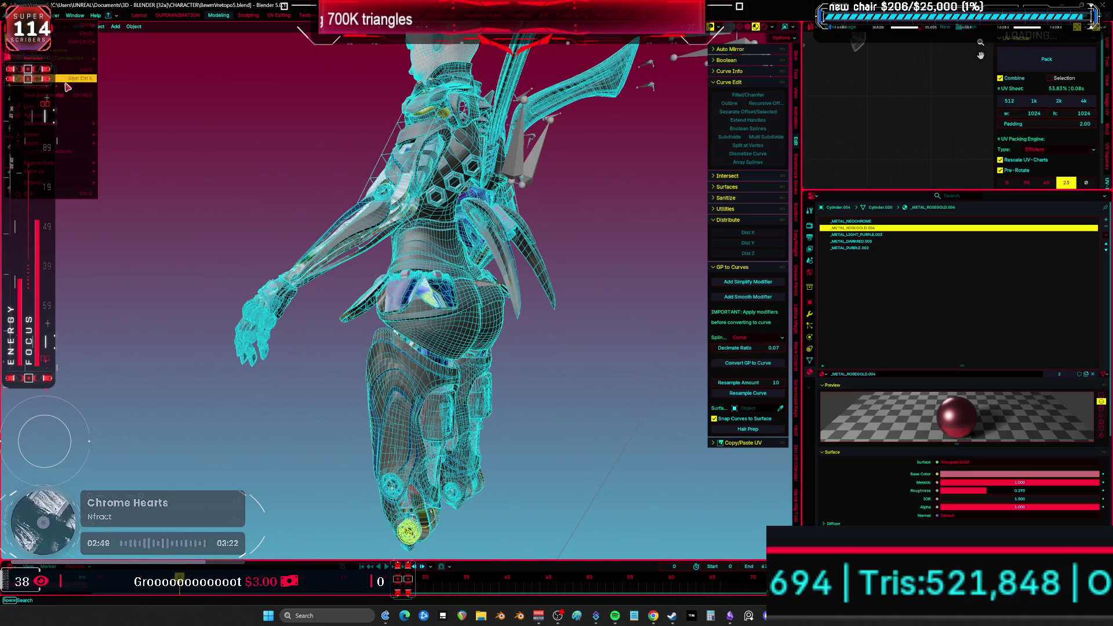
- Save the file, then purge unused data, deleting 81 data-blocks
{"action": "left_click", "coordinate": [34, 70]}
{"action": "left_click", "coordinate": [17, 15]}
{"action": "mouse_move", "coordinate": [58, 171]}
{"action": "left_click", "coordinate": [132, 171]}
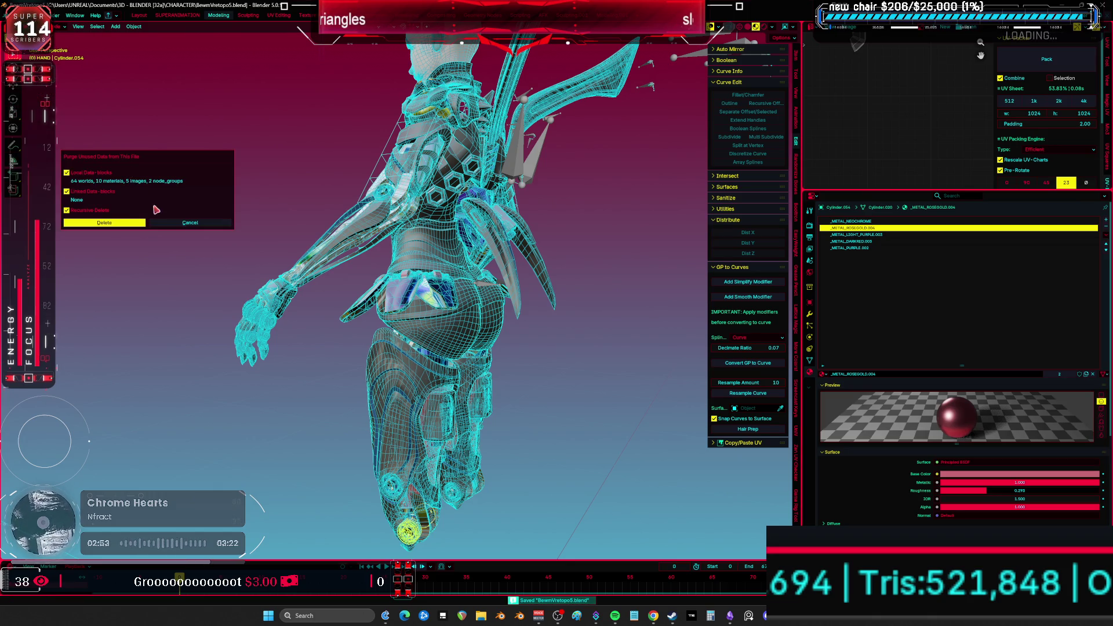
{"action": "left_click", "coordinate": [125, 227]}
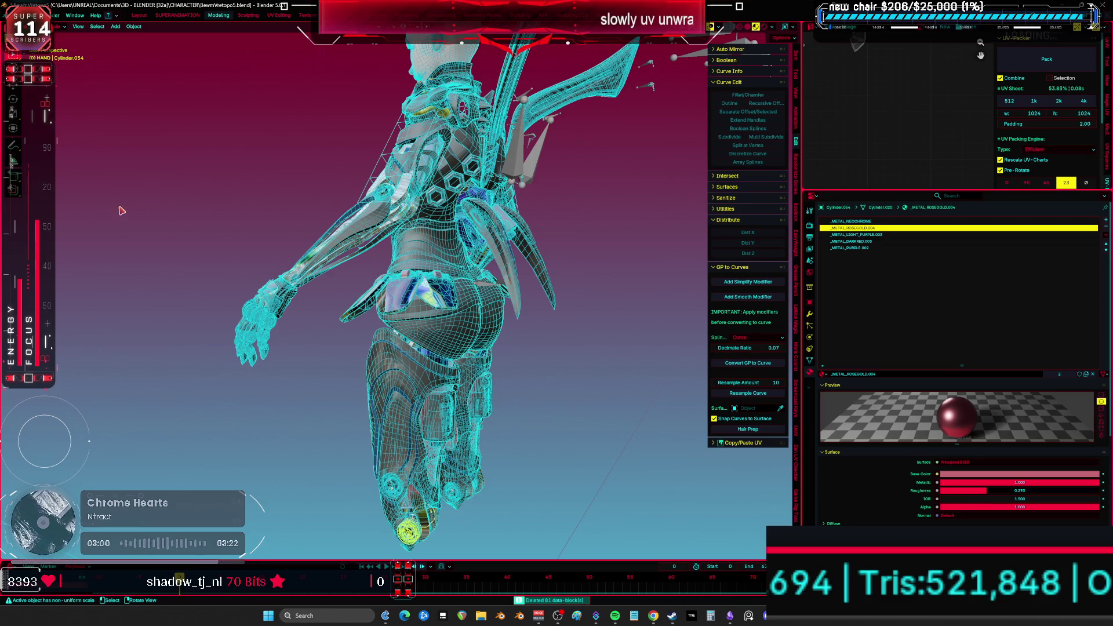
- Select the DS_Thigh armor mesh and view the legs
{"action": "left_click", "coordinate": [410, 397]}
{"action": "mouse_move", "coordinate": [415, 377]}
{"action": "middle_mouse_down"}
{"action": "mouse_move", "coordinate": [331, 429]}
{"action": "mouse_move", "coordinate": [439, 293]}
{"action": "mouse_move", "coordinate": [426, 315]}
{"action": "middle_mouse_up"}
{"action": "scroll", "coordinate": [426, 314], "scroll_direction": "up", "scroll_amount": 5}
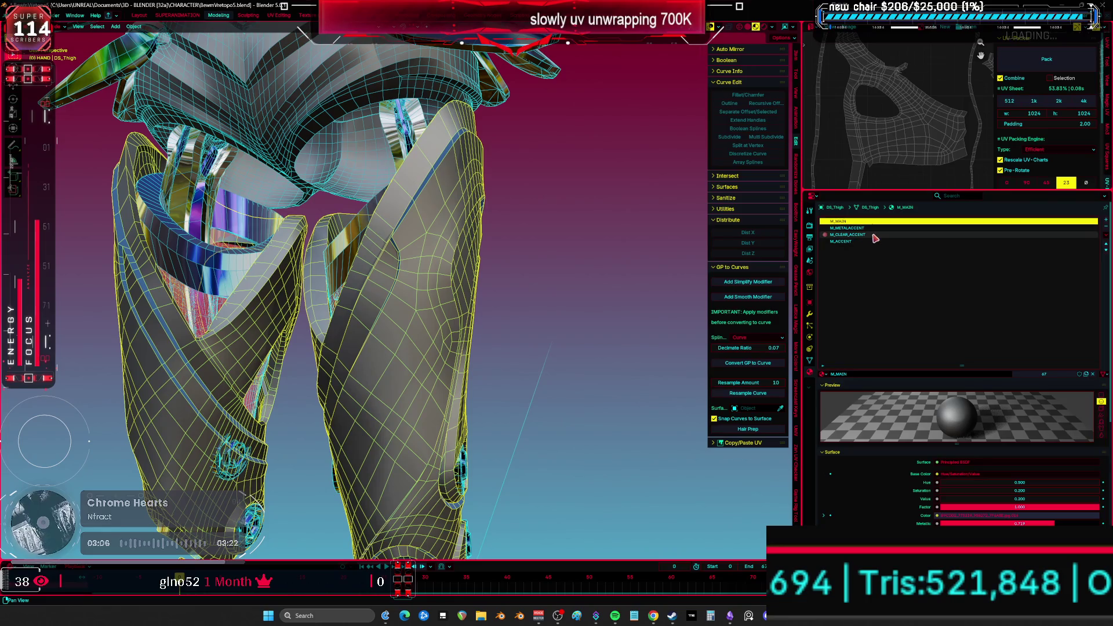
- Hide and unhide the outer leg meshes to expose the inner leg parts
{"action": "key", "text": "h"}
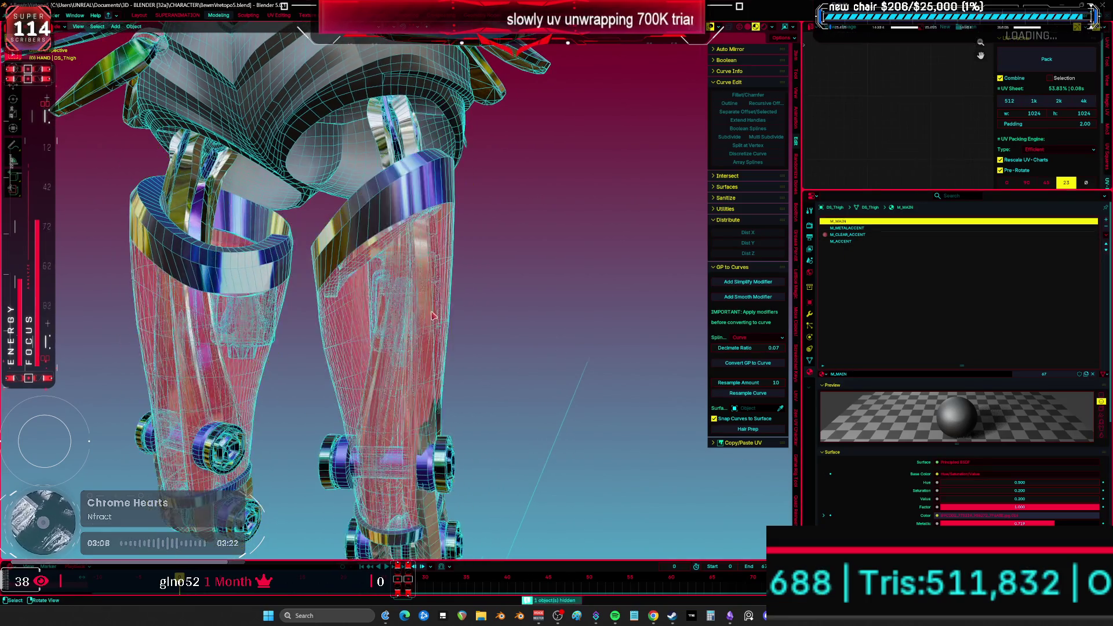
{"action": "left_click", "coordinate": [420, 294]}
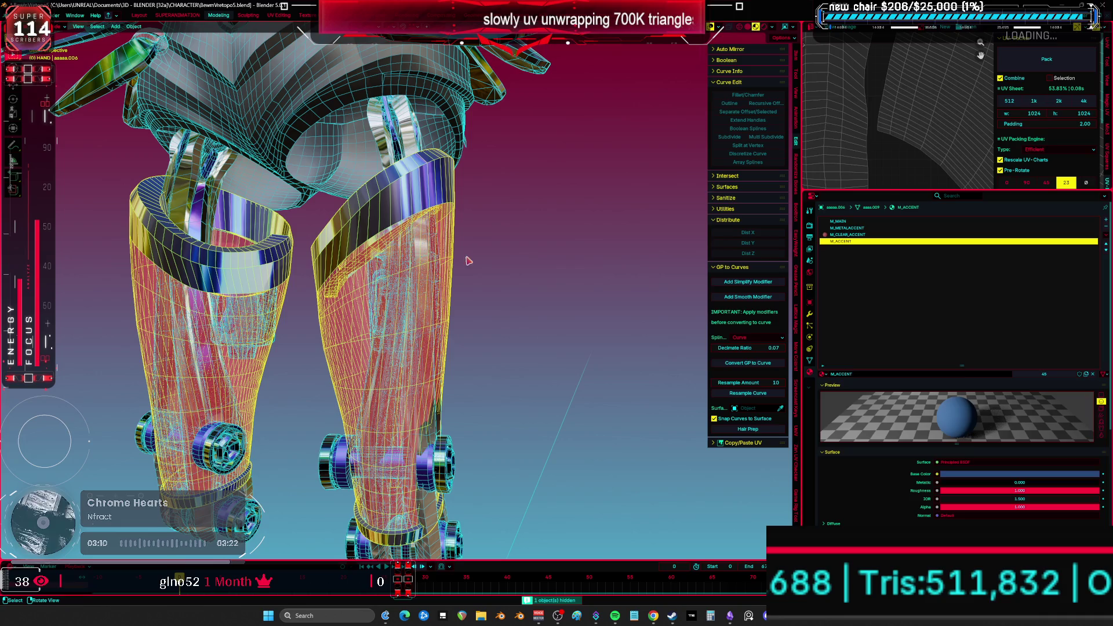
{"action": "left_click", "coordinate": [424, 210]}
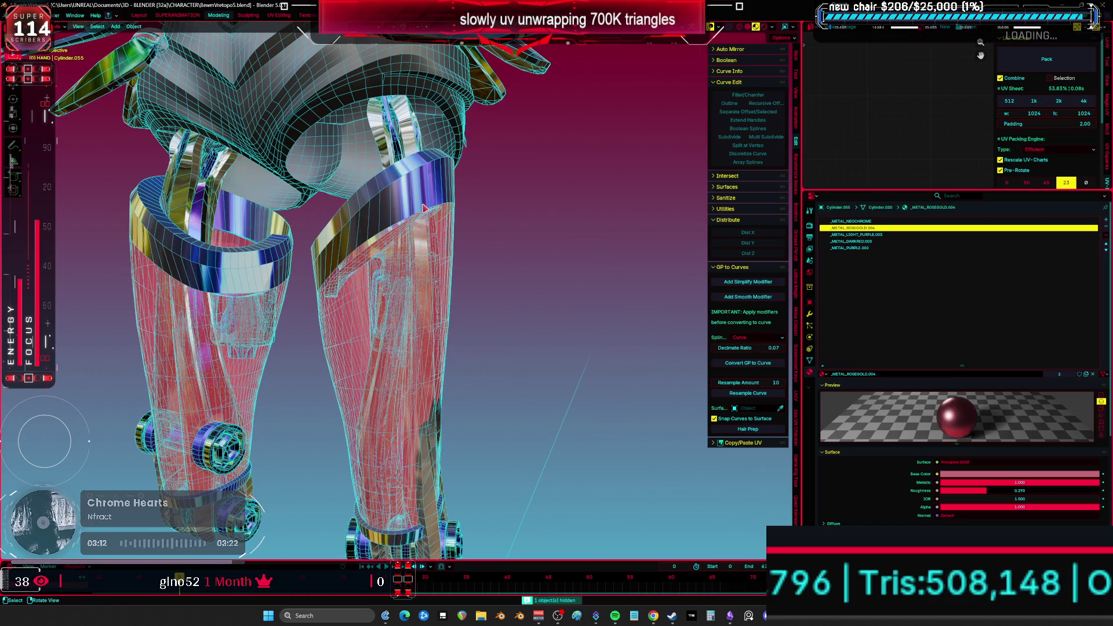
{"action": "left_click", "coordinate": [424, 206]}
{"action": "key", "text": "h"}
{"action": "left_click", "coordinate": [423, 207]}
{"action": "key", "text": "h"}
{"action": "key", "text": "alt+h"}
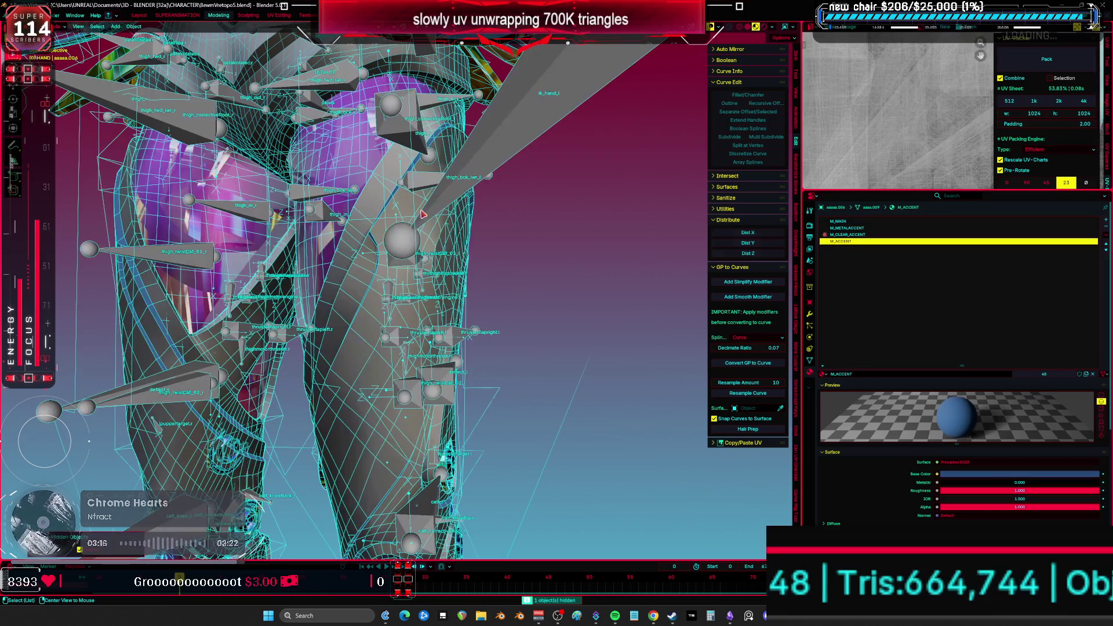
{"action": "left_click", "coordinate": [387, 201]}
{"action": "key", "text": "h"}
{"action": "left_click", "coordinate": [376, 202]}
{"action": "key", "text": "h"}
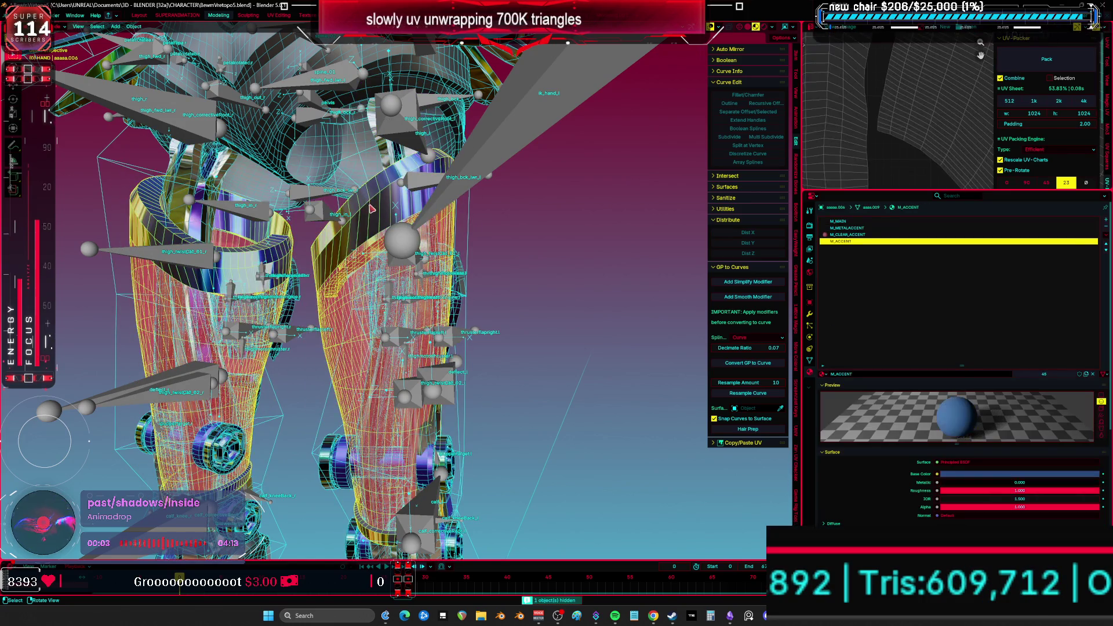
{"action": "key", "text": "alt+h"}
- Paste the copied material into DS_Thigh's slot and hide a leg mesh
{"action": "left_click", "coordinate": [386, 218]}
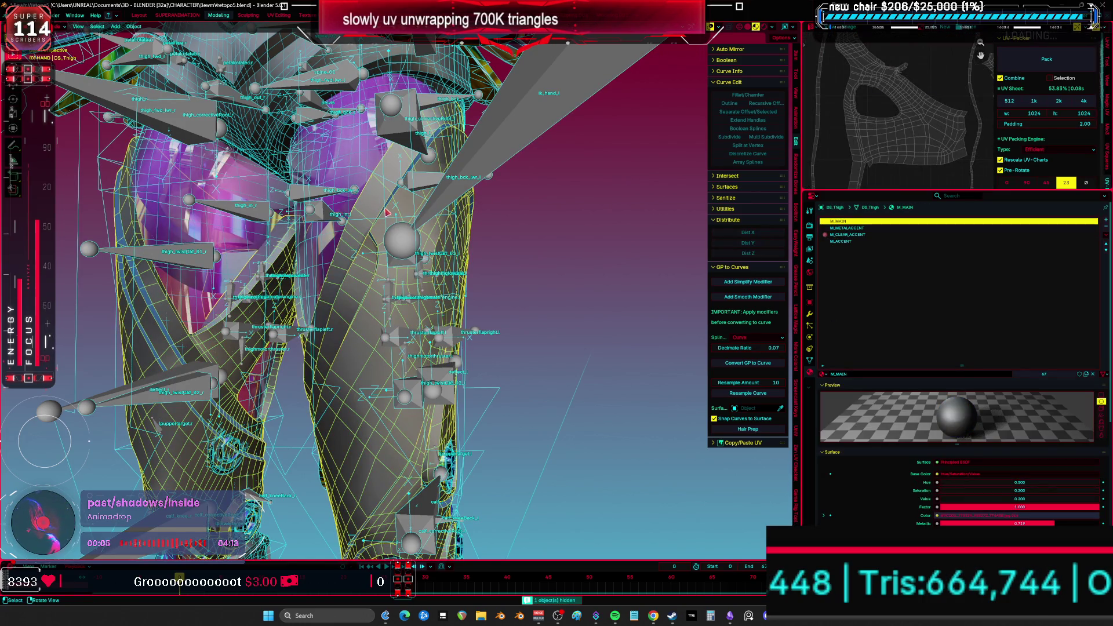
{"action": "left_click", "coordinate": [1106, 235]}
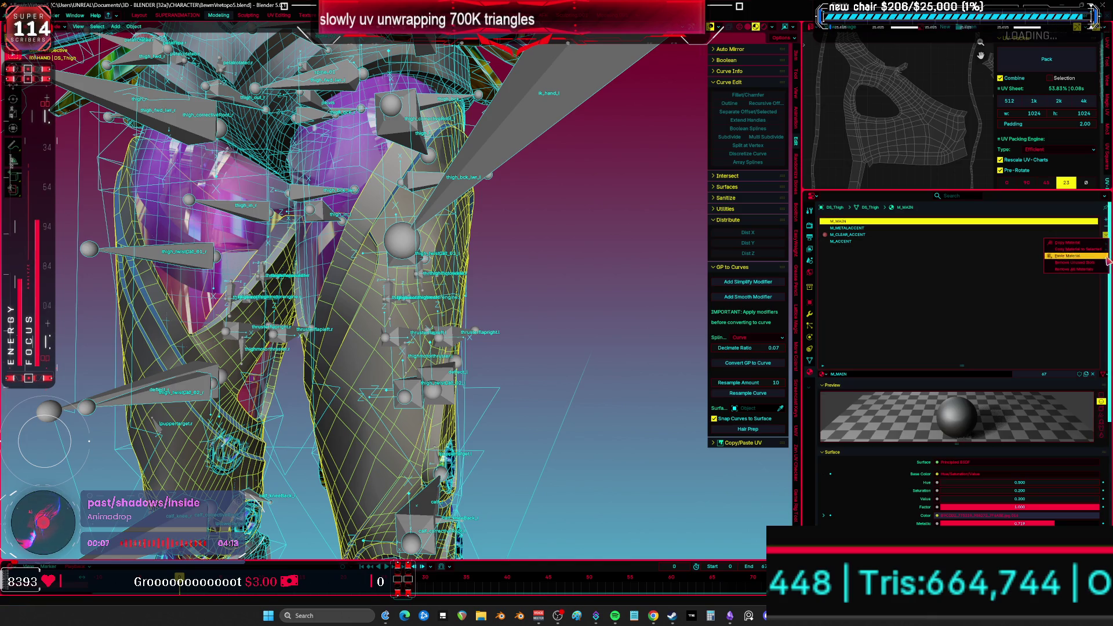
{"action": "left_click", "coordinate": [1106, 257]}
{"action": "left_click", "coordinate": [388, 204]}
{"action": "key", "text": "h"}
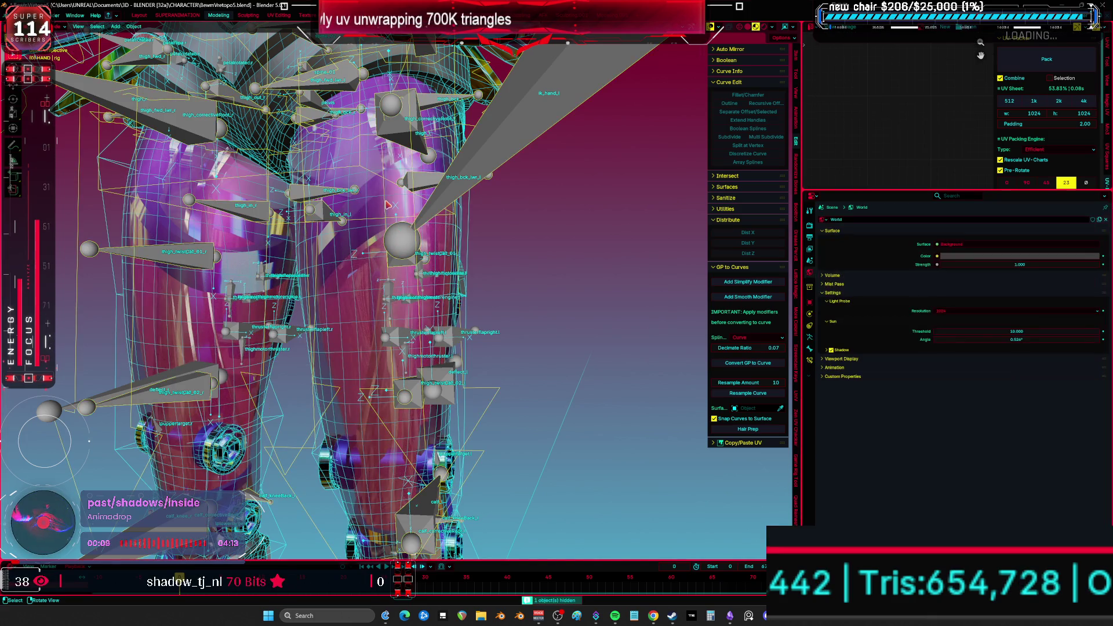
- Remove unused material slots from Cylinder.008 (13 slots) and aaaa.006, hiding each
{"action": "left_click", "coordinate": [411, 234]}
{"action": "left_click", "coordinate": [383, 209]}
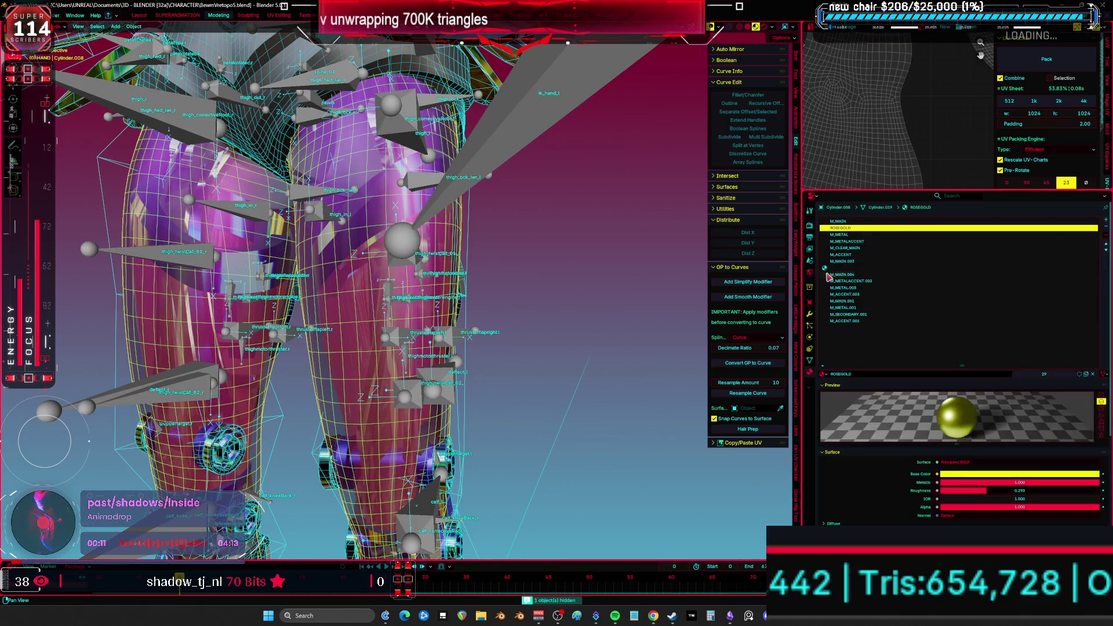
{"action": "left_click", "coordinate": [1106, 235]}
{"action": "left_click", "coordinate": [1102, 264]}
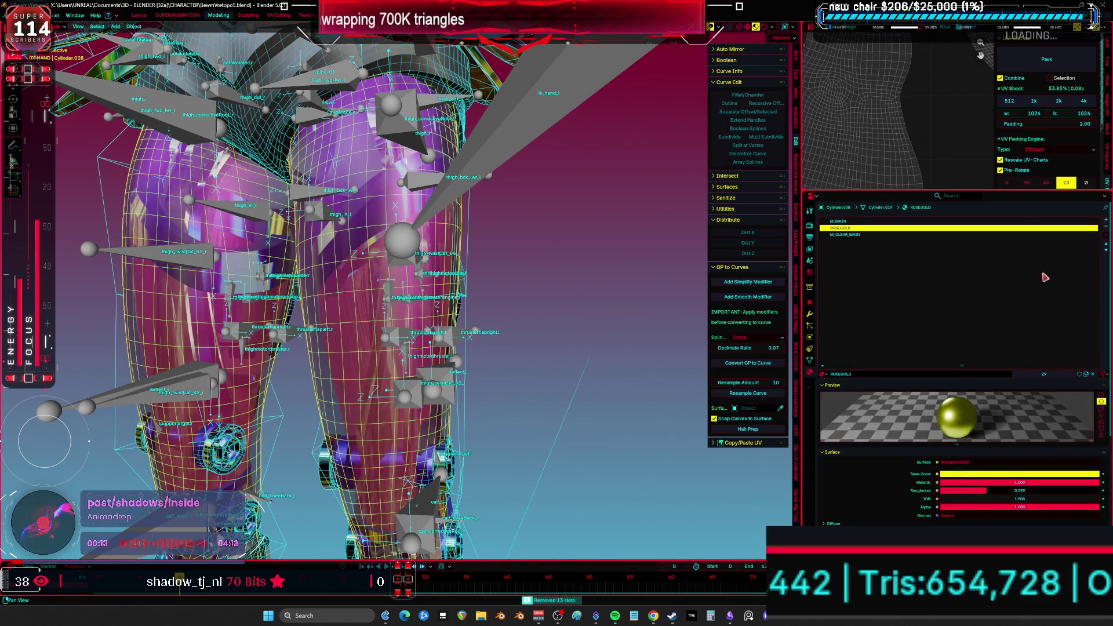
{"action": "key", "text": "h"}
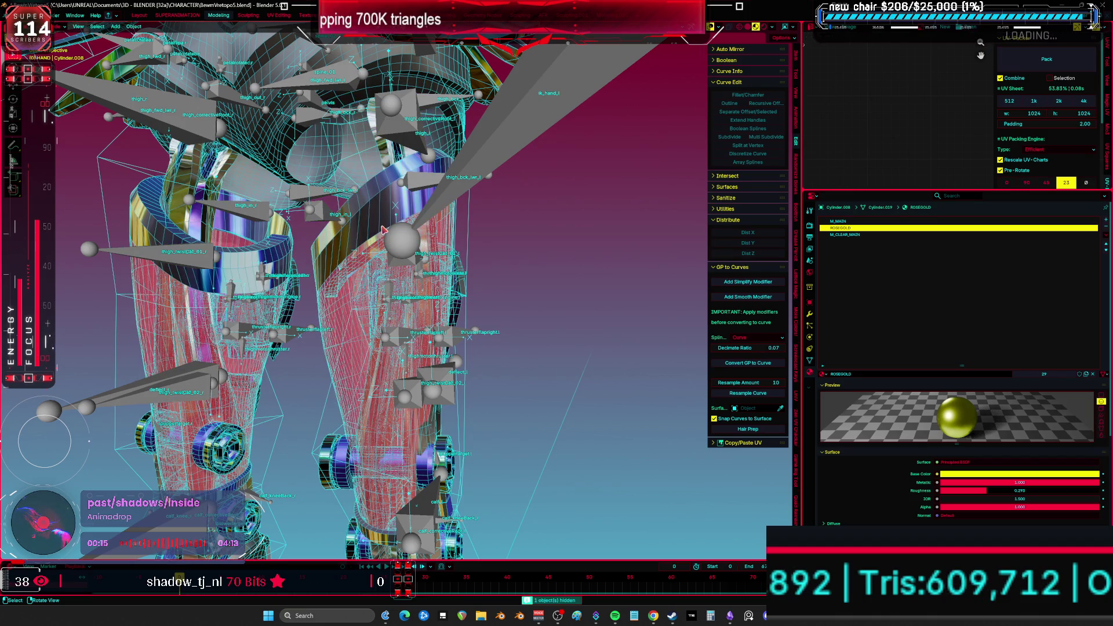
{"action": "left_click", "coordinate": [383, 230]}
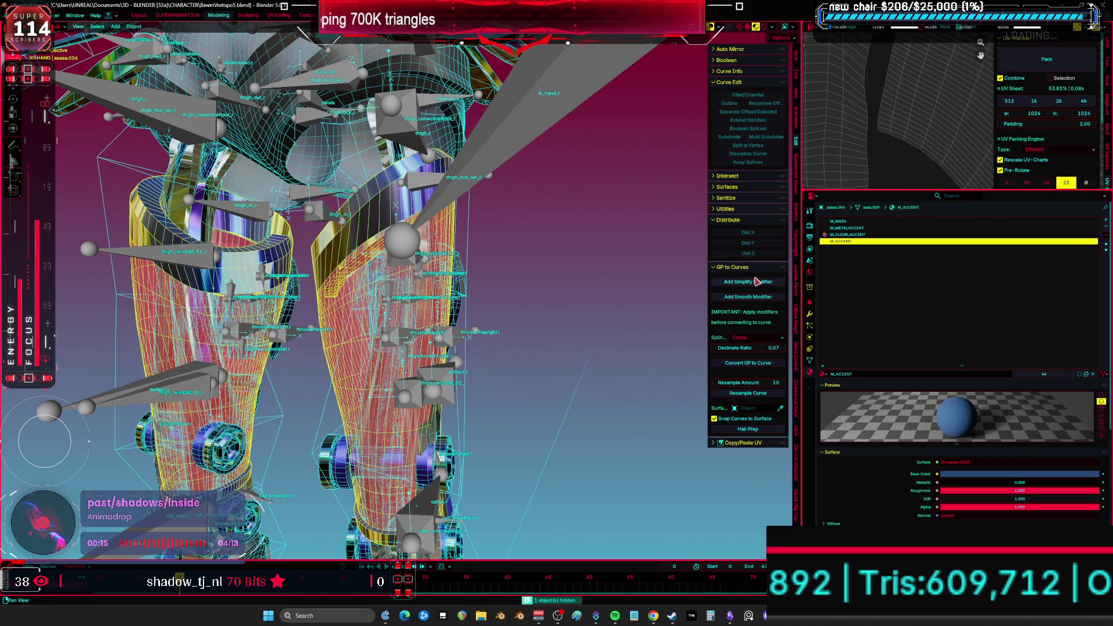
{"action": "left_click", "coordinate": [1108, 237]}
{"action": "left_click", "coordinate": [1103, 263]}
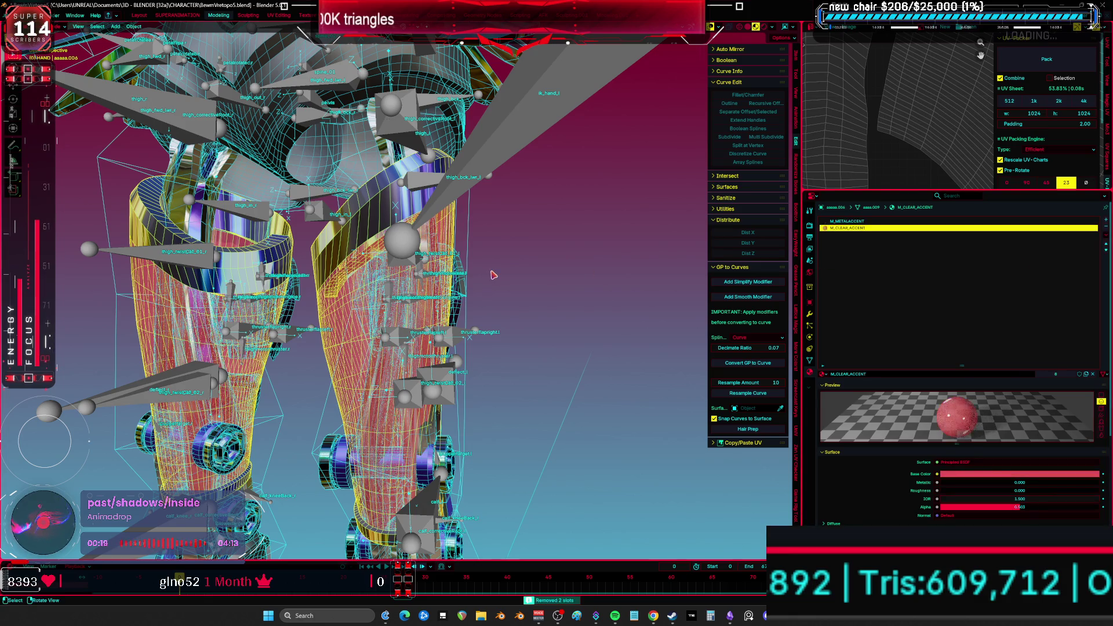
{"action": "key", "text": "h"}
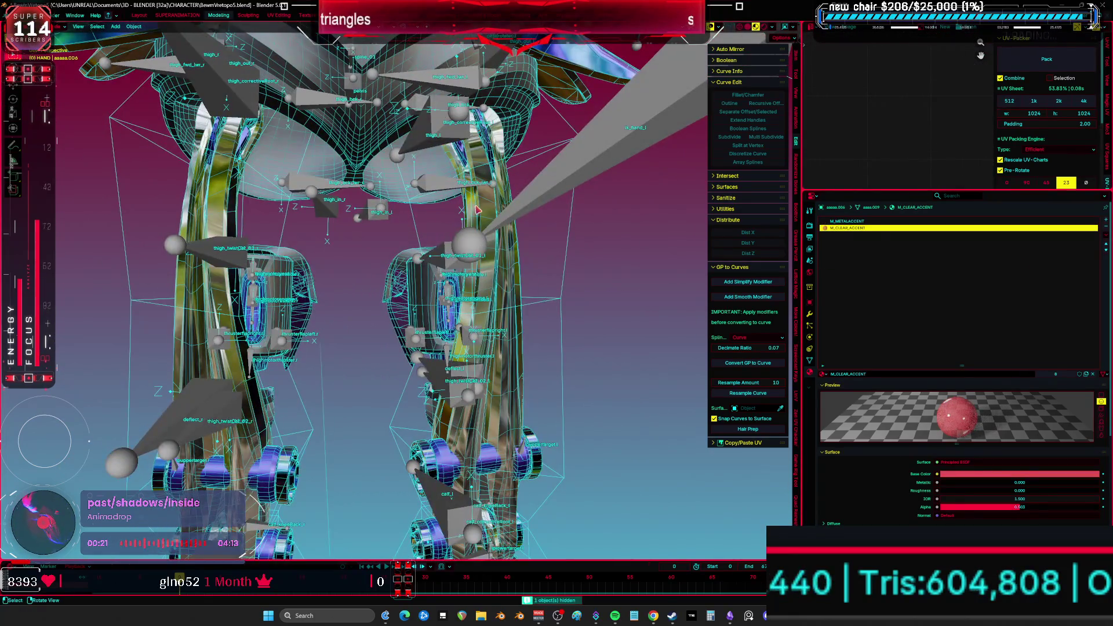
- On replace.009, drop the unused _METAL_DARKRED.003 slot and switch slots to _METAL_SILVER and _METAL_LIGHT_PURPLE
{"action": "left_click", "coordinate": [541, 218]}
{"action": "middle_click_drag", "start_coordinate": [541, 218], "coordinate": [538, 238]}
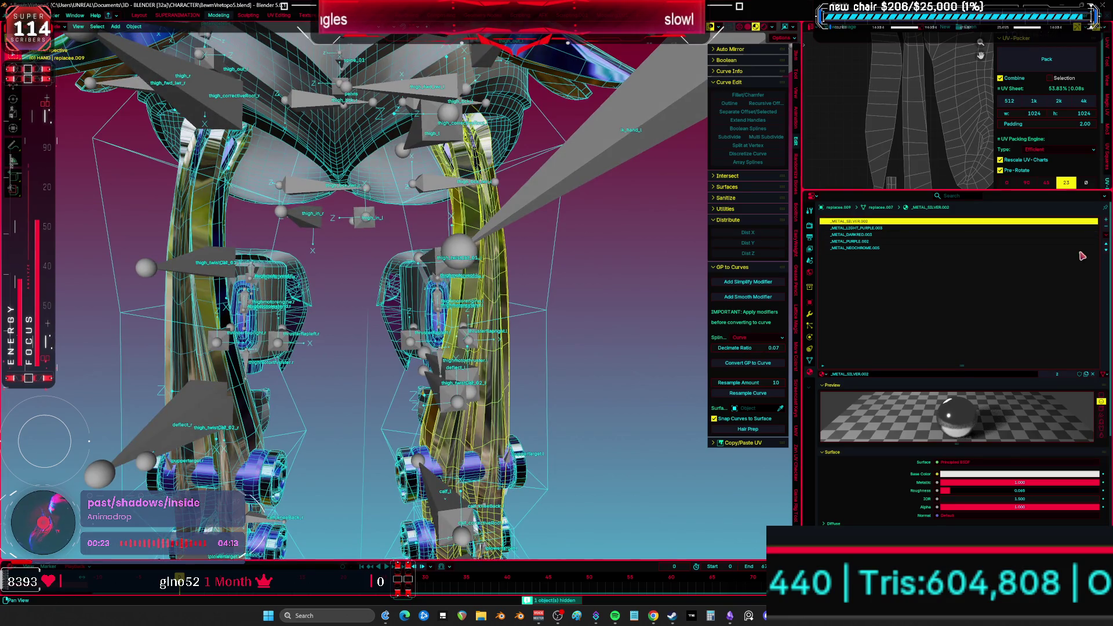
{"action": "left_click", "coordinate": [1106, 244]}
{"action": "left_click", "coordinate": [1101, 264]}
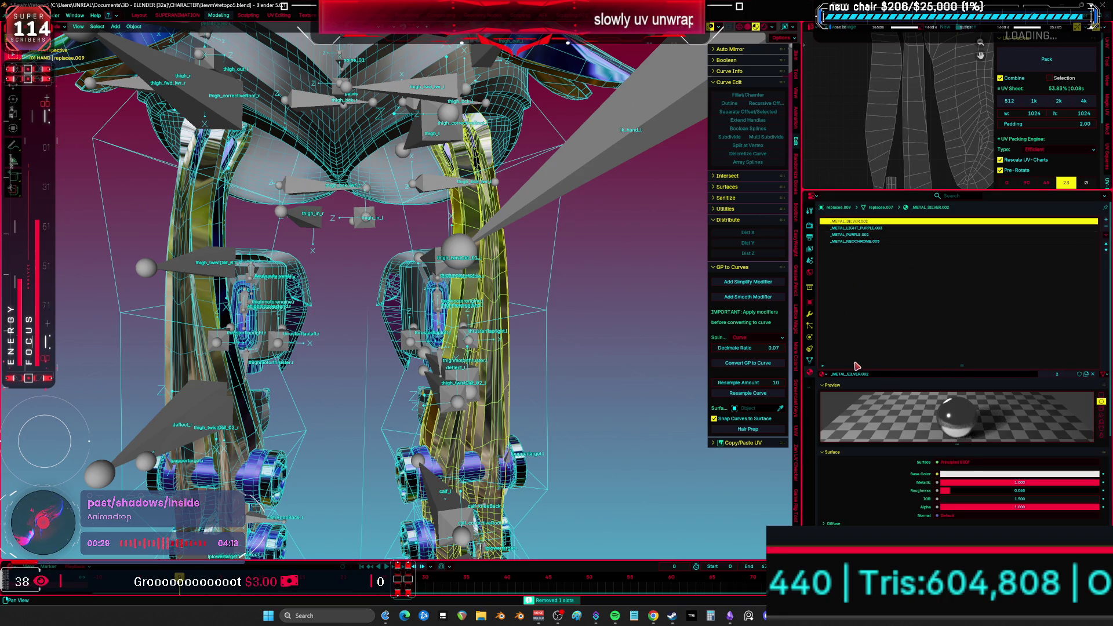
{"action": "left_click", "coordinate": [825, 374]}
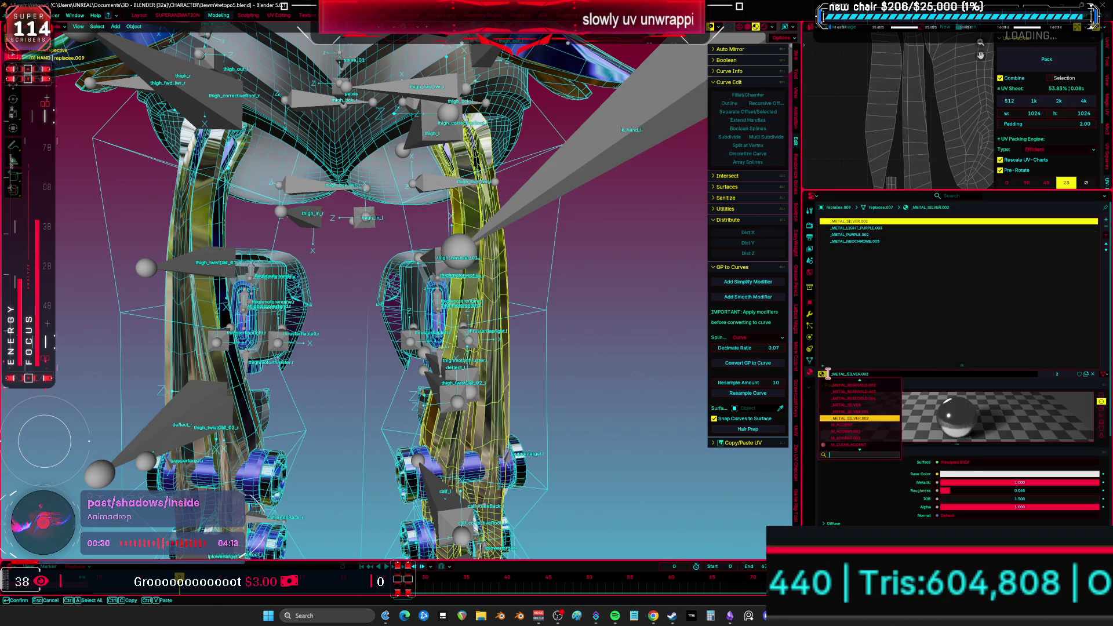
{"action": "left_click", "coordinate": [857, 400]}
{"action": "left_click", "coordinate": [868, 228]}
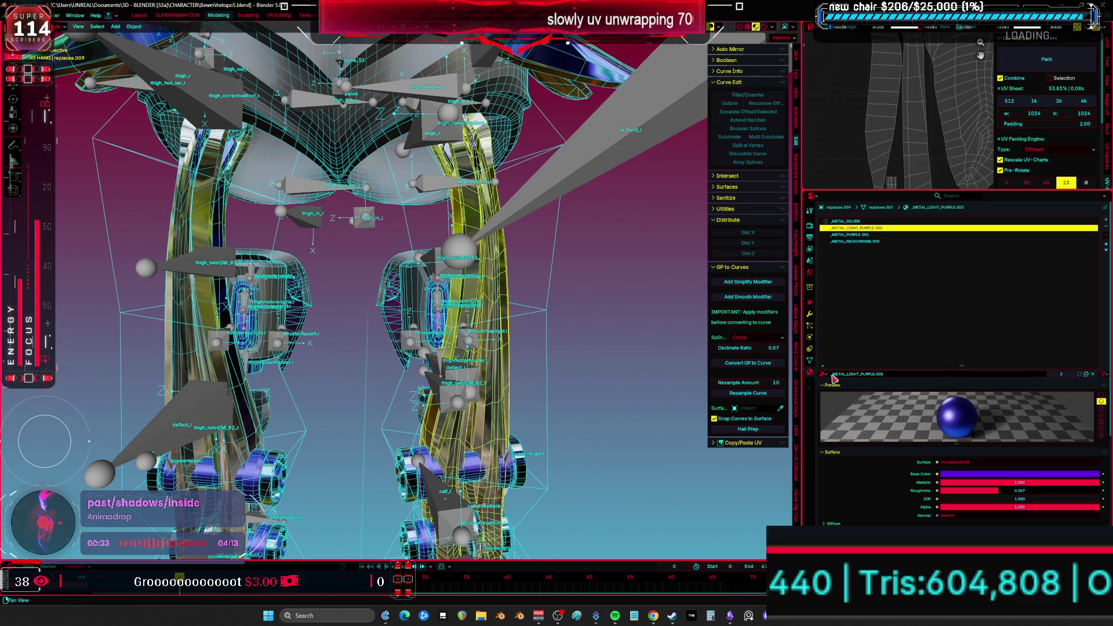
{"action": "left_click", "coordinate": [824, 375]}
{"action": "left_click", "coordinate": [864, 399]}
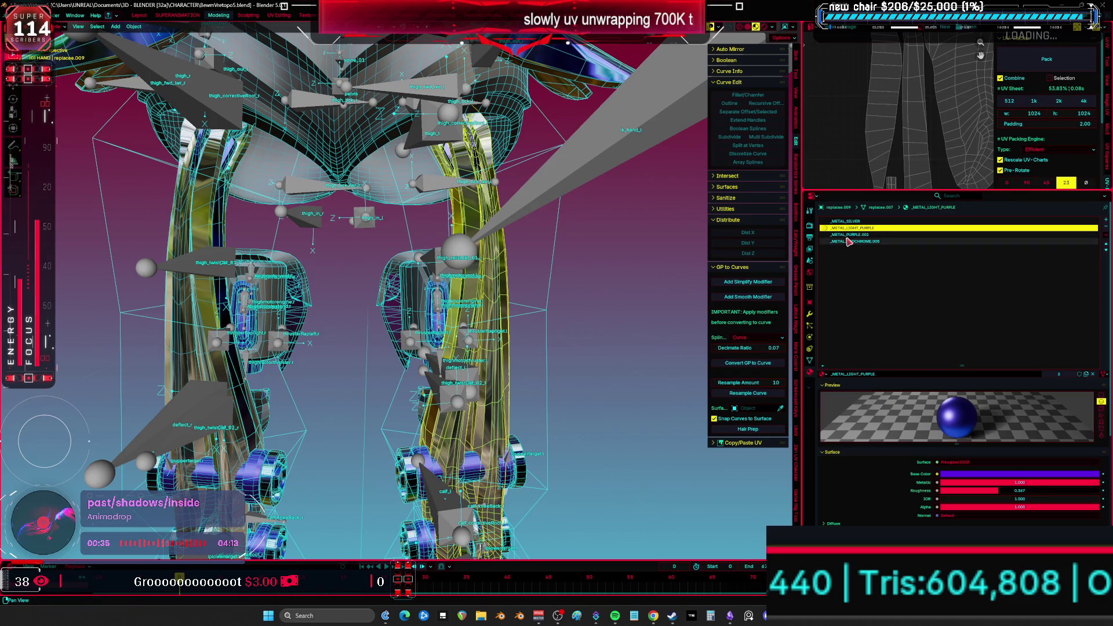
- Browse the material list for replace.009's _METAL_PURPLE.002 slot
{"action": "left_click", "coordinate": [852, 235]}
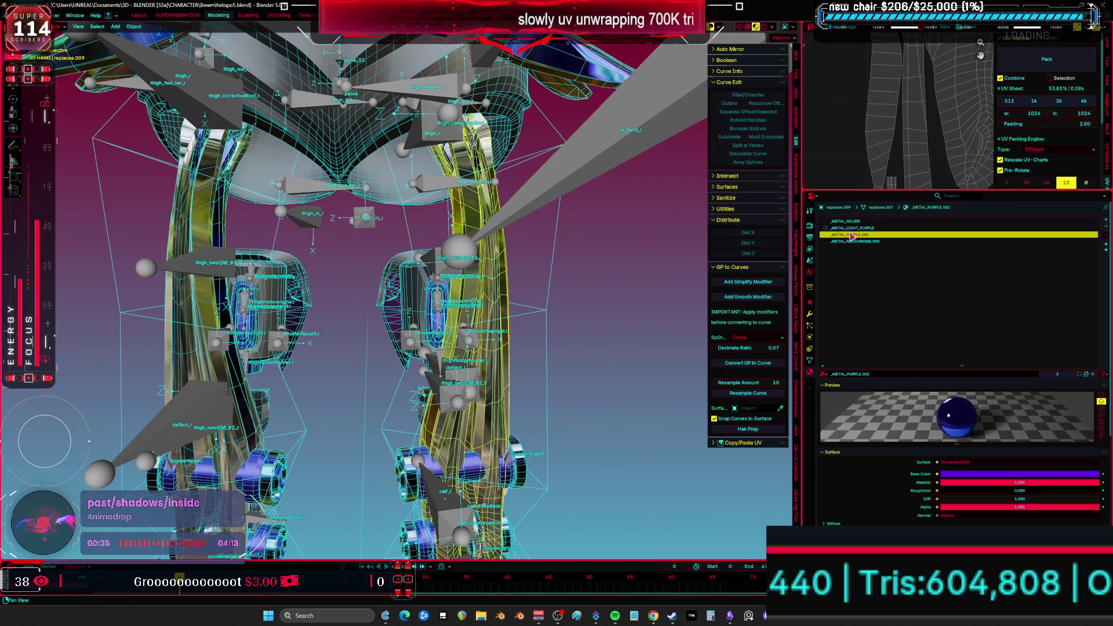
{"action": "left_click", "coordinate": [824, 375]}
{"action": "scroll", "coordinate": [863, 390], "scroll_direction": "up", "scroll_amount": 8}
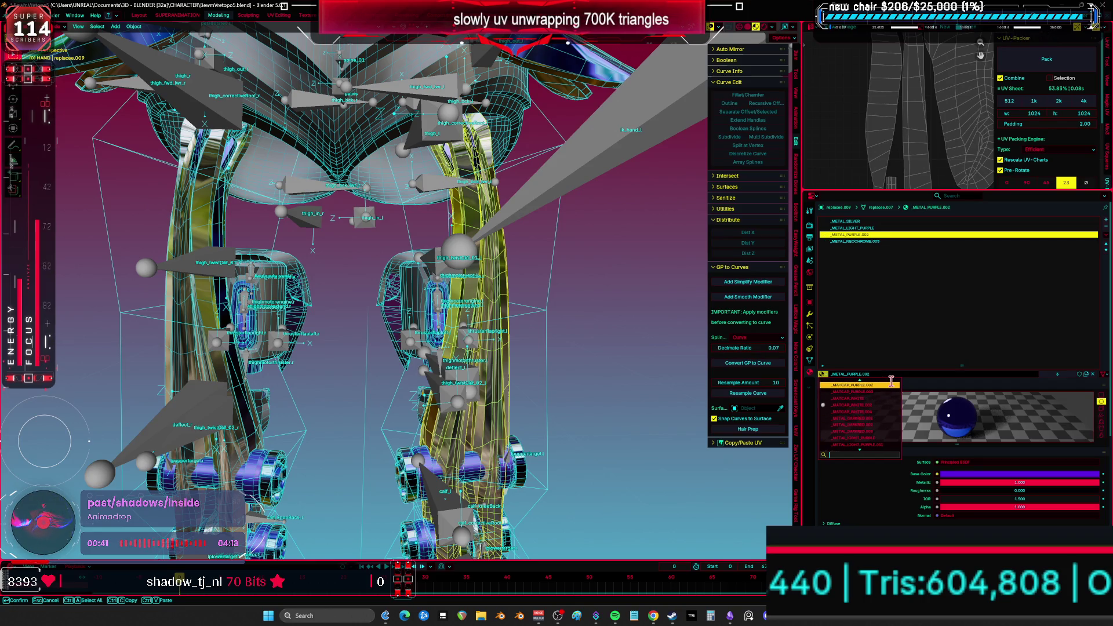
{"action": "scroll", "coordinate": [891, 374], "scroll_direction": "down", "scroll_amount": 13}
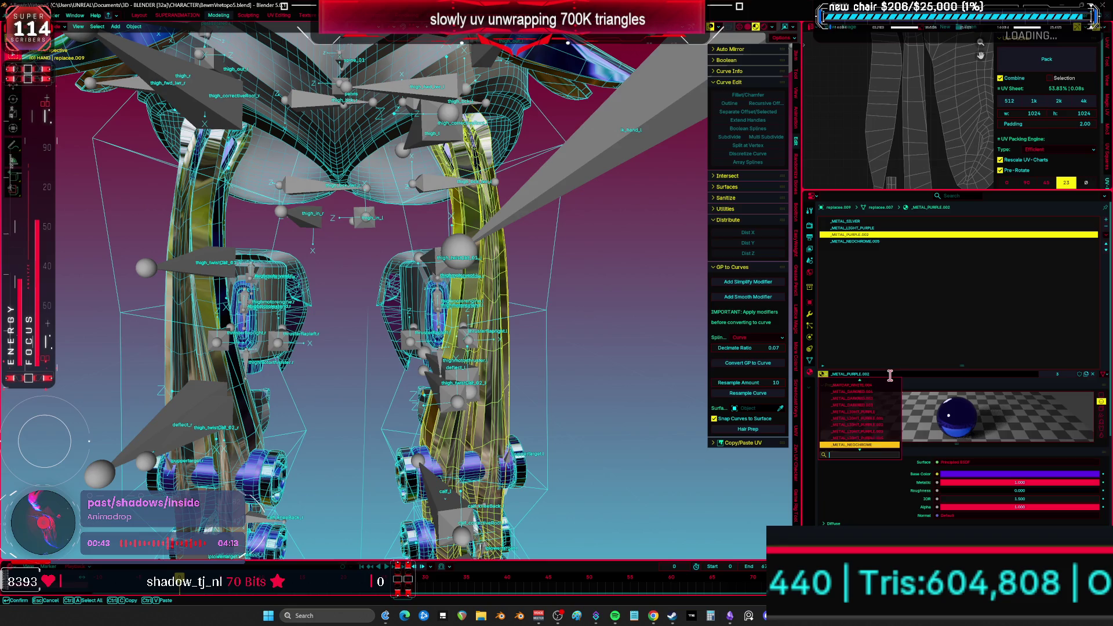
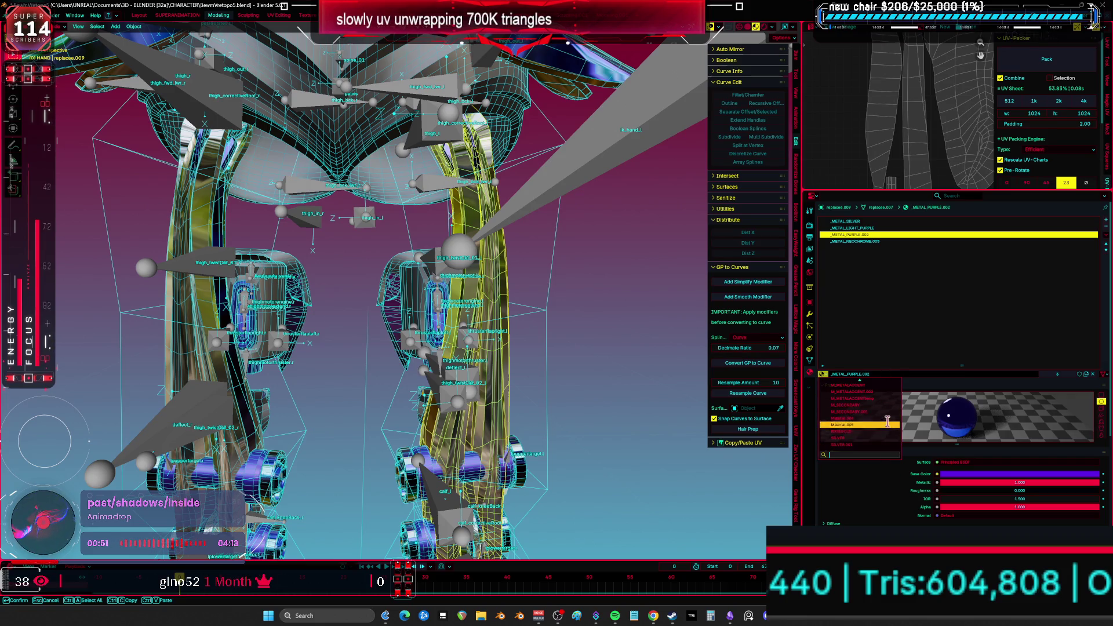
- Apply the gold accent material to the faceplate, strip its unused slots, then hide it and the spine
{"action": "left_click", "coordinate": [884, 399]}
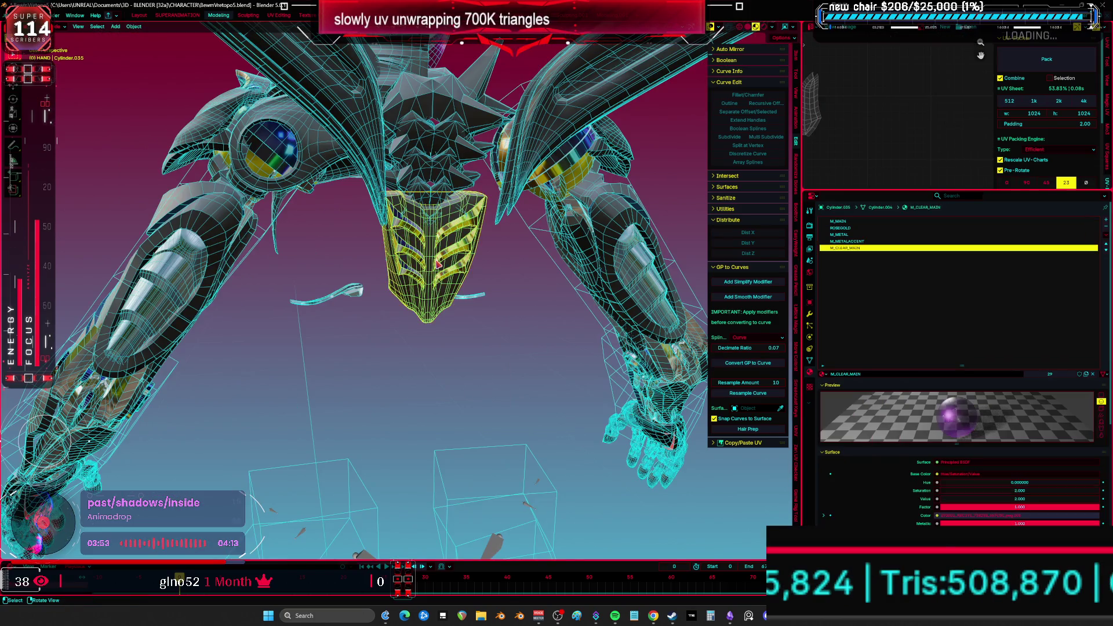
{"action": "left_click", "coordinate": [1106, 235]}
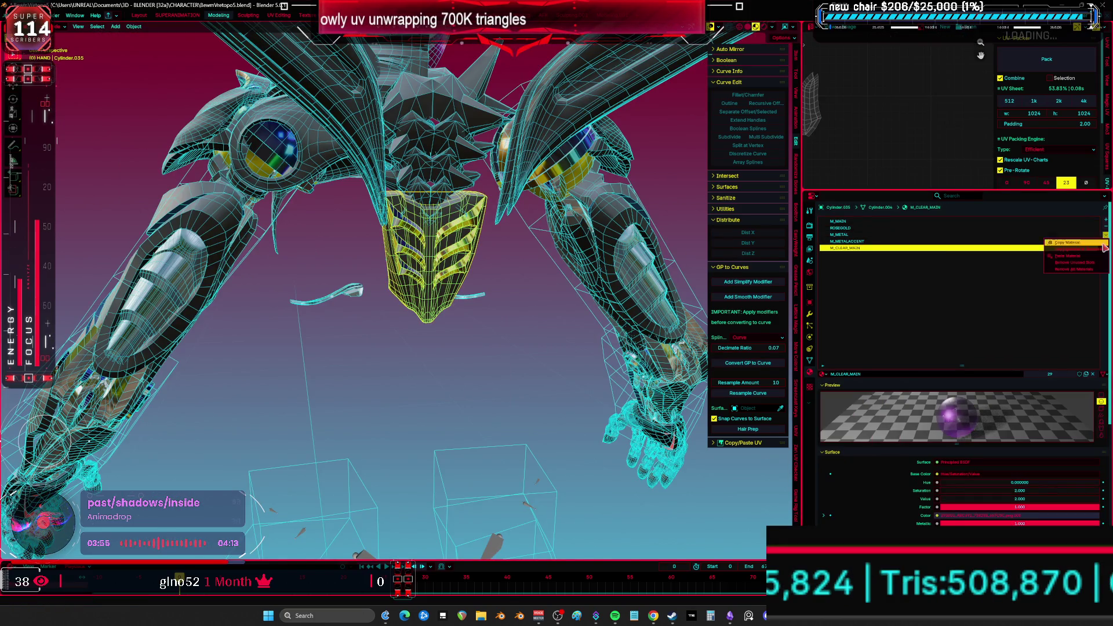
{"action": "left_click", "coordinate": [1094, 265]}
{"action": "key", "text": "h"}
{"action": "left_click", "coordinate": [432, 191]}
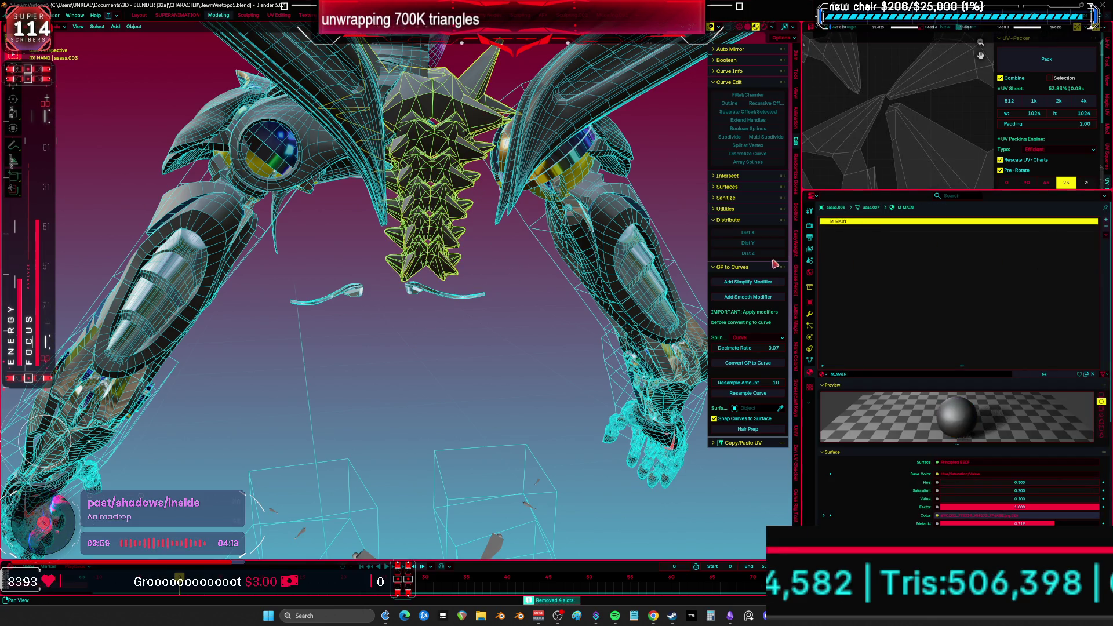
{"action": "key", "text": "h"}
- Remove the wings' unused material slots and hide the wings
{"action": "left_click", "coordinate": [473, 298]}
{"action": "mouse_move", "coordinate": [474, 298]}
{"action": "middle_mouse_down"}
{"action": "mouse_move", "coordinate": [534, 256]}
{"action": "mouse_move", "coordinate": [515, 210]}
{"action": "middle_mouse_up"}
{"action": "left_click", "coordinate": [515, 210]}
{"action": "left_click", "coordinate": [1106, 235]}
{"action": "left_click", "coordinate": [1090, 264]}
{"action": "key", "text": "h"}
{"action": "middle_click_drag", "start_coordinate": [453, 272], "coordinate": [334, 262]}
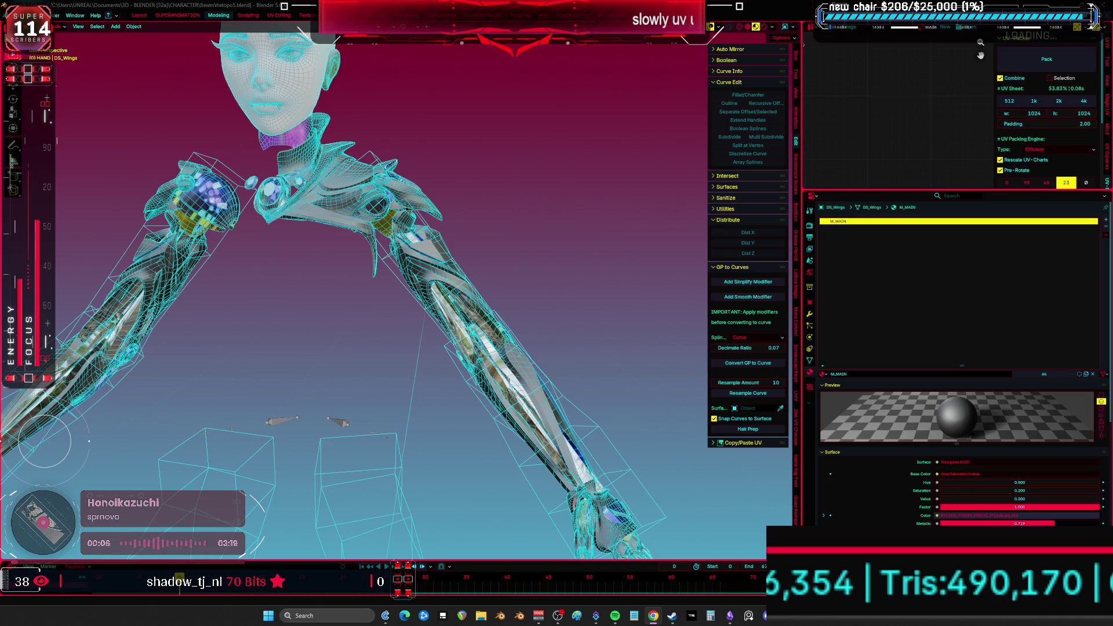
- Remove the collar's unused material slots
{"action": "scroll", "coordinate": [403, 317], "scroll_direction": "up", "scroll_amount": 3}
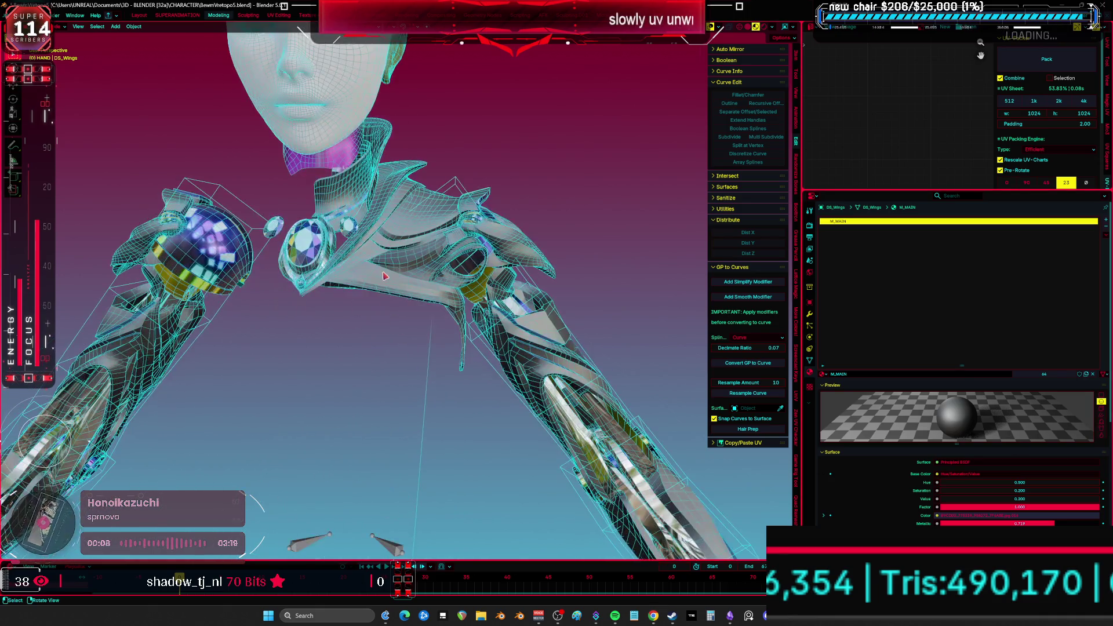
{"action": "middle_click_drag", "start_coordinate": [403, 317], "coordinate": [424, 305]}
{"action": "left_click", "coordinate": [409, 278]}
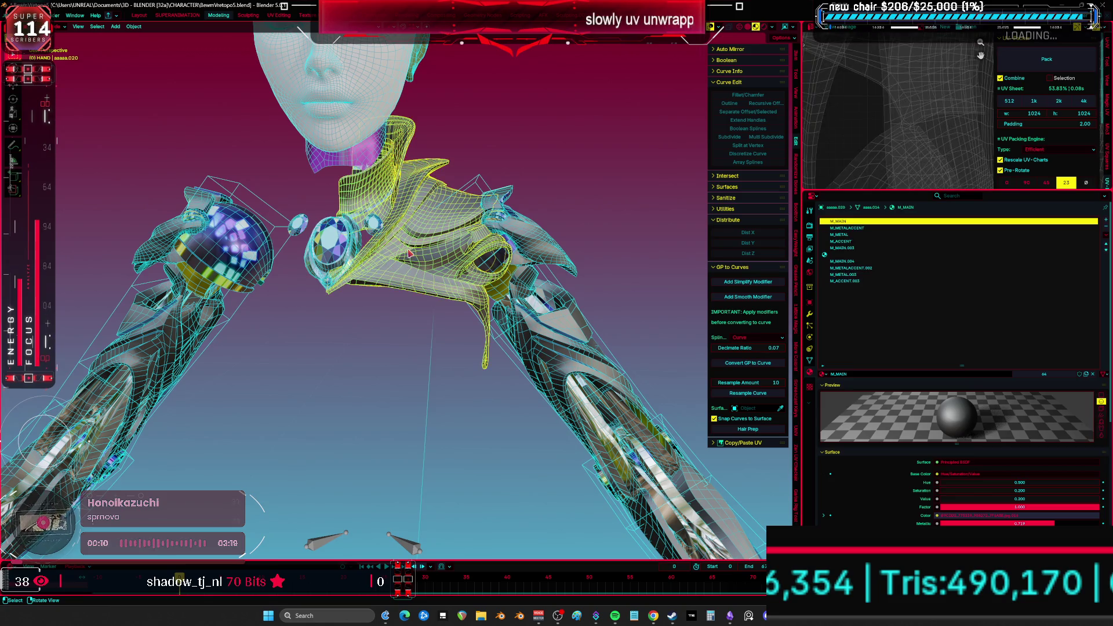
{"action": "left_click", "coordinate": [1106, 235]}
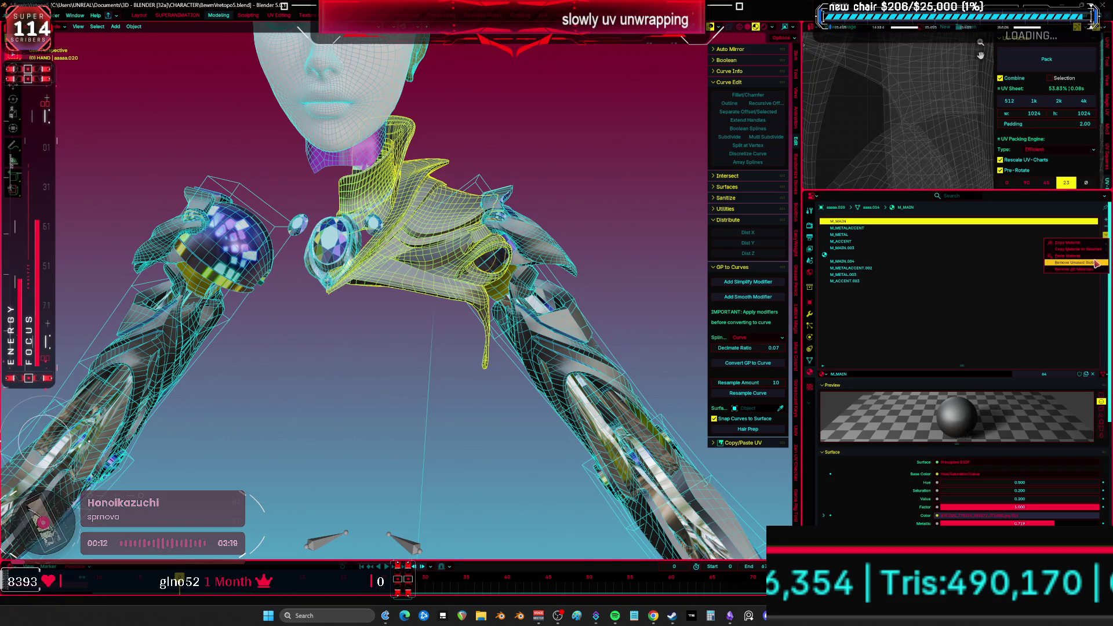
{"action": "left_click", "coordinate": [1074, 263]}
- Reassign the collar's M_MAIN.003 faces to M_MAIN, delete the empty M_MAIN.003 slot, and hide the collar
{"action": "left_click", "coordinate": [852, 235]}
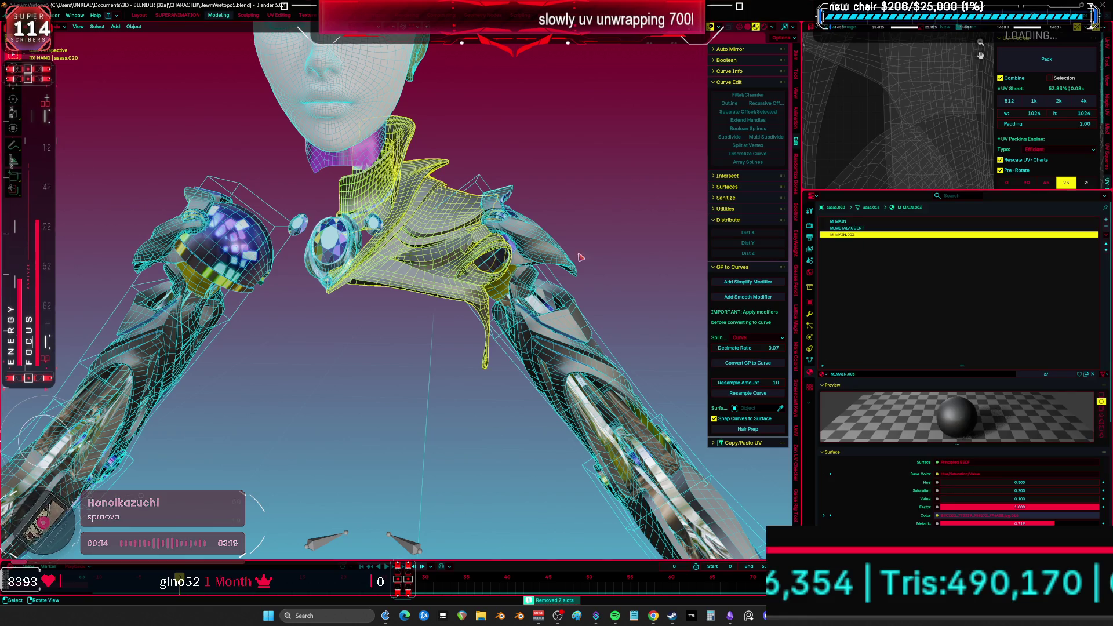
{"action": "key", "text": "Tab"}
{"action": "left_click", "coordinate": [955, 387]}
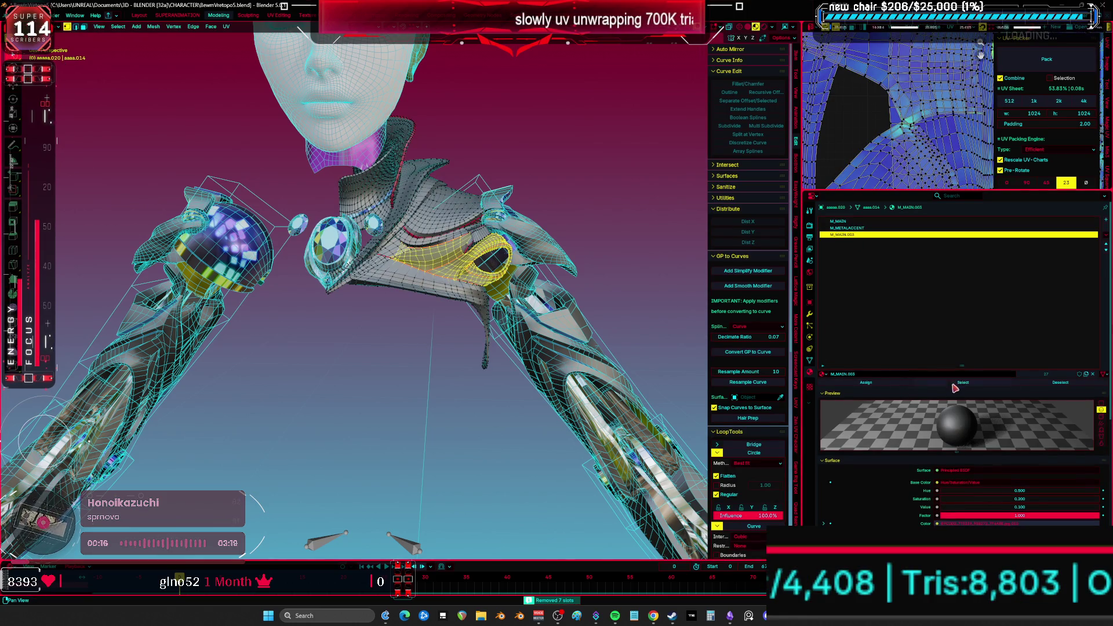
{"action": "left_click", "coordinate": [849, 222]}
{"action": "left_click", "coordinate": [873, 382]}
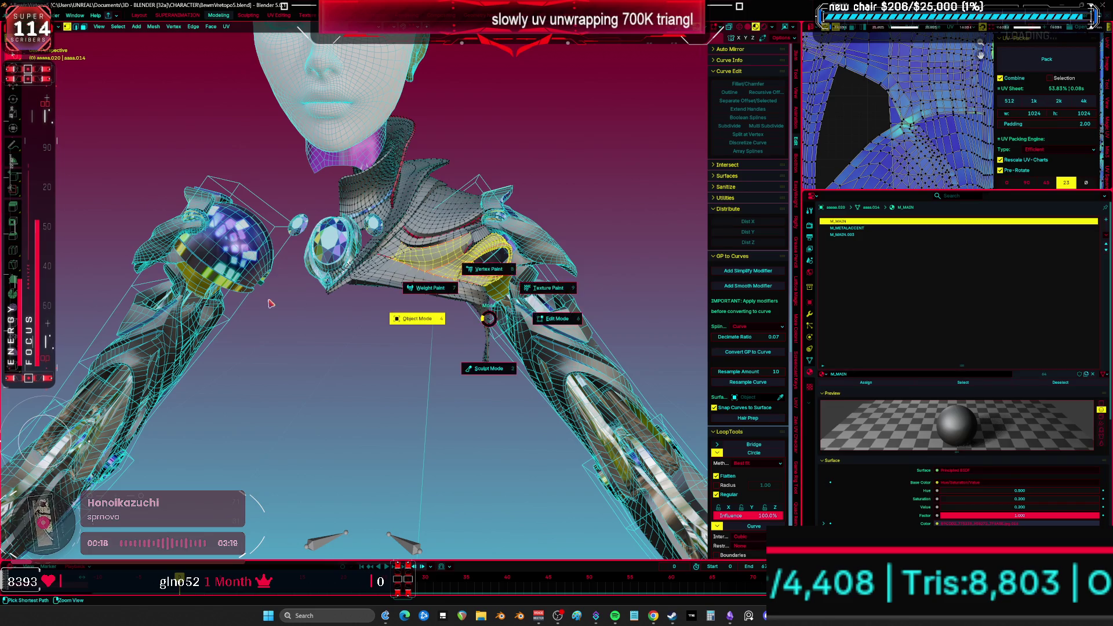
{"action": "key", "text": "Tab"}
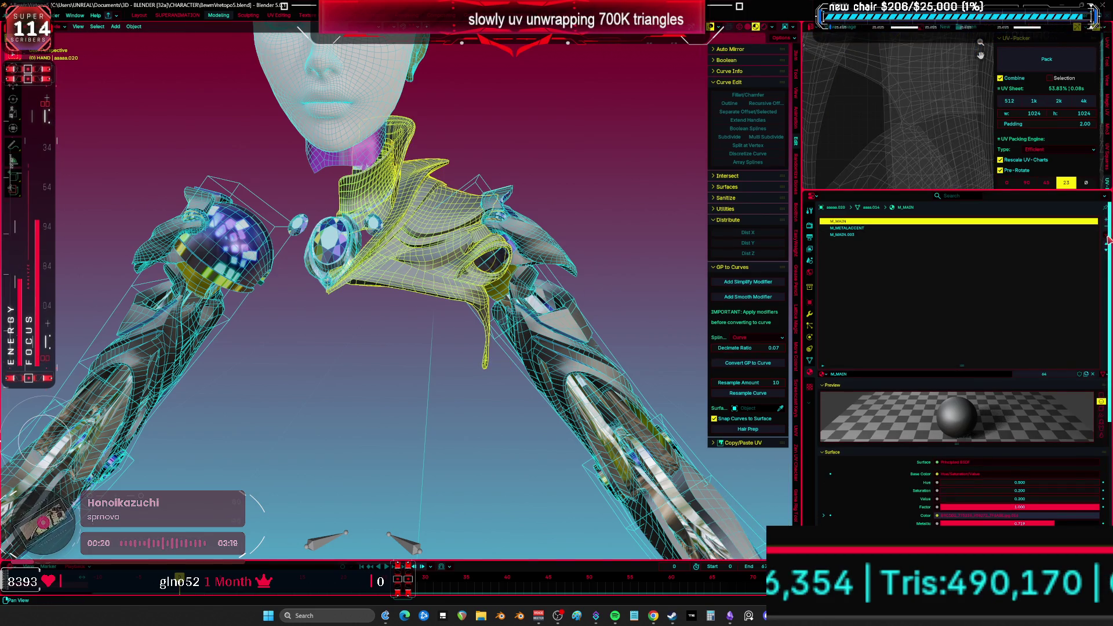
{"action": "left_click", "coordinate": [1108, 240]}
{"action": "middle_click_drag", "start_coordinate": [418, 272], "coordinate": [444, 274]}
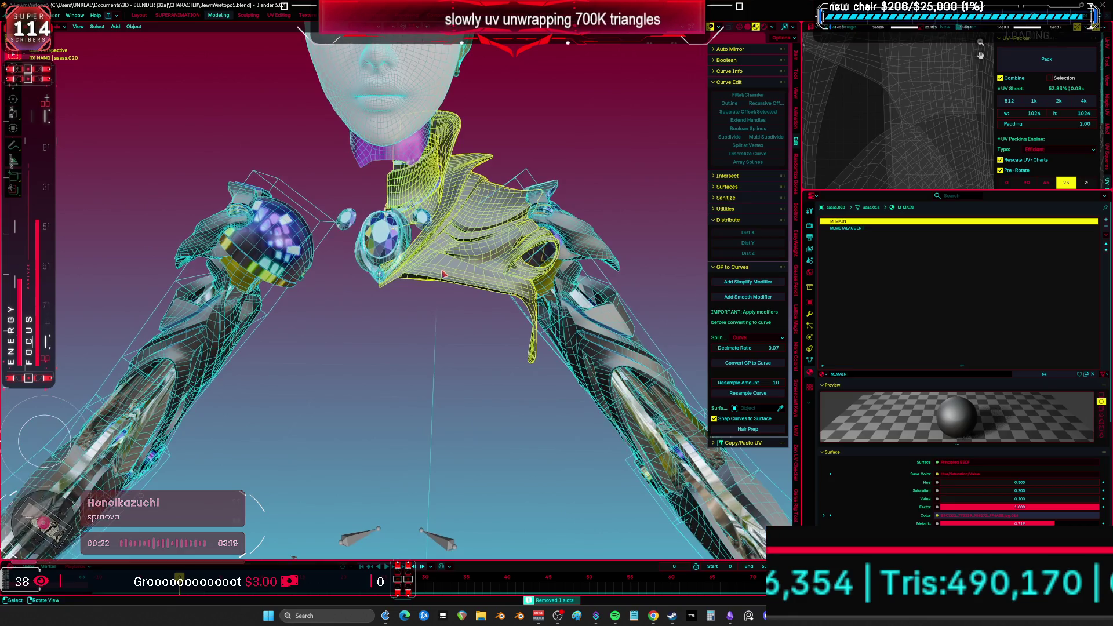
{"action": "key", "text": "h"}
- Strip unused material slots from the gems and the shoulder piece, hiding the gems
{"action": "left_click", "coordinate": [381, 232]}
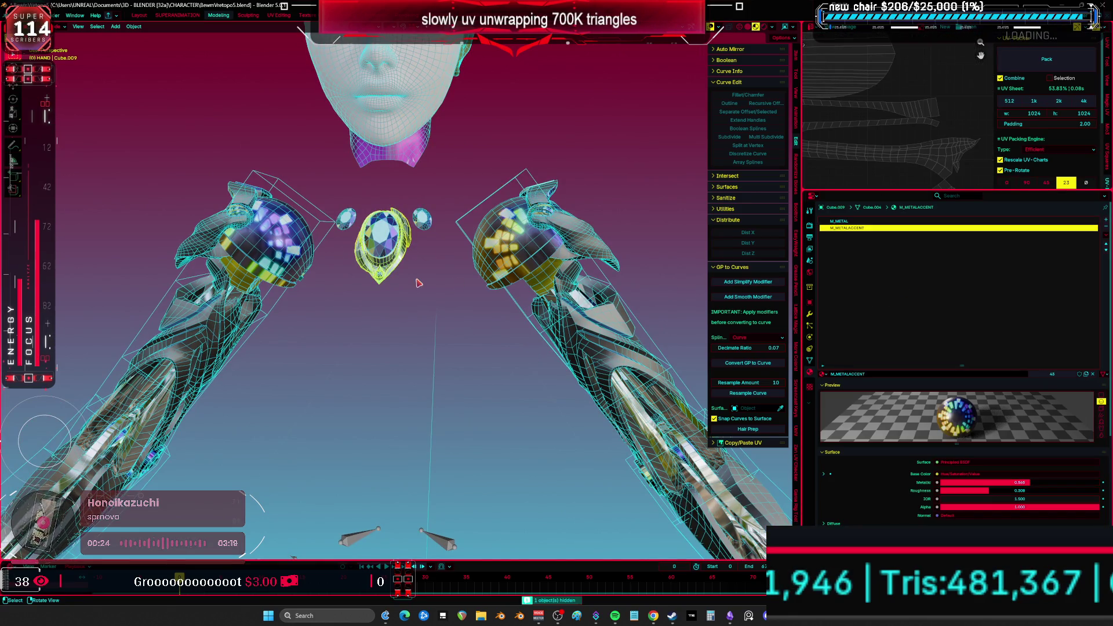
{"action": "left_click", "coordinate": [428, 225], "text": "shift"}
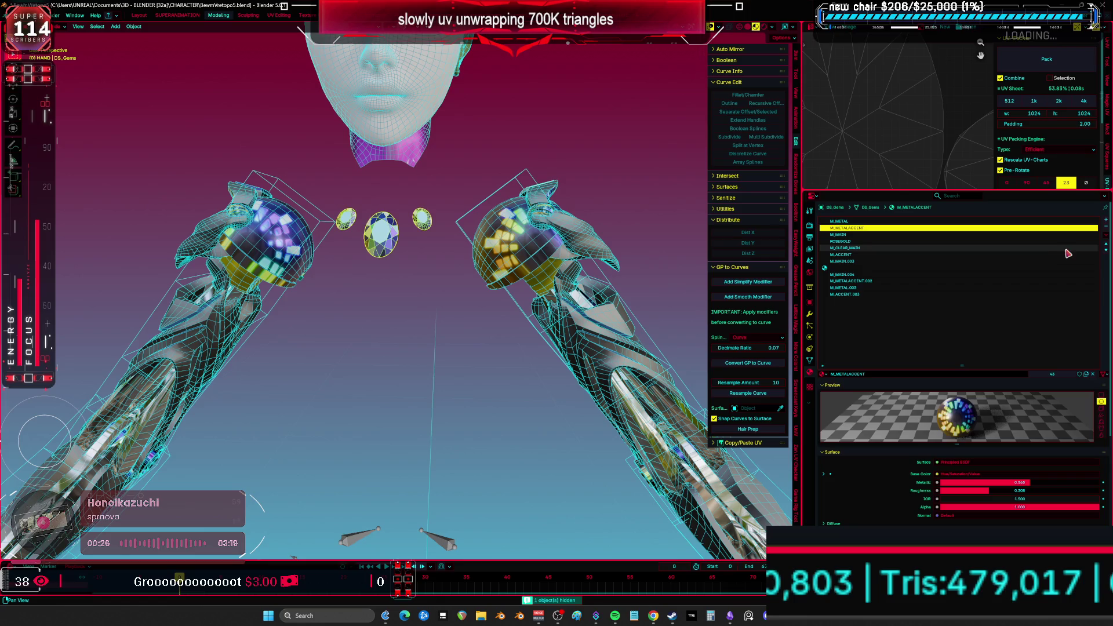
{"action": "left_click", "coordinate": [1107, 239]}
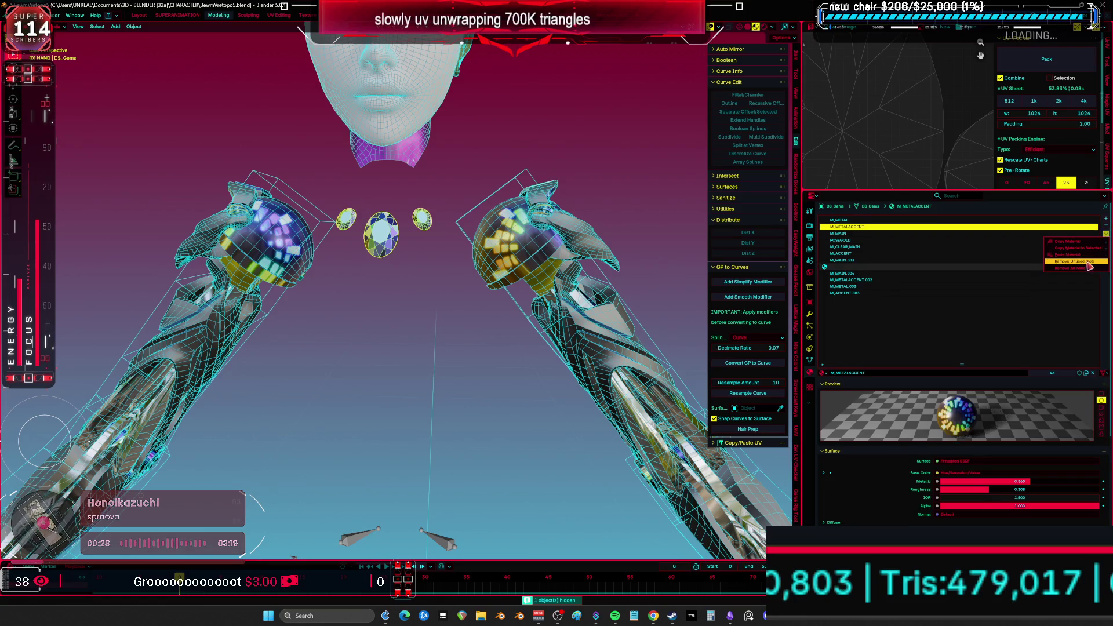
{"action": "left_click", "coordinate": [1096, 267]}
{"action": "key", "text": "h"}
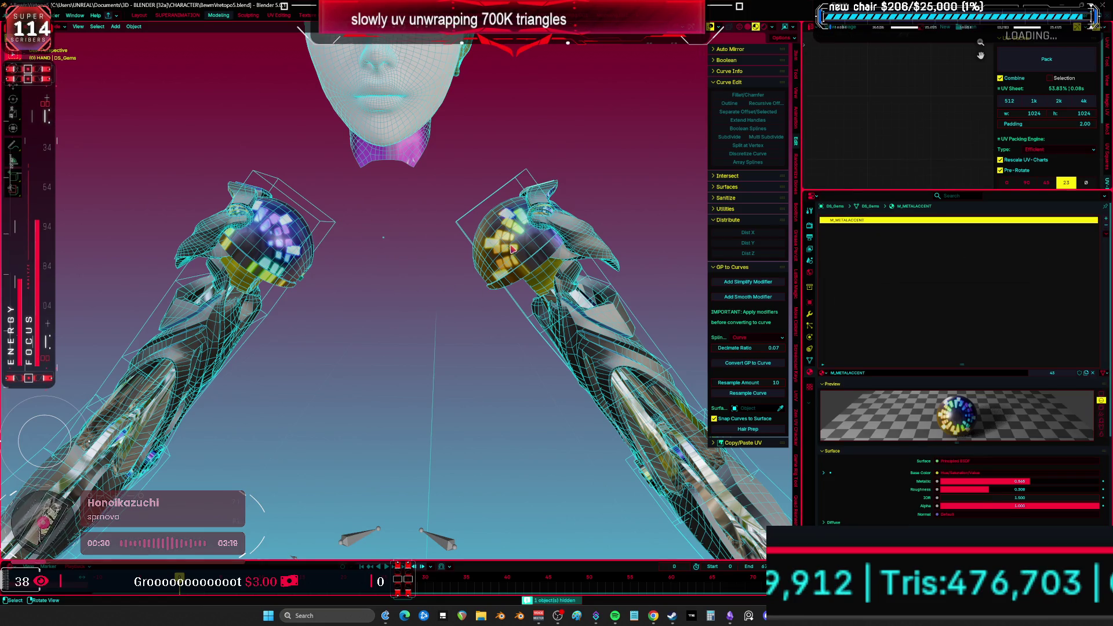
{"action": "left_click", "coordinate": [1107, 239]}
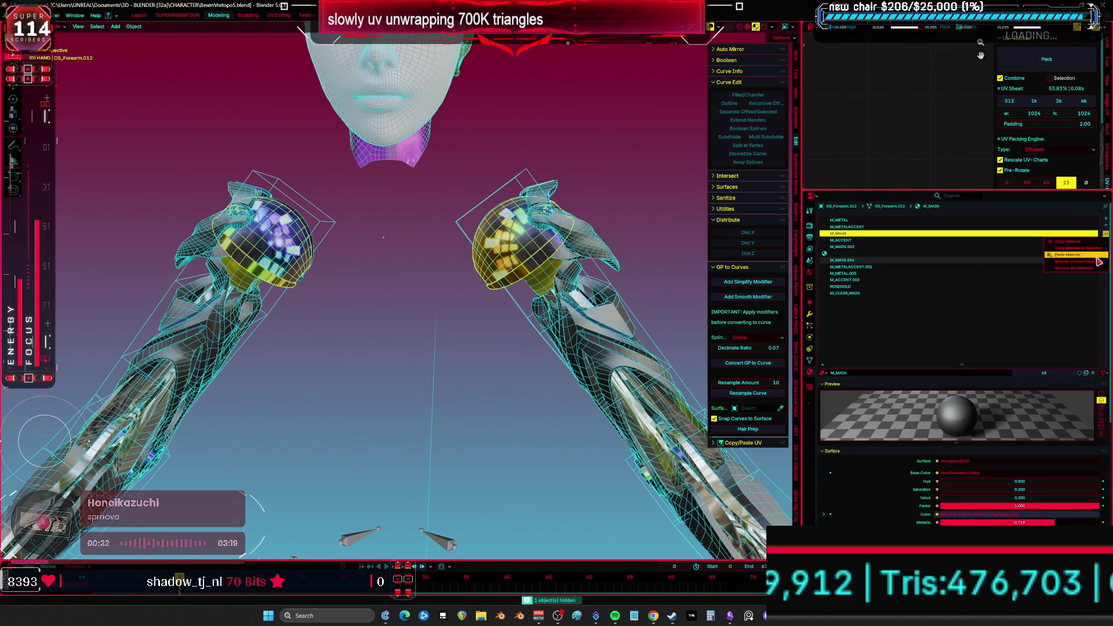
{"action": "left_click", "coordinate": [1096, 265]}
- Clean the forearm armor piece's material slots so only M_MAIN remains
{"action": "left_click", "coordinate": [642, 257]}
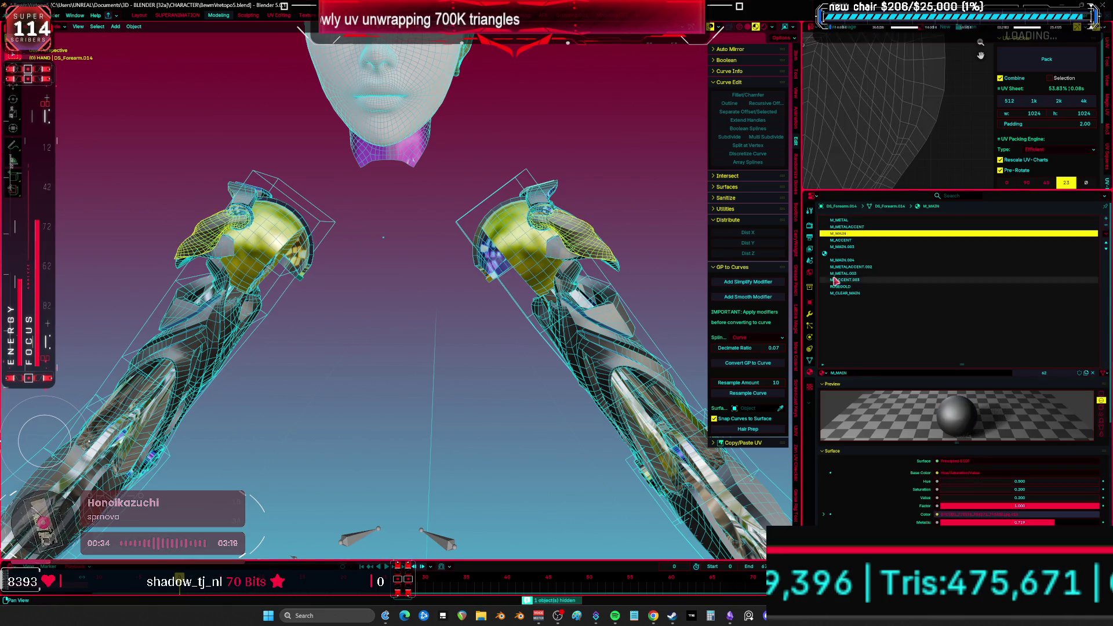
{"action": "left_click", "coordinate": [1107, 239]}
{"action": "left_click", "coordinate": [1067, 241]}
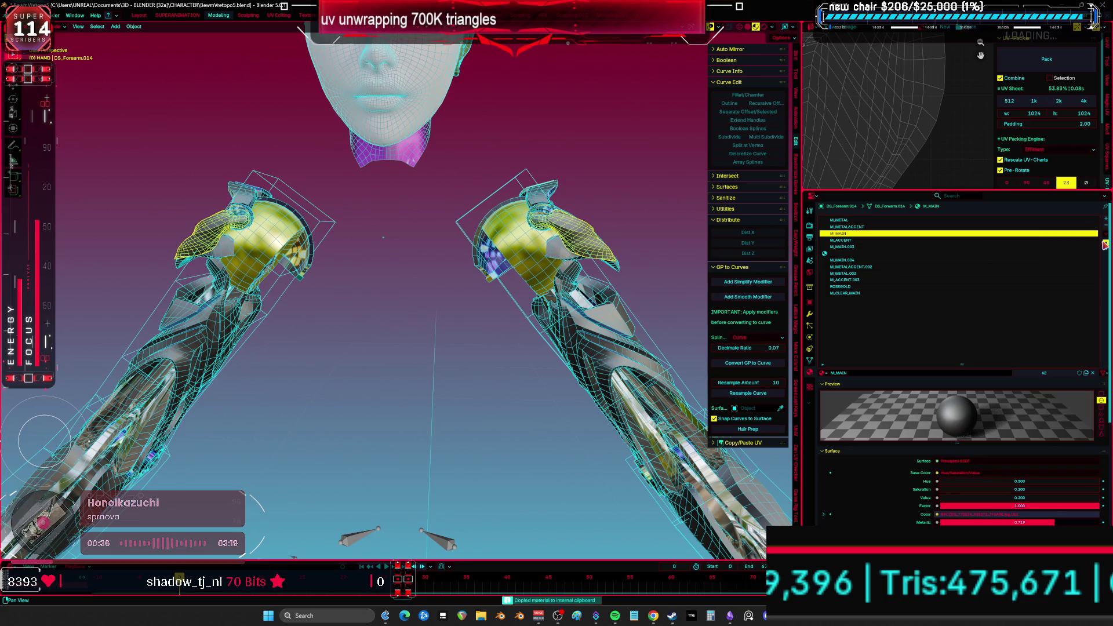
{"action": "left_click", "coordinate": [1107, 247]}
{"action": "left_click", "coordinate": [1106, 233]}
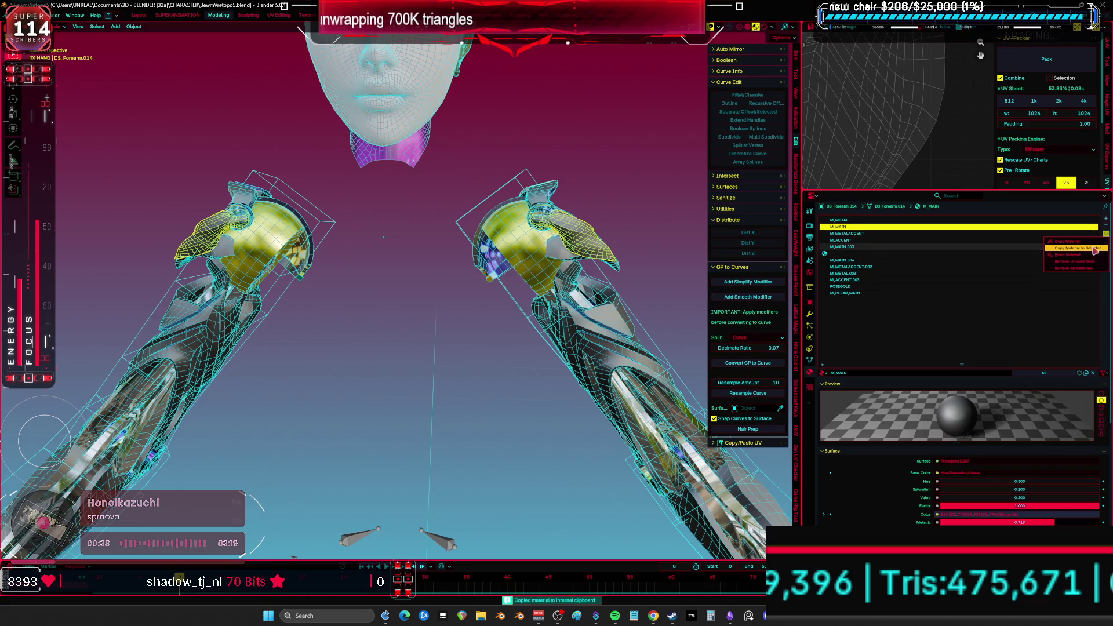
{"action": "left_click", "coordinate": [1077, 261]}
{"action": "middle_click_drag", "start_coordinate": [674, 309], "coordinate": [603, 302]}
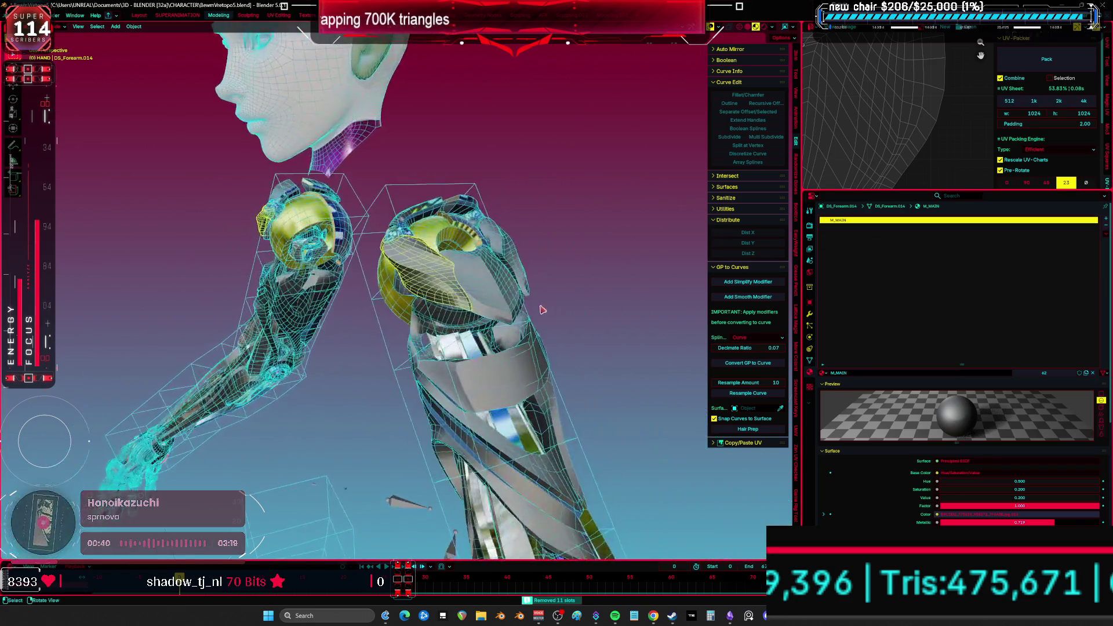
- Hide the cleaned forearm piece and strip unused slots from another forearm piece and an elbow piece
{"action": "key", "text": "h"}
{"action": "left_click", "coordinate": [452, 278]}
{"action": "left_click", "coordinate": [1107, 232]}
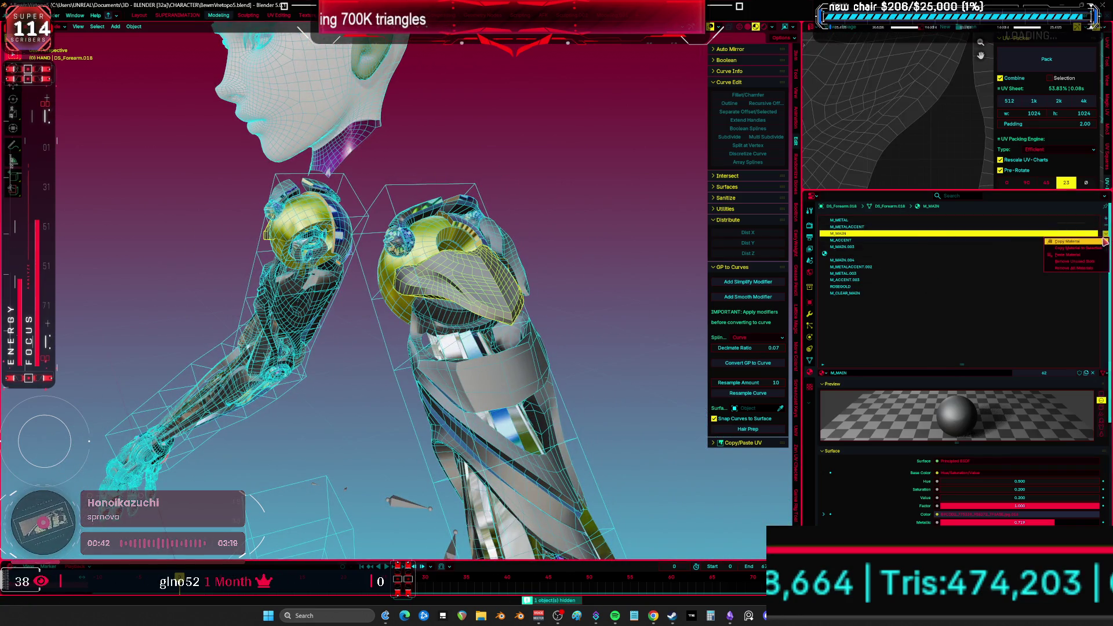
{"action": "left_click", "coordinate": [1044, 272]}
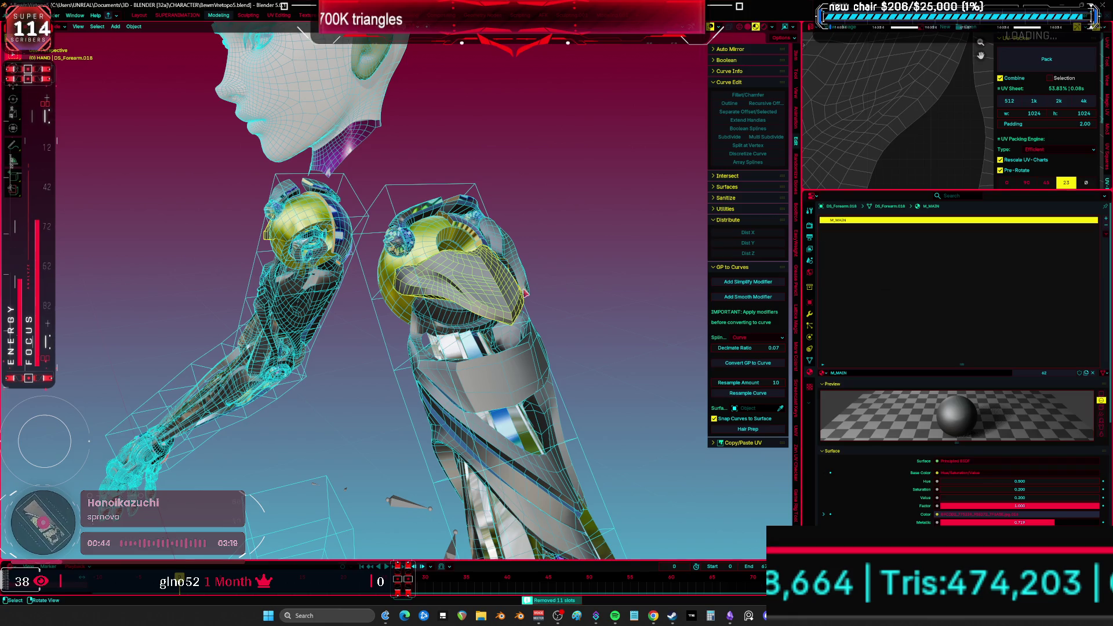
{"action": "left_click", "coordinate": [511, 258]}
{"action": "left_click", "coordinate": [1106, 234]}
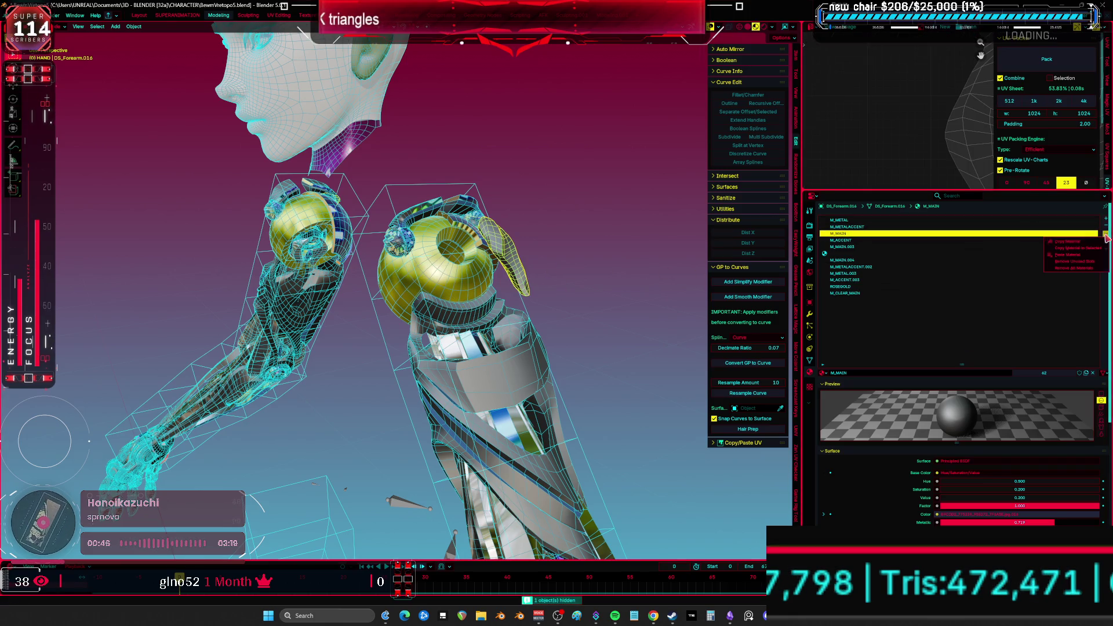
{"action": "left_click", "coordinate": [1051, 277]}
- Clean two forearm pieces, keeping M_MAIN and M_ACCENT on one and only M_METALACCENT on the next, hiding them
{"action": "left_click", "coordinate": [464, 359]}
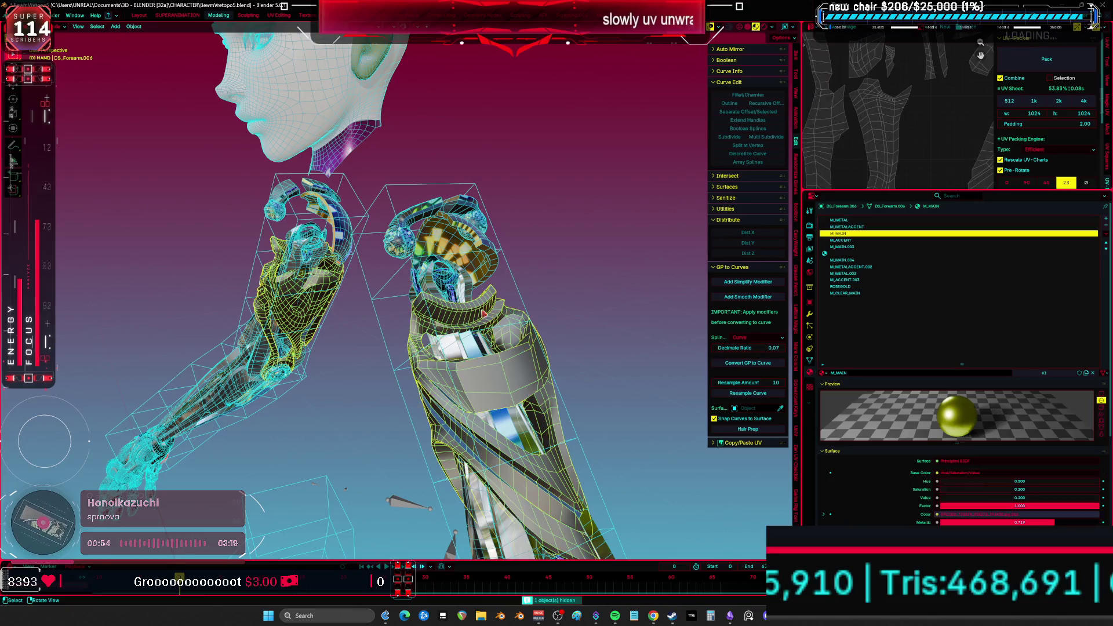
{"action": "left_click", "coordinate": [1105, 234]}
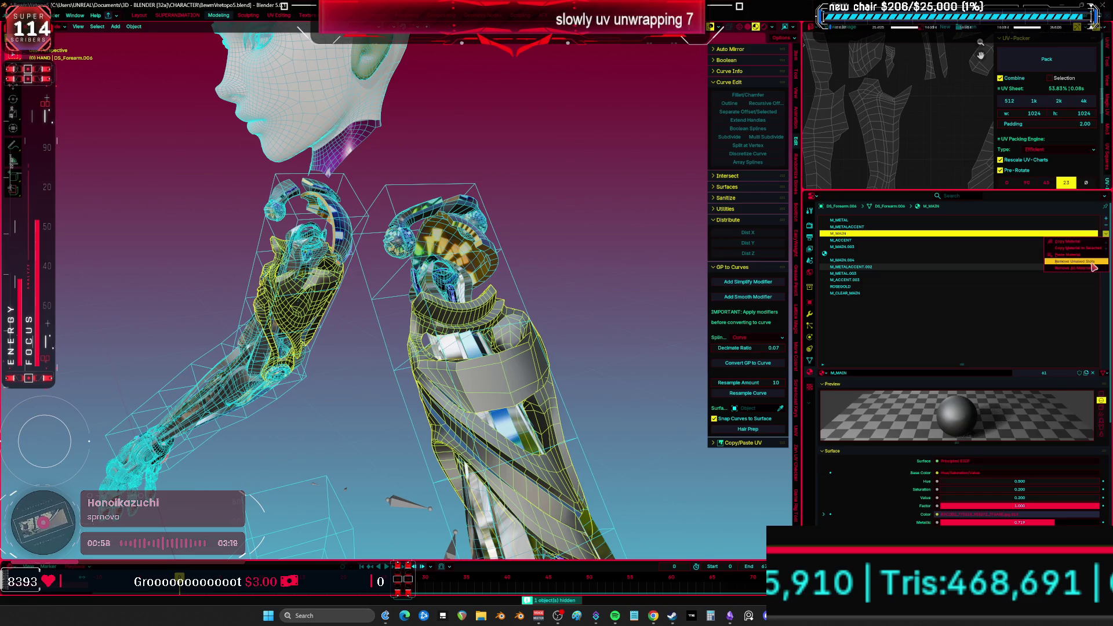
{"action": "left_click", "coordinate": [1078, 262]}
{"action": "key", "text": "h"}
{"action": "left_click", "coordinate": [487, 271]}
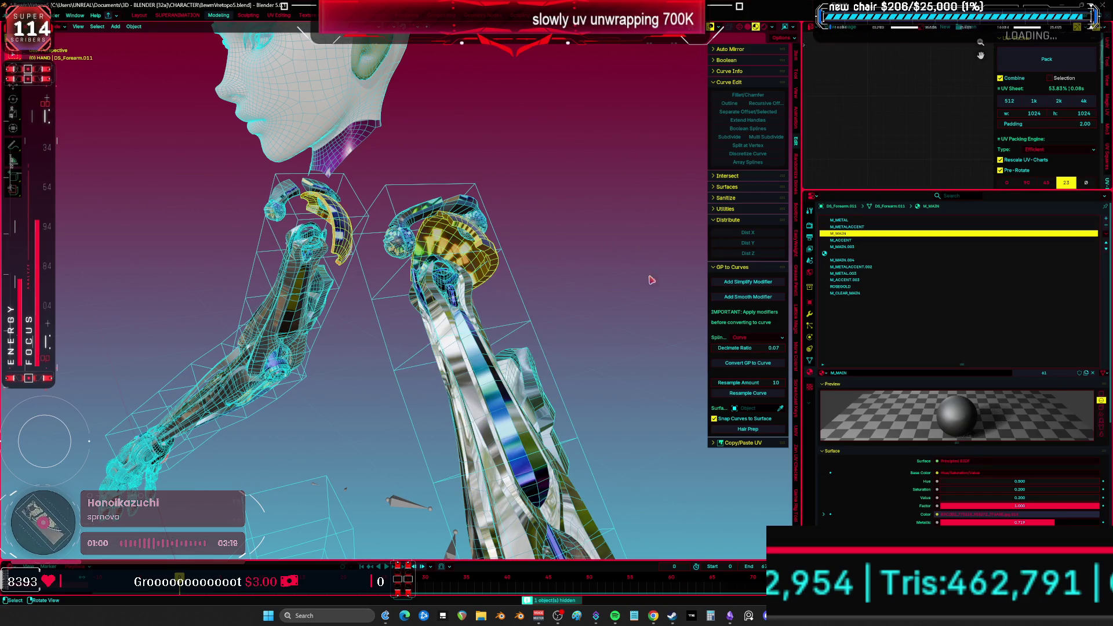
{"action": "left_click", "coordinate": [1106, 233]}
{"action": "left_click", "coordinate": [1078, 262]}
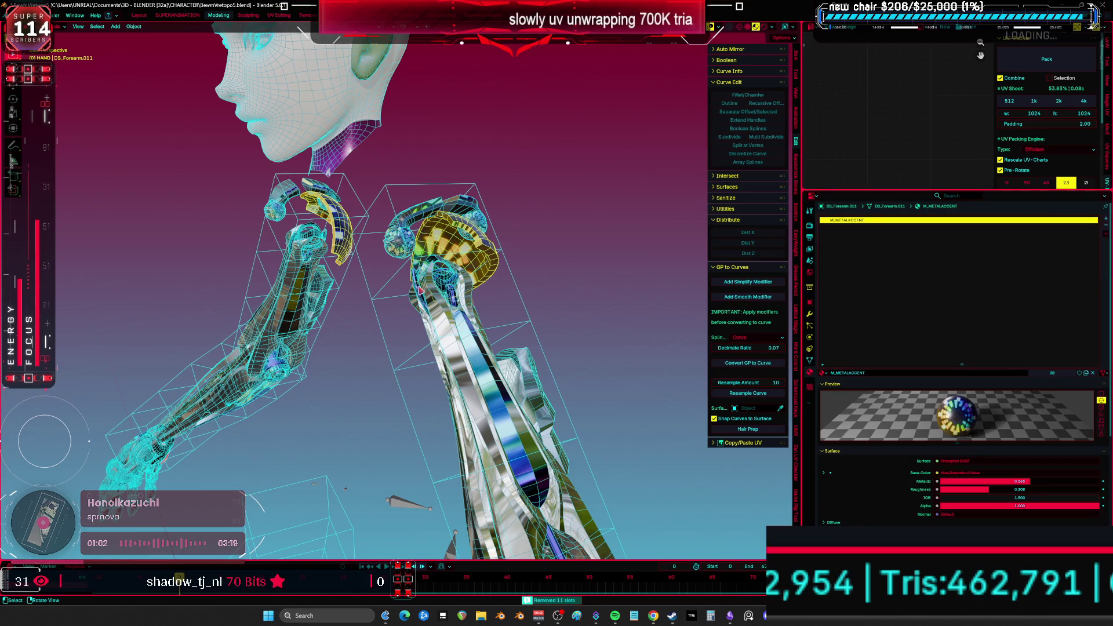
{"action": "left_click", "coordinate": [533, 236]}
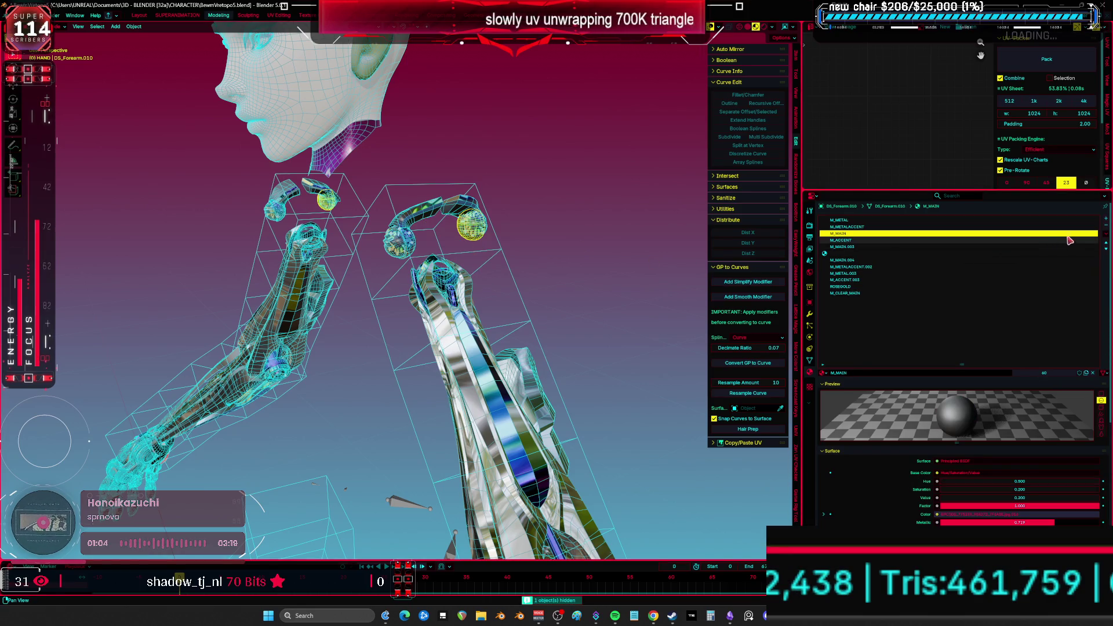
{"action": "scroll", "coordinate": [1080, 275], "scroll_direction": "up", "scroll_amount": 1}
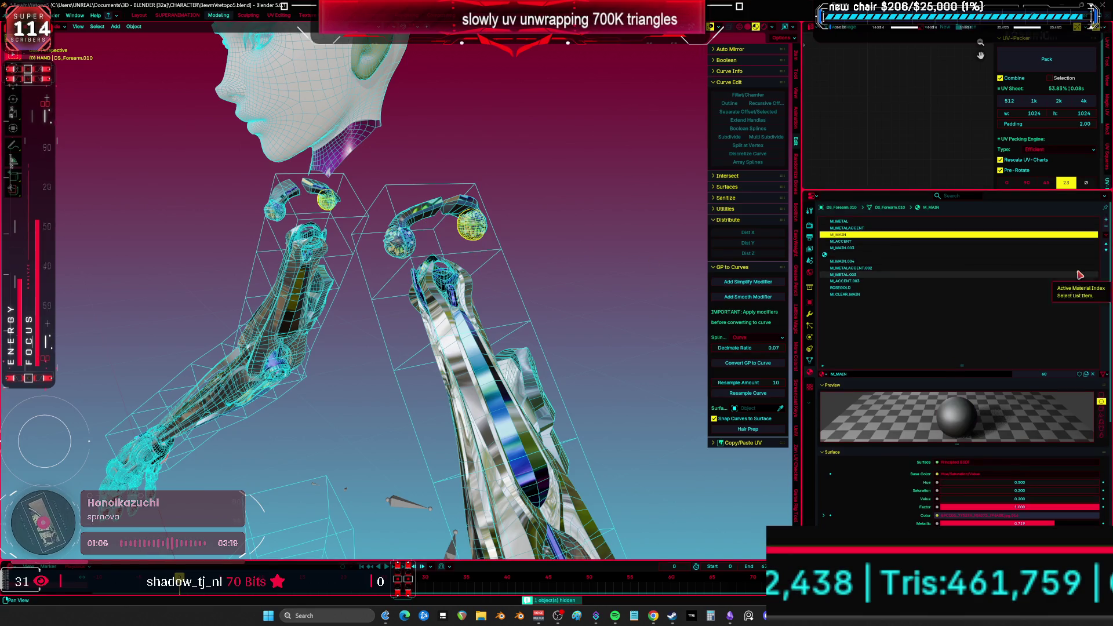
{"action": "left_click", "coordinate": [1106, 235]}
{"action": "key", "text": "h"}
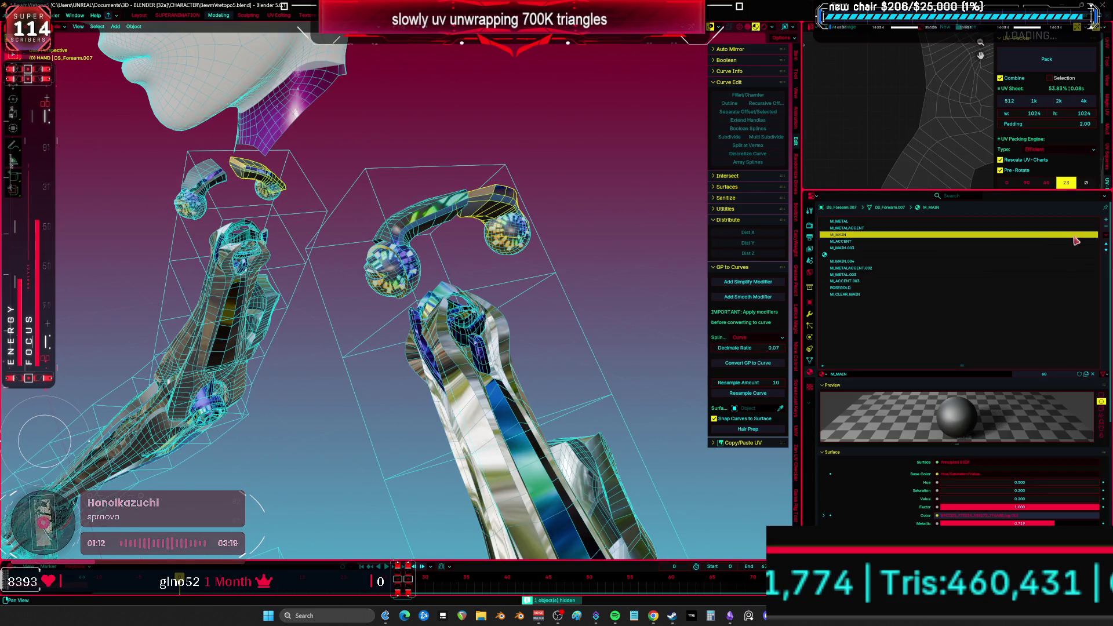
- Hide DS_Forearm.007 and .008, then remove DS_Forearm.009's unused material slots
{"action": "key", "text": "h"}
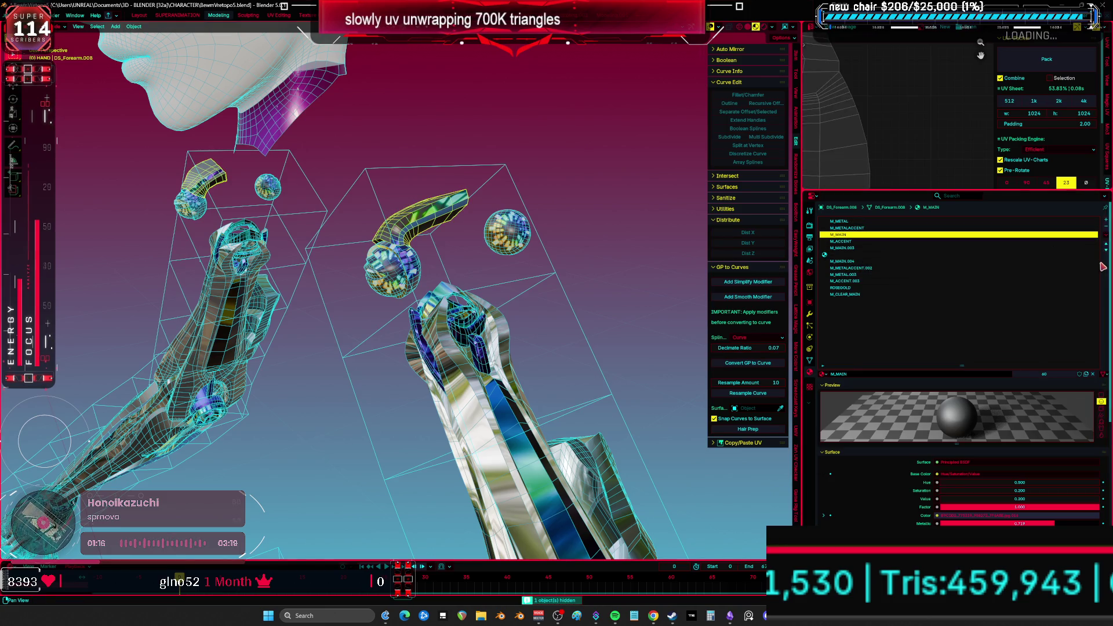
{"action": "key", "text": "h"}
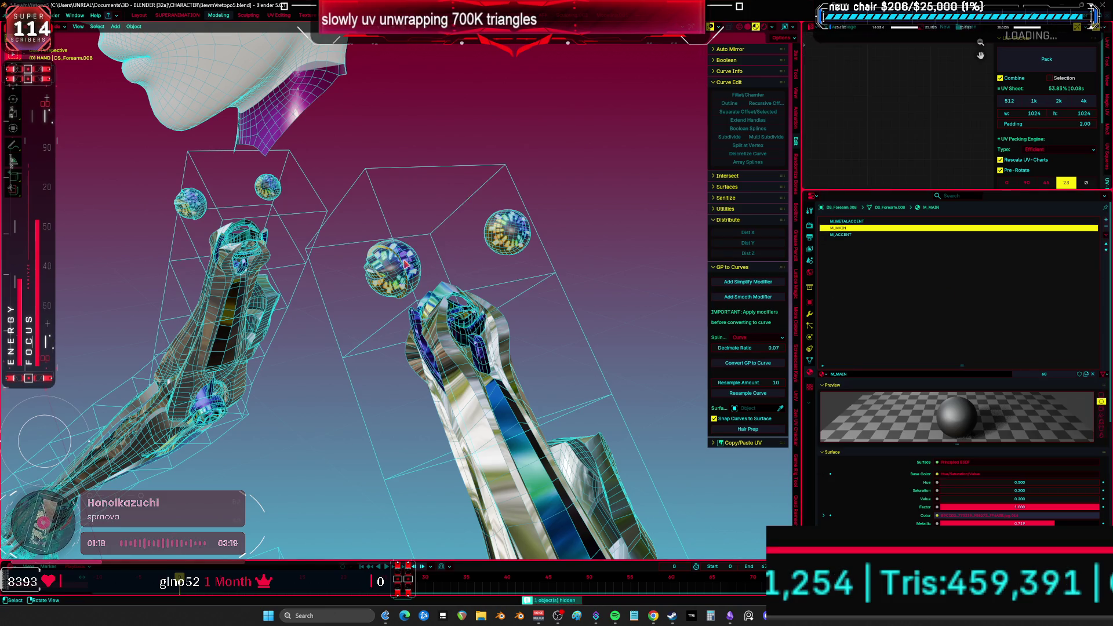
{"action": "left_click", "coordinate": [404, 264]}
{"action": "left_click", "coordinate": [409, 265]}
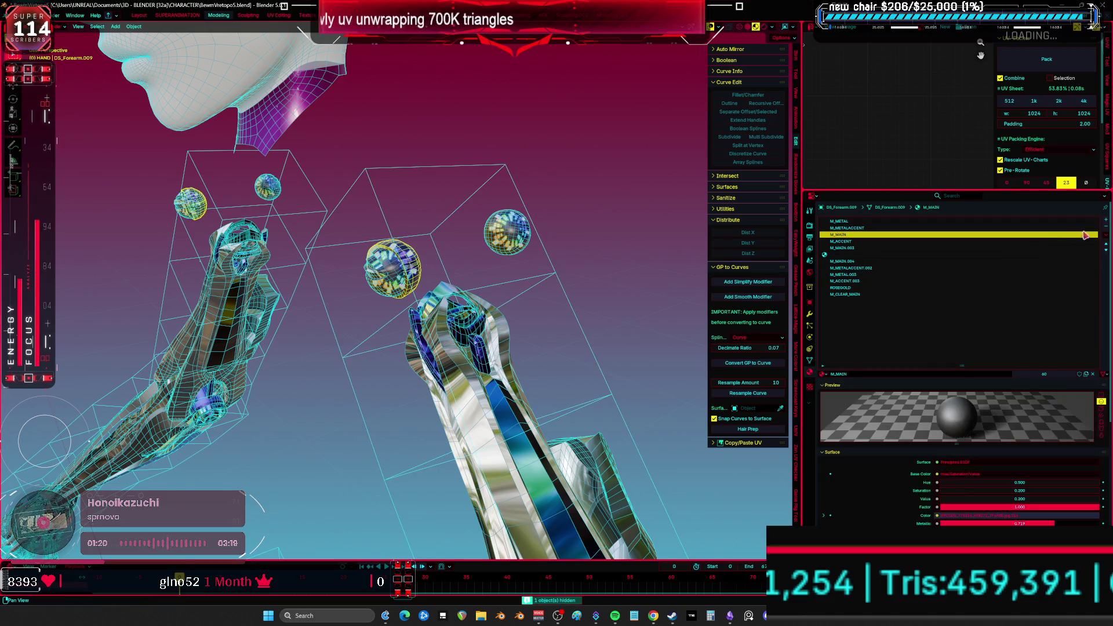
{"action": "left_click", "coordinate": [1106, 236]}
{"action": "left_click", "coordinate": [1074, 262]}
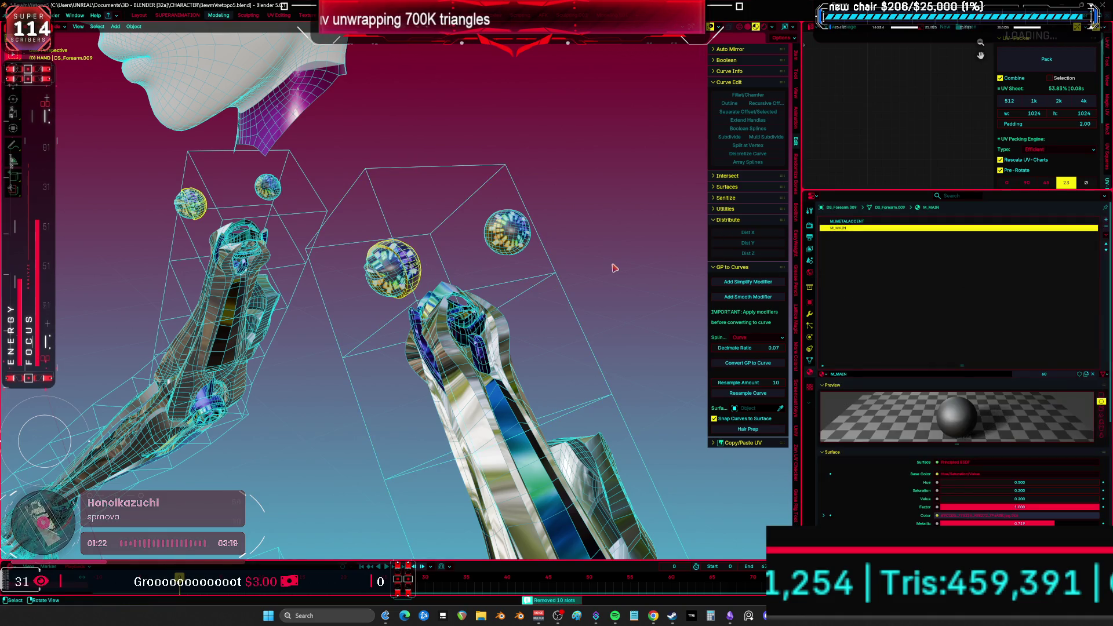
- Strip unused slots from joint spheres DS_Forearm.015 and .017, hiding each
{"action": "left_click", "coordinate": [415, 259]}
{"action": "left_click", "coordinate": [390, 268]}
{"action": "left_click", "coordinate": [1106, 236]}
{"action": "left_click", "coordinate": [1093, 262]}
{"action": "key", "text": "h"}
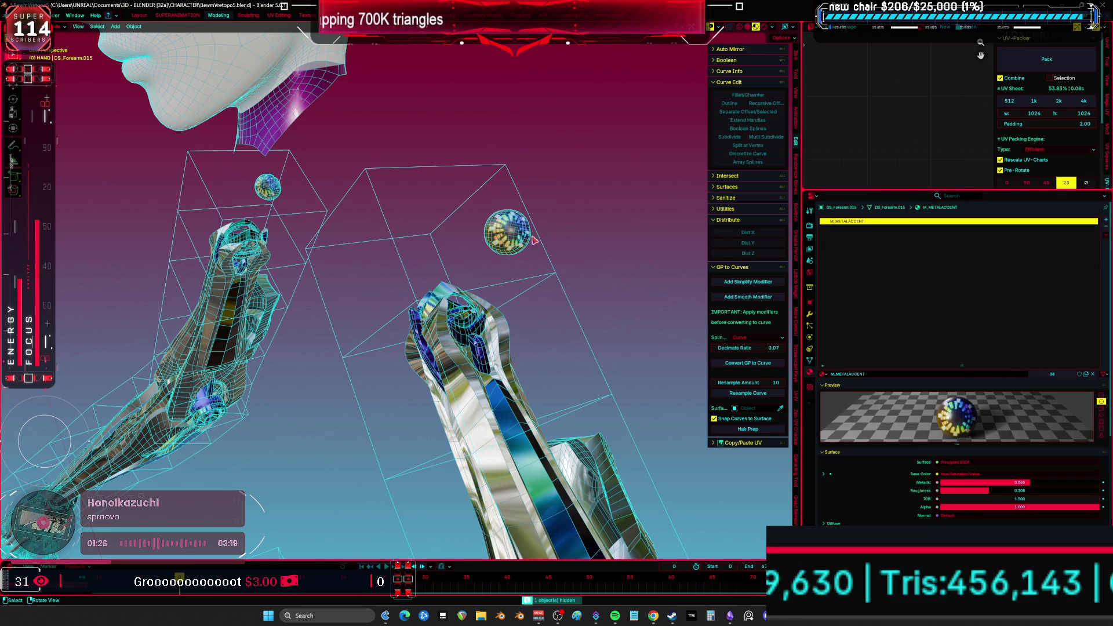
{"action": "left_click", "coordinate": [508, 232]}
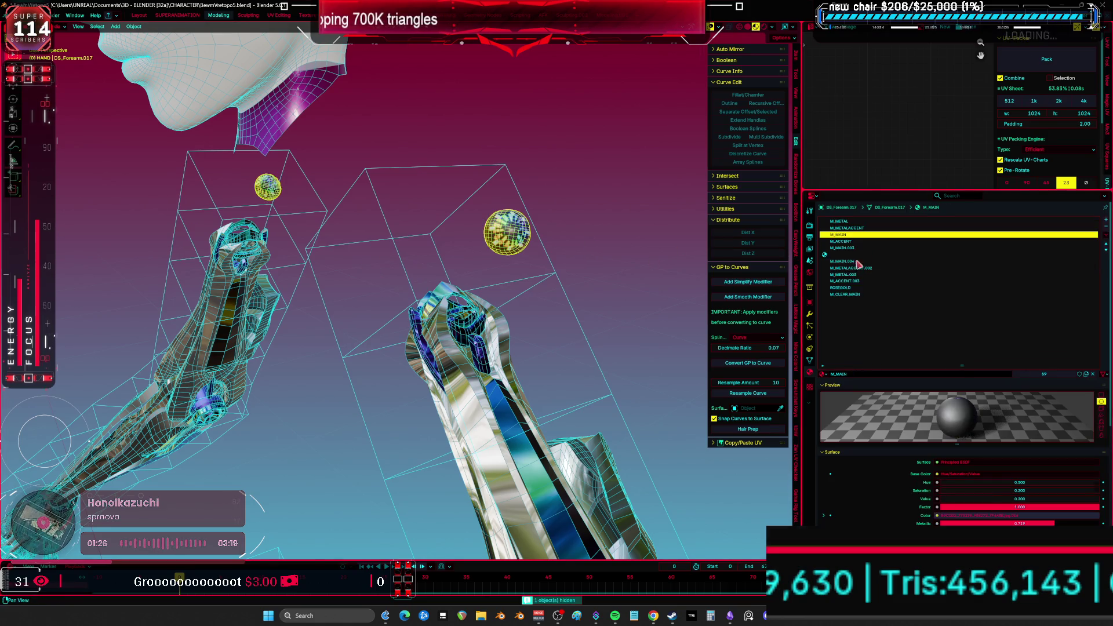
{"action": "left_click", "coordinate": [1106, 236]}
{"action": "left_click", "coordinate": [1093, 262]}
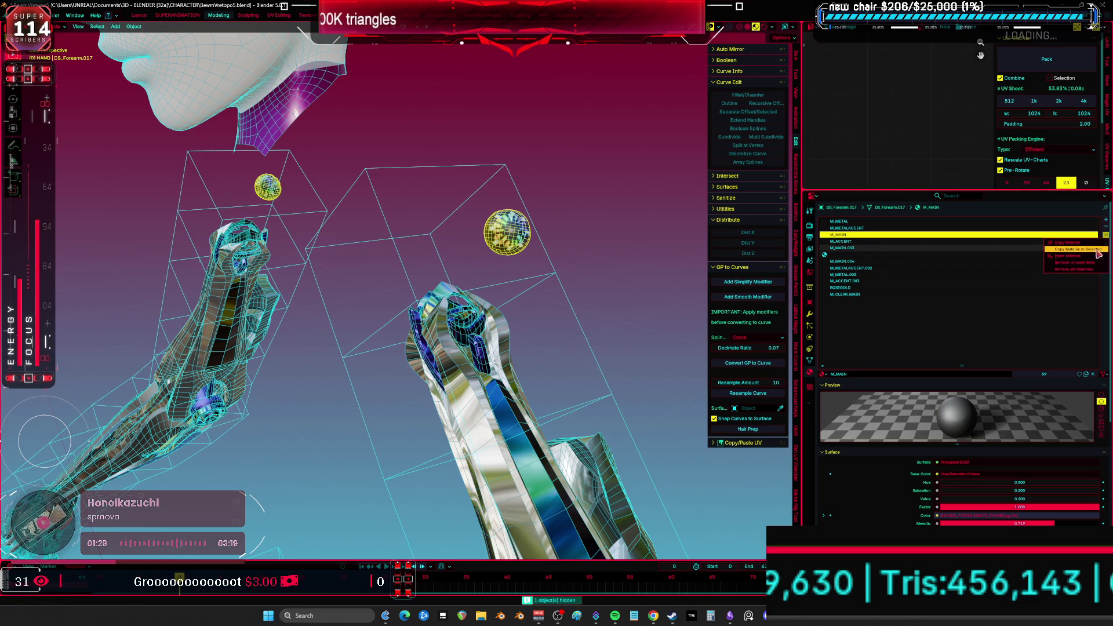
{"action": "key", "text": "h"}
{"action": "middle_click_drag", "start_coordinate": [479, 304], "coordinate": [482, 348]}
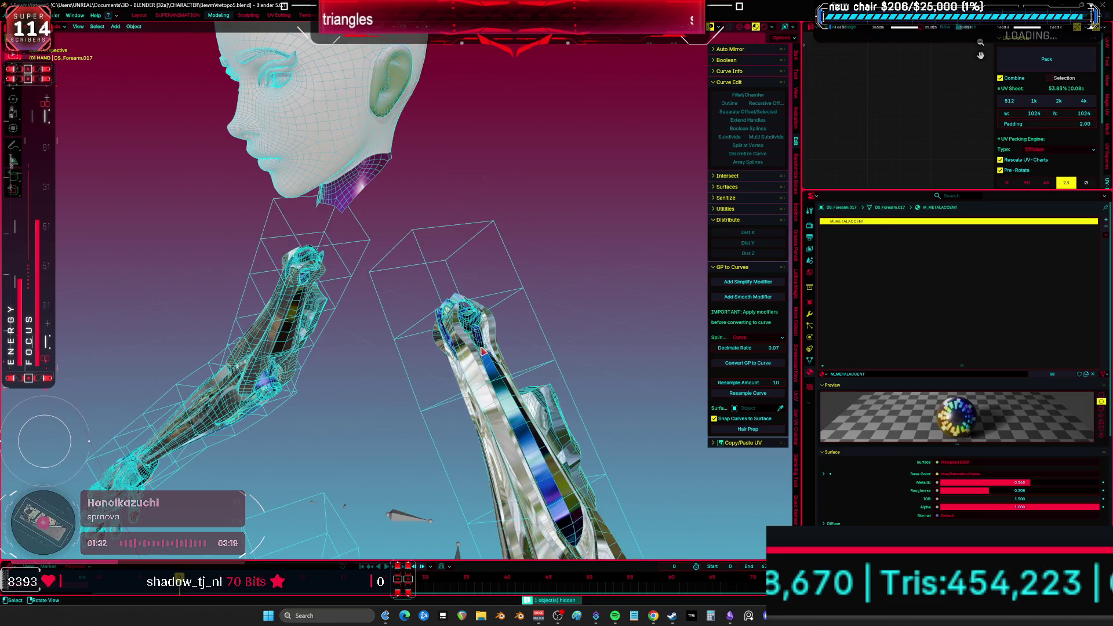
- Set slot 2 of forearm replace.001 to _METAL_LIGHT_PURPLE
{"action": "left_click", "coordinate": [481, 348]}
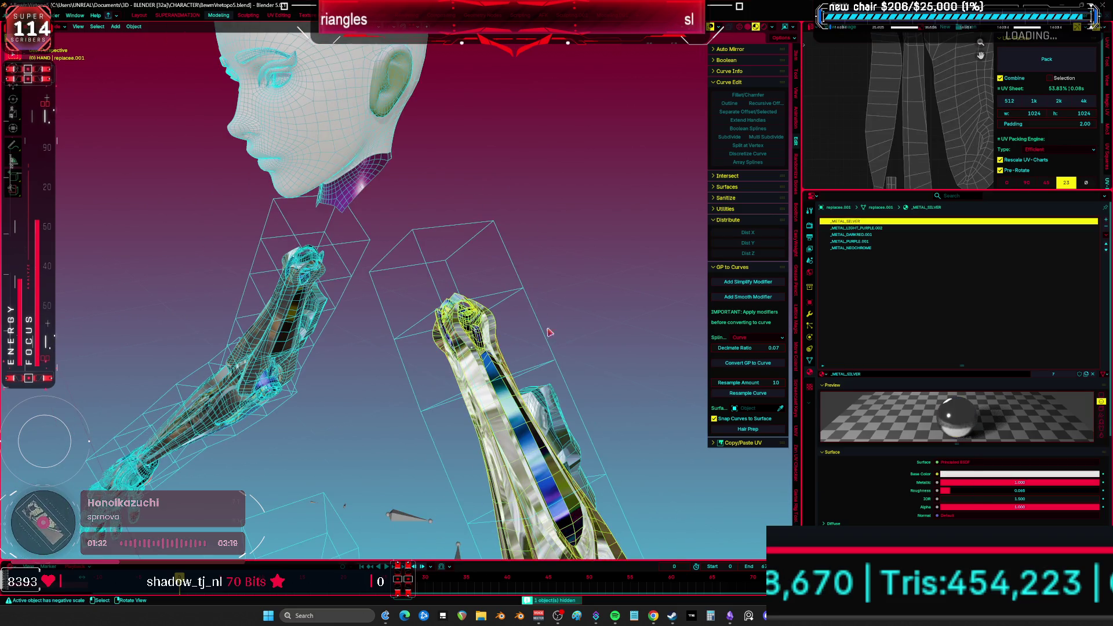
{"action": "left_click", "coordinate": [896, 229]}
{"action": "left_click", "coordinate": [829, 375]}
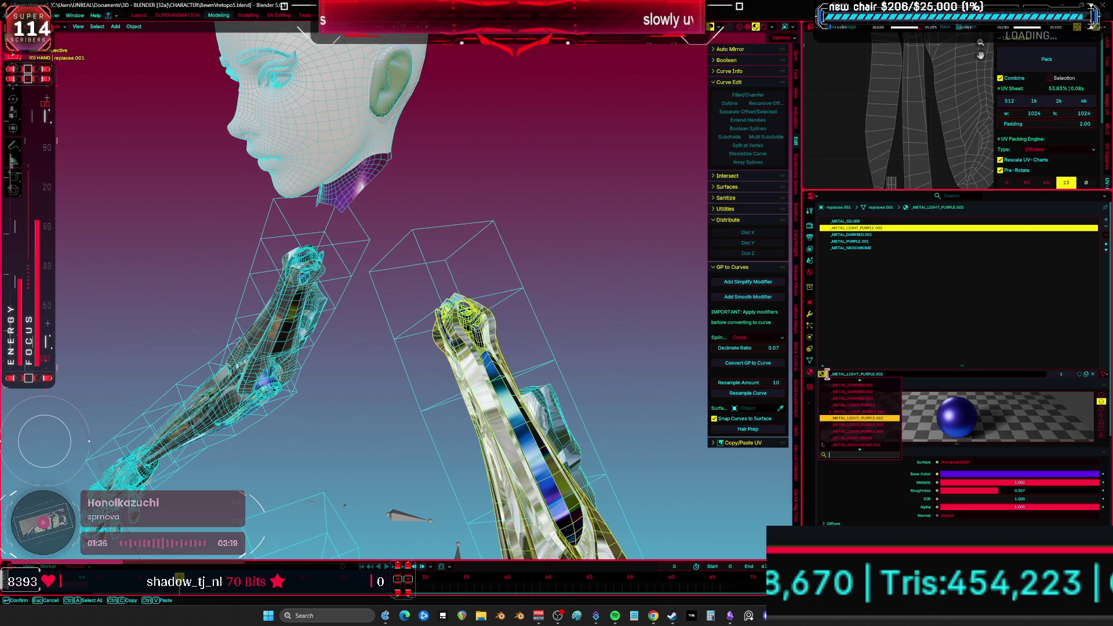
{"action": "left_click", "coordinate": [866, 406]}
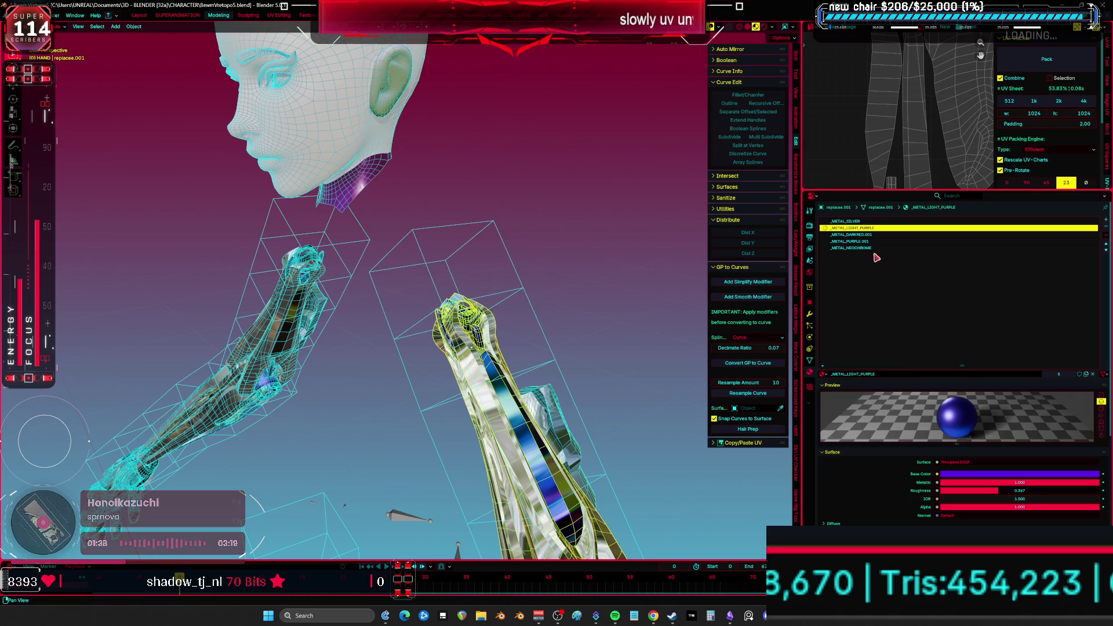
- Rename material _METAL_DARKRED.001 to _METAL_DARKRED
{"action": "left_click", "coordinate": [872, 234]}
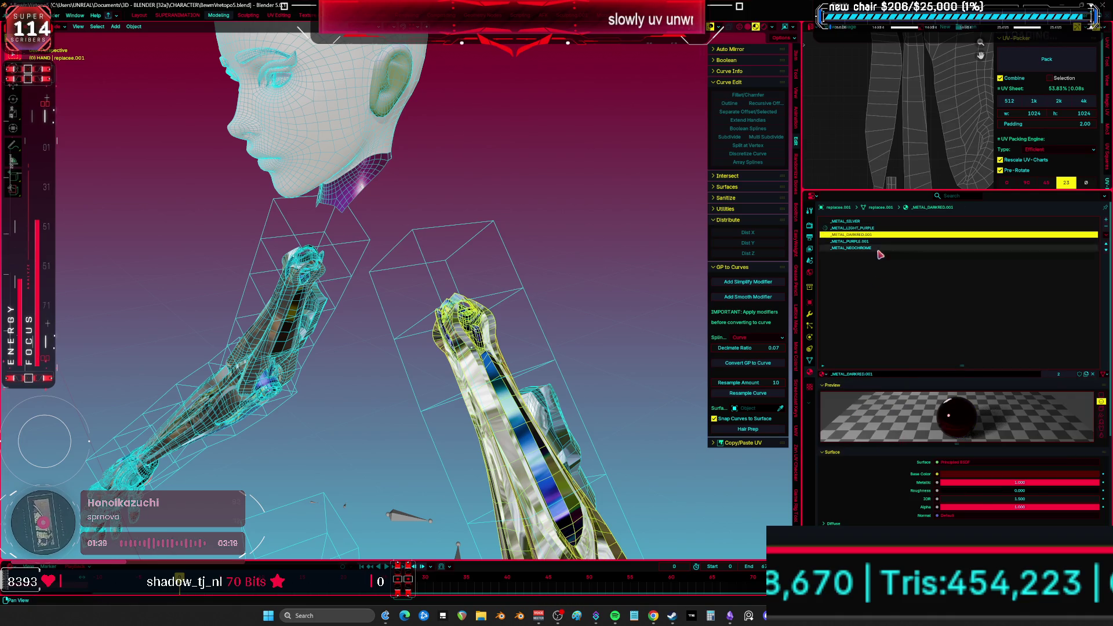
{"action": "left_click", "coordinate": [825, 374]}
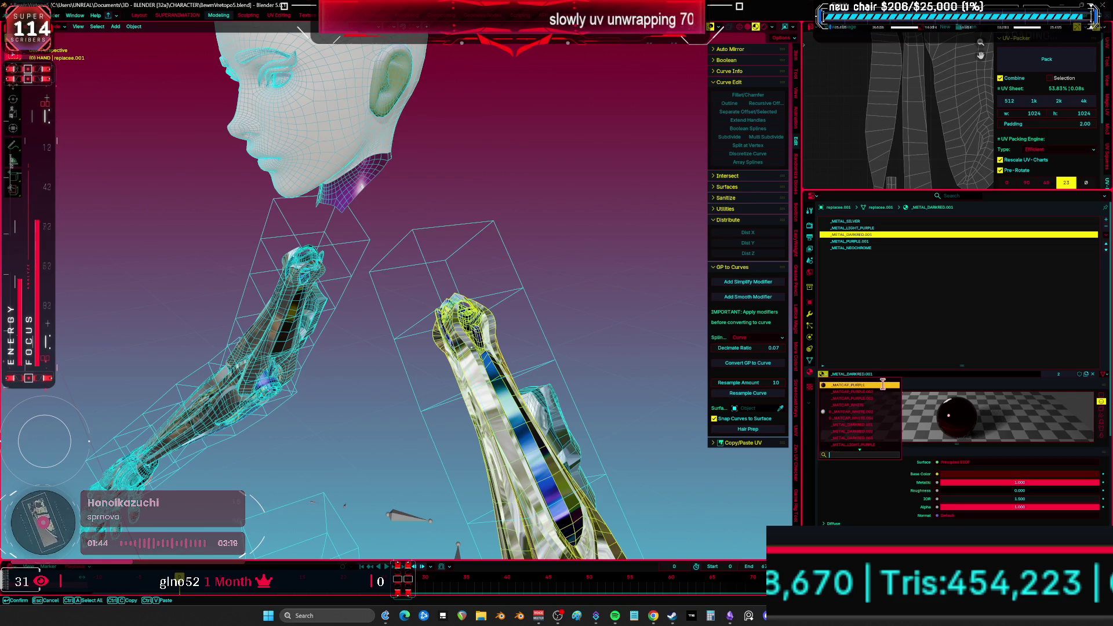
{"action": "scroll", "coordinate": [881, 382], "scroll_direction": "down", "scroll_amount": 4}
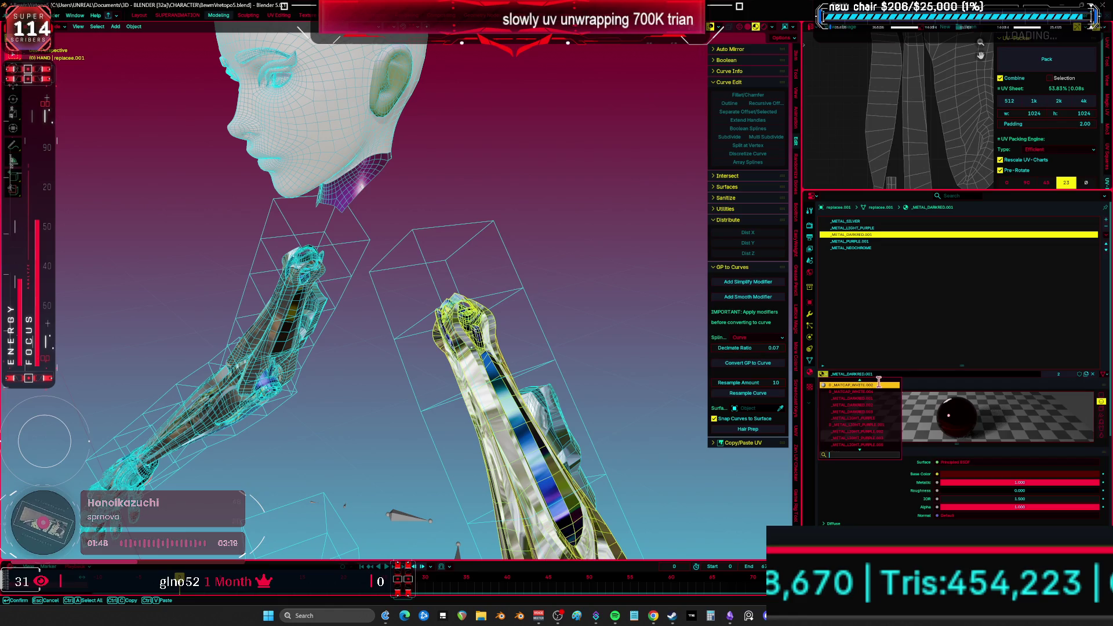
{"action": "scroll", "coordinate": [885, 400], "scroll_direction": "down", "scroll_amount": 10}
{"action": "scroll", "coordinate": [881, 423], "scroll_direction": "down", "scroll_amount": 7}
{"action": "scroll", "coordinate": [873, 441], "scroll_direction": "down", "scroll_amount": 8}
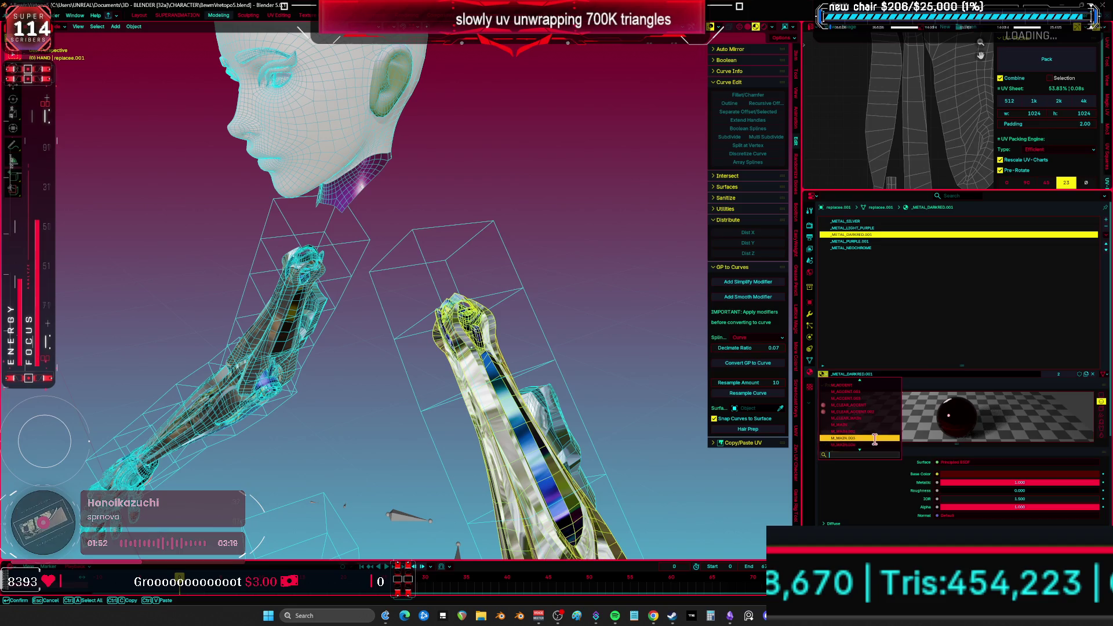
{"action": "scroll", "coordinate": [876, 438], "scroll_direction": "up", "scroll_amount": 10}
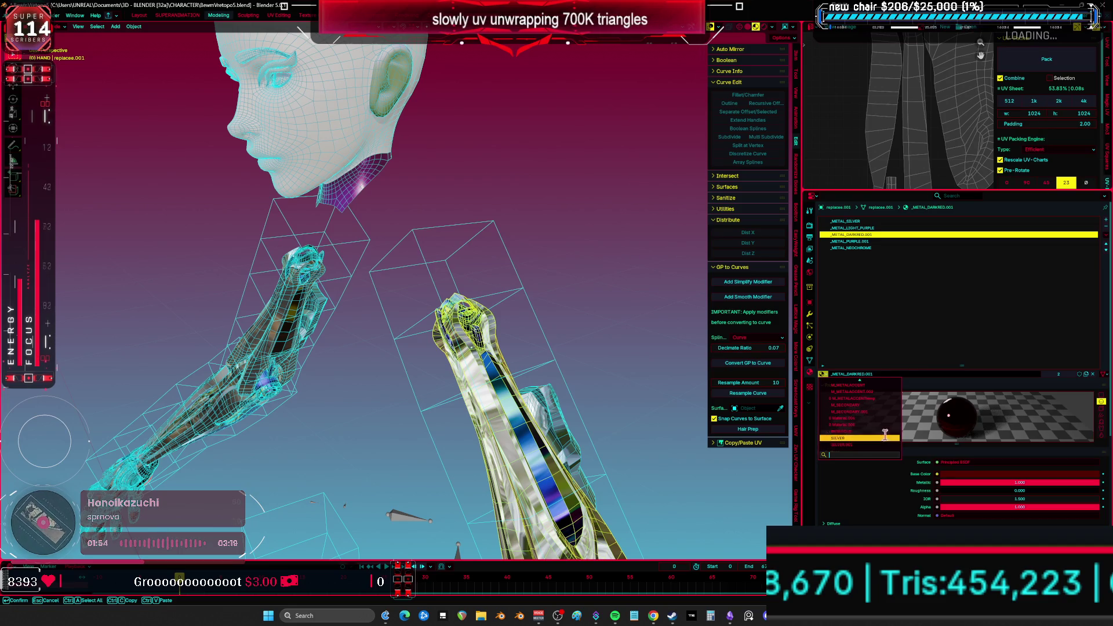
{"action": "scroll", "coordinate": [879, 426], "scroll_direction": "up", "scroll_amount": 8}
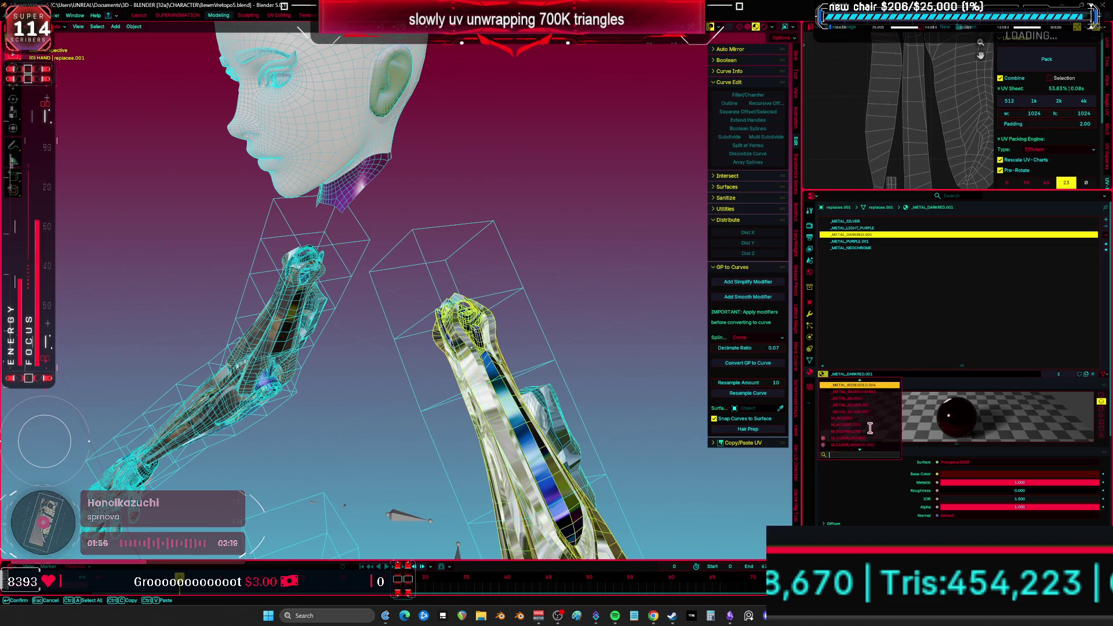
{"action": "scroll", "coordinate": [870, 430], "scroll_direction": "up", "scroll_amount": 8}
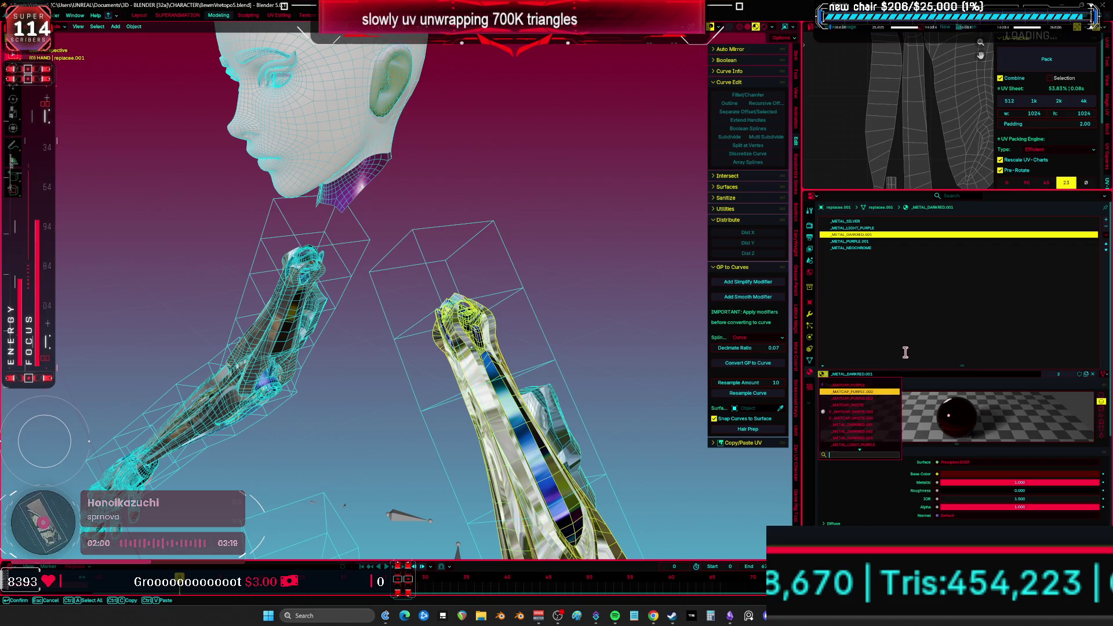
{"action": "left_click", "coordinate": [892, 375]}
{"action": "double_click", "coordinate": [899, 375]}
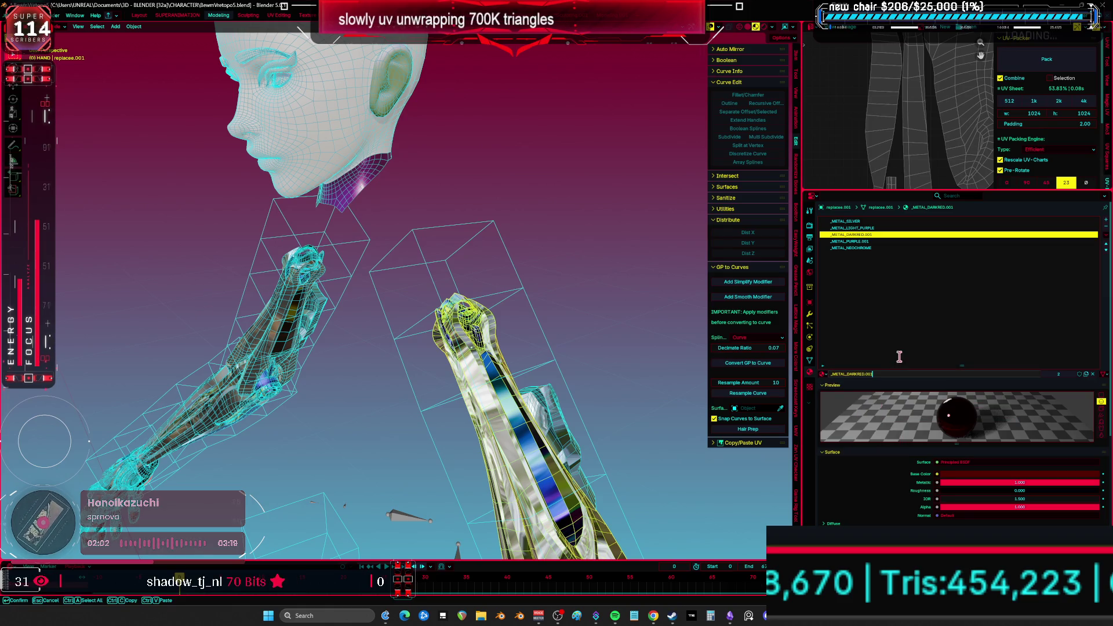
{"action": "key", "text": "Return"}
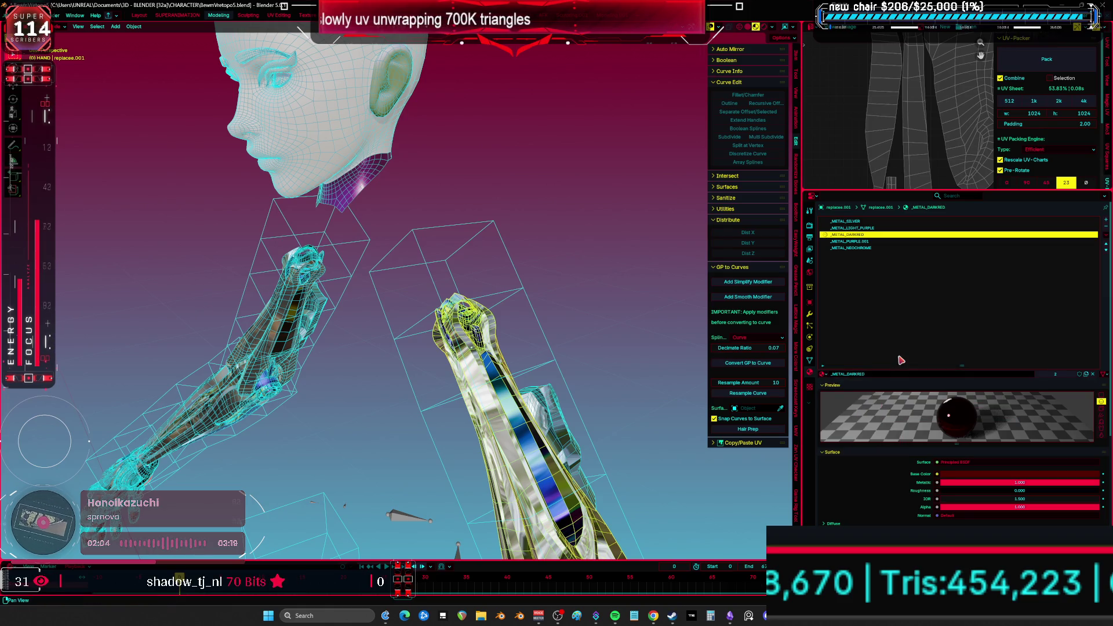
- Rename material _METAL_PURPLE.001 to _METAL_PURPLE
{"action": "scroll", "coordinate": [887, 288], "scroll_direction": "down", "scroll_amount": 1, "text": "ctrl"}
{"action": "left_click", "coordinate": [828, 374]}
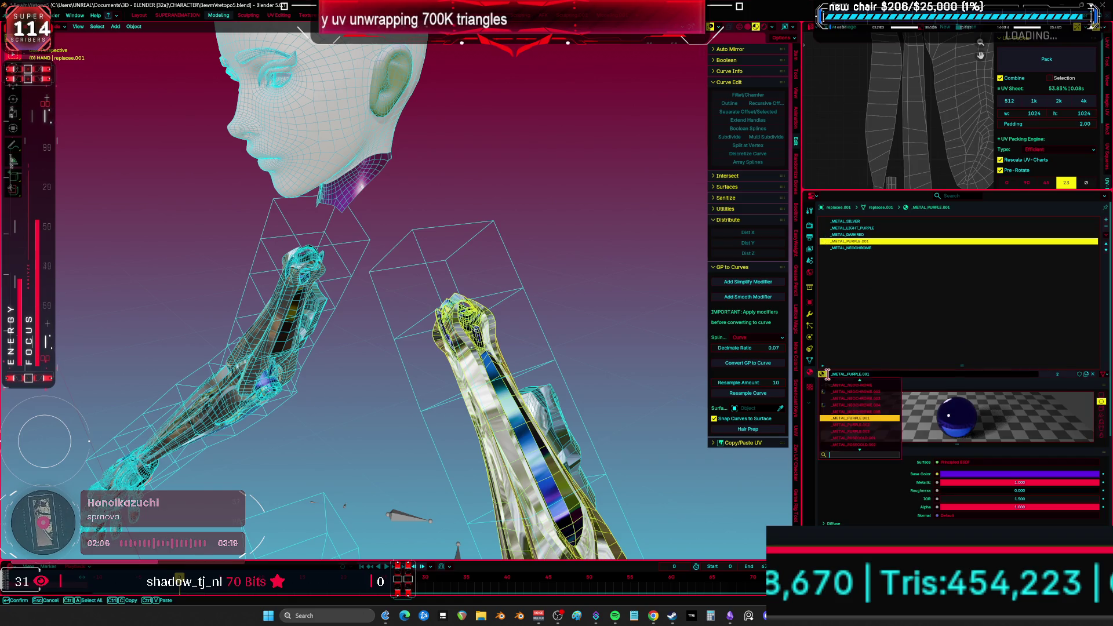
{"action": "left_click", "coordinate": [916, 378]}
{"action": "left_click", "coordinate": [921, 376]}
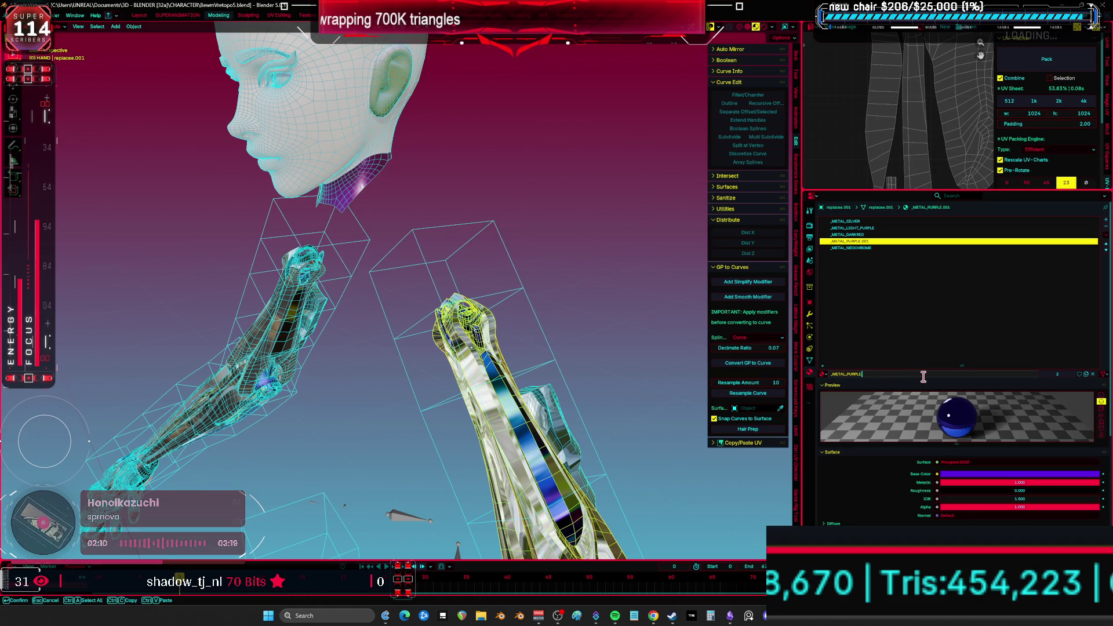
{"action": "key", "text": "Return"}
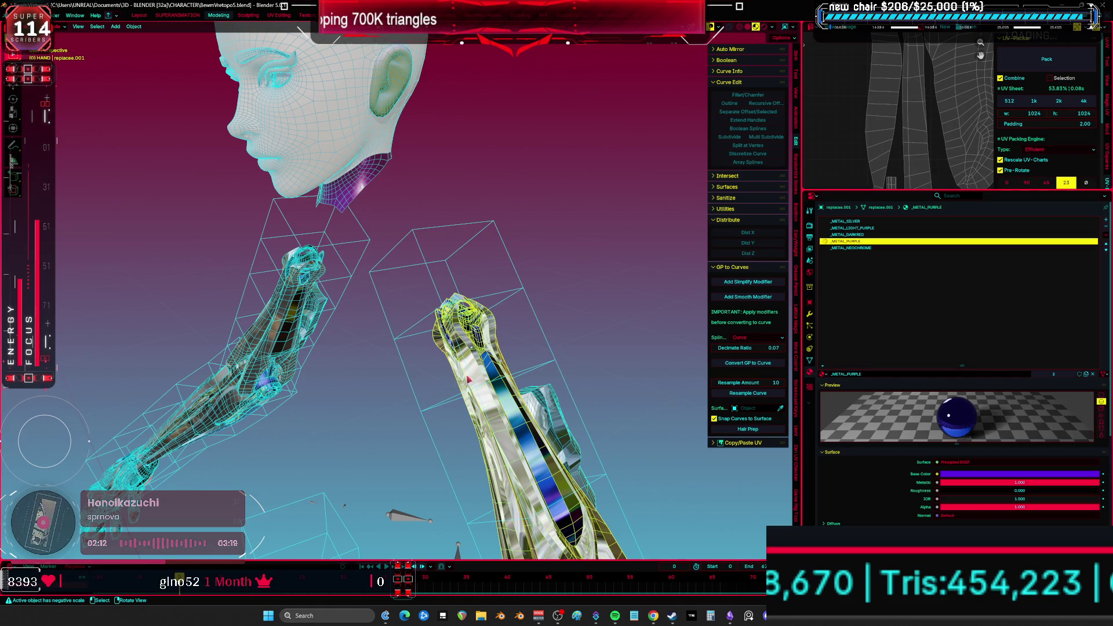
{"action": "middle_click_drag", "start_coordinate": [462, 380], "coordinate": [473, 348]}
- Hide replace.001, then clean DS_Forearm.003's unused material slots and hide it
{"action": "key", "text": "h"}
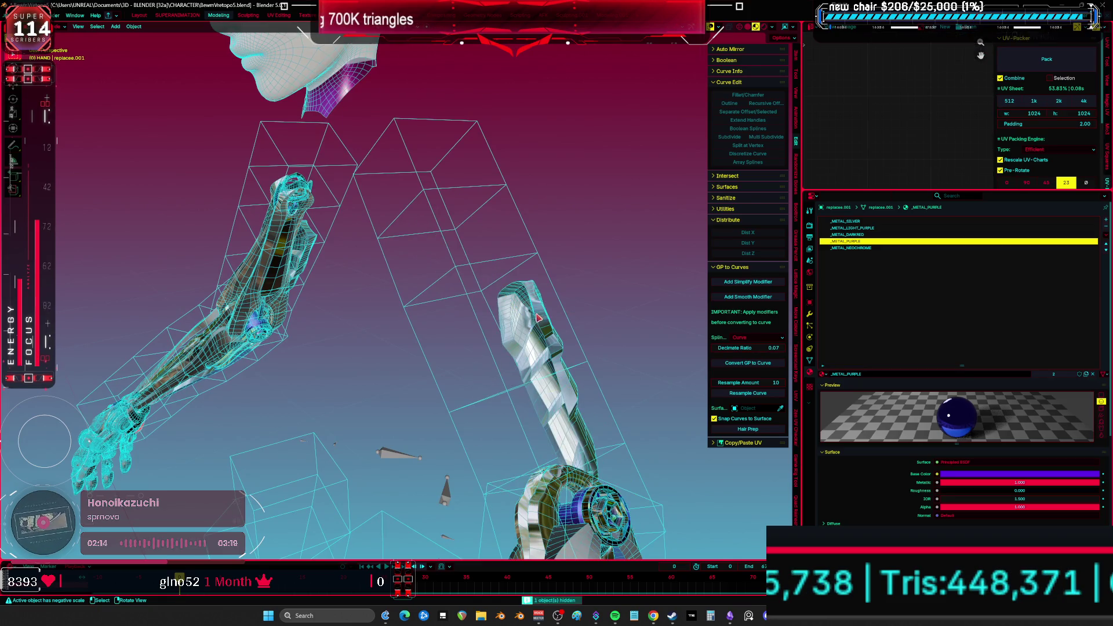
{"action": "left_click", "coordinate": [541, 317]}
{"action": "left_click", "coordinate": [1107, 240]}
{"action": "left_click", "coordinate": [1072, 244]}
{"action": "key", "text": "h"}
- Remove the nine unused material slots from DS_Forearm.001 and hide it
{"action": "middle_click_drag", "start_coordinate": [609, 407], "coordinate": [473, 268]}
{"action": "left_click", "coordinate": [396, 275]}
{"action": "mouse_move", "coordinate": [396, 276]}
{"action": "middle_mouse_down"}
{"action": "mouse_move", "coordinate": [584, 227]}
{"action": "mouse_move", "coordinate": [513, 251]}
{"action": "middle_mouse_up"}
{"action": "left_click", "coordinate": [519, 253]}
{"action": "left_click", "coordinate": [592, 232]}
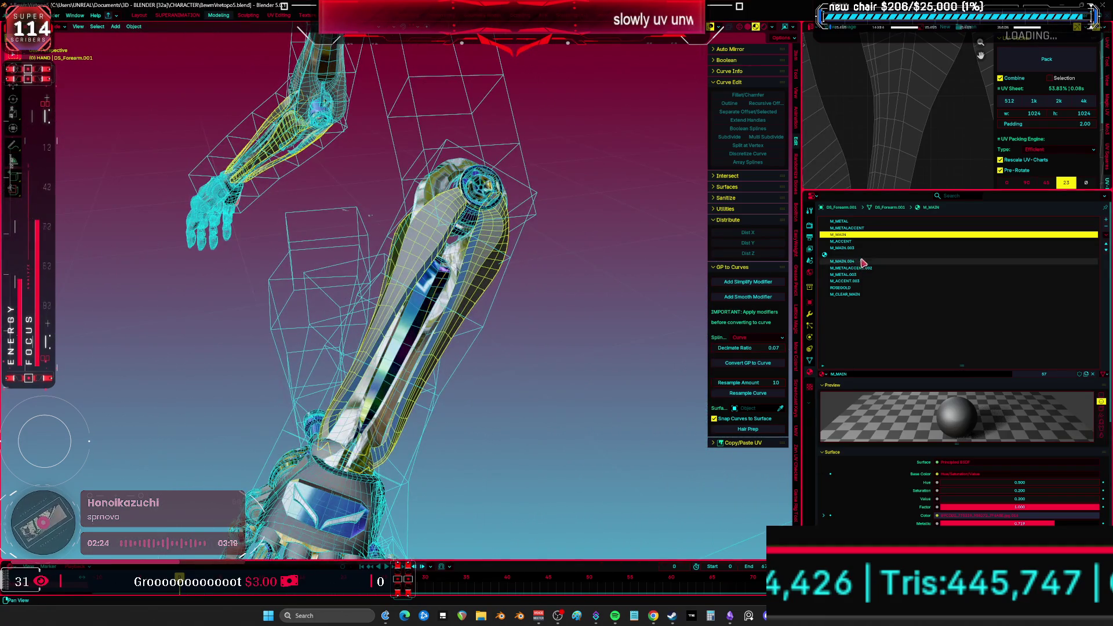
{"action": "left_click", "coordinate": [1105, 234]}
{"action": "left_click", "coordinate": [1094, 264]}
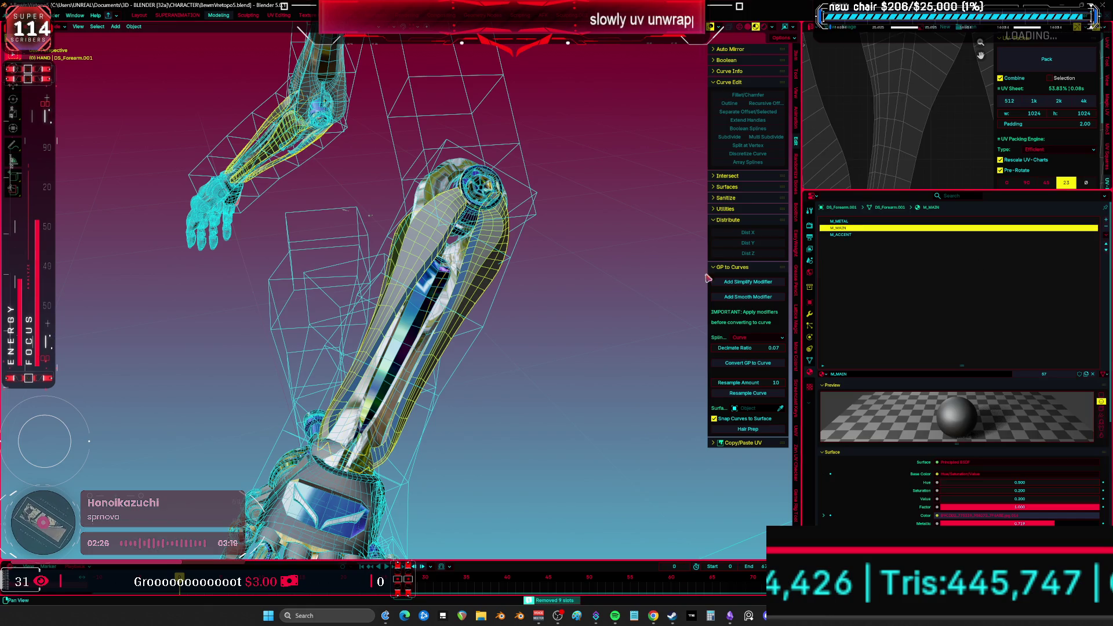
{"action": "key", "text": "h"}
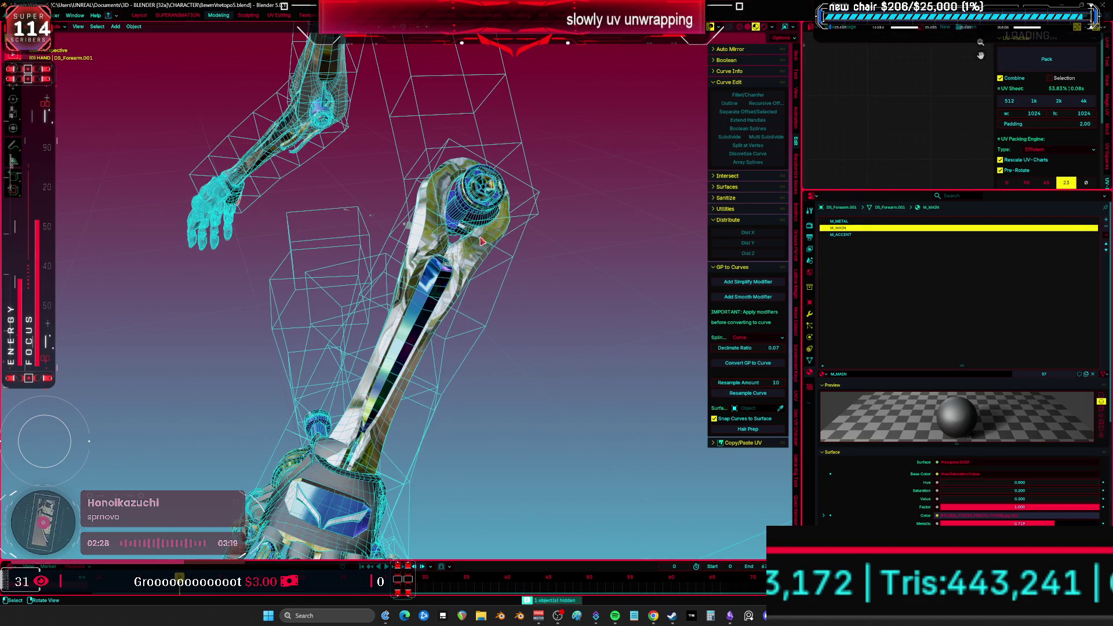
- Hide Cube.001, then strip the next forearm piece's unused slots and hide it
{"action": "left_click", "coordinate": [432, 301]}
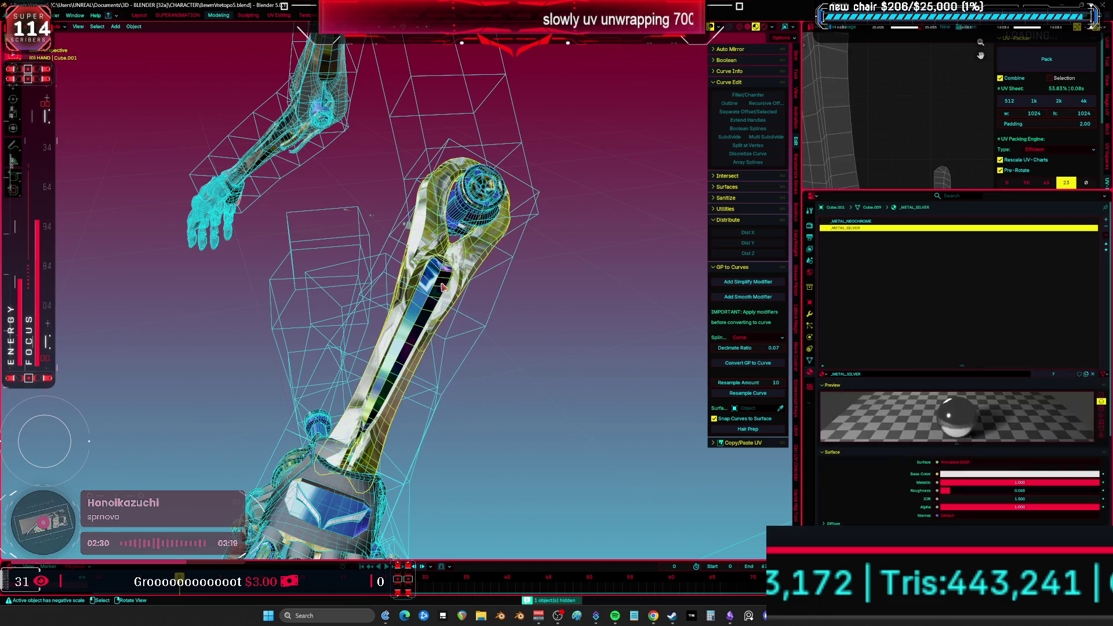
{"action": "key", "text": "h"}
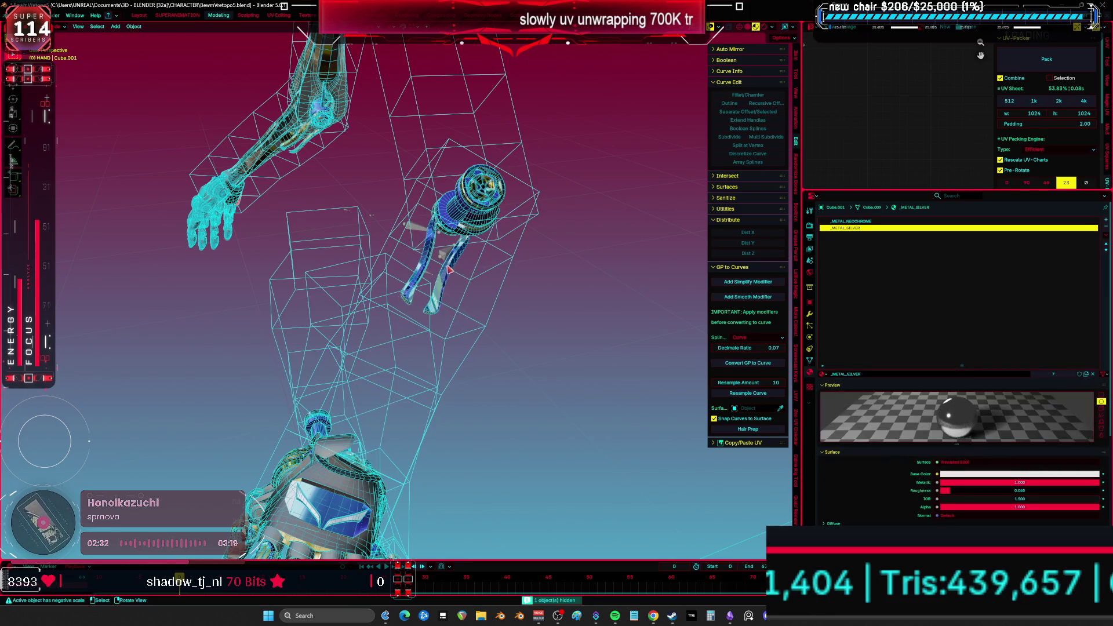
{"action": "left_click", "coordinate": [453, 269]}
{"action": "left_click", "coordinate": [1106, 235]}
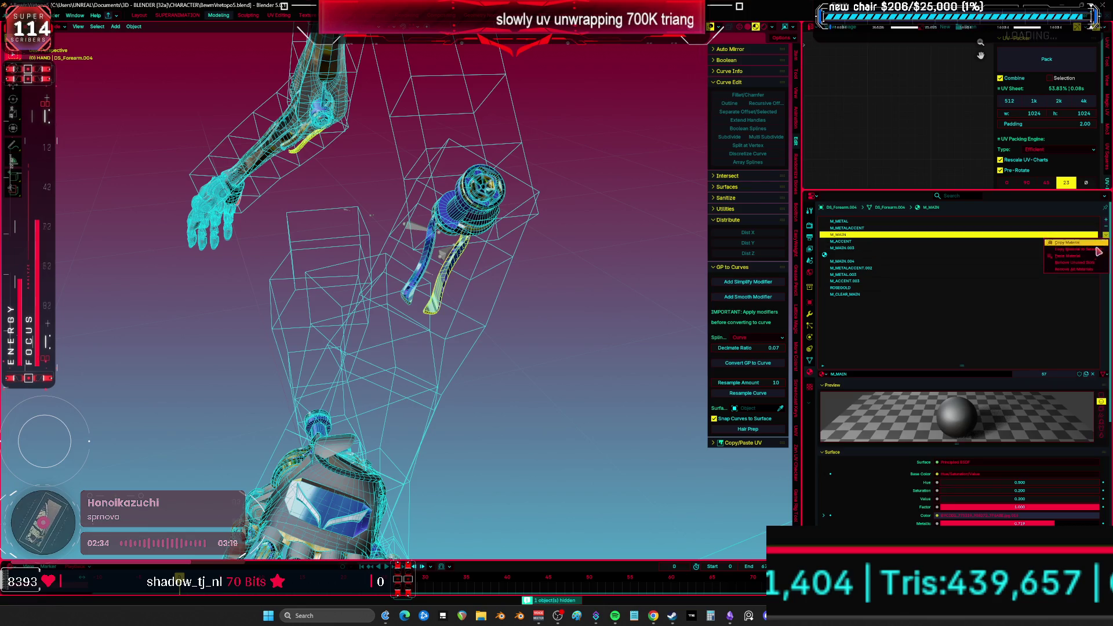
{"action": "left_click", "coordinate": [1079, 265]}
{"action": "key", "text": "h"}
- Clean the cylinder piece's slots, replace its duplicate with _METAL_LIGHT_PURPLE, and hide it
{"action": "left_click", "coordinate": [501, 203]}
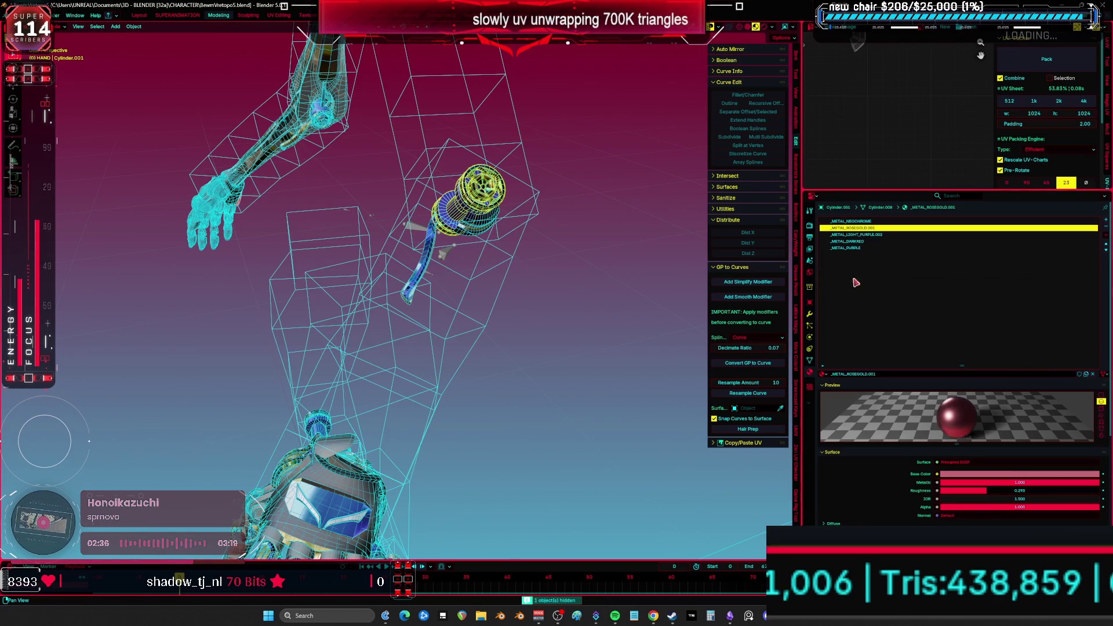
{"action": "left_click", "coordinate": [1106, 235]}
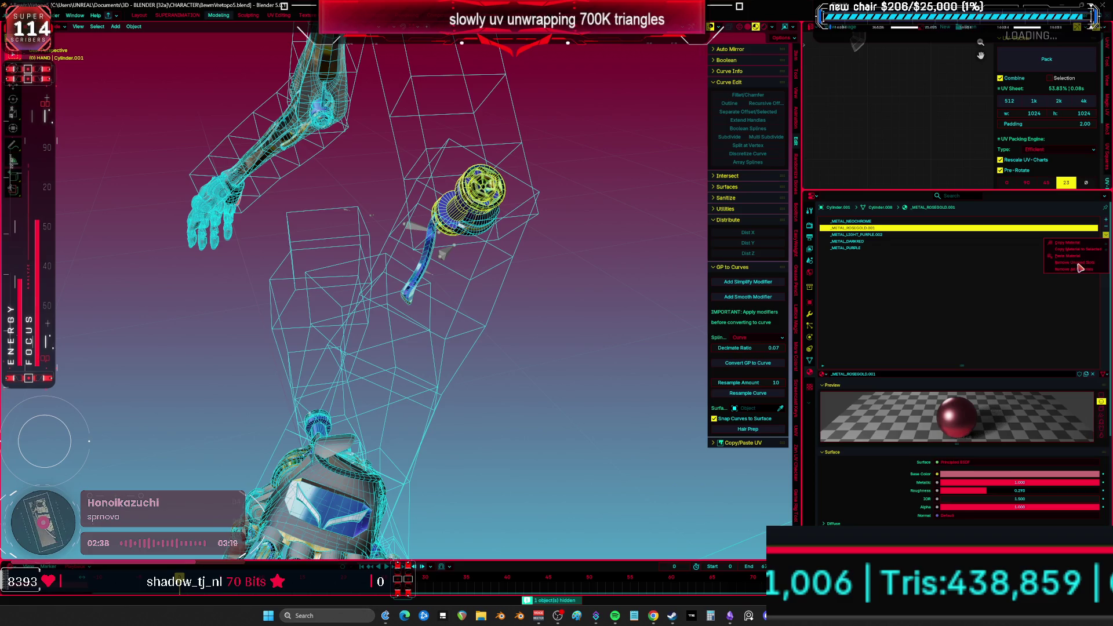
{"action": "left_click", "coordinate": [1077, 265]}
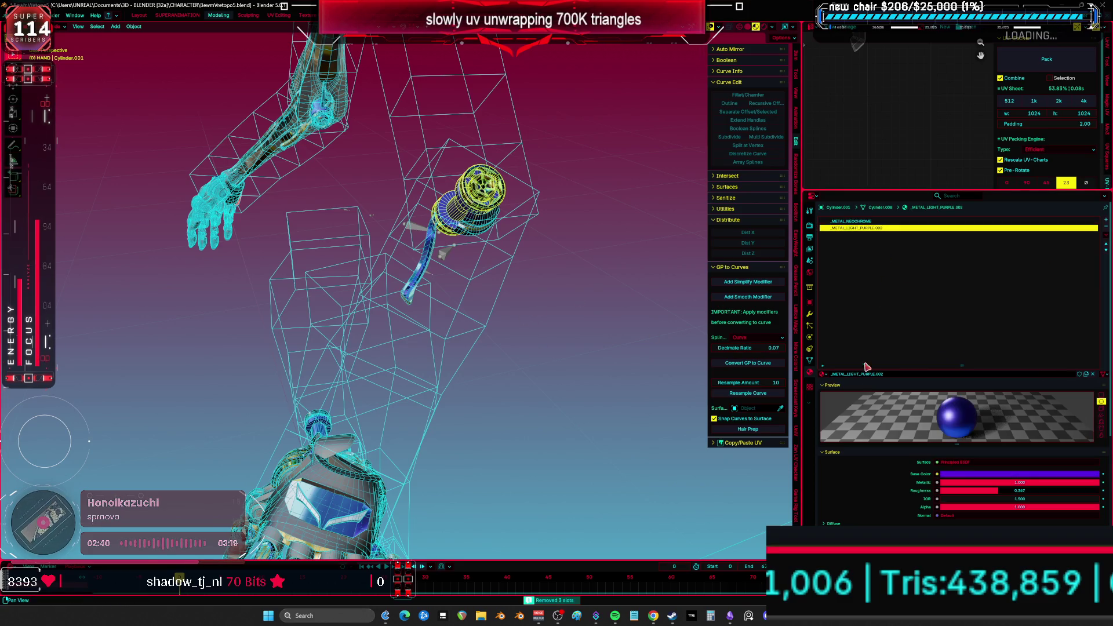
{"action": "left_click", "coordinate": [825, 375]}
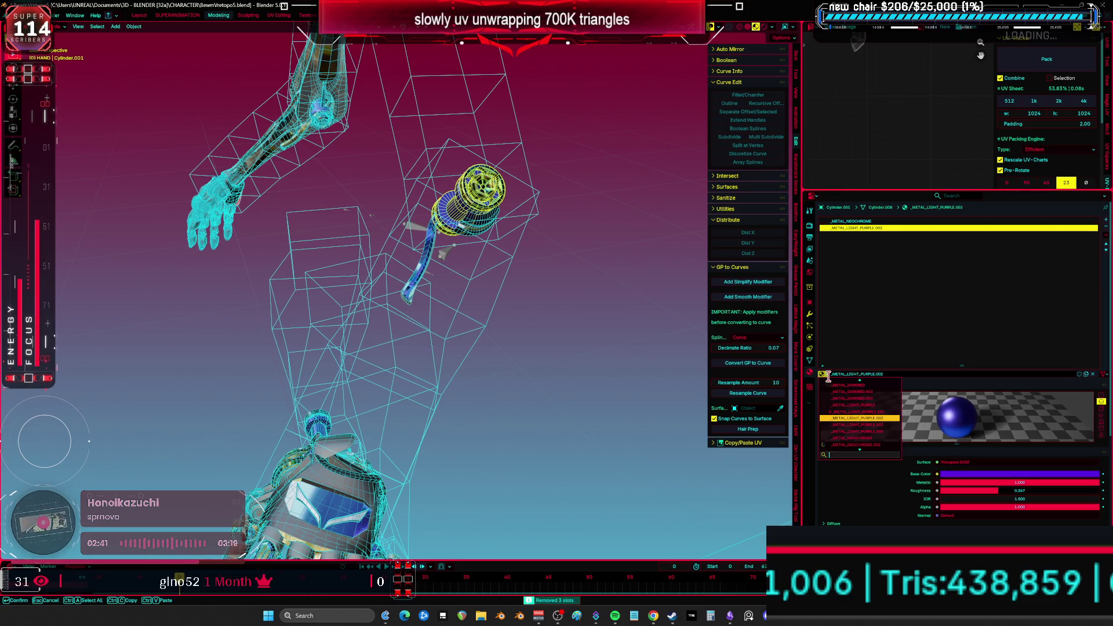
{"action": "left_click", "coordinate": [844, 405]}
{"action": "key", "text": "h"}
- Hide the green curved piece, then clean the curved forearm piece's unused slots and hide it
{"action": "mouse_move", "coordinate": [479, 232]}
{"action": "middle_mouse_down"}
{"action": "mouse_move", "coordinate": [560, 298]}
{"action": "mouse_move", "coordinate": [548, 314]}
{"action": "middle_mouse_up"}
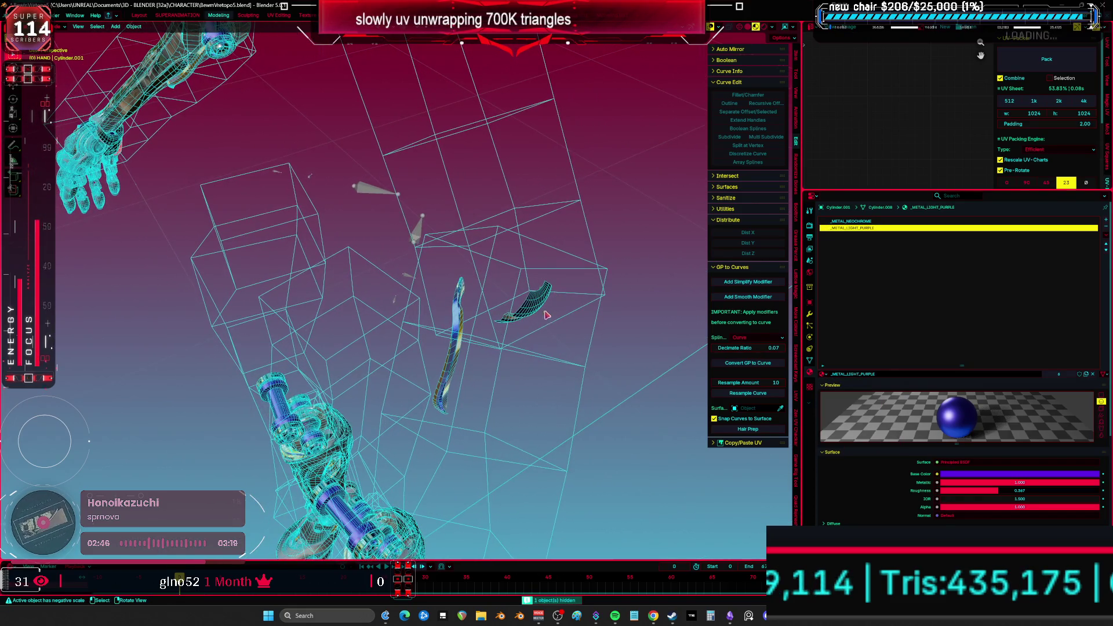
{"action": "left_click", "coordinate": [540, 307]}
{"action": "key", "text": "h"}
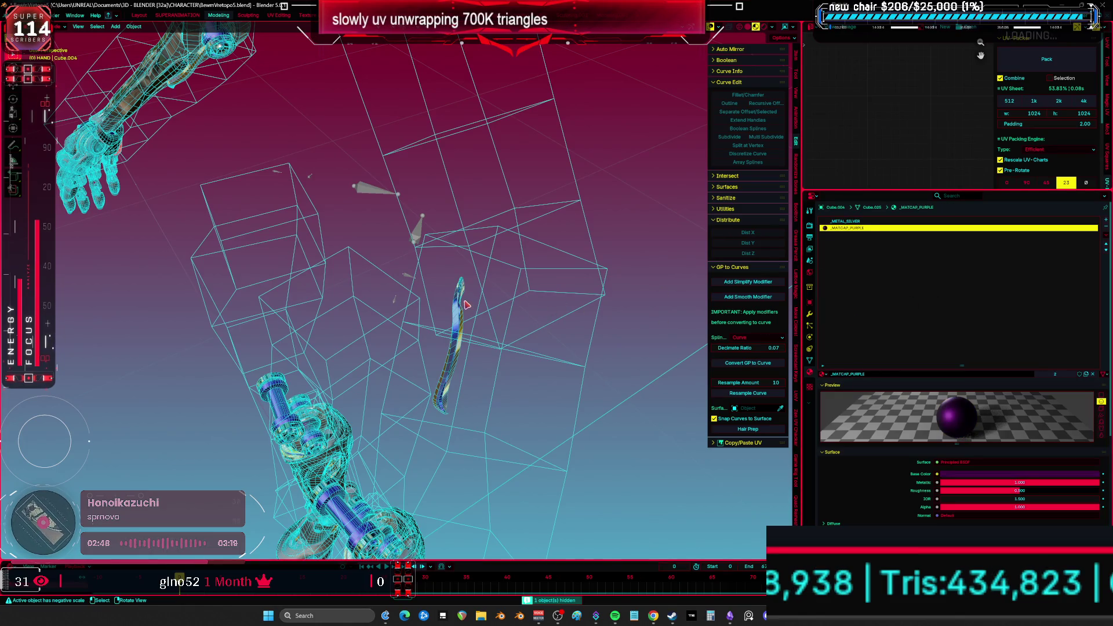
{"action": "left_click", "coordinate": [467, 306]}
{"action": "left_click", "coordinate": [1106, 235]}
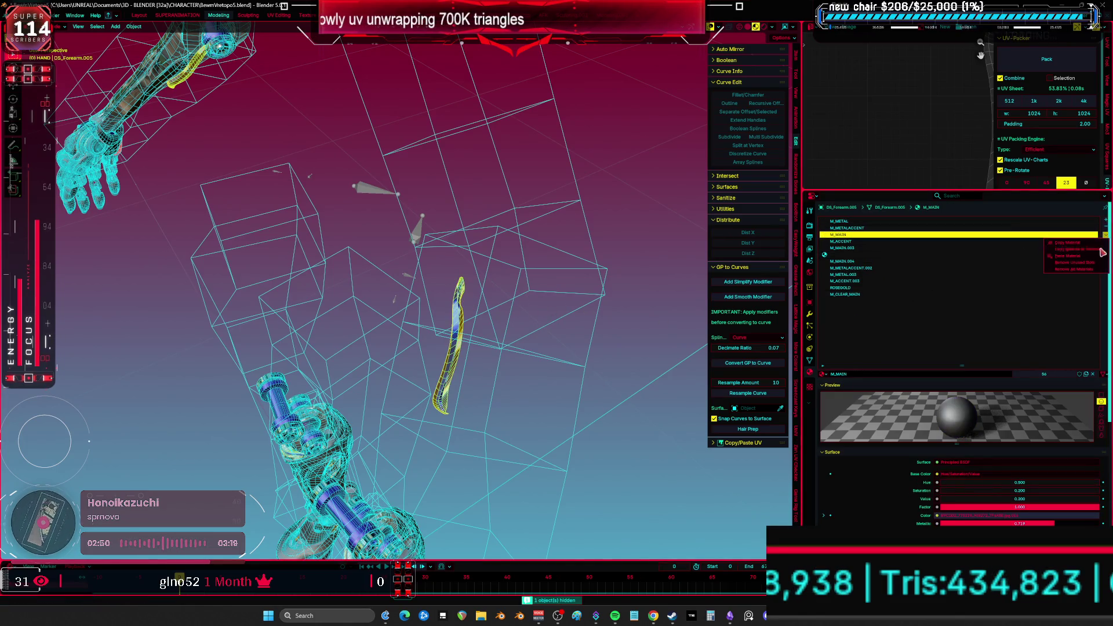
{"action": "left_click", "coordinate": [1073, 262]}
{"action": "key", "text": "h"}
{"action": "mouse_move", "coordinate": [504, 313]}
{"action": "middle_mouse_down"}
{"action": "mouse_move", "coordinate": [518, 321]}
{"action": "mouse_move", "coordinate": [534, 272]}
{"action": "mouse_move", "coordinate": [513, 193]}
{"action": "mouse_move", "coordinate": [443, 264]}
{"action": "middle_mouse_up"}
{"action": "left_click", "coordinate": [467, 232]}
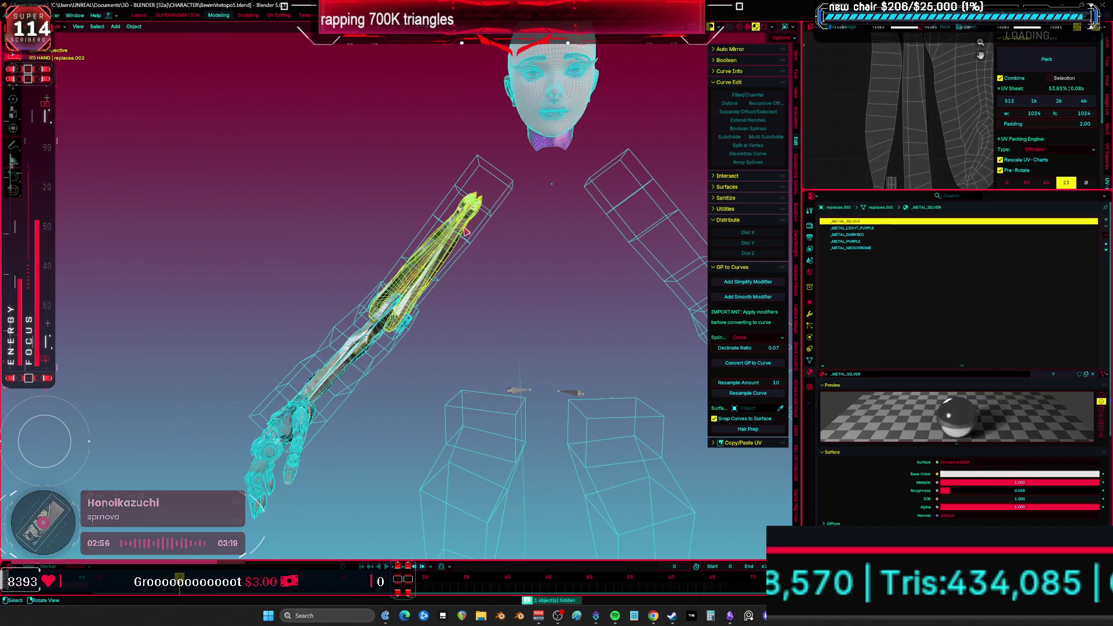
- Hide the arm pieces, lower-arm lattice and Cube.008 to isolate the robot hand
{"action": "key", "text": "h"}
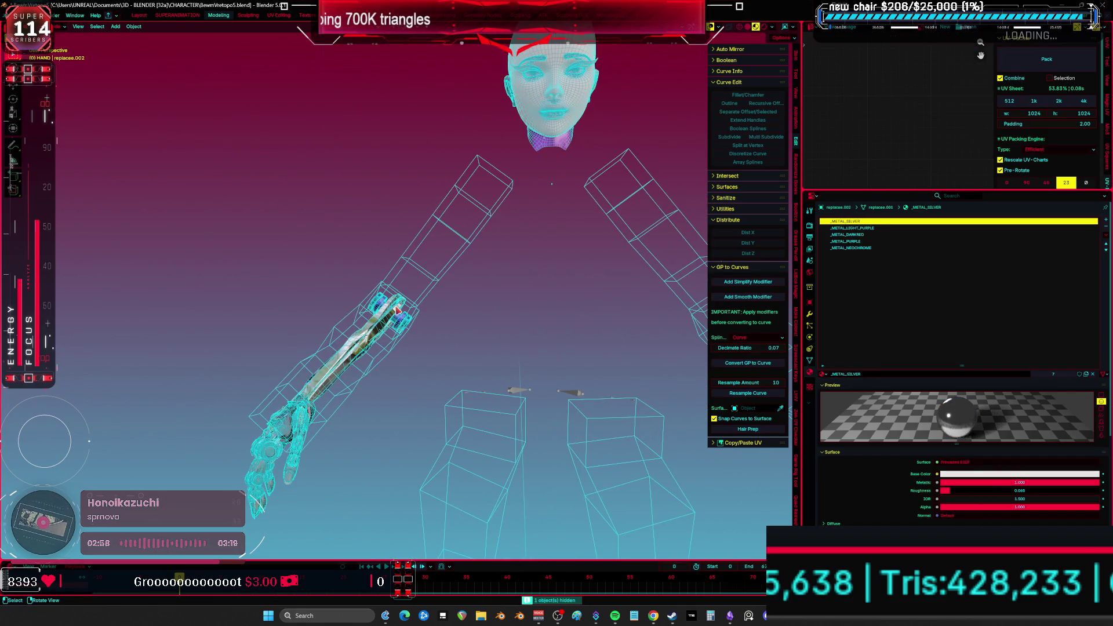
{"action": "left_click", "coordinate": [399, 311]}
{"action": "middle_click_drag", "start_coordinate": [399, 311], "coordinate": [409, 318]}
{"action": "key", "text": "h"}
{"action": "left_click", "coordinate": [411, 319]}
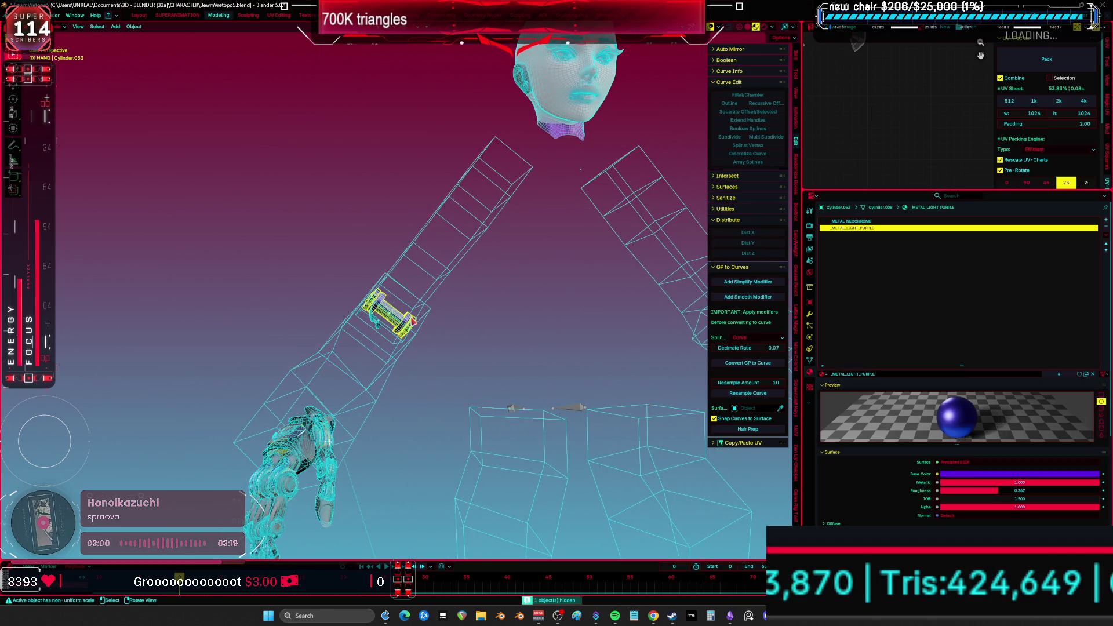
{"action": "key", "text": "h"}
{"action": "left_click", "coordinate": [387, 328]}
{"action": "key", "text": "h"}
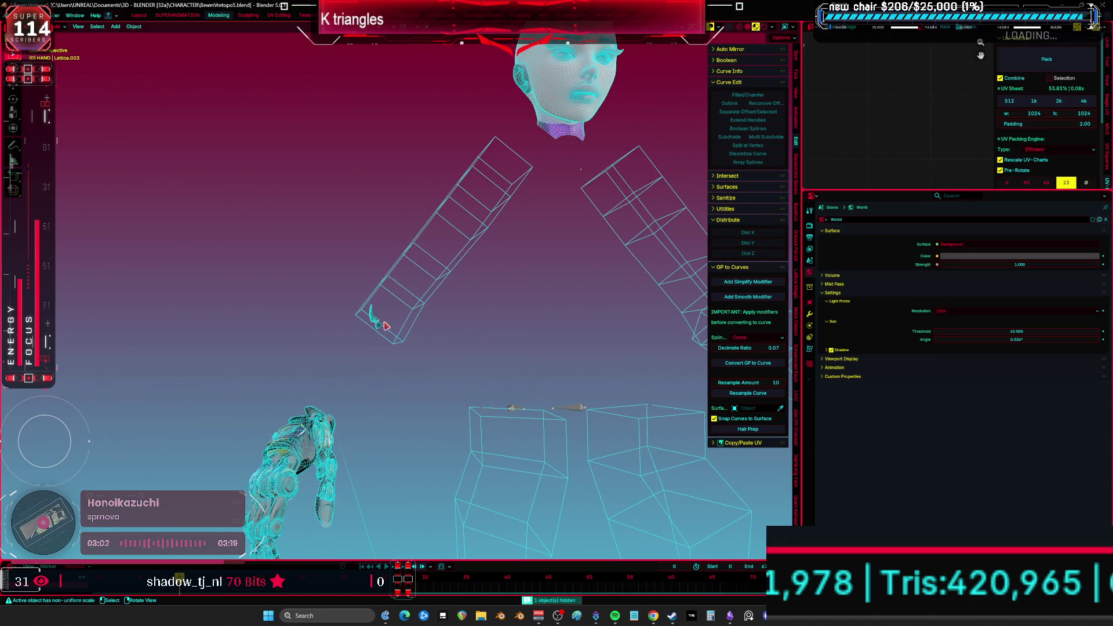
{"action": "key", "text": "h"}
{"action": "left_click", "coordinate": [381, 326]}
{"action": "mouse_move", "coordinate": [426, 340]}
{"action": "middle_mouse_down"}
{"action": "mouse_move", "coordinate": [440, 320]}
{"action": "mouse_move", "coordinate": [489, 325]}
{"action": "mouse_move", "coordinate": [506, 252]}
{"action": "mouse_move", "coordinate": [508, 275]}
{"action": "middle_mouse_up"}
{"action": "key", "text": "h"}
- On the hand-back piece, remove unused slots and relink its slots to M_MAIN and M_SECONDARY
{"action": "left_click", "coordinate": [504, 286]}
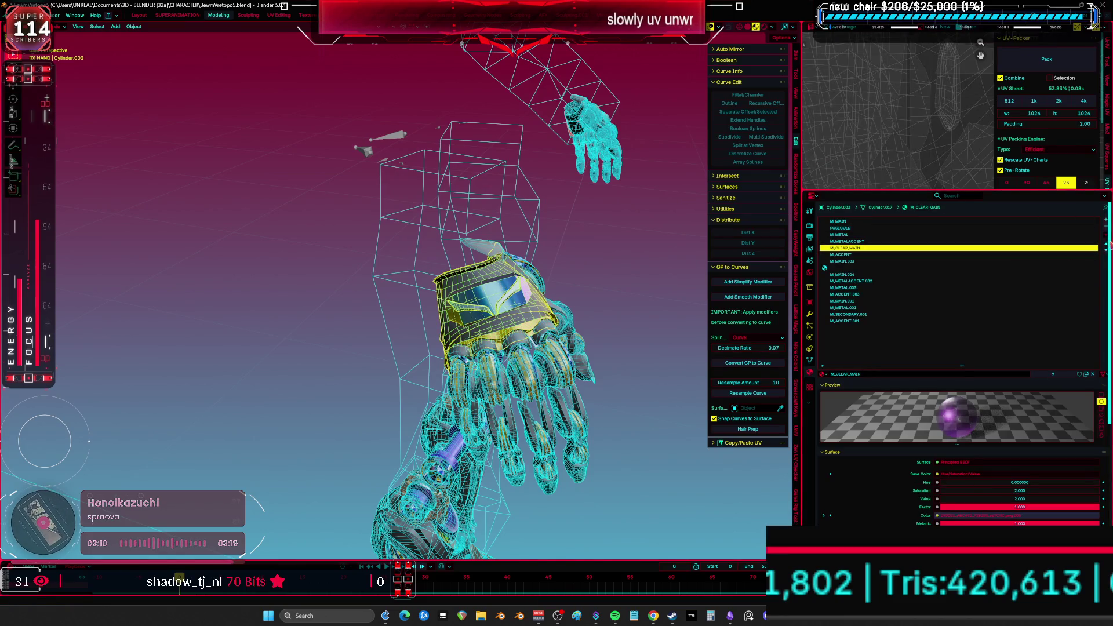
{"action": "left_click", "coordinate": [1106, 244]}
{"action": "left_click", "coordinate": [1073, 266]}
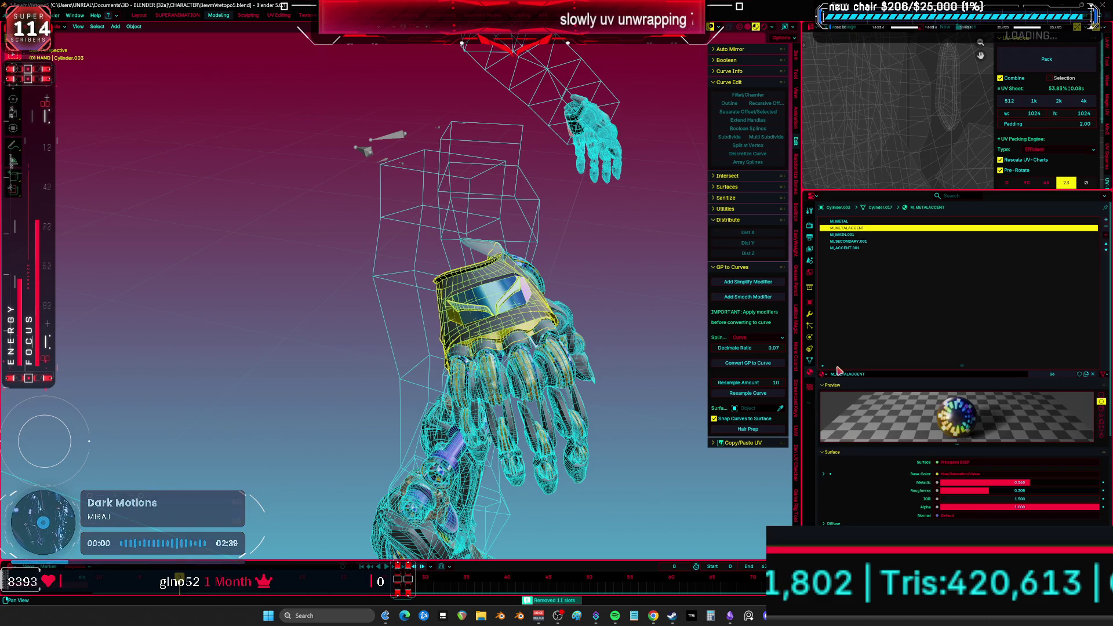
{"action": "left_click", "coordinate": [853, 234]}
{"action": "left_click", "coordinate": [823, 374]}
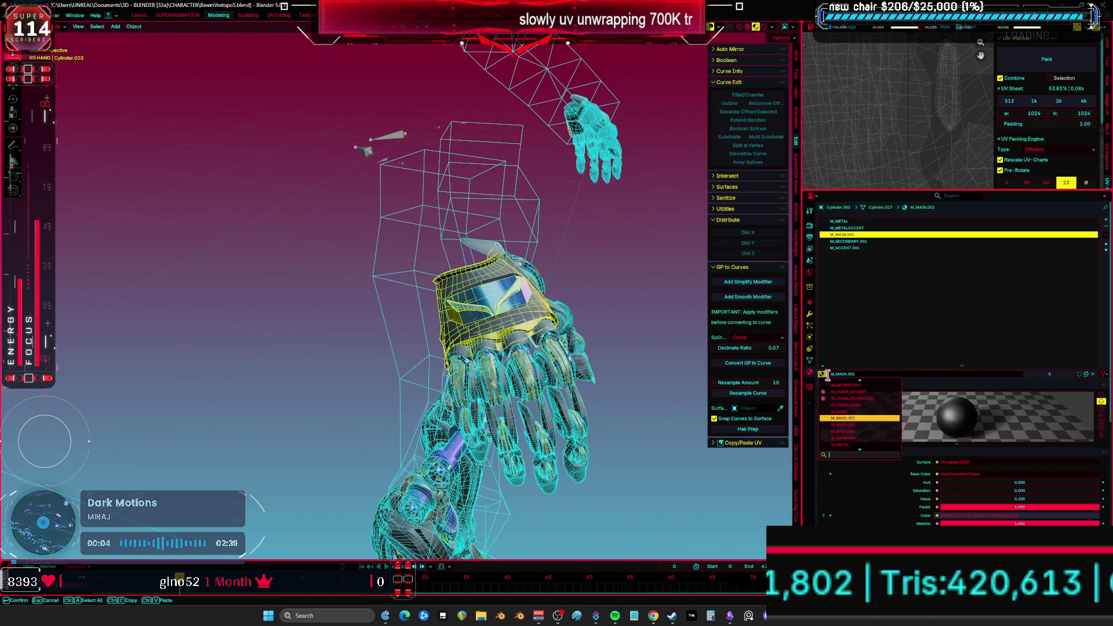
{"action": "left_click", "coordinate": [850, 411]}
{"action": "left_click", "coordinate": [863, 241]}
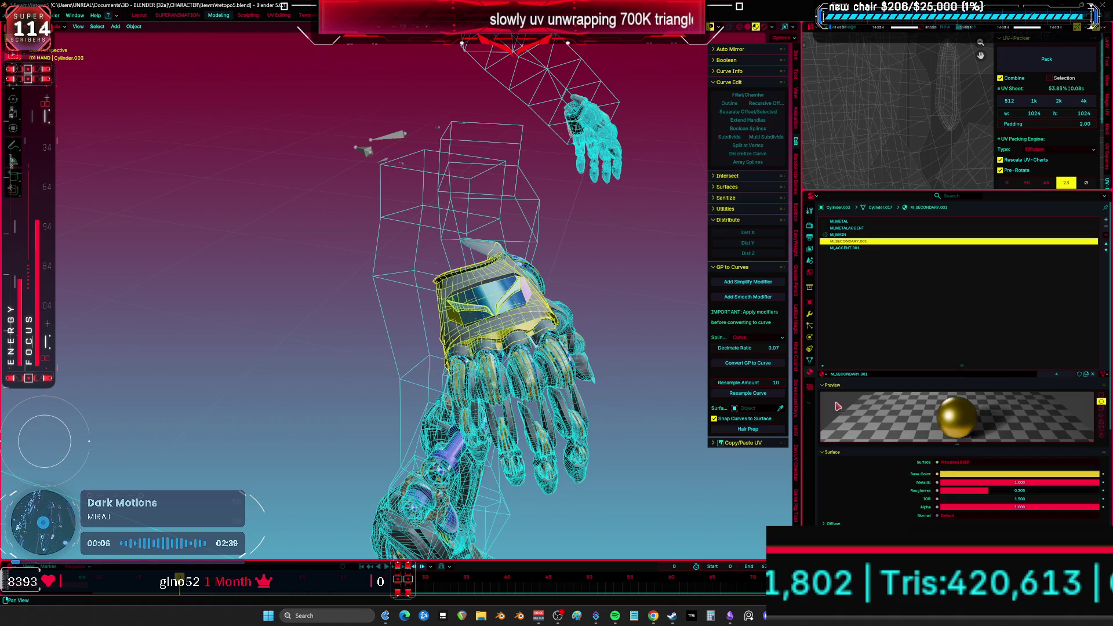
{"action": "left_click", "coordinate": [822, 375]}
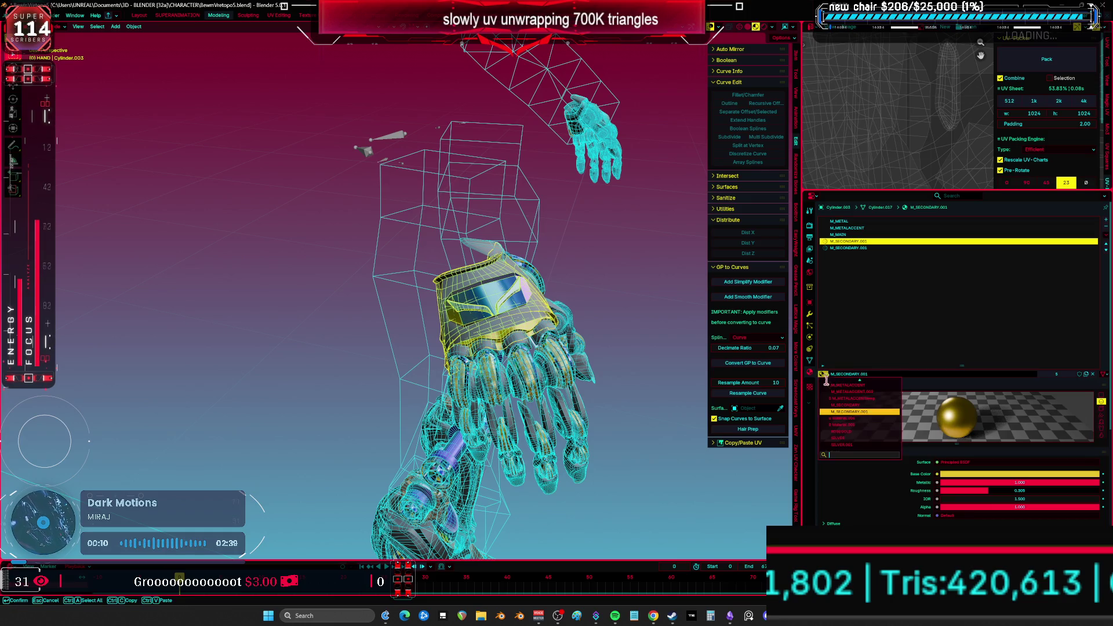
{"action": "left_click", "coordinate": [842, 405]}
- Reassign the M_SECONDARY.001 faces to M_SECONDARY and remove the leftover slot
{"action": "left_click", "coordinate": [858, 248]}
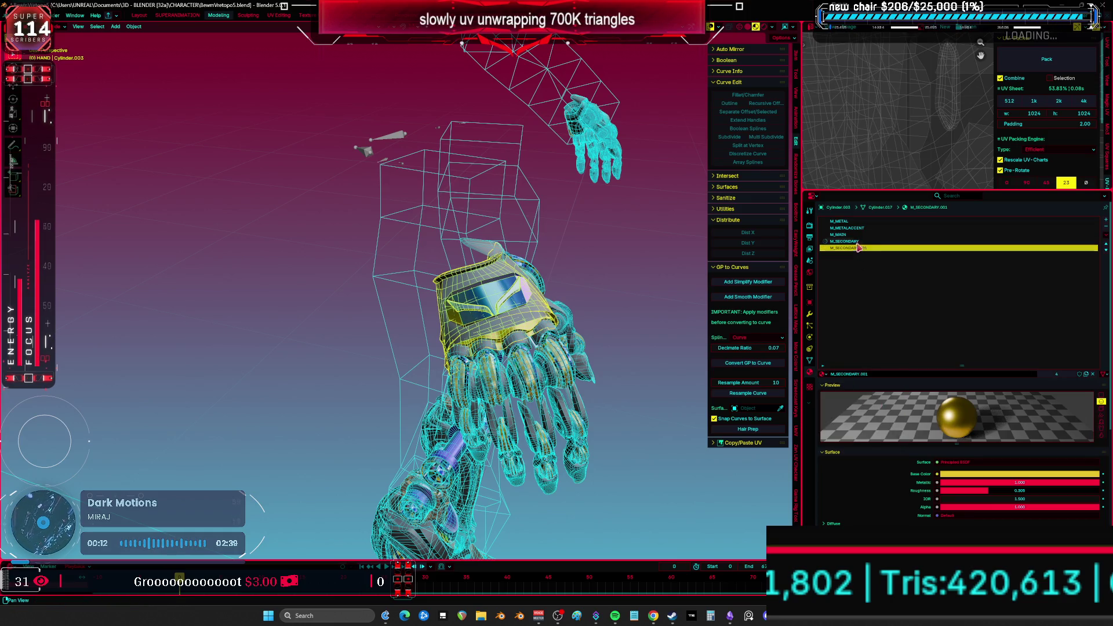
{"action": "key", "text": "Tab"}
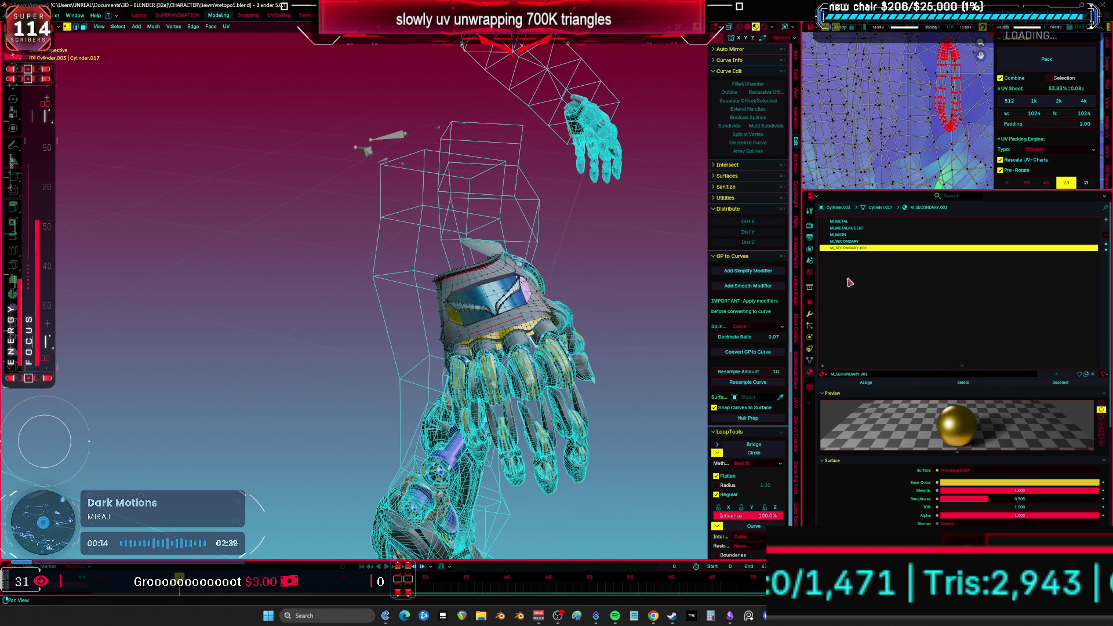
{"action": "left_click", "coordinate": [941, 386]}
{"action": "left_click", "coordinate": [859, 241]}
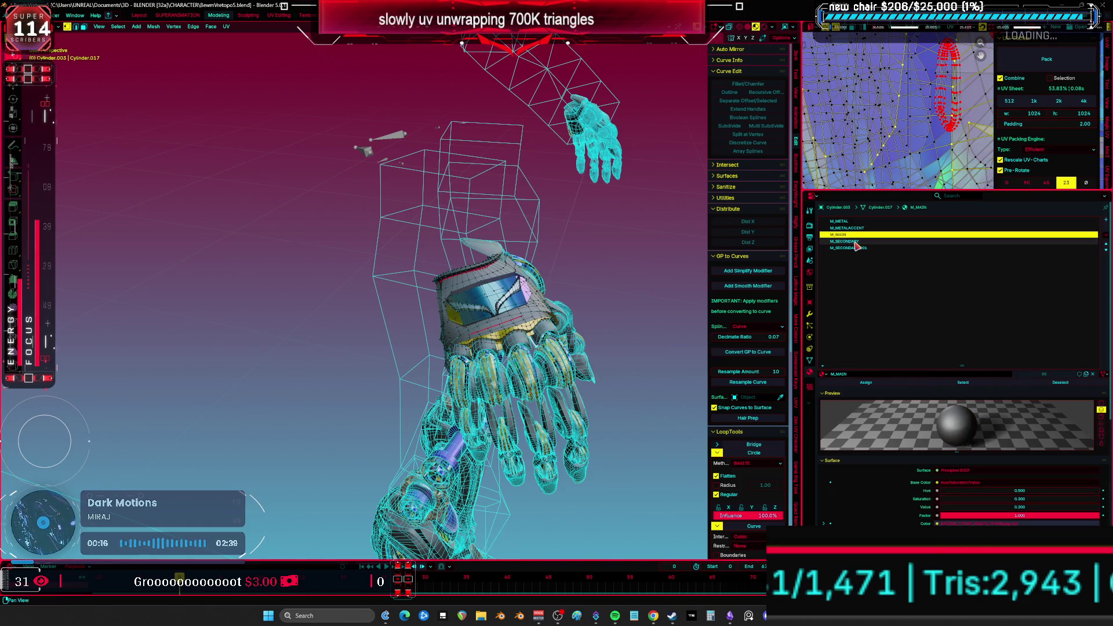
{"action": "left_click", "coordinate": [877, 384]}
{"action": "key", "text": "Tab"}
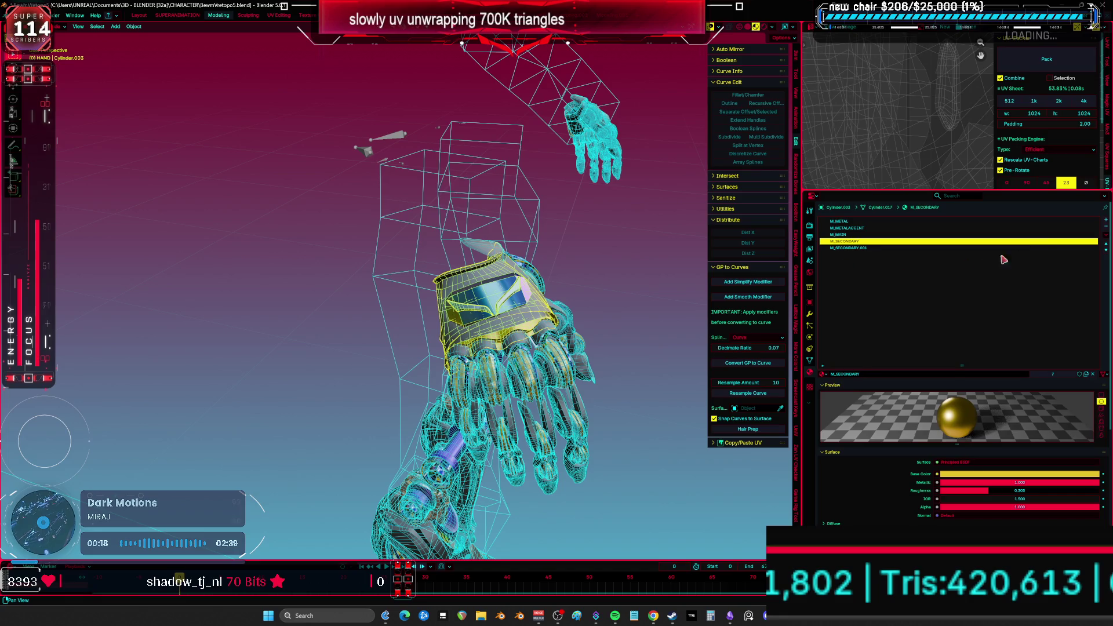
{"action": "left_click", "coordinate": [1105, 241]}
- Hide the hand-back piece and set the ring's _METAL_NEOCHROME.002 slot to _METAL_NEOCHROME
{"action": "middle_click_drag", "start_coordinate": [569, 301], "coordinate": [535, 298]}
{"action": "key", "text": "h"}
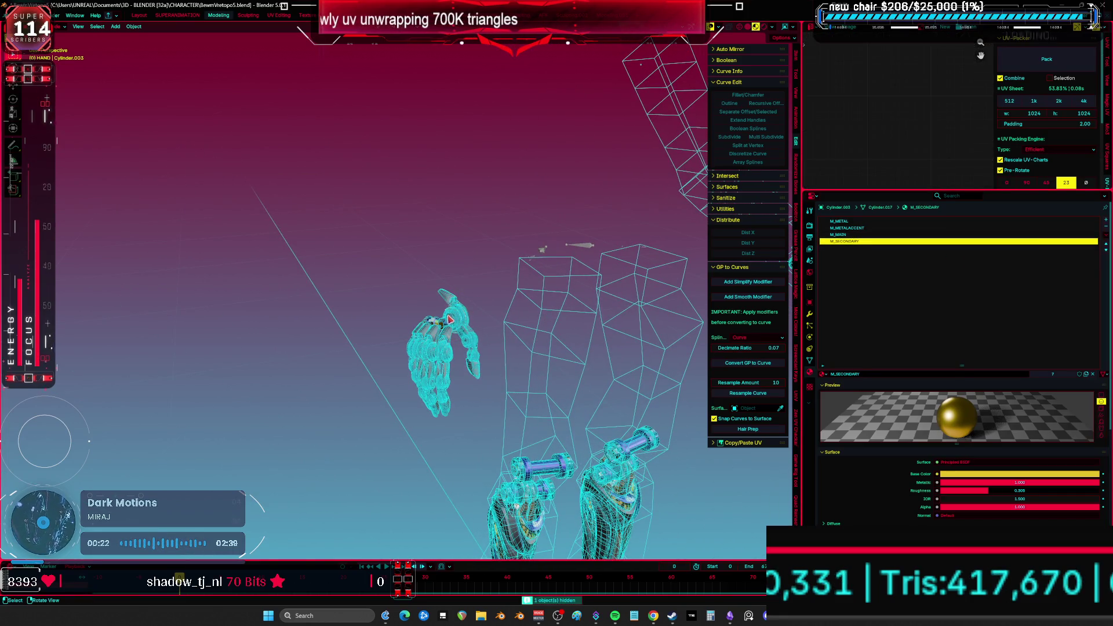
{"action": "left_click", "coordinate": [450, 319]}
{"action": "middle_click_drag", "start_coordinate": [450, 319], "coordinate": [447, 345]}
{"action": "left_click", "coordinate": [412, 386]}
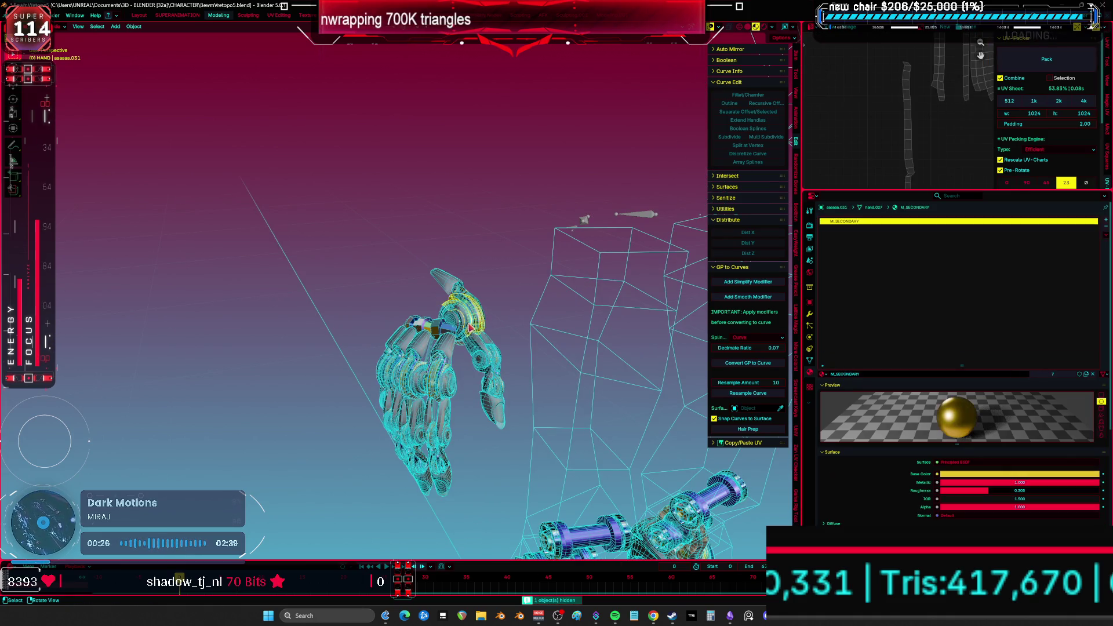
{"action": "left_click", "coordinate": [479, 357]}
{"action": "left_click", "coordinate": [896, 228]}
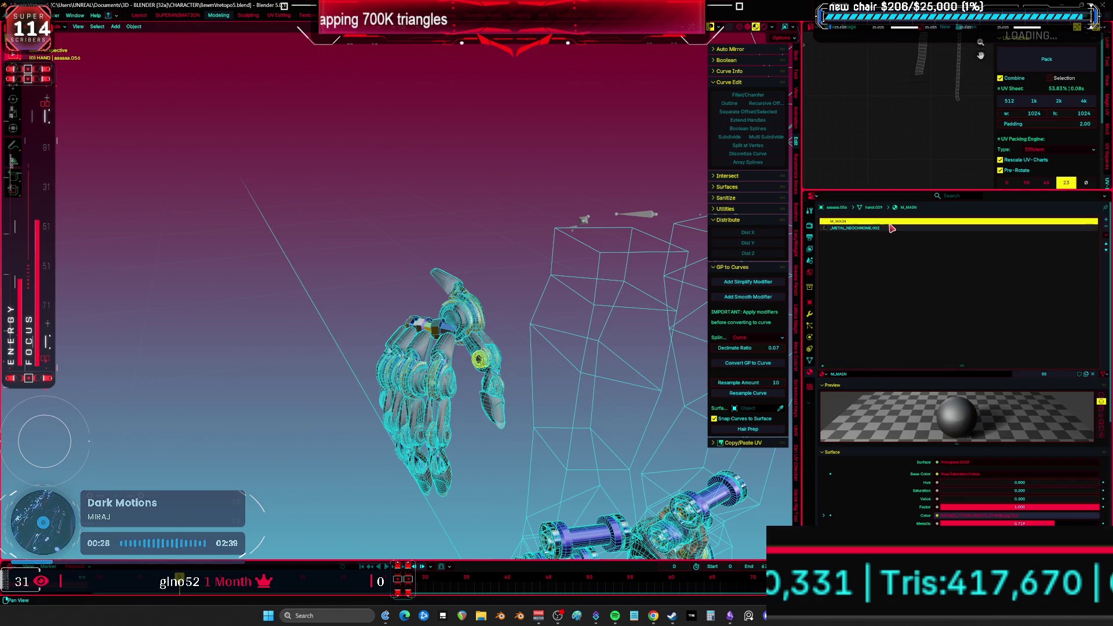
{"action": "left_click", "coordinate": [825, 375]}
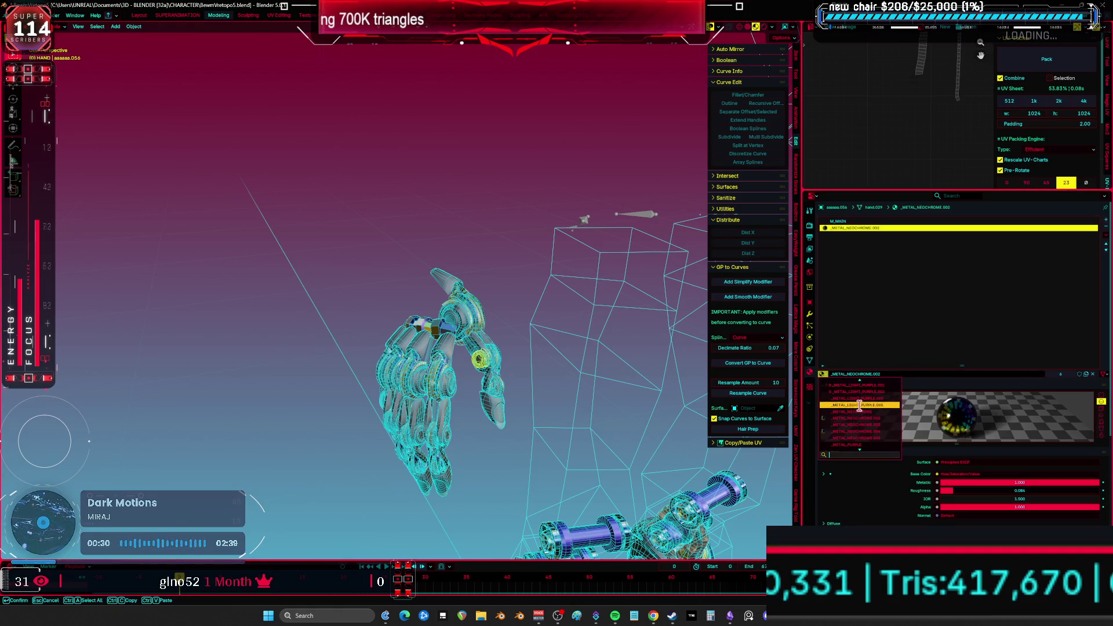
{"action": "left_click", "coordinate": [866, 415]}
- Switch to the front orthographic view and reveal all hidden objects
{"action": "scroll", "coordinate": [584, 353], "scroll_direction": "down", "scroll_amount": 3}
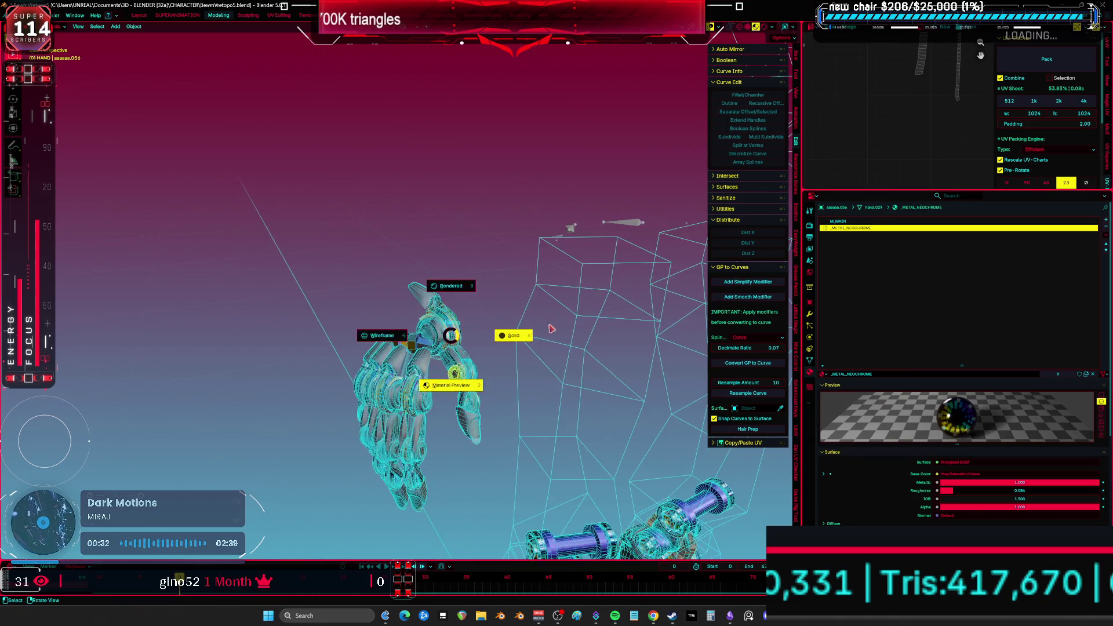
{"action": "key", "text": "KP_1"}
{"action": "key", "text": "alt+h"}
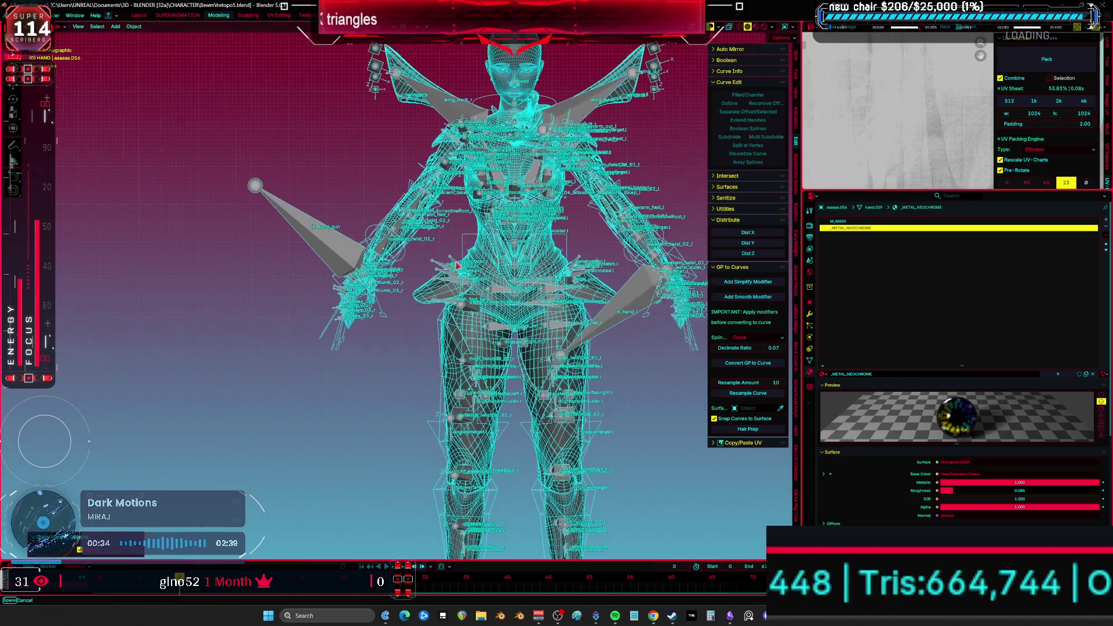
- Purge unused data-blocks, save the blend file, and maximize the 3D view
{"action": "left_click", "coordinate": [14, 15]}
{"action": "mouse_move", "coordinate": [75, 172]}
{"action": "left_click", "coordinate": [140, 176]}
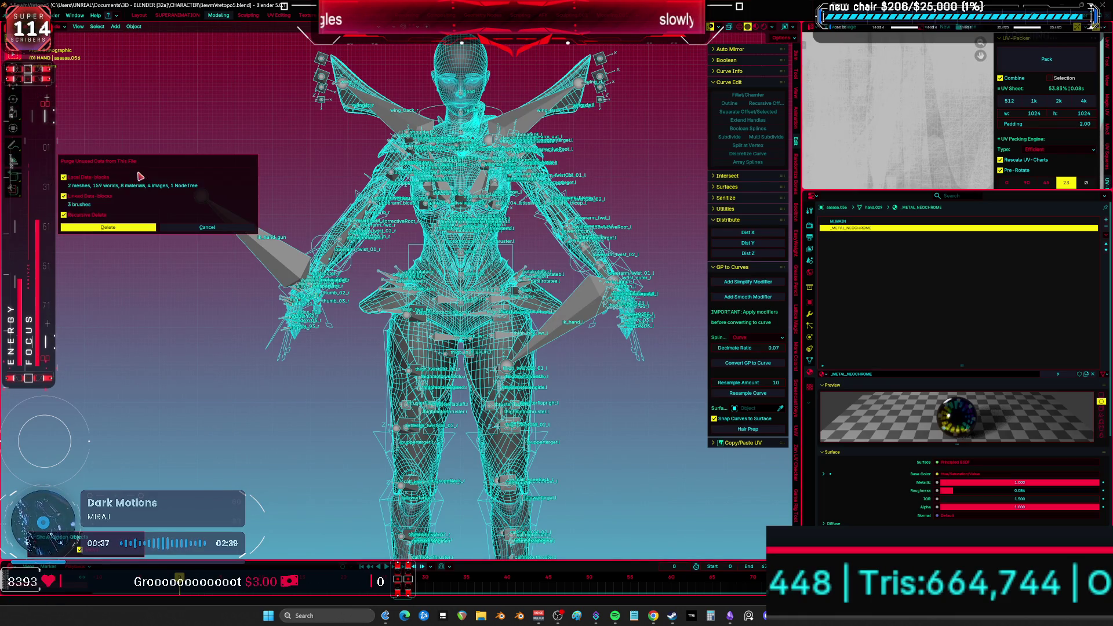
{"action": "left_click", "coordinate": [124, 228]}
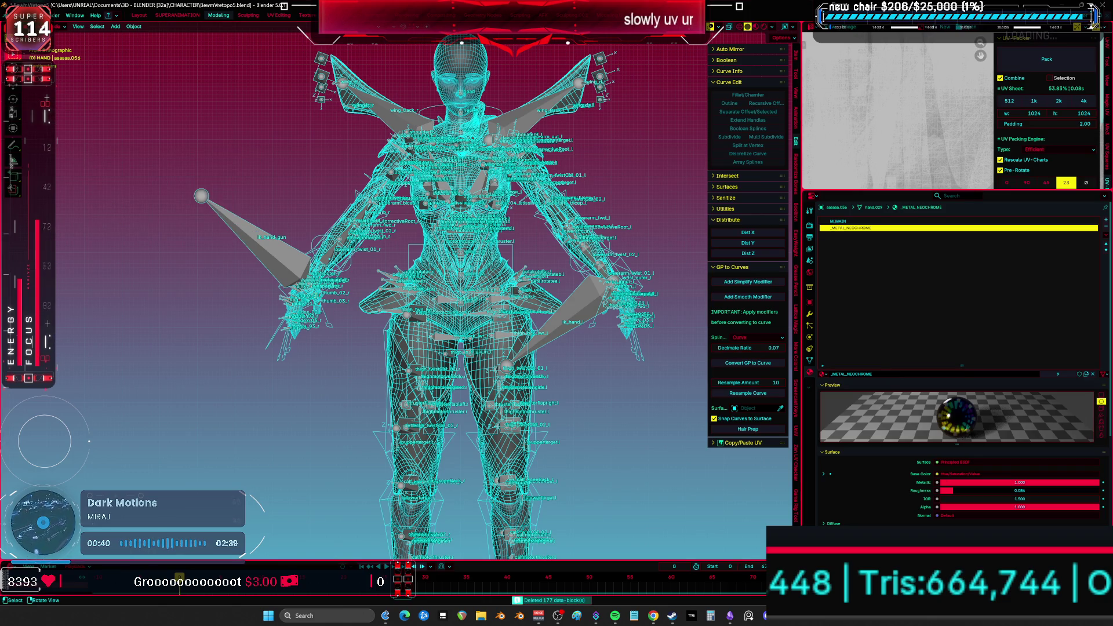
{"action": "key", "text": "ctrl+s"}
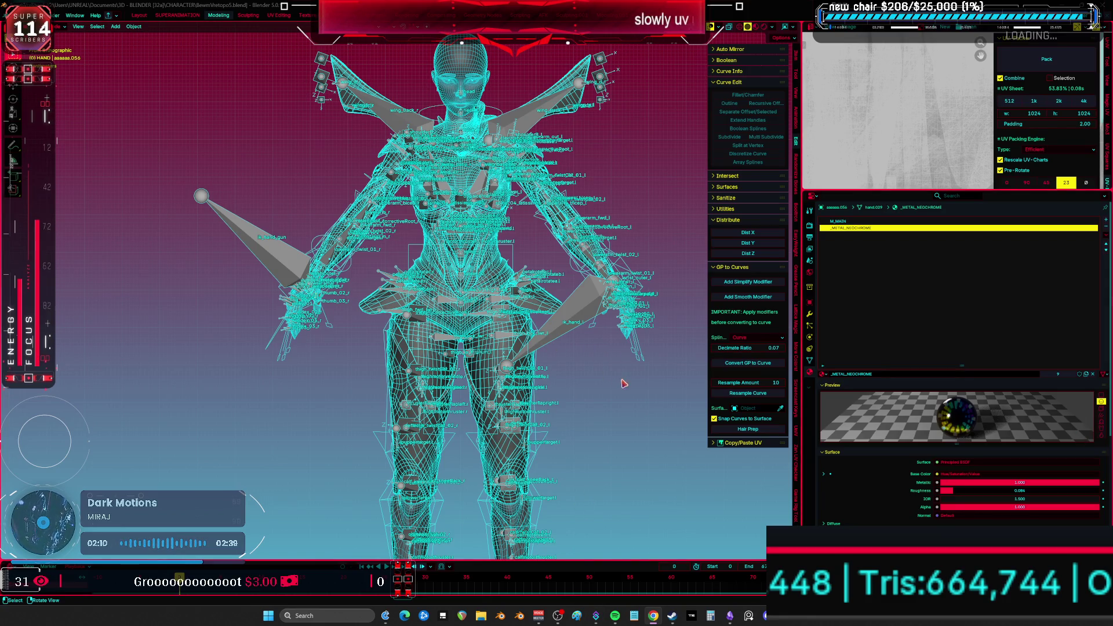
{"action": "key", "text": "ctrl+space"}
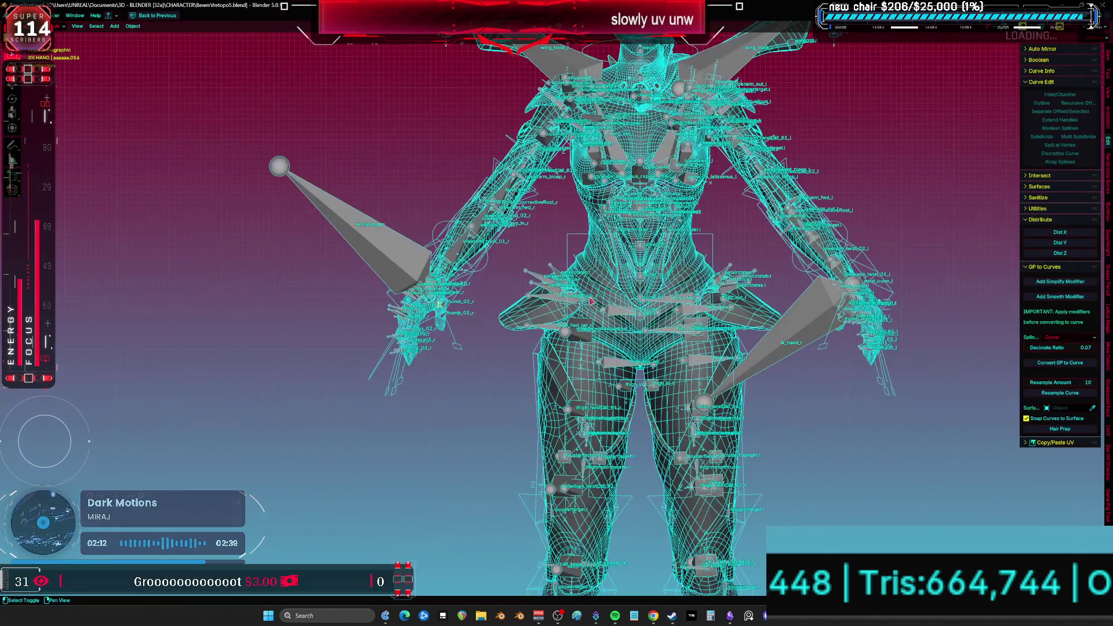
- With overlays off, check the character from back and front in Material Preview, save, then restore overlays
{"action": "key", "text": "shift+alt+z"}
{"action": "mouse_move", "coordinate": [594, 297]}
{"action": "middle_mouse_down"}
{"action": "mouse_move", "coordinate": [440, 324]}
{"action": "mouse_move", "coordinate": [558, 375]}
{"action": "middle_mouse_up"}
{"action": "key", "text": "z"}
{"action": "key", "text": "2"}
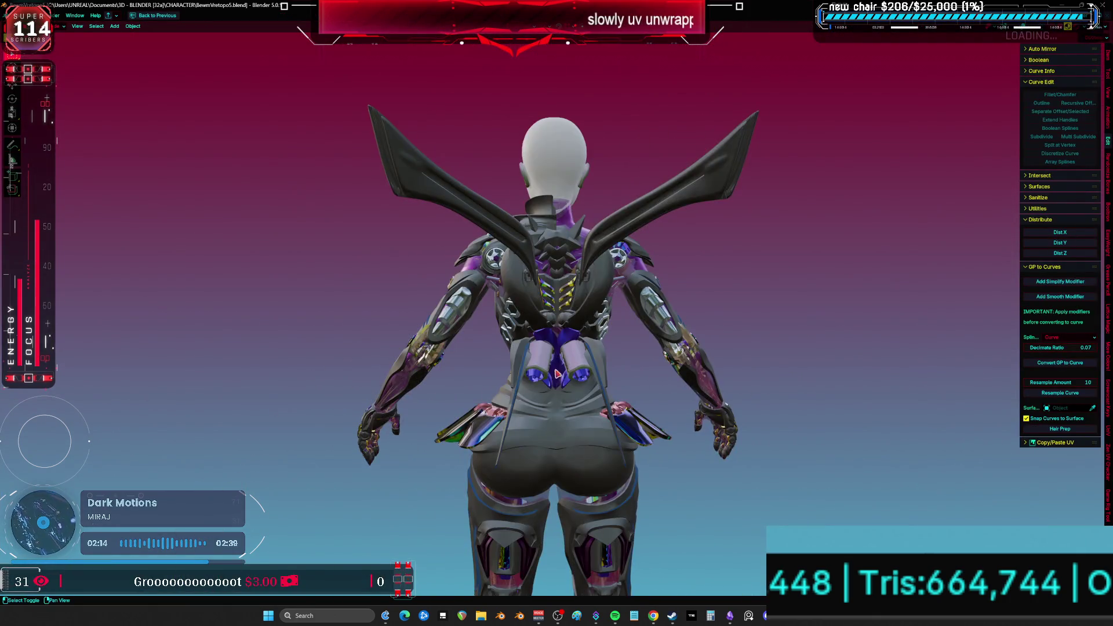
{"action": "key", "text": "KP_1"}
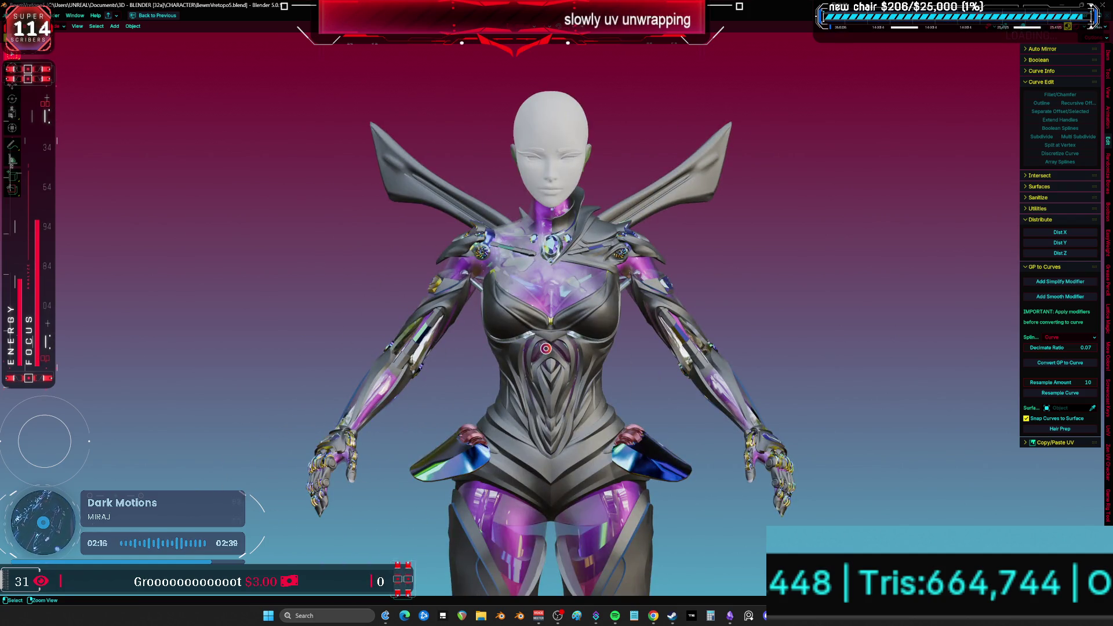
{"action": "key", "text": "ctrl+s"}
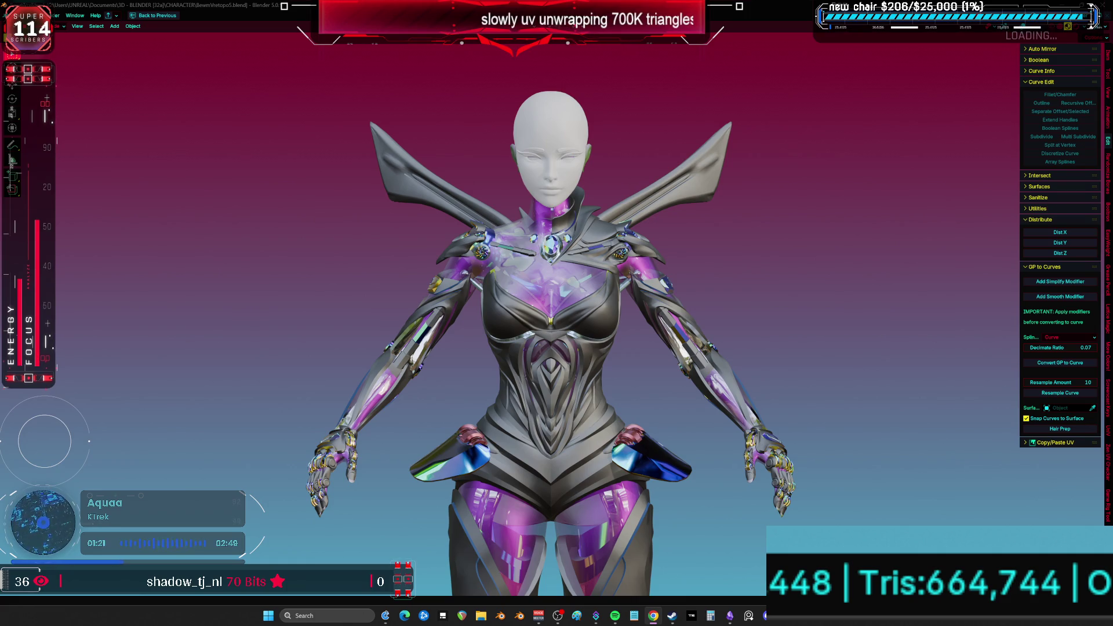
{"action": "mouse_move", "coordinate": [638, 298]}
{"action": "middle_mouse_down"}
{"action": "mouse_move", "coordinate": [499, 333]}
{"action": "mouse_move", "coordinate": [437, 315]}
{"action": "mouse_move", "coordinate": [563, 253]}
{"action": "middle_mouse_up"}
{"action": "key", "text": "shift+alt+z"}
- Select the armature rig and hide it
{"action": "left_click", "coordinate": [609, 267]}
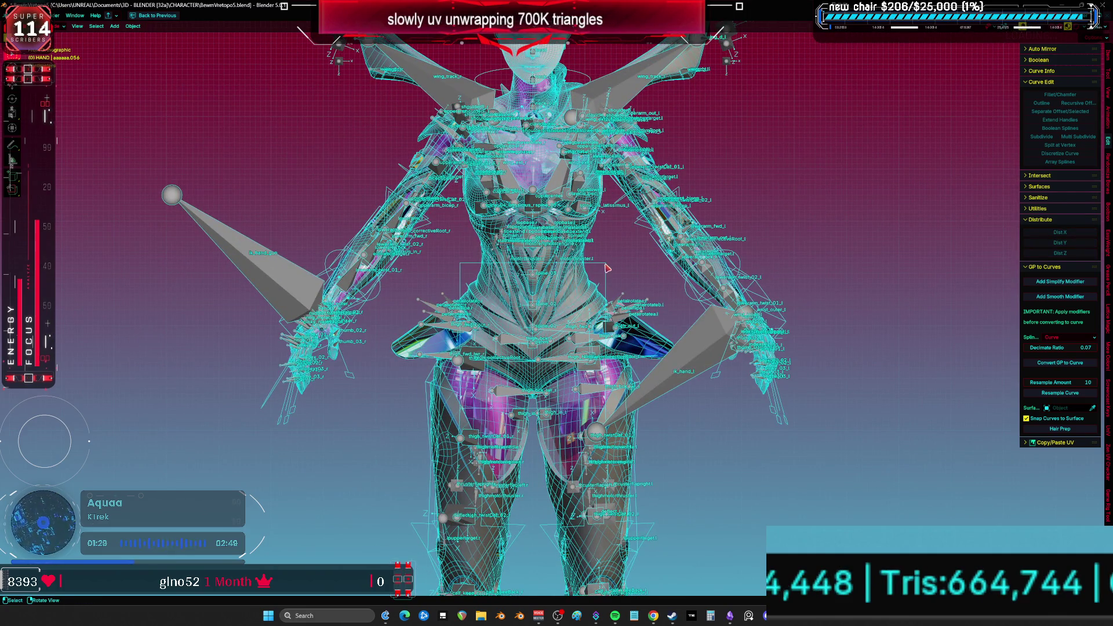
{"action": "left_click", "coordinate": [638, 342]}
{"action": "key", "text": "h"}
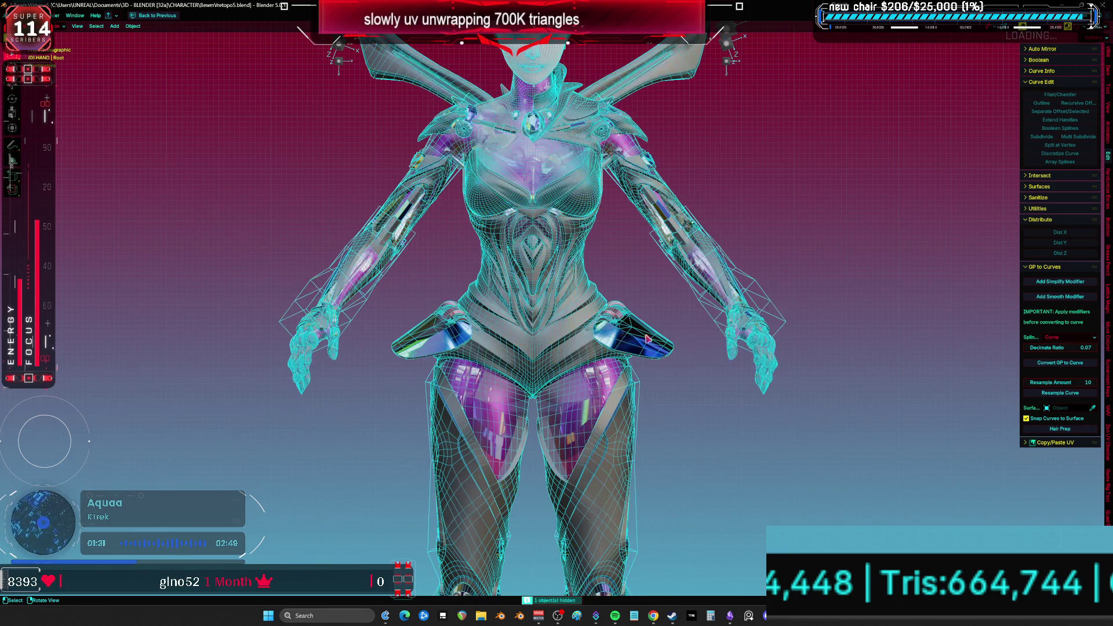
{"action": "scroll", "coordinate": [631, 336], "scroll_direction": "down", "scroll_amount": 3}
- Inspect the arm lattices, LATTICE_LEGLOWER.002 and the other lower- and upper-leg lattices
{"action": "left_click", "coordinate": [707, 295]}
{"action": "left_click", "coordinate": [399, 292]}
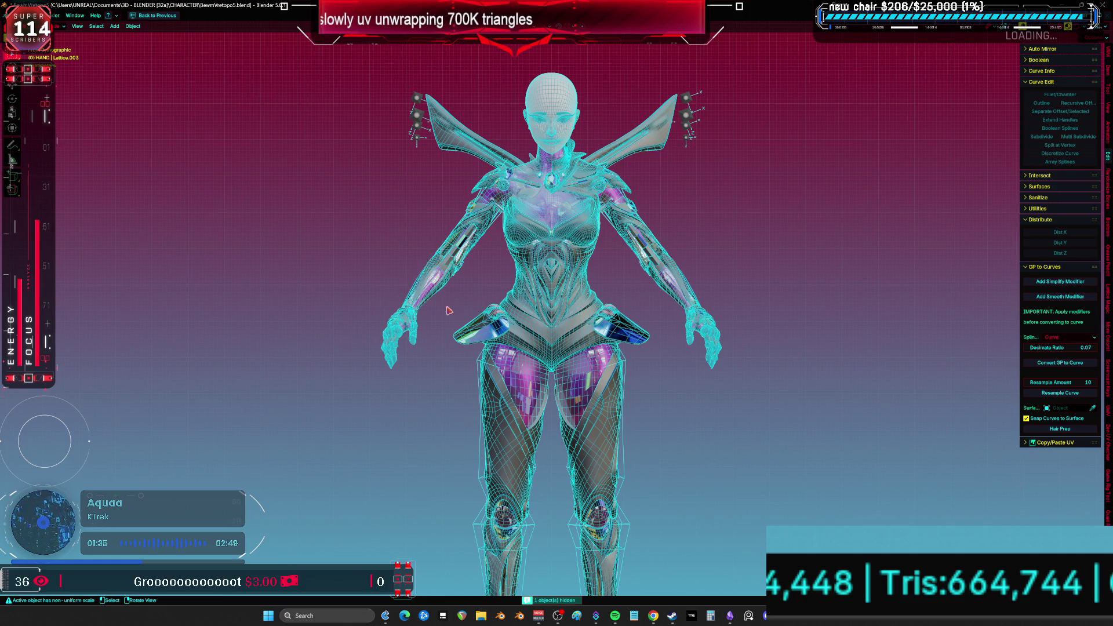
{"action": "middle_click_drag", "start_coordinate": [544, 398], "coordinate": [515, 278], "text": "shift"}
{"action": "left_click", "coordinate": [507, 418]}
{"action": "left_click", "coordinate": [541, 411]}
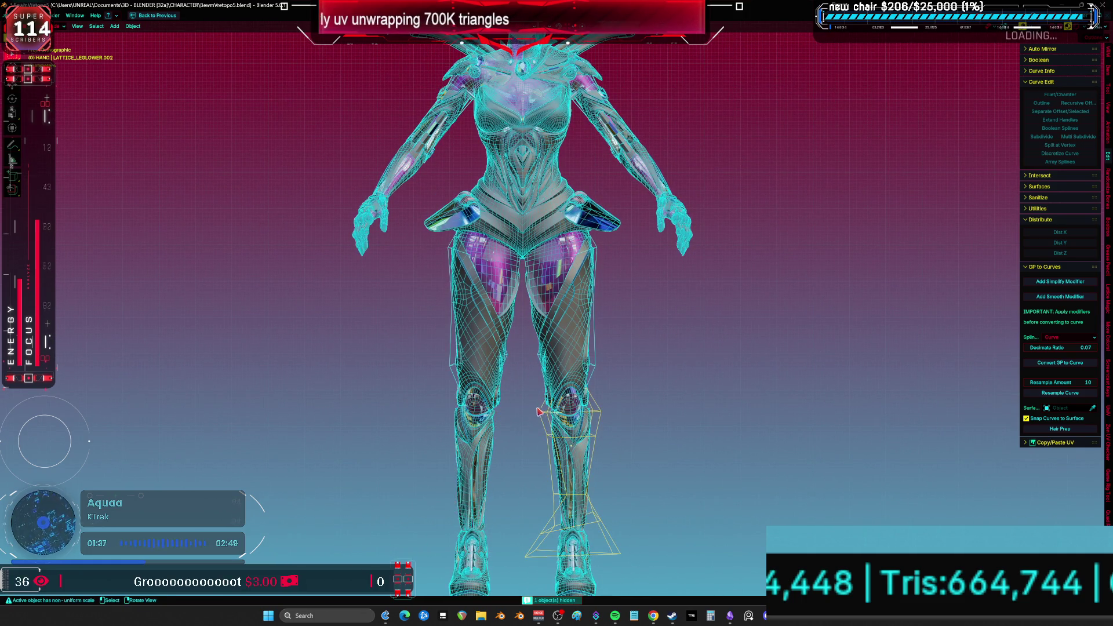
{"action": "left_click", "coordinate": [593, 374]}
{"action": "left_click", "coordinate": [450, 371], "text": "shift"}
{"action": "mouse_move", "coordinate": [536, 369]}
{"action": "middle_mouse_down", "text": "shift"}
{"action": "mouse_move", "coordinate": [547, 293]}
{"action": "mouse_move", "coordinate": [447, 385]}
{"action": "mouse_move", "coordinate": [621, 308]}
{"action": "mouse_move", "coordinate": [570, 313]}
{"action": "mouse_move", "coordinate": [591, 223]}
{"action": "middle_mouse_up", "text": "shift"}
- Turn on the Mirror modifier's viewport display and re-maximize the 3D view
{"action": "key", "text": "ctrl+space"}
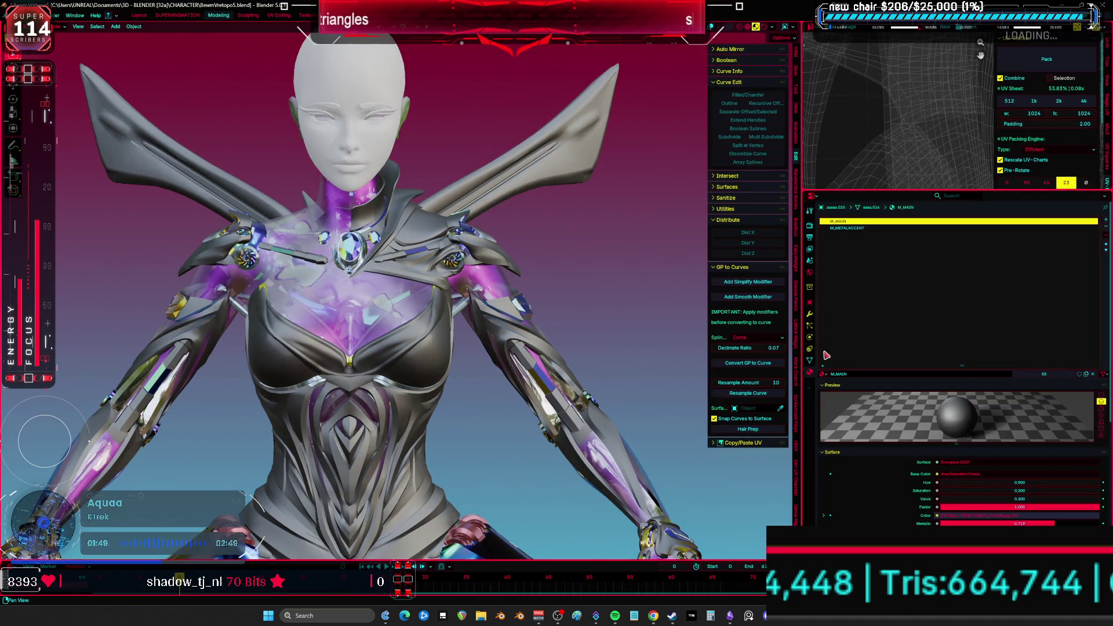
{"action": "left_click", "coordinate": [811, 318]}
{"action": "left_click", "coordinate": [1076, 245]}
{"action": "mouse_move", "coordinate": [487, 269]}
{"action": "middle_mouse_down"}
{"action": "mouse_move", "coordinate": [468, 269]}
{"action": "mouse_move", "coordinate": [481, 269]}
{"action": "middle_mouse_up"}
{"action": "key", "text": "ctrl+space"}
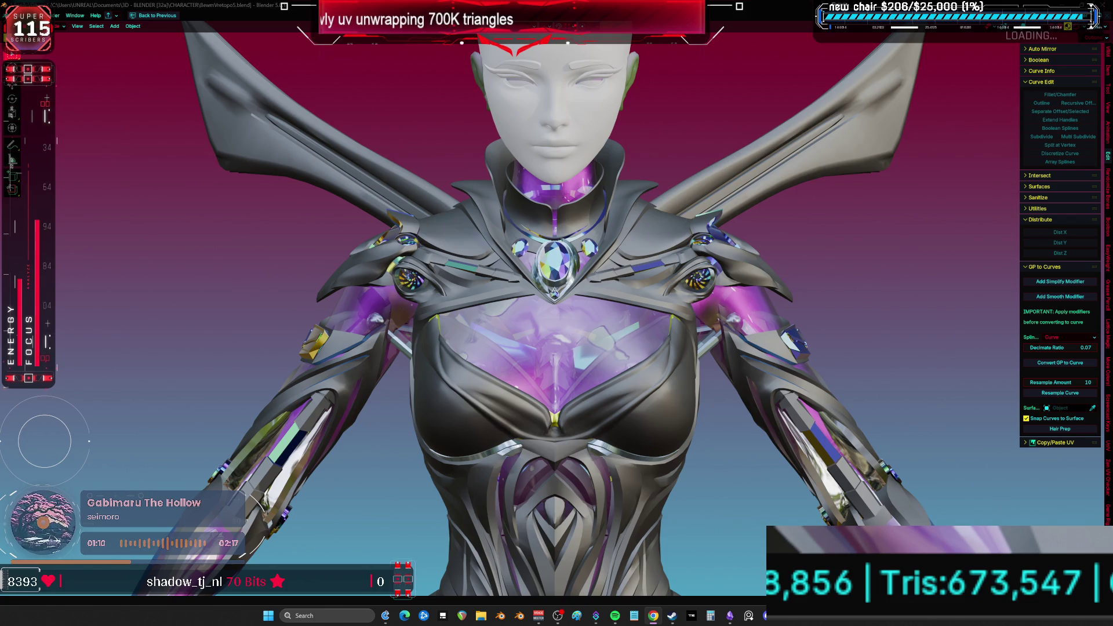
- Orbit around the character's back, sides and front, close in on the knees, and enter edit mode
{"action": "mouse_move", "coordinate": [742, 397]}
{"action": "middle_mouse_down"}
{"action": "mouse_move", "coordinate": [686, 362]}
{"action": "mouse_move", "coordinate": [723, 370]}
{"action": "mouse_move", "coordinate": [603, 361]}
{"action": "middle_mouse_up"}
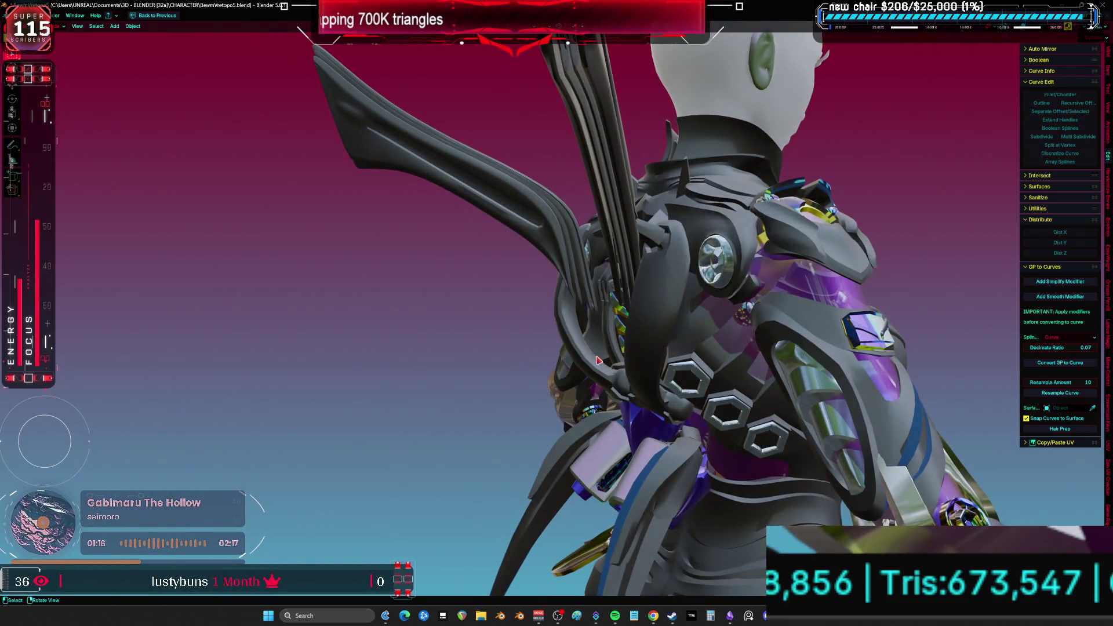
{"action": "key", "text": "KP_1"}
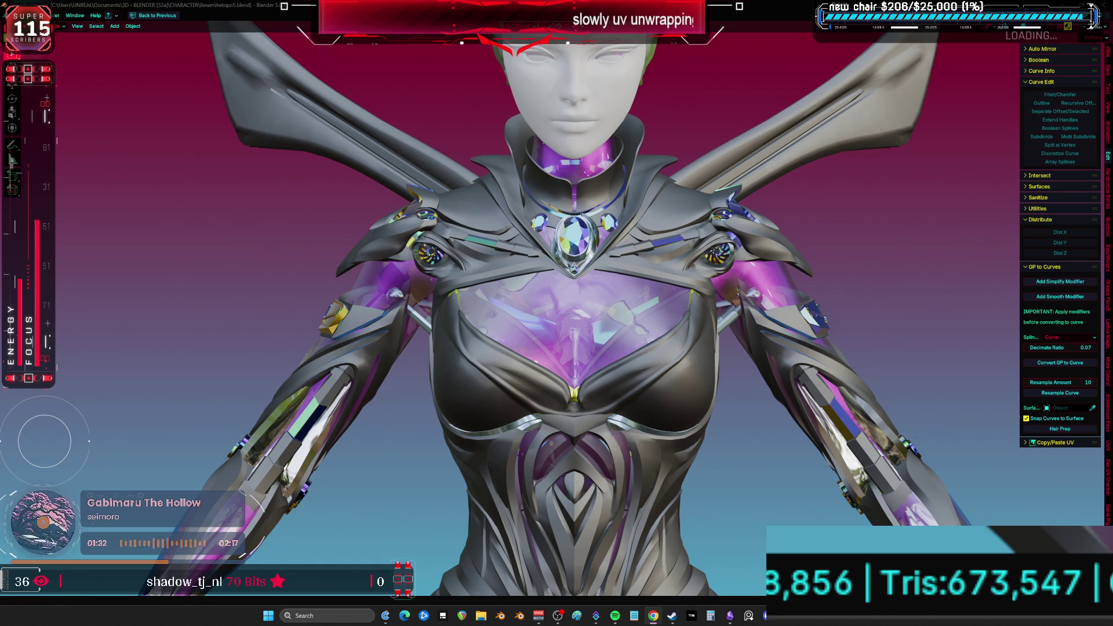
{"action": "mouse_move", "coordinate": [580, 266]}
{"action": "middle_mouse_down"}
{"action": "mouse_move", "coordinate": [690, 263]}
{"action": "mouse_move", "coordinate": [657, 313]}
{"action": "middle_mouse_up"}
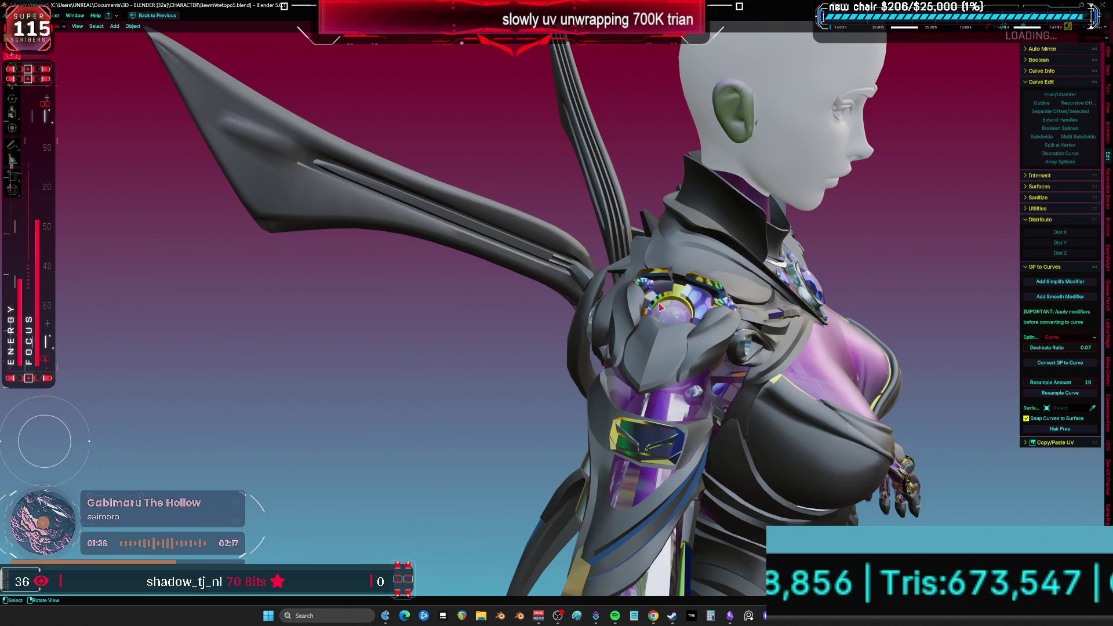
{"action": "mouse_move", "coordinate": [661, 313]}
{"action": "middle_mouse_down"}
{"action": "mouse_move", "coordinate": [536, 318]}
{"action": "mouse_move", "coordinate": [575, 295]}
{"action": "mouse_move", "coordinate": [562, 311]}
{"action": "mouse_move", "coordinate": [725, 322]}
{"action": "mouse_move", "coordinate": [661, 263]}
{"action": "mouse_move", "coordinate": [671, 249]}
{"action": "mouse_move", "coordinate": [697, 248]}
{"action": "mouse_move", "coordinate": [724, 297]}
{"action": "mouse_move", "coordinate": [742, 301]}
{"action": "mouse_move", "coordinate": [694, 335]}
{"action": "middle_mouse_up"}
{"action": "scroll", "coordinate": [582, 304], "scroll_direction": "up", "scroll_amount": 4}
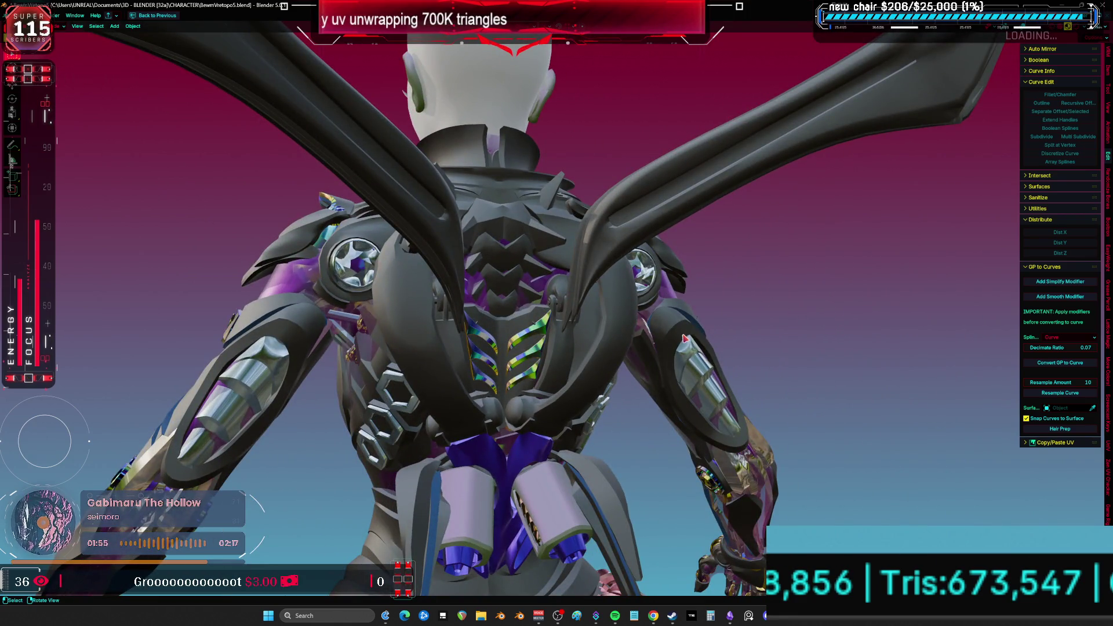
{"action": "scroll", "coordinate": [682, 332], "scroll_direction": "down", "scroll_amount": 5}
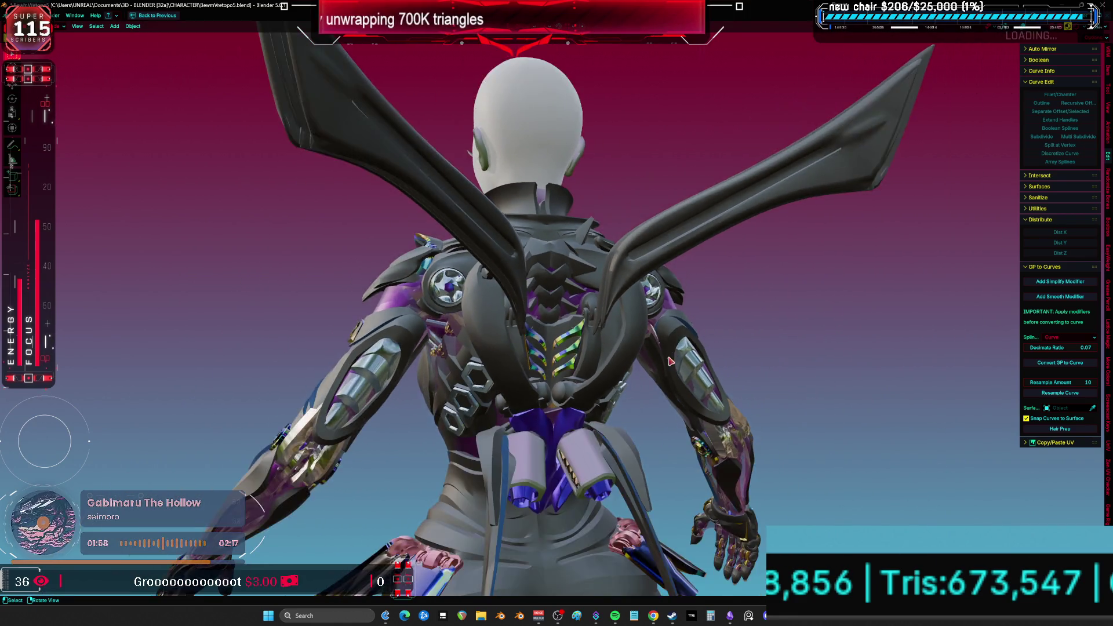
{"action": "mouse_move", "coordinate": [667, 369]}
{"action": "middle_mouse_down"}
{"action": "mouse_move", "coordinate": [626, 366]}
{"action": "mouse_move", "coordinate": [661, 366]}
{"action": "mouse_move", "coordinate": [609, 410]}
{"action": "middle_mouse_up"}
{"action": "mouse_move", "coordinate": [518, 405]}
{"action": "middle_mouse_down"}
{"action": "mouse_move", "coordinate": [570, 423]}
{"action": "mouse_move", "coordinate": [575, 415]}
{"action": "middle_mouse_up"}
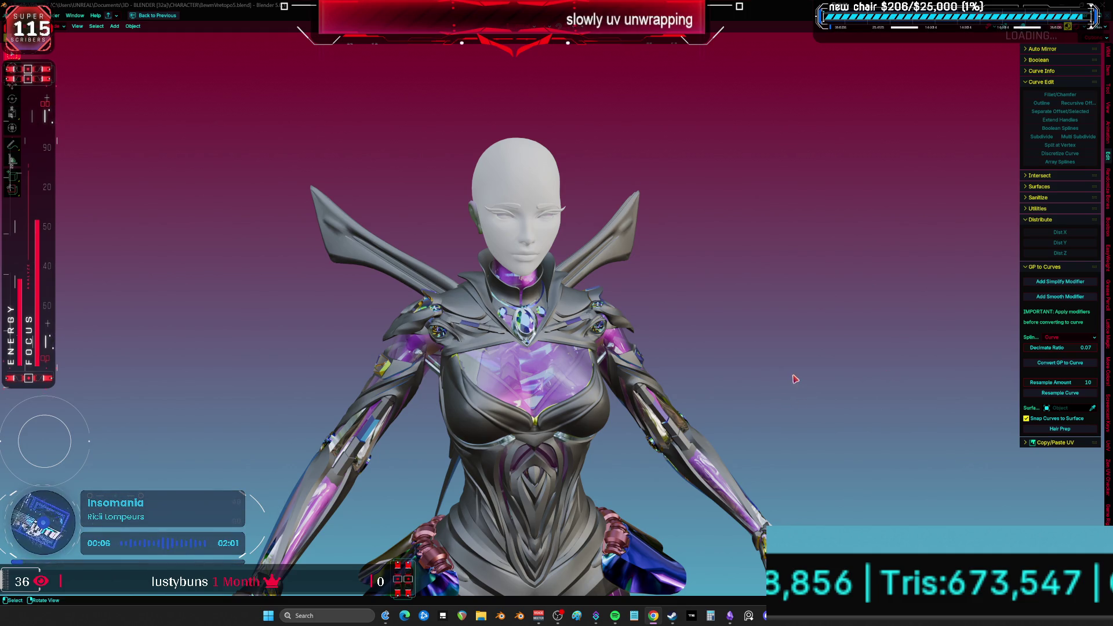
{"action": "mouse_move", "coordinate": [626, 393]}
{"action": "middle_mouse_down", "text": "shift"}
{"action": "mouse_move", "coordinate": [493, 283]}
{"action": "mouse_move", "coordinate": [520, 273]}
{"action": "mouse_move", "coordinate": [593, 310]}
{"action": "mouse_move", "coordinate": [568, 299]}
{"action": "mouse_move", "coordinate": [554, 334]}
{"action": "mouse_move", "coordinate": [566, 248]}
{"action": "middle_mouse_up", "text": "shift"}
{"action": "key", "text": "Tab"}
- View the selection's UV layout full screen, then return to the normal layout
{"action": "key", "text": "ctrl+Page_Down"}
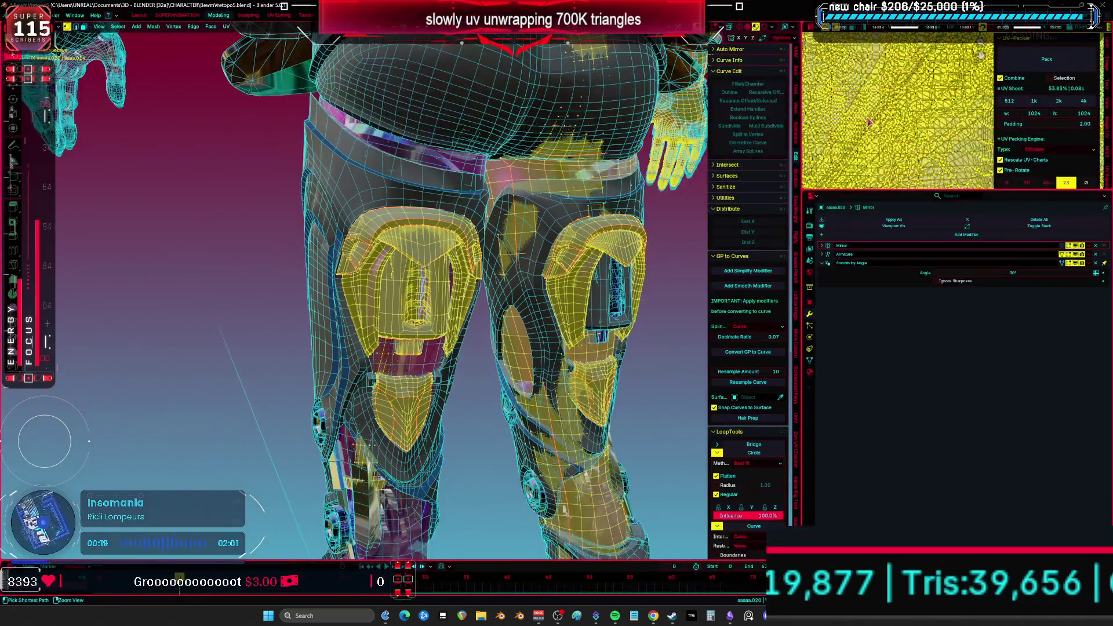
{"action": "key", "text": "ctrl+space"}
{"action": "scroll", "coordinate": [623, 237], "scroll_direction": "down", "scroll_amount": 3}
{"action": "key", "text": "ctrl+space"}
{"action": "mouse_move", "coordinate": [441, 272]}
{"action": "middle_mouse_down"}
{"action": "mouse_move", "coordinate": [432, 290]}
{"action": "mouse_move", "coordinate": [427, 281]}
{"action": "middle_mouse_up"}
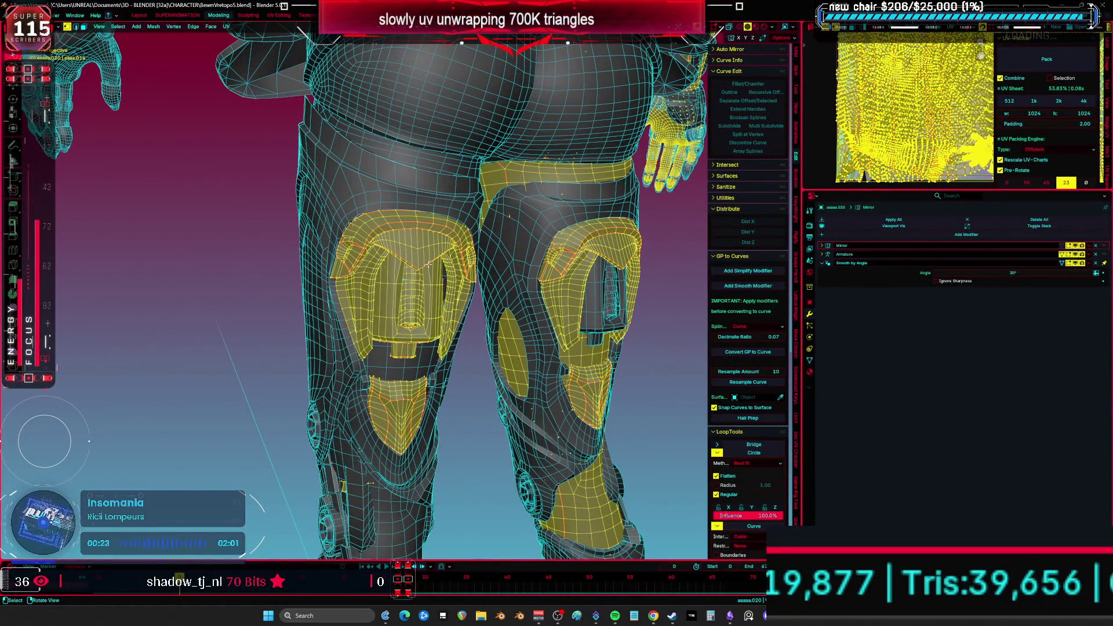
- Select the linked knee-pad top arcs and outer strips on the replacee mesh, then maximize the UV editor
{"action": "key", "text": "ctrl+z"}
{"action": "key", "text": "ctrl+l"}
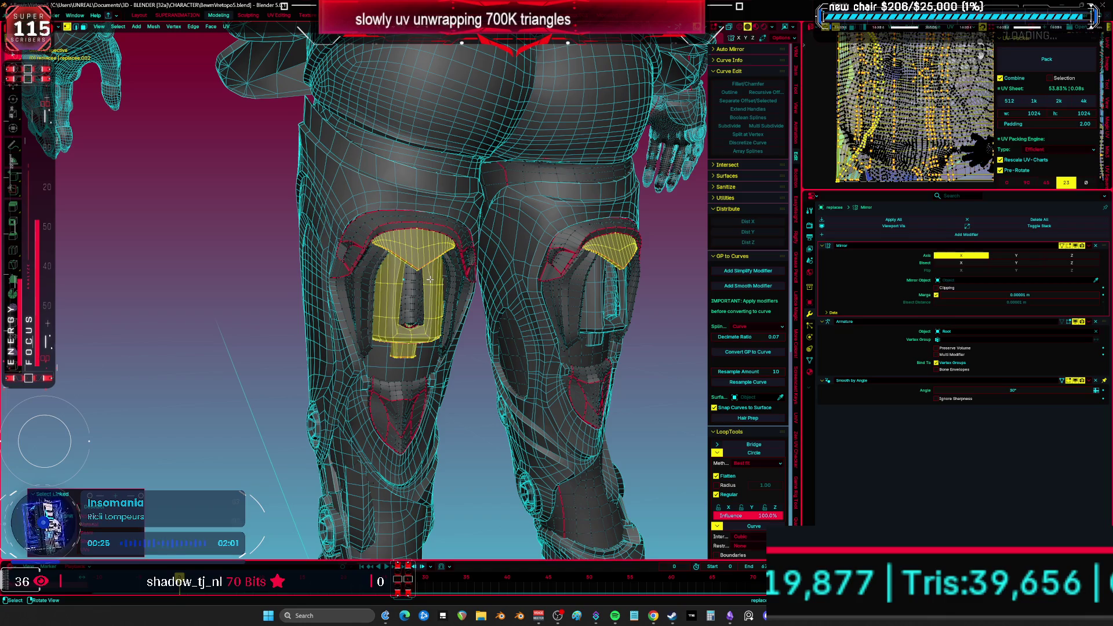
{"action": "middle_click_drag", "start_coordinate": [429, 279], "coordinate": [379, 246]}
{"action": "key", "text": "alt+a"}
{"action": "key", "text": "l"}
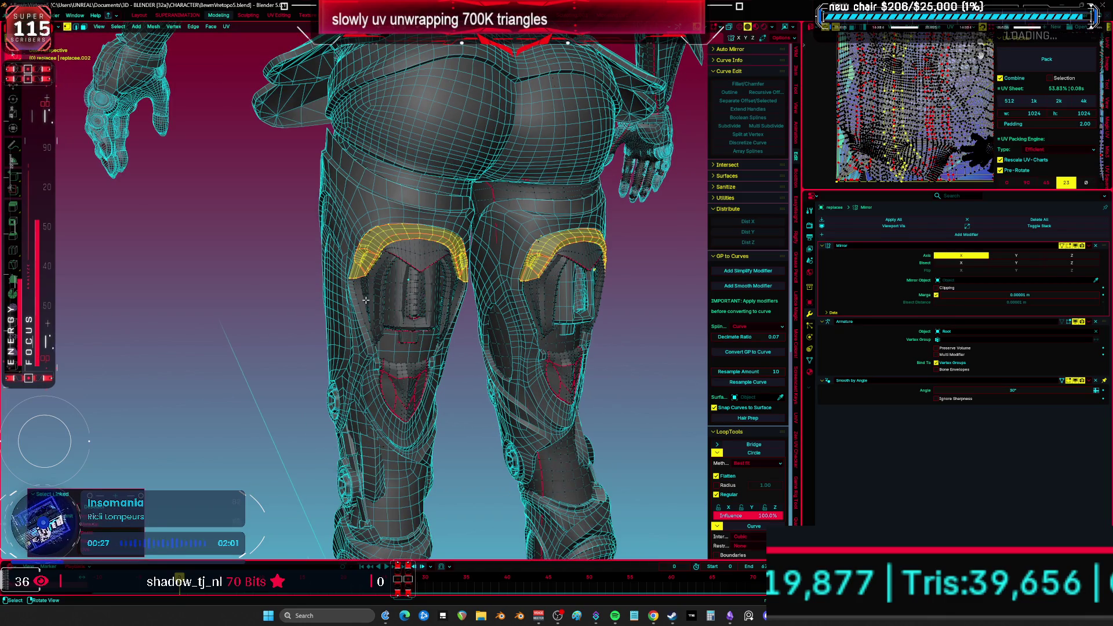
{"action": "key", "text": "l"}
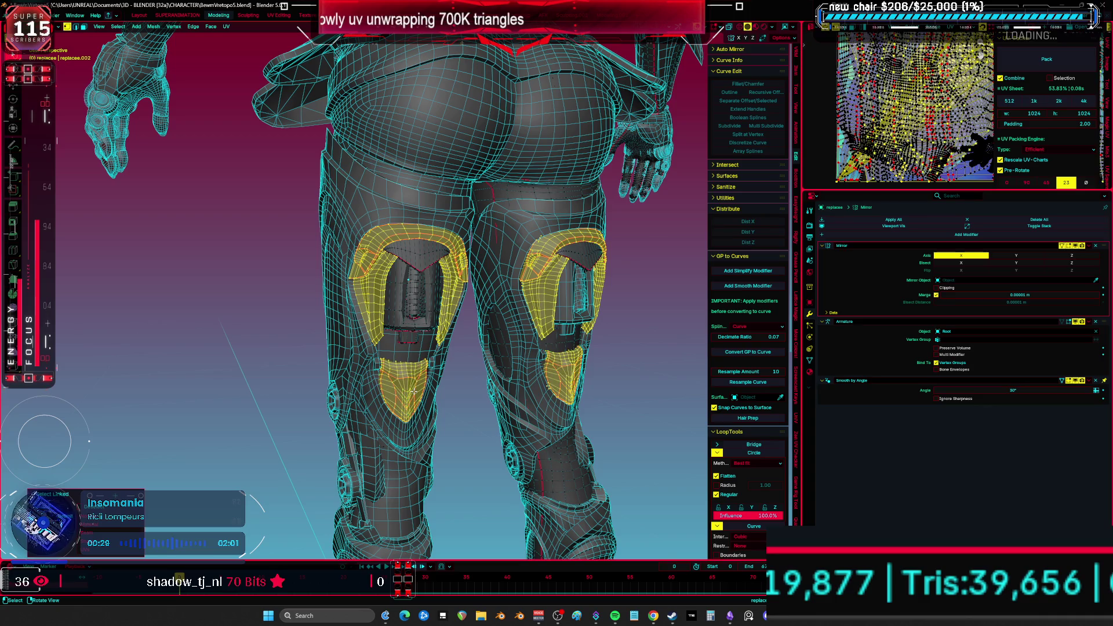
{"action": "key", "text": "ctrl+space"}
- Shift the knee-pad UV islands along X, re-unwrap with minimum stretch, and restore the layout
{"action": "key", "text": "g"}
{"action": "key", "text": "x"}
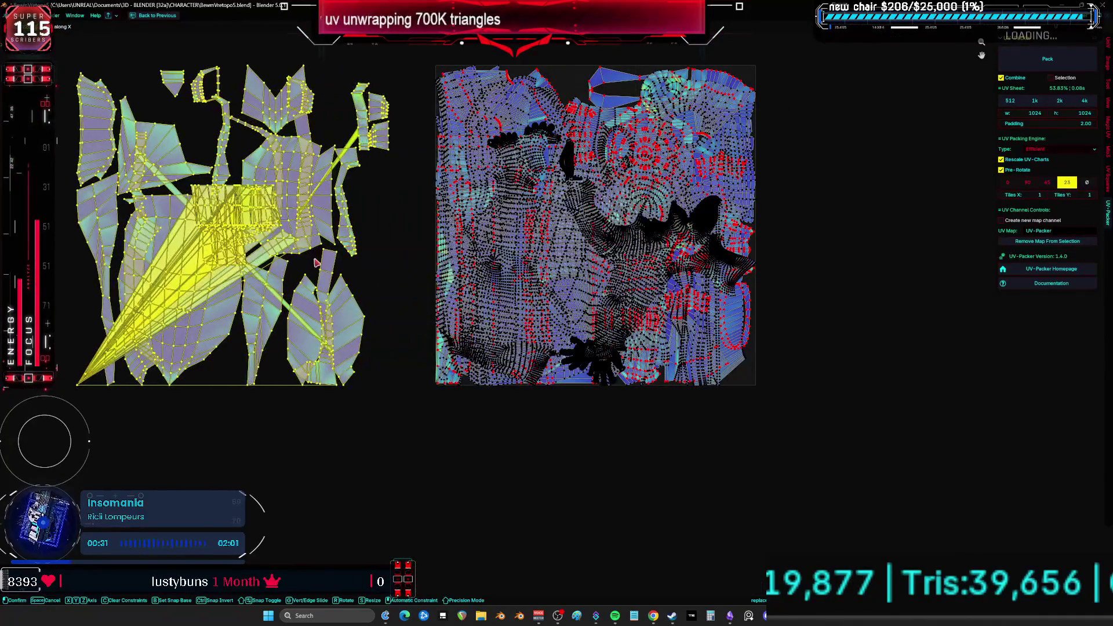
{"action": "left_click", "coordinate": [316, 263]}
{"action": "middle_click_drag", "start_coordinate": [316, 263], "coordinate": [469, 266]}
{"action": "left_click", "coordinate": [451, 259]}
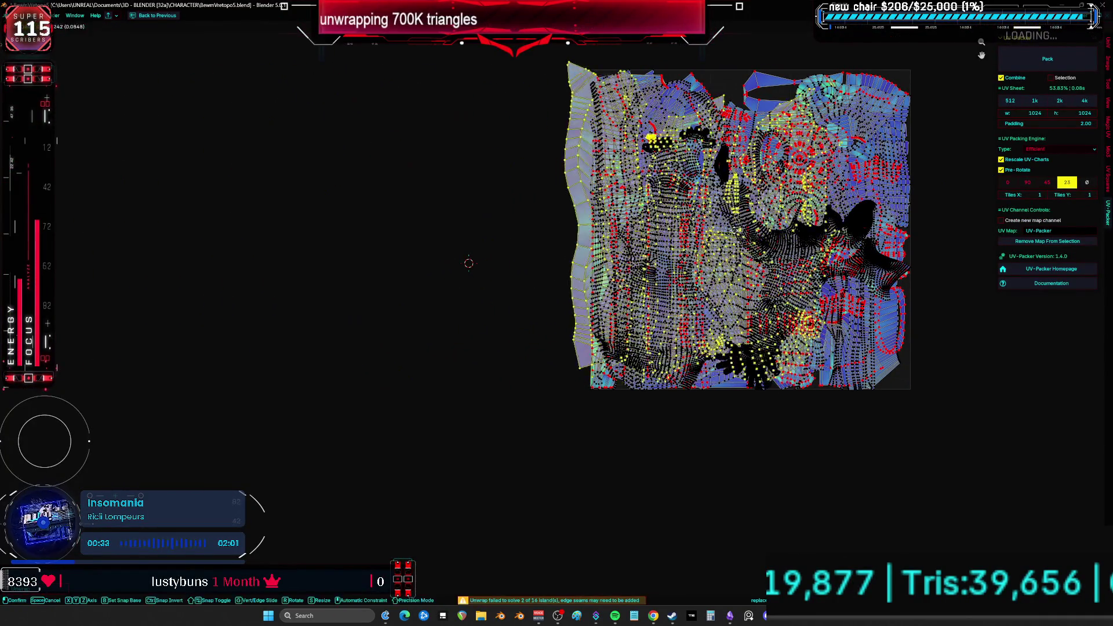
{"action": "scroll", "coordinate": [481, 261], "scroll_direction": "up", "scroll_amount": 2}
{"action": "mouse_move", "coordinate": [481, 261]}
{"action": "middle_mouse_down"}
{"action": "mouse_move", "coordinate": [604, 341]}
{"action": "mouse_move", "coordinate": [557, 346]}
{"action": "mouse_move", "coordinate": [604, 336]}
{"action": "mouse_move", "coordinate": [561, 358]}
{"action": "mouse_move", "coordinate": [640, 332]}
{"action": "mouse_move", "coordinate": [604, 362]}
{"action": "mouse_move", "coordinate": [637, 343]}
{"action": "mouse_move", "coordinate": [599, 359]}
{"action": "mouse_move", "coordinate": [634, 331]}
{"action": "mouse_move", "coordinate": [733, 323]}
{"action": "mouse_move", "coordinate": [567, 330]}
{"action": "middle_mouse_up"}
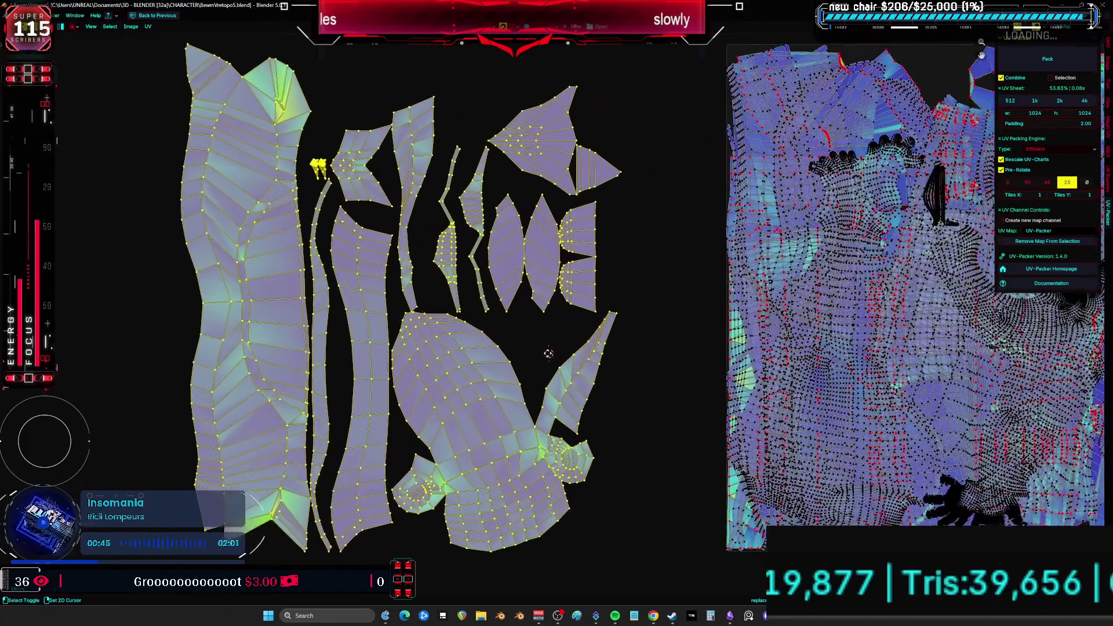
{"action": "key", "text": "ctrl+space"}
{"action": "middle_click_drag", "start_coordinate": [568, 369], "coordinate": [520, 307]}
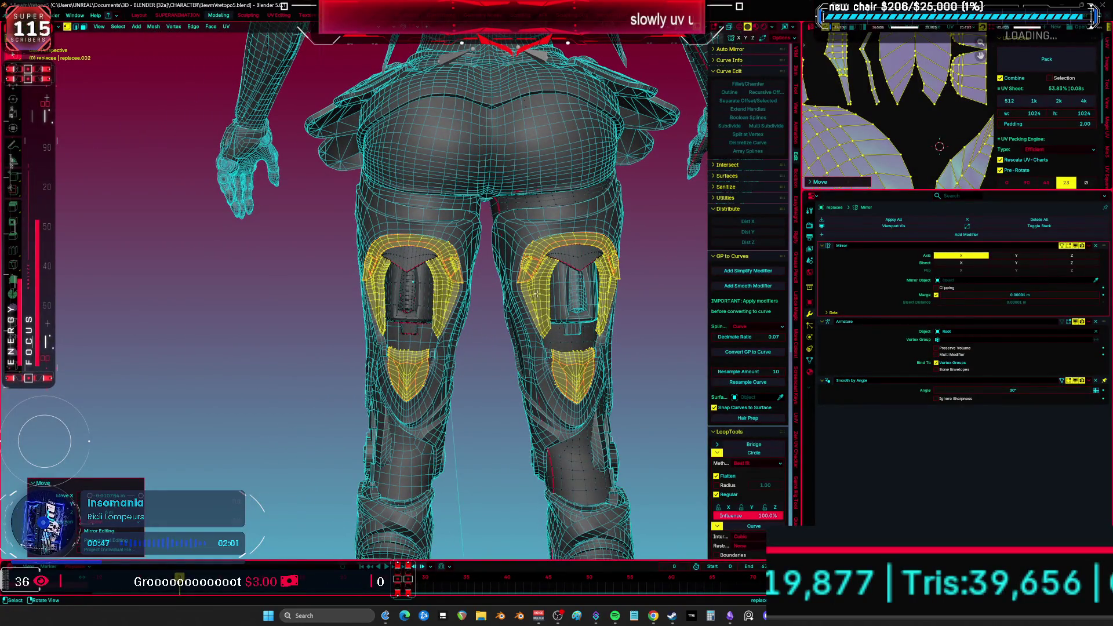
- Return to object mode, view the leg from the side, and maximize the 3D view
{"action": "key", "text": "Tab"}
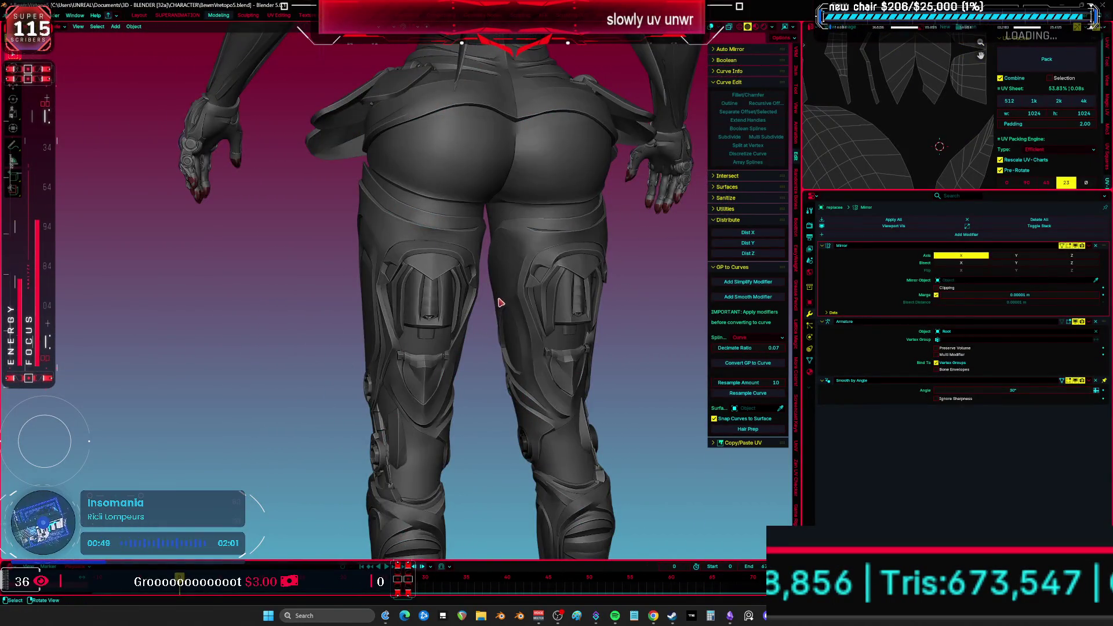
{"action": "middle_click_drag", "start_coordinate": [501, 300], "coordinate": [490, 285]}
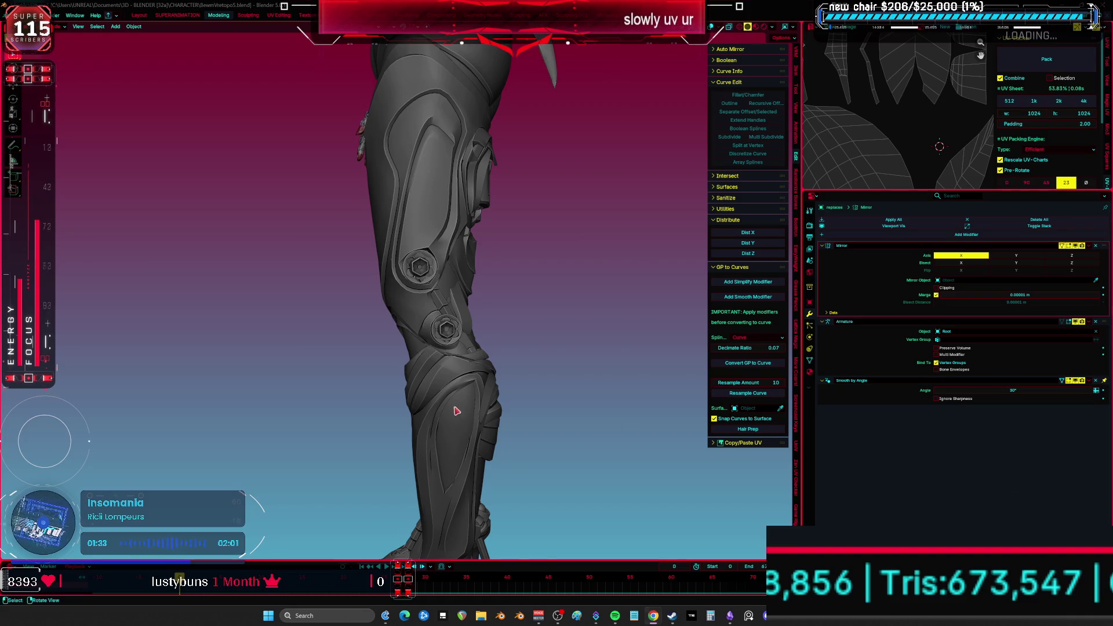
{"action": "scroll", "coordinate": [460, 402], "scroll_direction": "up", "scroll_amount": 5}
{"action": "key", "text": "ctrl+space"}
- Edit the leg armor mesh, frame it, and select an edge loop on the knee plate
{"action": "key", "text": "Tab"}
{"action": "key", "text": "KP_Decimal"}
{"action": "middle_click_drag", "start_coordinate": [630, 266], "coordinate": [589, 425]}
{"action": "key", "text": "alt+a"}
{"action": "middle_click_drag", "start_coordinate": [572, 473], "coordinate": [695, 348]}
{"action": "left_click", "coordinate": [754, 284], "text": "alt"}
{"action": "mouse_move", "coordinate": [780, 280]}
{"action": "middle_mouse_down"}
{"action": "mouse_move", "coordinate": [733, 381]}
{"action": "mouse_move", "coordinate": [685, 307]}
{"action": "middle_mouse_up"}
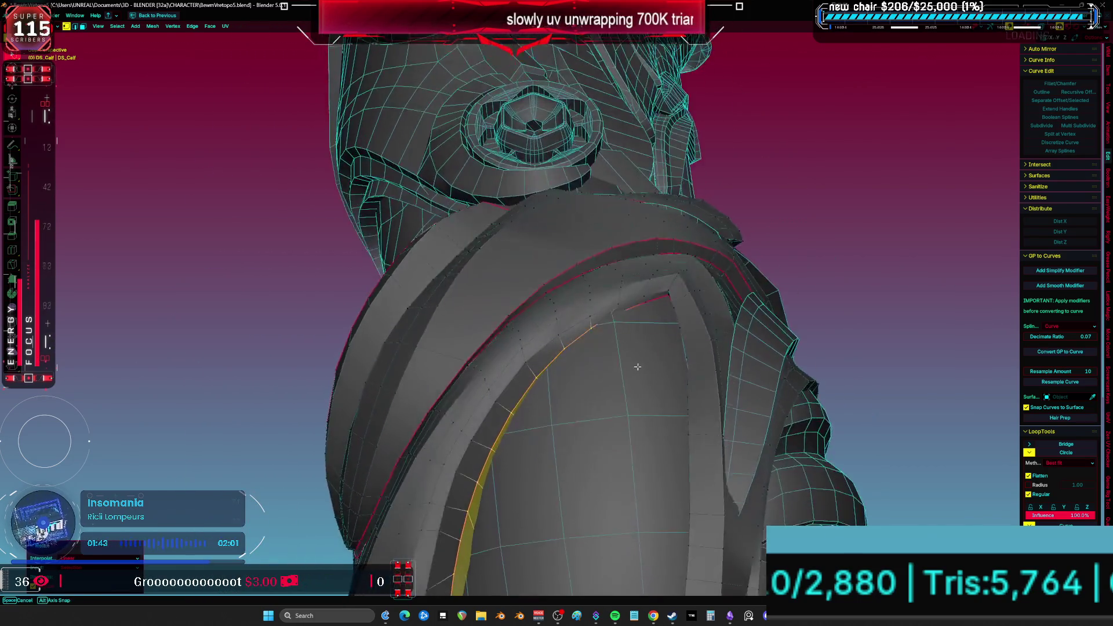
- Hide the hand object and enter Edit Mode on the DS_Calf armor
{"action": "key", "text": "alt+z"}
{"action": "key", "text": "z"}
{"action": "left_click", "coordinate": [656, 272]}
{"action": "scroll", "coordinate": [673, 290], "scroll_direction": "up", "scroll_amount": 2}
{"action": "key", "text": "Tab"}
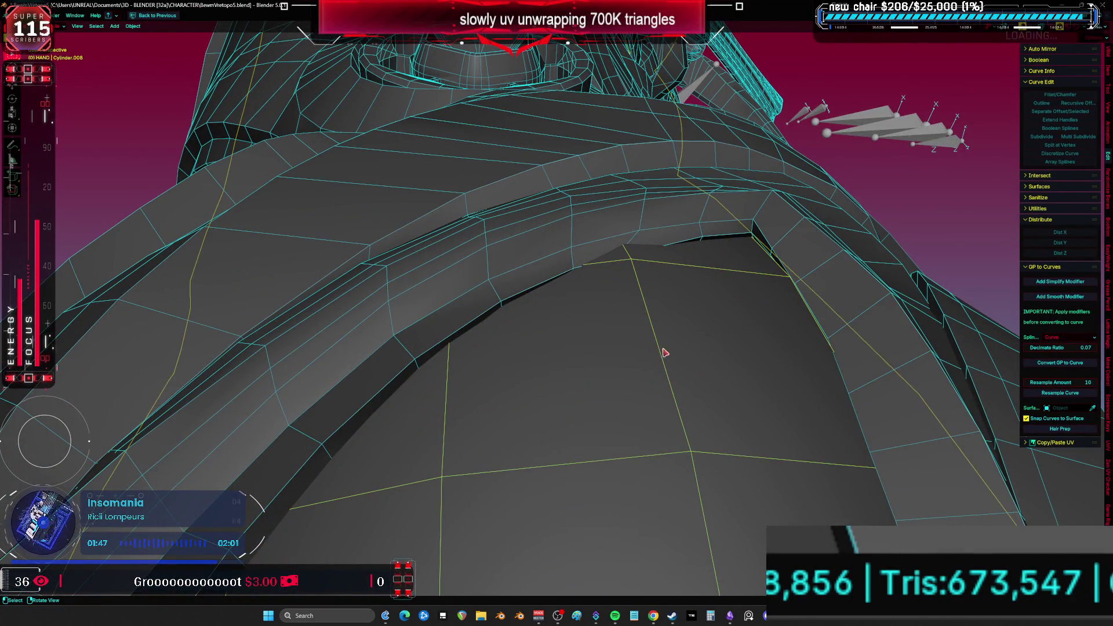
{"action": "key", "text": "h"}
{"action": "left_click", "coordinate": [668, 355]}
{"action": "key", "text": "Tab"}
{"action": "mouse_move", "coordinate": [668, 355]}
{"action": "middle_mouse_down"}
{"action": "mouse_move", "coordinate": [578, 244]}
{"action": "mouse_move", "coordinate": [597, 242]}
{"action": "mouse_move", "coordinate": [629, 331]}
{"action": "middle_mouse_up"}
- Move edges along the calf armor band's inner gap to close it
{"action": "left_click", "coordinate": [577, 243]}
{"action": "key", "text": "g"}
{"action": "left_click", "coordinate": [597, 222]}
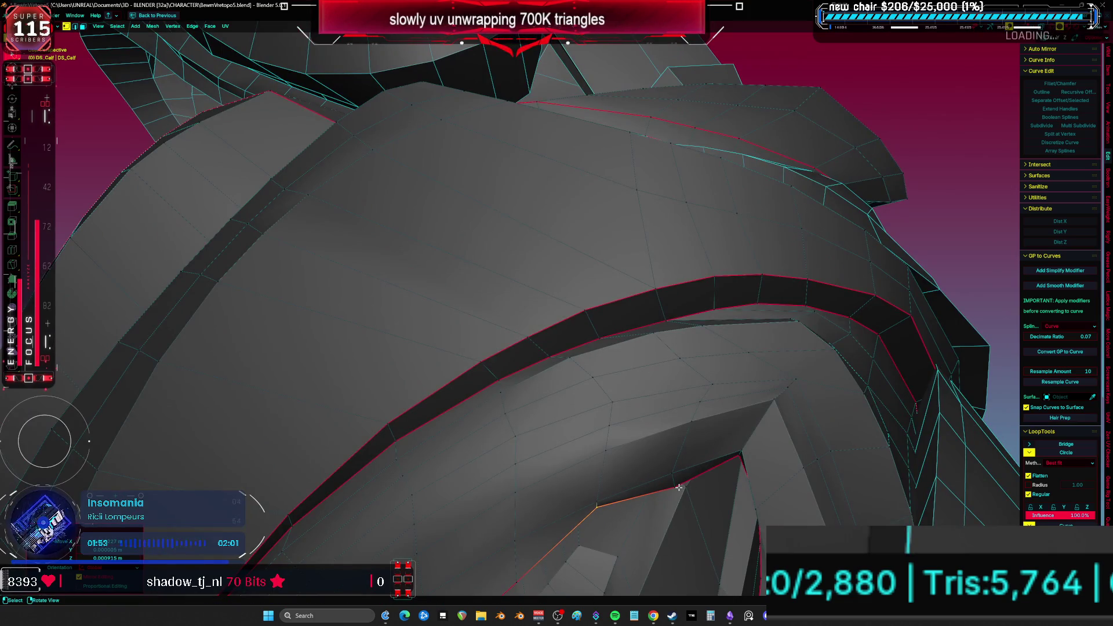
{"action": "key", "text": "g"}
{"action": "left_click", "coordinate": [668, 456]}
{"action": "mouse_move", "coordinate": [668, 456]}
{"action": "middle_mouse_down"}
{"action": "mouse_move", "coordinate": [666, 418]}
{"action": "mouse_move", "coordinate": [626, 345]}
{"action": "mouse_move", "coordinate": [462, 382]}
{"action": "mouse_move", "coordinate": [486, 410]}
{"action": "mouse_move", "coordinate": [459, 410]}
{"action": "mouse_move", "coordinate": [454, 435]}
{"action": "mouse_move", "coordinate": [487, 415]}
{"action": "middle_mouse_up"}
{"action": "key", "text": "g"}
{"action": "key", "text": "g"}
{"action": "left_click", "coordinate": [487, 415]}
- Select a face loop on the band and inspect it in wireframe, then return to solid shading
{"action": "mouse_move", "coordinate": [490, 461]}
{"action": "middle_mouse_down"}
{"action": "mouse_move", "coordinate": [470, 491]}
{"action": "mouse_move", "coordinate": [642, 378]}
{"action": "mouse_move", "coordinate": [657, 389]}
{"action": "middle_mouse_up"}
{"action": "left_click", "coordinate": [649, 383], "text": "alt"}
{"action": "key", "text": "z"}
{"action": "left_click", "coordinate": [465, 411]}
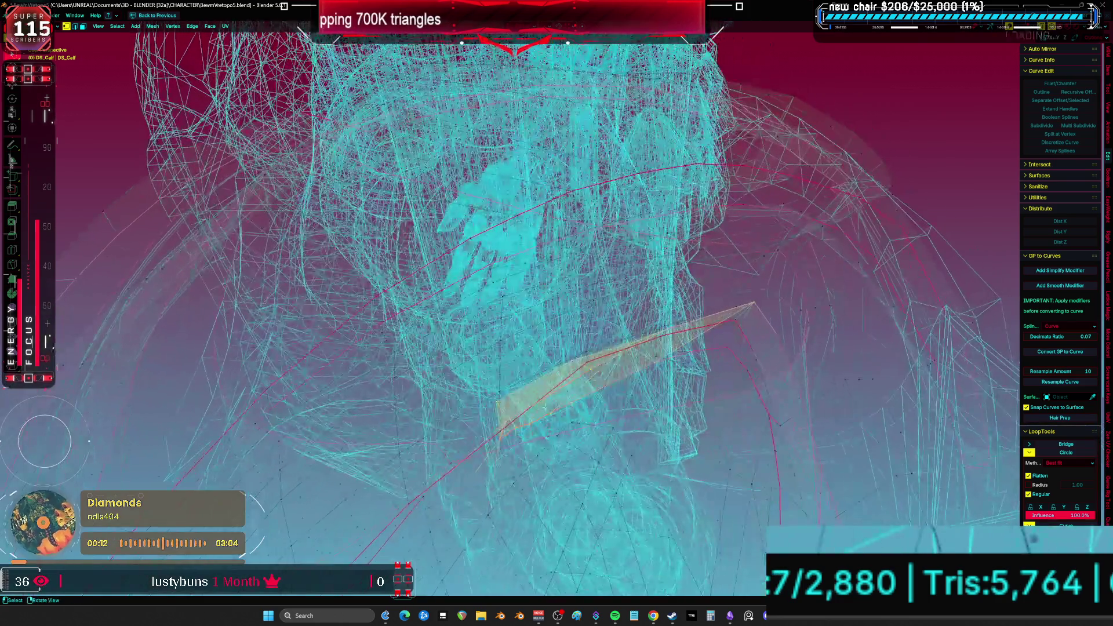
{"action": "key", "text": "z"}
{"action": "left_click", "coordinate": [649, 381]}
- Remove Relax from Quick Favorites, leaving the favourites list empty
{"action": "key", "text": "q"}
{"action": "left_click", "coordinate": [654, 381]}
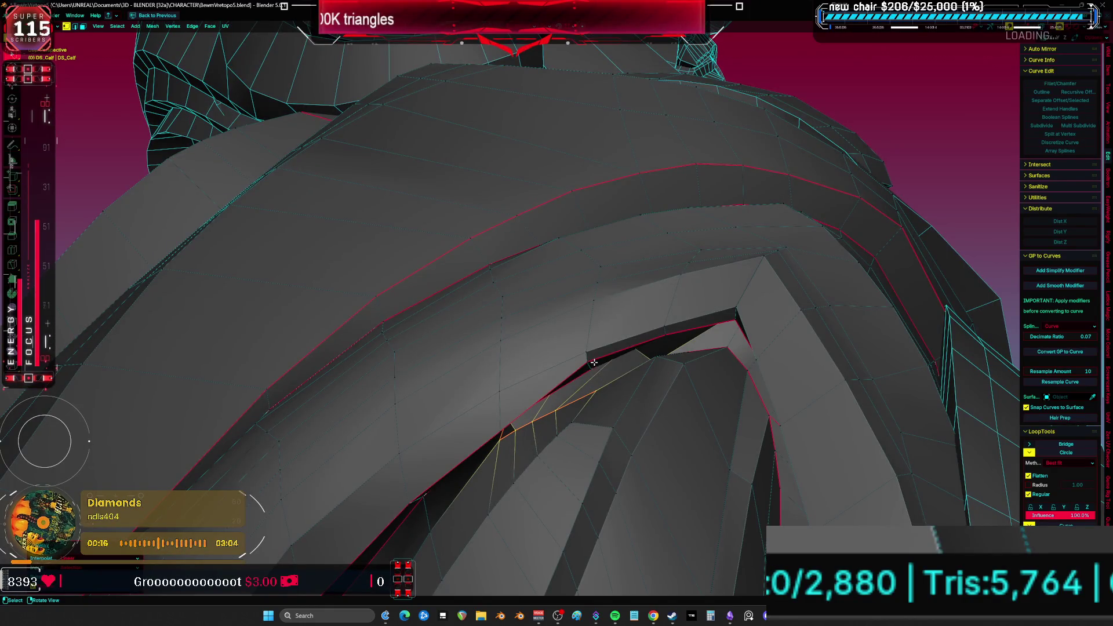
{"action": "middle_click_drag", "start_coordinate": [653, 382], "coordinate": [570, 338]}
{"action": "key", "text": "q"}
{"action": "right_click", "coordinate": [572, 341]}
{"action": "left_click", "coordinate": [572, 341]}
{"action": "key", "text": "q"}
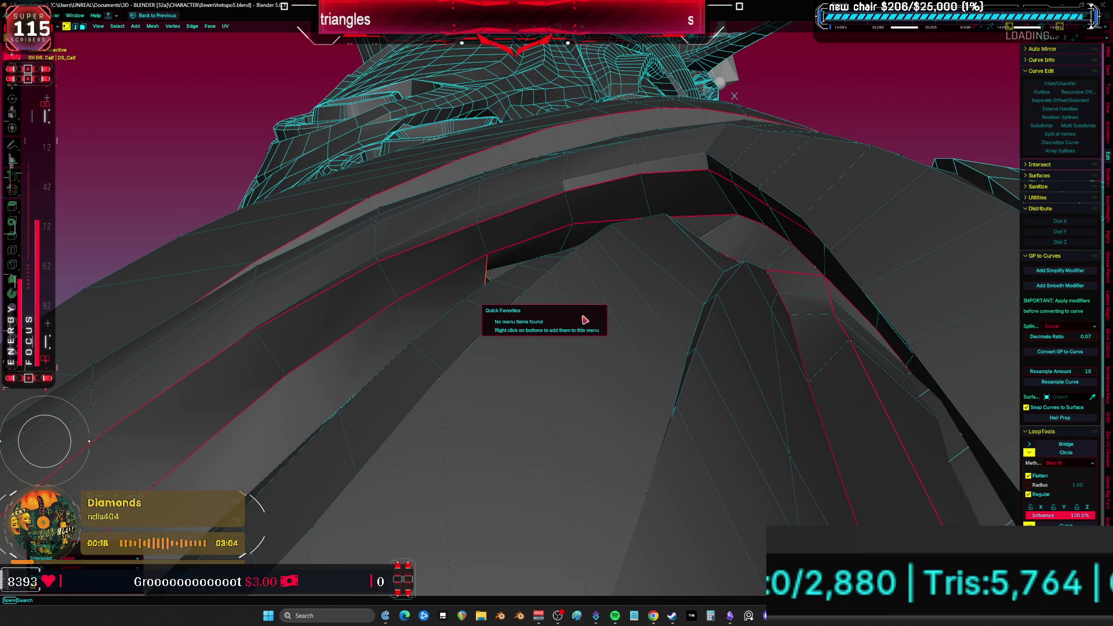
- Select vertices and edges along the band's inner edge and seam
{"action": "mouse_move", "coordinate": [571, 279]}
{"action": "middle_mouse_down"}
{"action": "mouse_move", "coordinate": [570, 311]}
{"action": "mouse_move", "coordinate": [446, 364]}
{"action": "middle_mouse_up"}
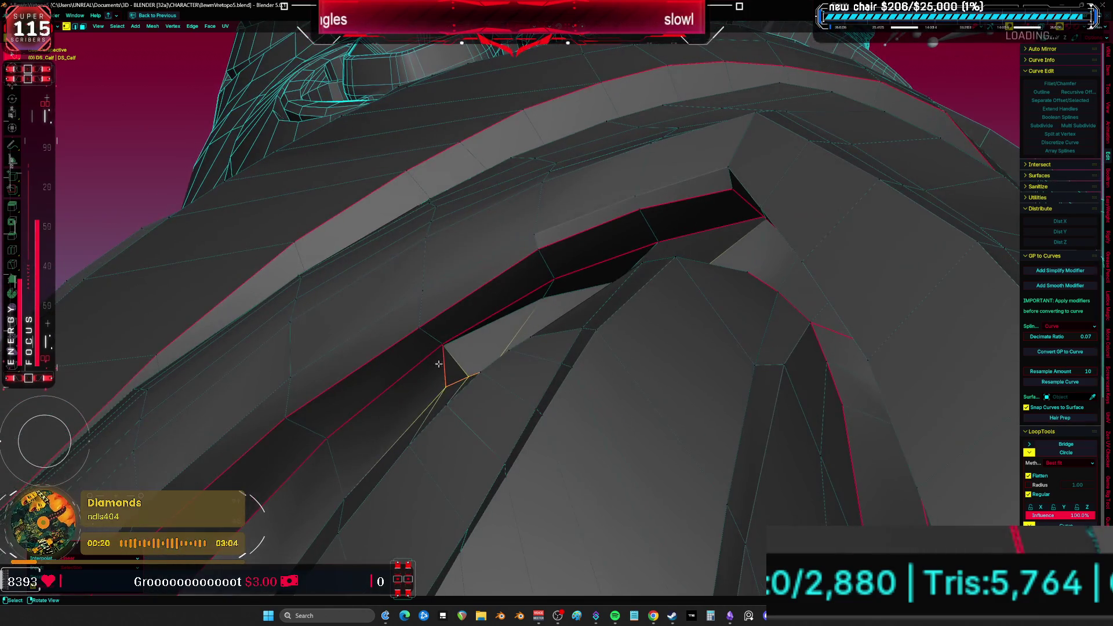
{"action": "left_click", "coordinate": [329, 439]}
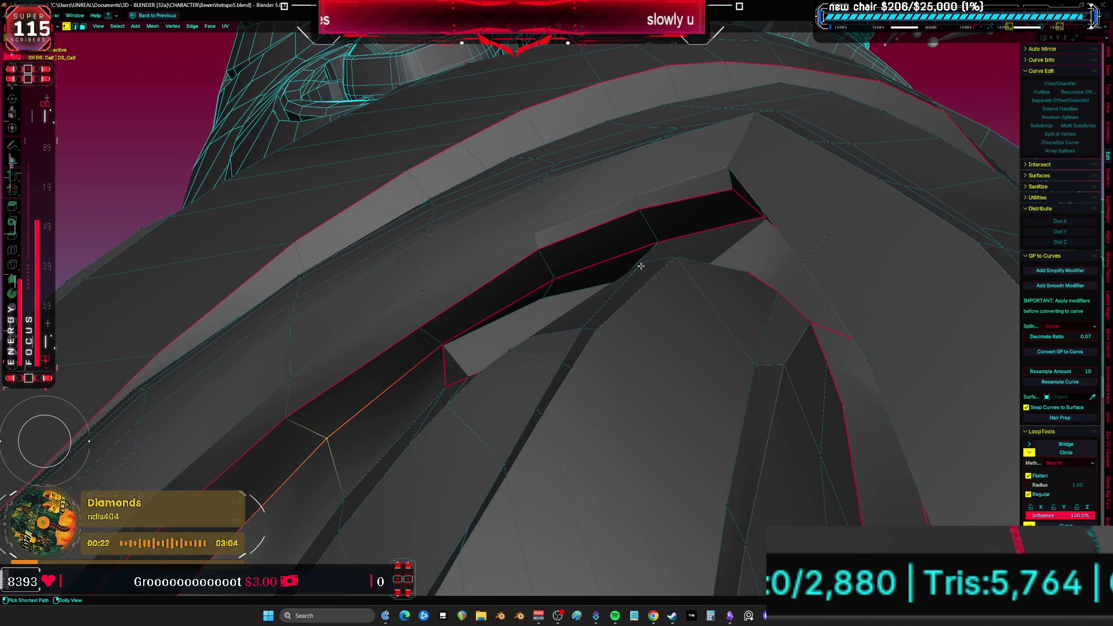
{"action": "left_click", "coordinate": [754, 222], "text": "ctrl+shift"}
{"action": "key", "text": "q"}
{"action": "mouse_move", "coordinate": [591, 305]}
{"action": "middle_mouse_down"}
{"action": "mouse_move", "coordinate": [534, 390]}
{"action": "mouse_move", "coordinate": [442, 367]}
{"action": "middle_mouse_up"}
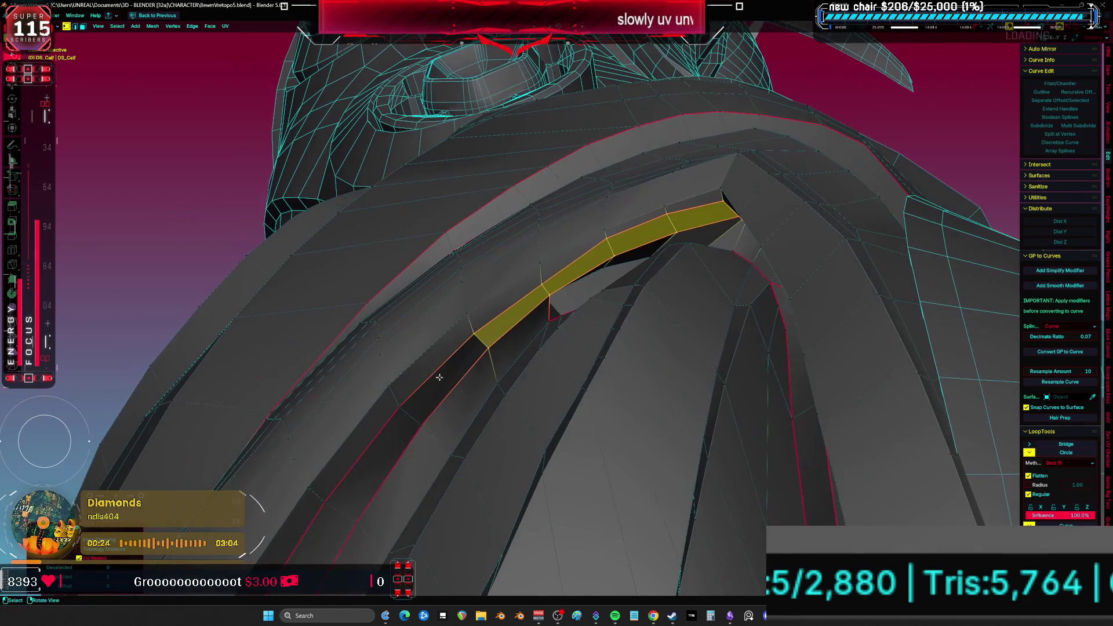
{"action": "left_click", "coordinate": [464, 368]}
{"action": "middle_click_drag", "start_coordinate": [498, 312], "coordinate": [445, 392]}
{"action": "left_click", "coordinate": [422, 436]}
- Relax the shortest edge run along the seam with LoopTools Relax
{"action": "left_click", "coordinate": [611, 276], "text": "ctrl"}
{"action": "right_click", "coordinate": [611, 275]}
{"action": "mouse_move", "coordinate": [614, 262]}
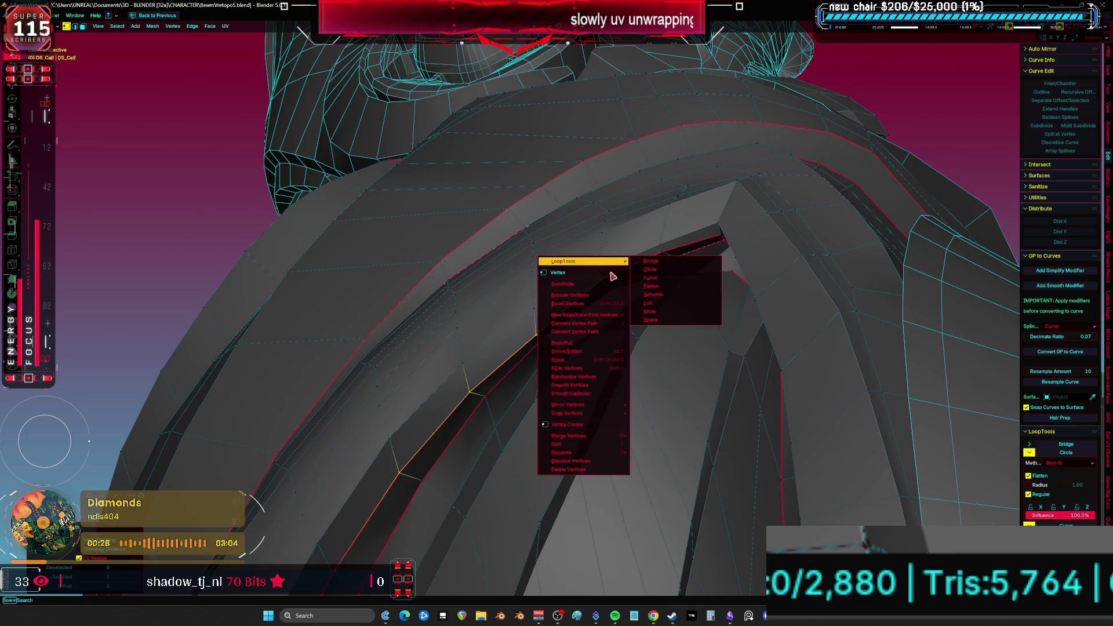
{"action": "left_click", "coordinate": [682, 313]}
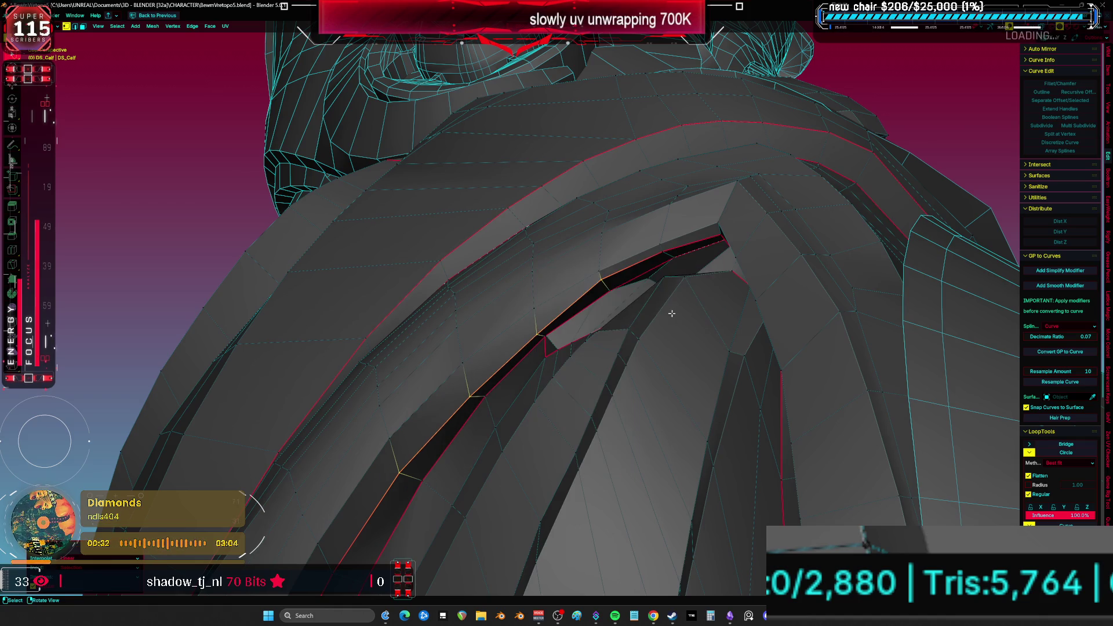
- Add LoopTools Relax back to Quick Favorites
{"action": "right_click", "coordinate": [566, 312]}
{"action": "mouse_move", "coordinate": [565, 314]}
{"action": "right_click", "coordinate": [605, 355]}
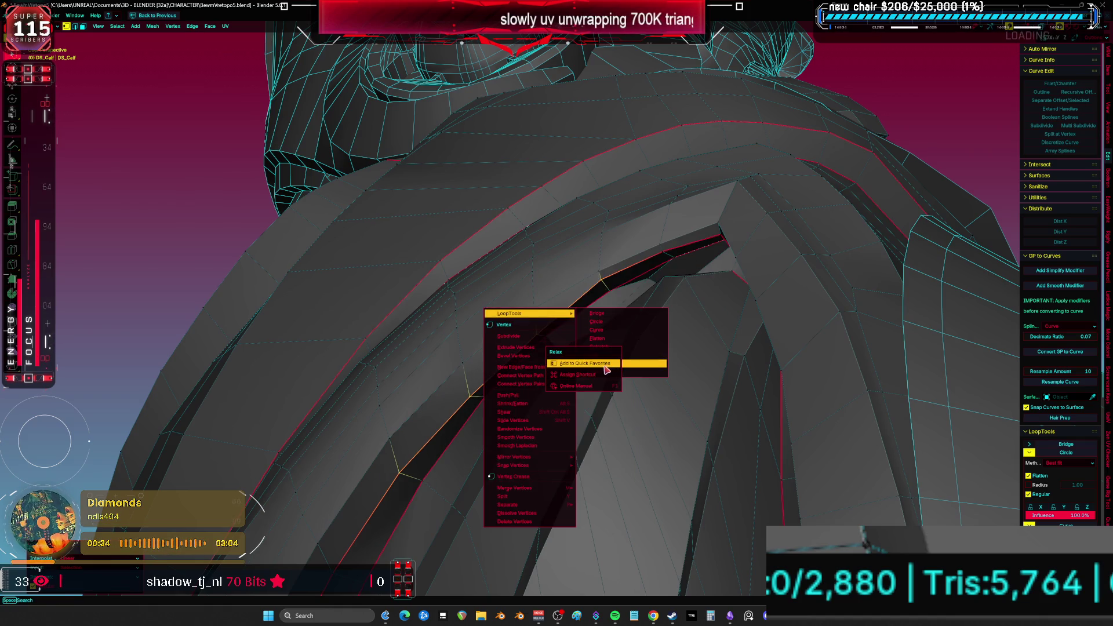
{"action": "key", "text": "Escape"}
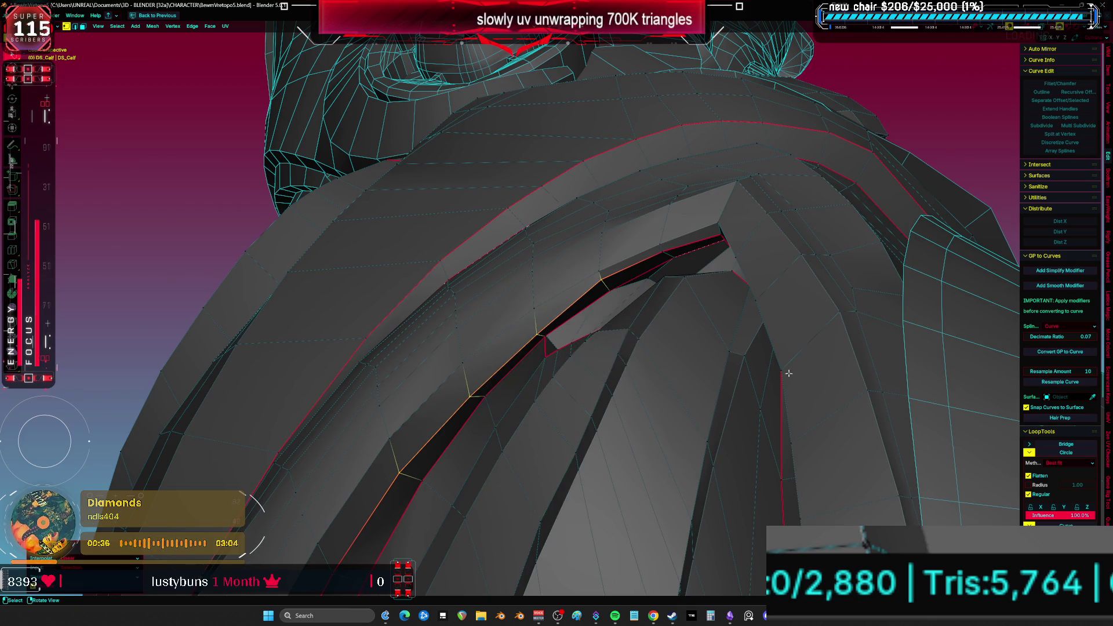
- Nudge a vertex on the seam into a better position
{"action": "scroll", "coordinate": [533, 374], "scroll_direction": "up", "scroll_amount": 3}
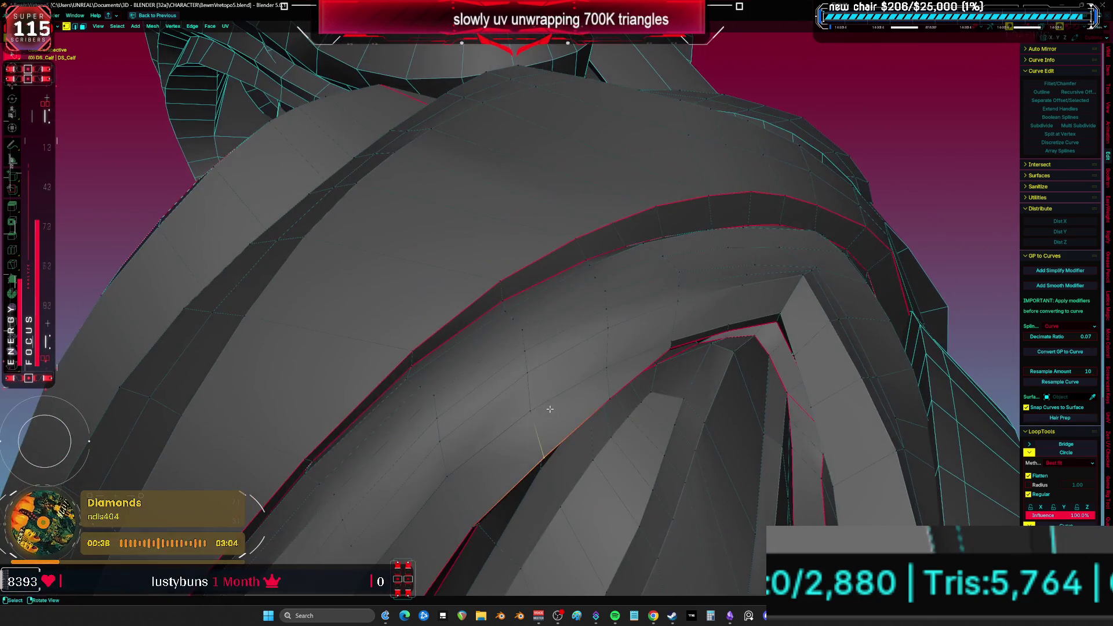
{"action": "key", "text": "g"}
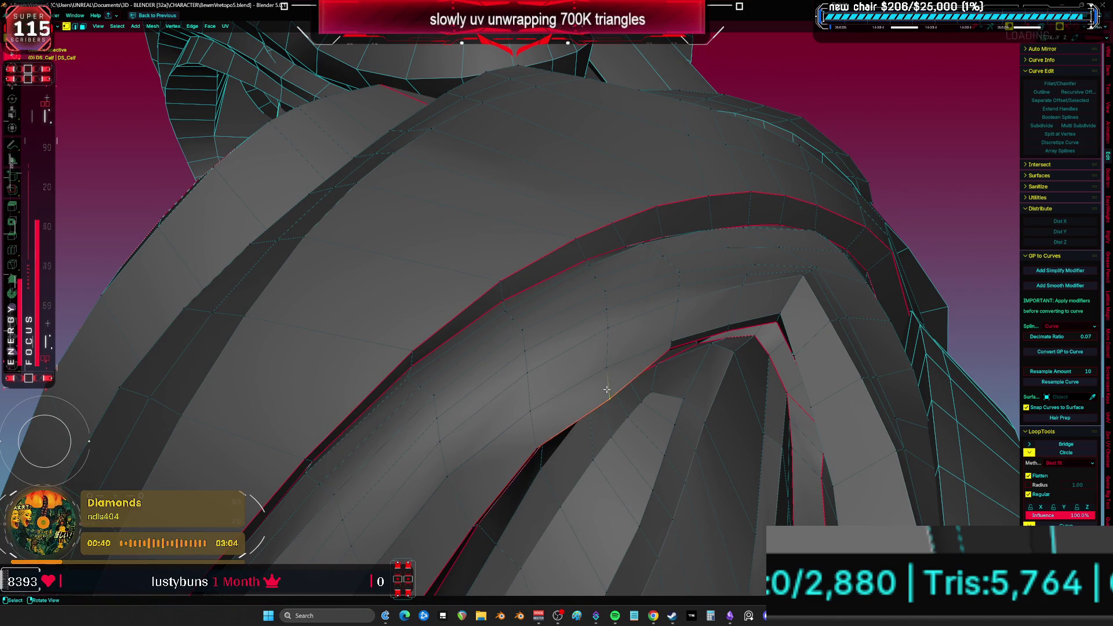
{"action": "left_click", "coordinate": [591, 372]}
{"action": "scroll", "coordinate": [591, 372], "scroll_direction": "up", "scroll_amount": 1}
{"action": "mouse_move", "coordinate": [590, 372]}
{"action": "middle_mouse_down"}
{"action": "mouse_move", "coordinate": [537, 368]}
{"action": "mouse_move", "coordinate": [616, 393]}
{"action": "mouse_move", "coordinate": [659, 429]}
{"action": "mouse_move", "coordinate": [587, 325]}
{"action": "mouse_move", "coordinate": [681, 289]}
{"action": "mouse_move", "coordinate": [706, 240]}
{"action": "middle_mouse_up"}
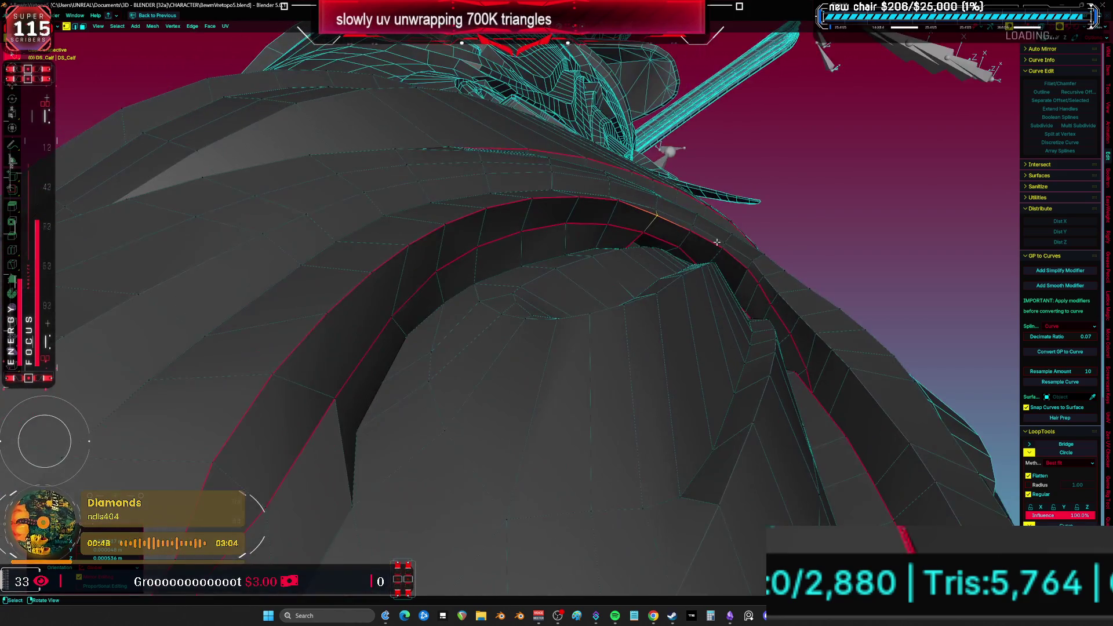
- Relax the seam arc edge path and the right band's edge loop from Quick Favorites
{"action": "middle_click_drag", "start_coordinate": [754, 277], "coordinate": [790, 361]}
{"action": "left_click", "coordinate": [792, 438]}
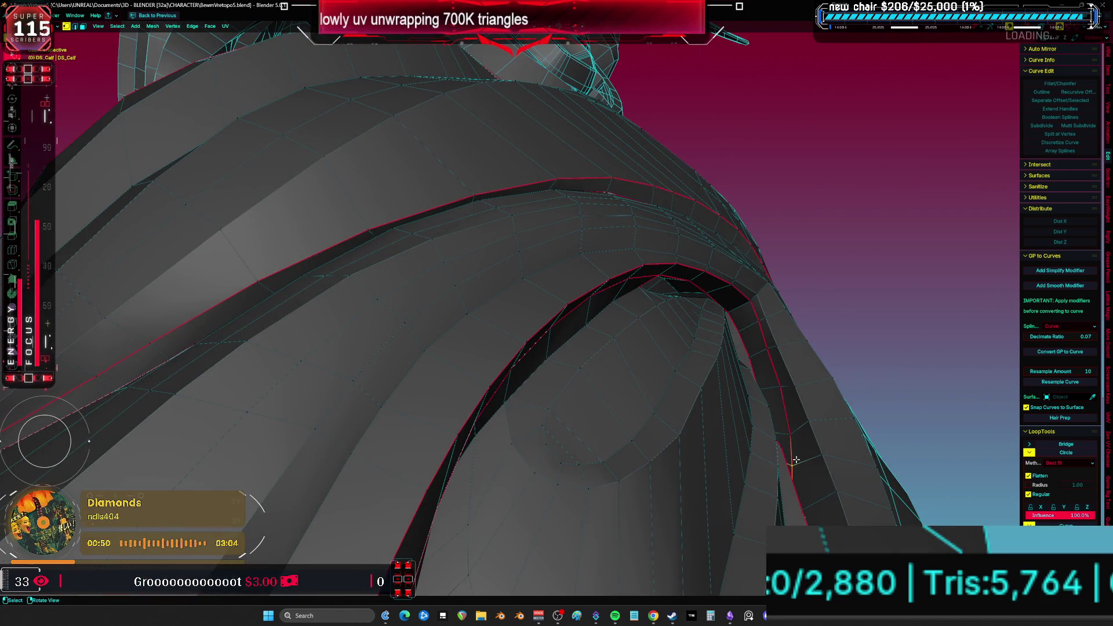
{"action": "left_click", "coordinate": [654, 263], "text": "ctrl"}
{"action": "mouse_move", "coordinate": [835, 290]}
{"action": "middle_mouse_down"}
{"action": "mouse_move", "coordinate": [789, 320]}
{"action": "mouse_move", "coordinate": [800, 332]}
{"action": "mouse_move", "coordinate": [782, 351]}
{"action": "mouse_move", "coordinate": [776, 422]}
{"action": "middle_mouse_up"}
{"action": "key", "text": "q"}
{"action": "left_click", "coordinate": [789, 320]}
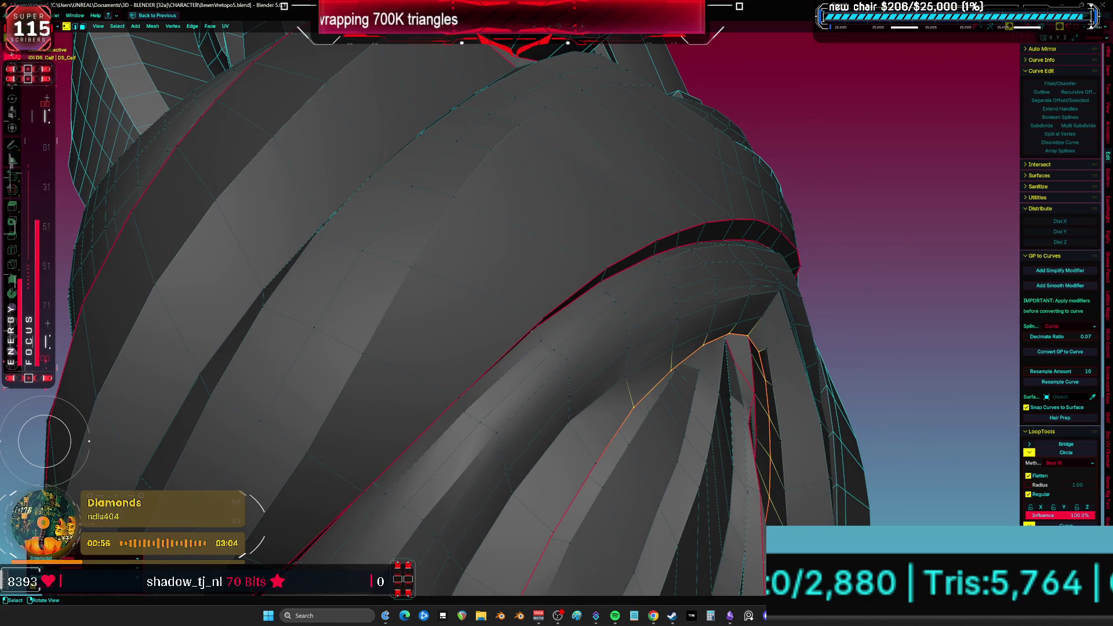
{"action": "left_click", "coordinate": [774, 371], "text": "alt"}
{"action": "key", "text": "q"}
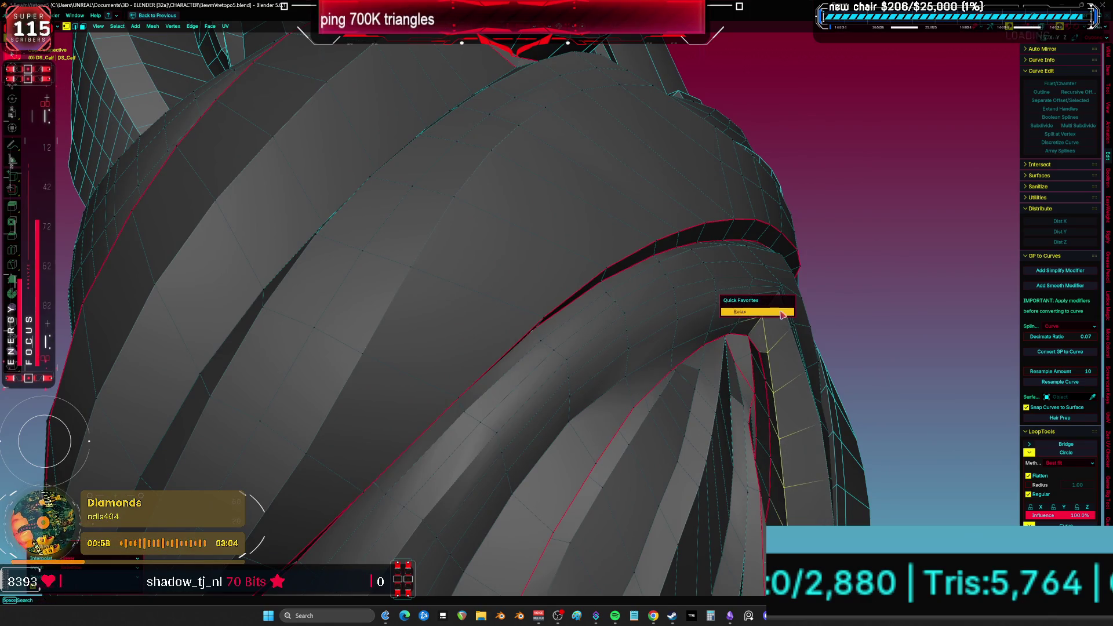
{"action": "left_click", "coordinate": [783, 314]}
- Reposition the band's corner vertex, then relax the edge path along the band
{"action": "mouse_move", "coordinate": [530, 476]}
{"action": "middle_mouse_down"}
{"action": "mouse_move", "coordinate": [672, 341]}
{"action": "mouse_move", "coordinate": [664, 326]}
{"action": "mouse_move", "coordinate": [670, 336]}
{"action": "middle_mouse_up"}
{"action": "left_click", "coordinate": [673, 341]}
{"action": "key", "text": "g"}
{"action": "left_click", "coordinate": [703, 335]}
{"action": "left_click", "coordinate": [377, 496], "text": "ctrl"}
{"action": "key", "text": "q"}
{"action": "left_click", "coordinate": [666, 346]}
{"action": "middle_click_drag", "start_coordinate": [667, 347], "coordinate": [531, 415]}
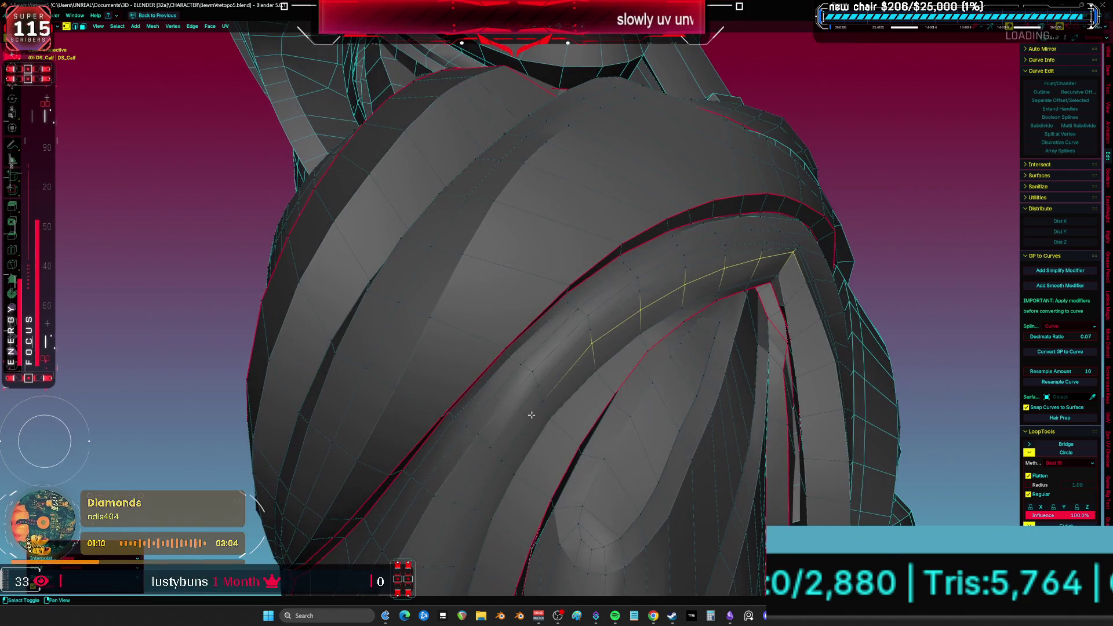
- Extend the edge path down-left and relax it
{"action": "left_click", "coordinate": [510, 451], "text": "ctrl"}
{"action": "key", "text": "q"}
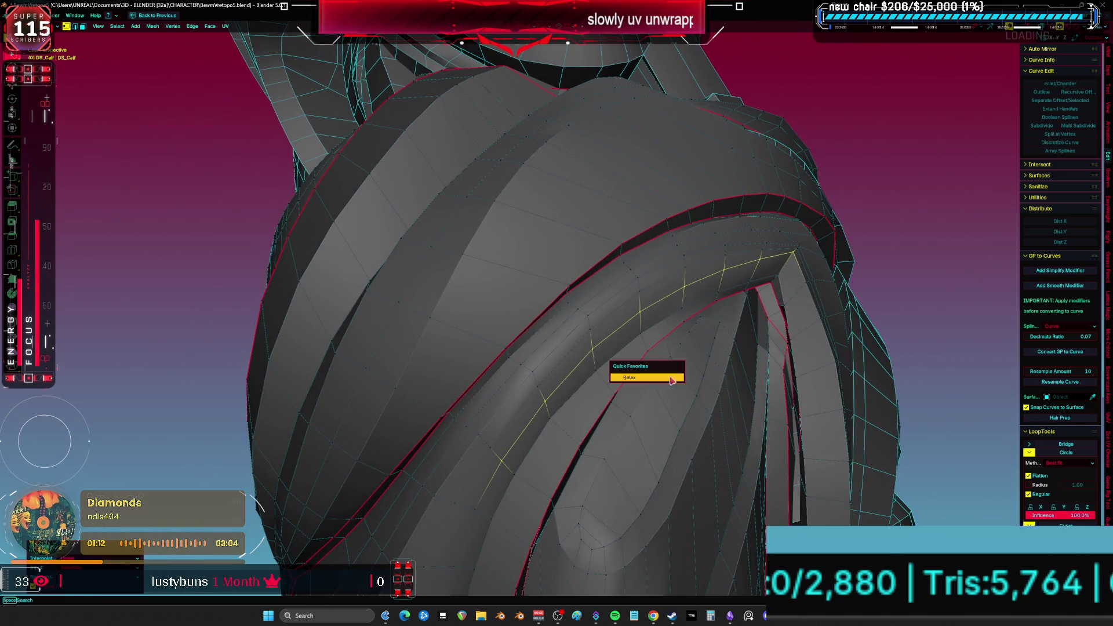
{"action": "left_click", "coordinate": [643, 381]}
{"action": "middle_click_drag", "start_coordinate": [644, 380], "coordinate": [708, 385]}
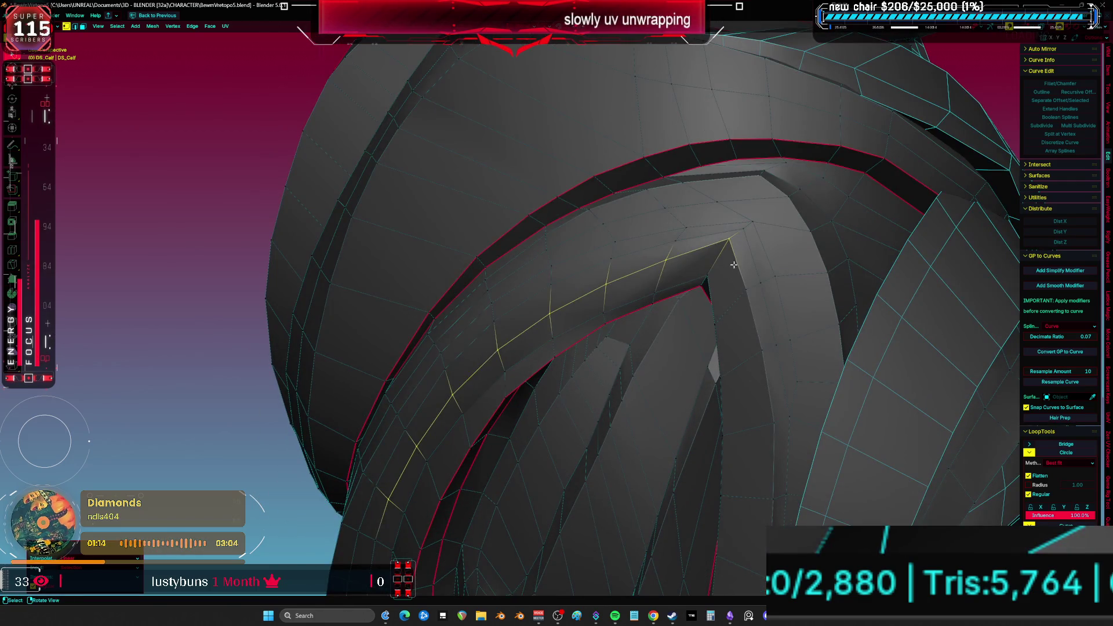
- Select a new edge path from the band's corner down the band
{"action": "left_click", "coordinate": [704, 249]}
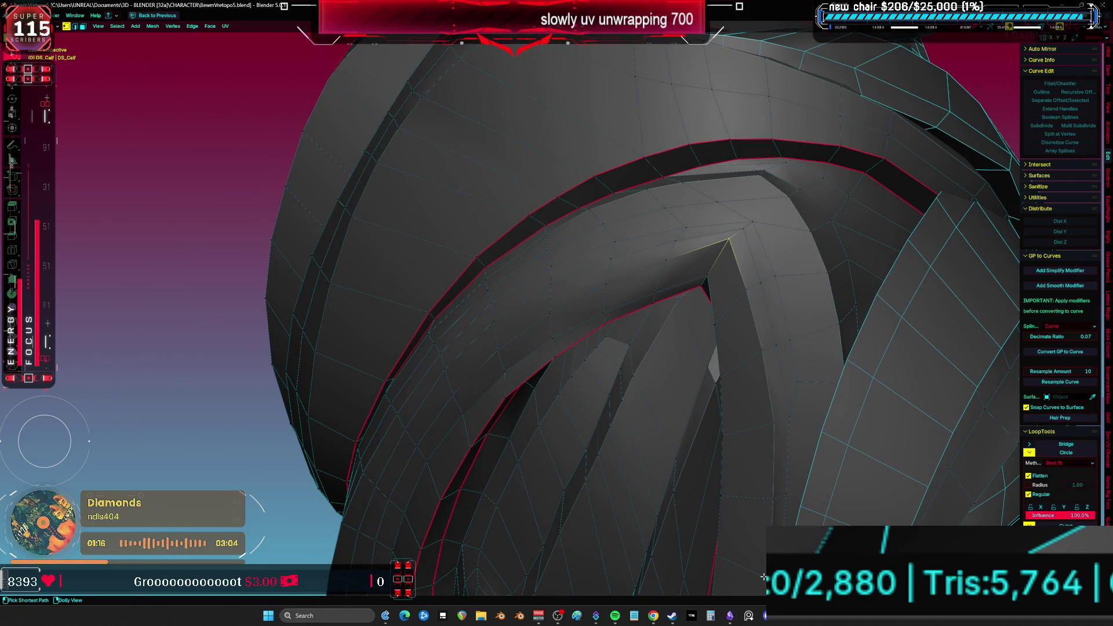
{"action": "left_click", "coordinate": [759, 522], "text": "ctrl"}
{"action": "key", "text": "alt+a"}
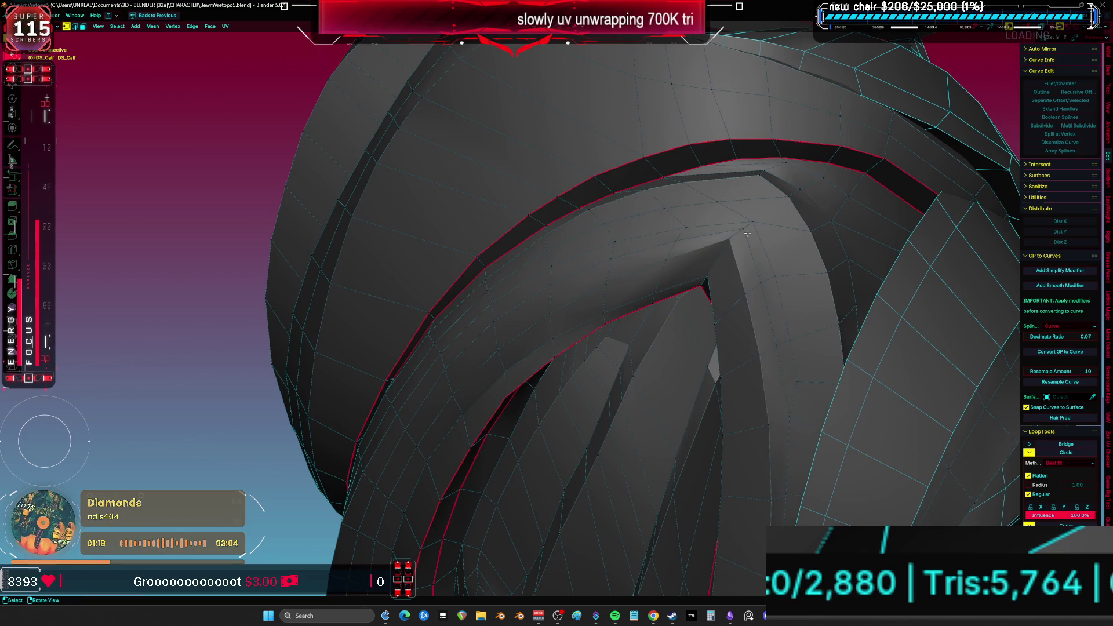
{"action": "left_click", "coordinate": [787, 485], "text": "ctrl"}
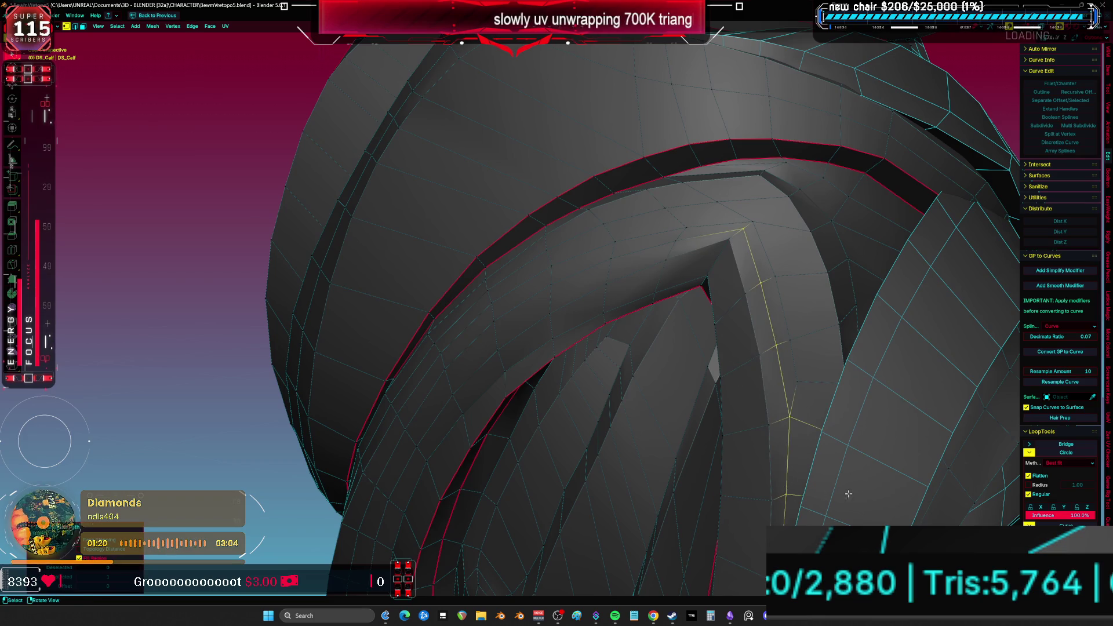
{"action": "key", "text": "alt+a"}
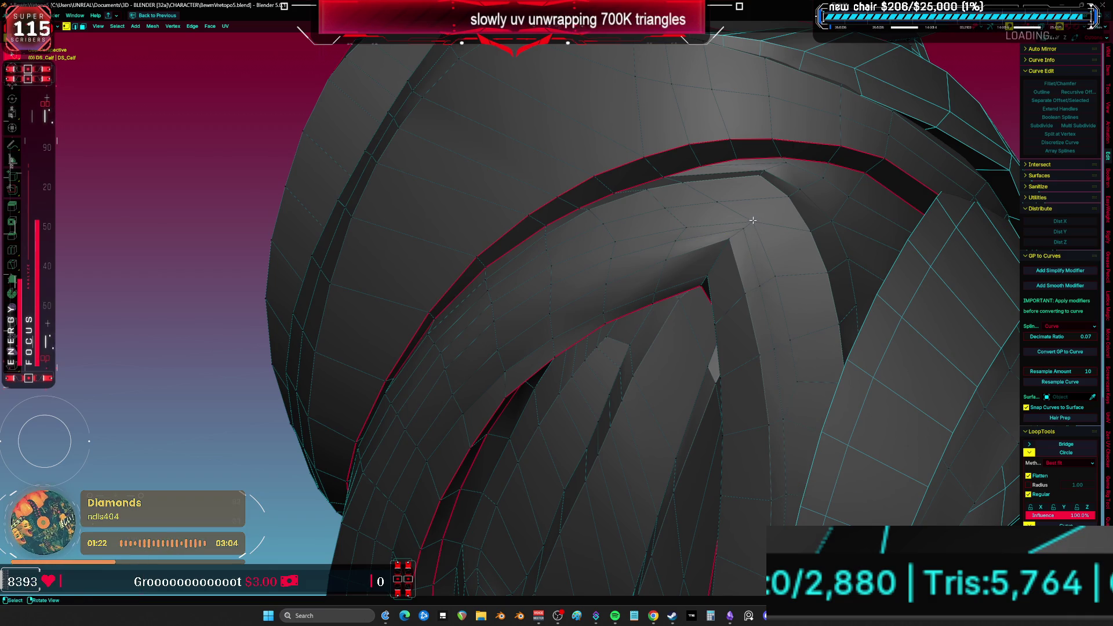
{"action": "left_click", "coordinate": [808, 388], "text": "ctrl"}
- Relax the selected edge loop twice, viewing it in see-through mode
{"action": "middle_click_drag", "start_coordinate": [806, 382], "coordinate": [781, 255]}
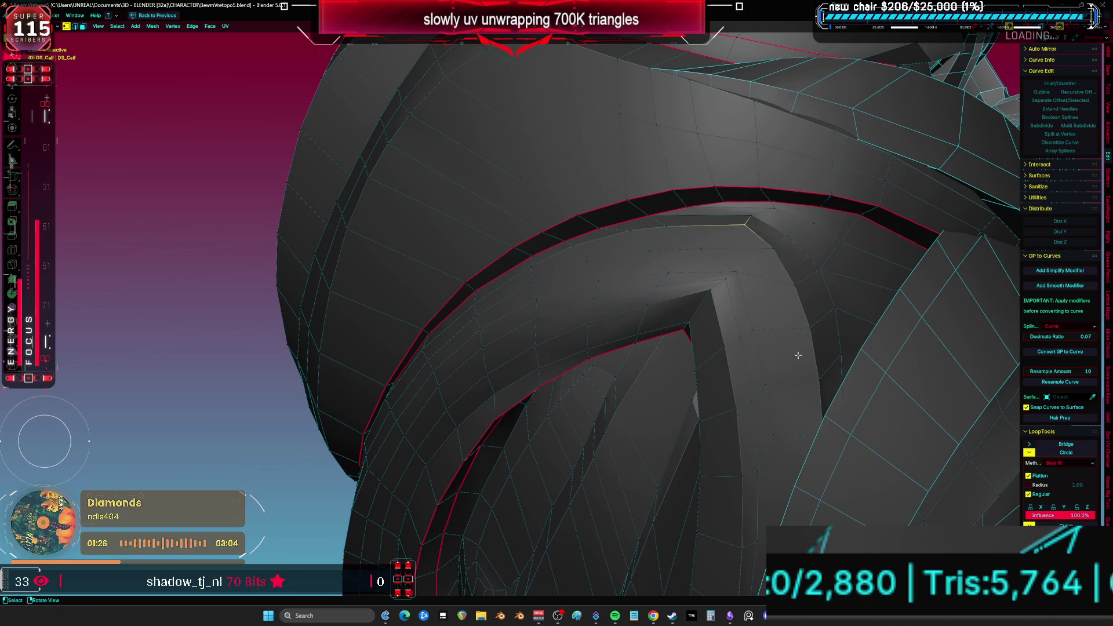
{"action": "middle_click_drag", "start_coordinate": [822, 381], "coordinate": [853, 455]}
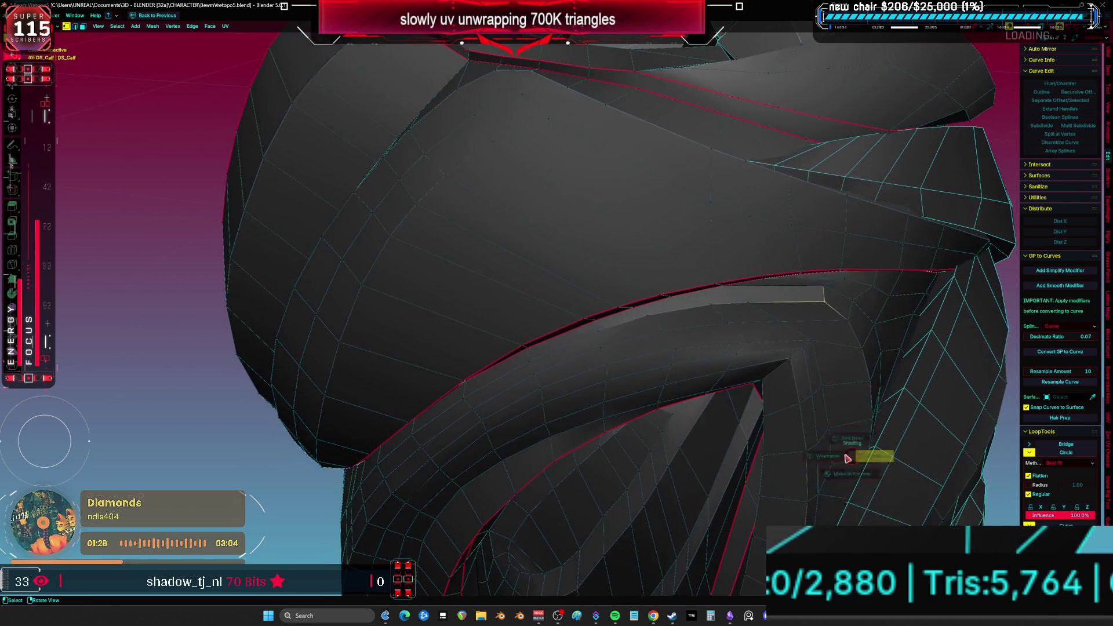
{"action": "key", "text": "alt+z"}
{"action": "key", "text": "alt+z"}
{"action": "key", "text": "q"}
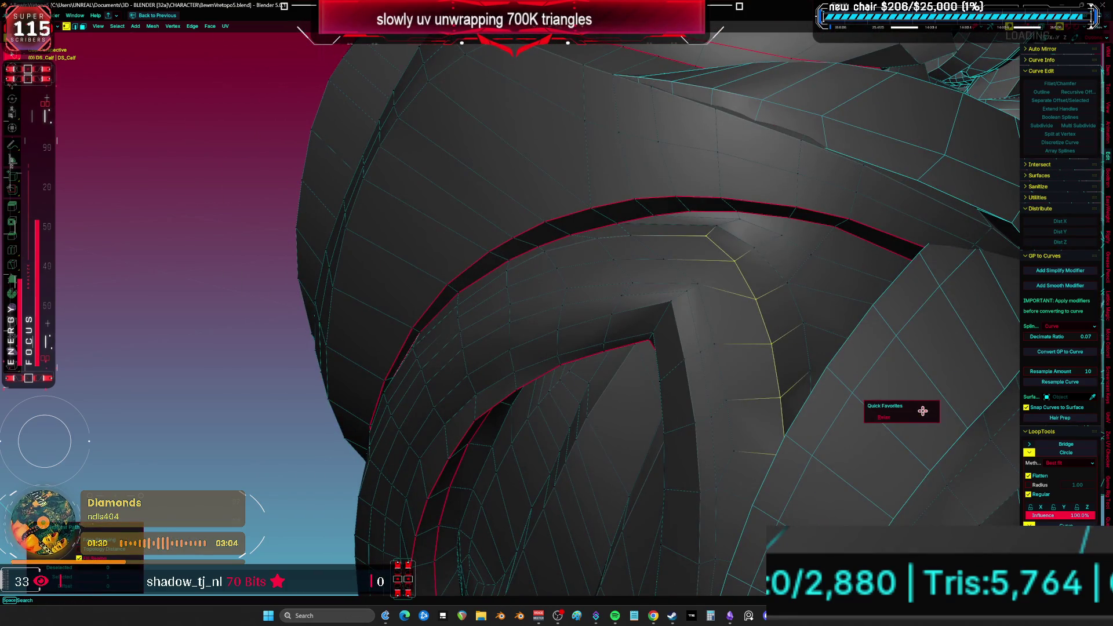
{"action": "left_click", "coordinate": [909, 417]}
{"action": "key", "text": "q"}
{"action": "left_click", "coordinate": [892, 417]}
- Select a path along the band's edge and Shrink/Fatten it by 0.000673 m
{"action": "mouse_move", "coordinate": [892, 418]}
{"action": "middle_mouse_down"}
{"action": "mouse_move", "coordinate": [784, 369]}
{"action": "mouse_move", "coordinate": [726, 303]}
{"action": "mouse_move", "coordinate": [671, 294]}
{"action": "middle_mouse_up"}
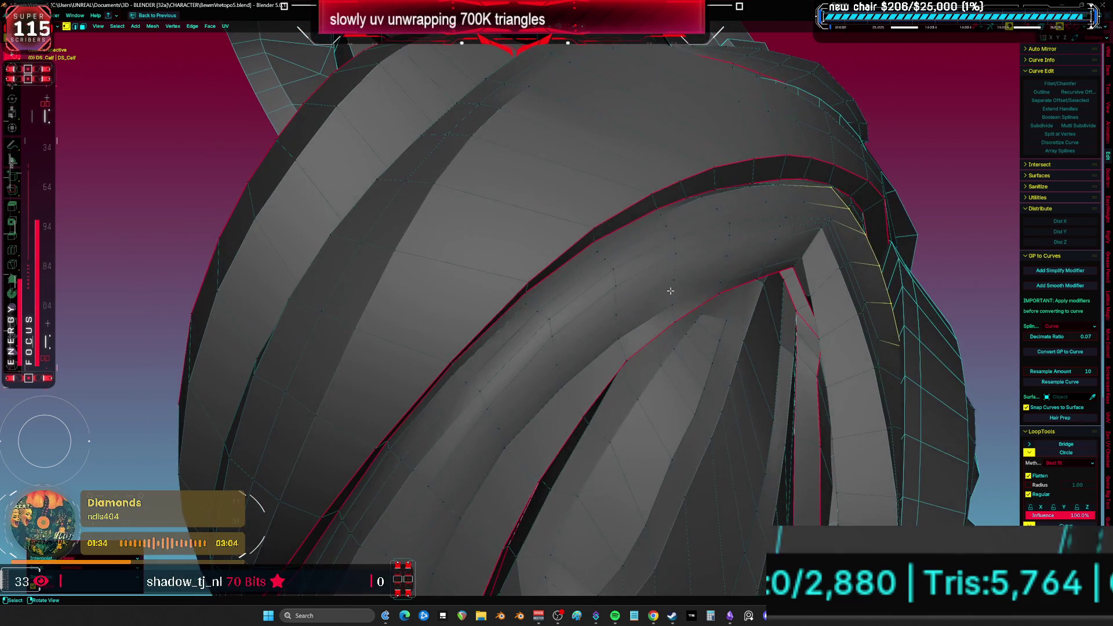
{"action": "left_click", "coordinate": [619, 315]}
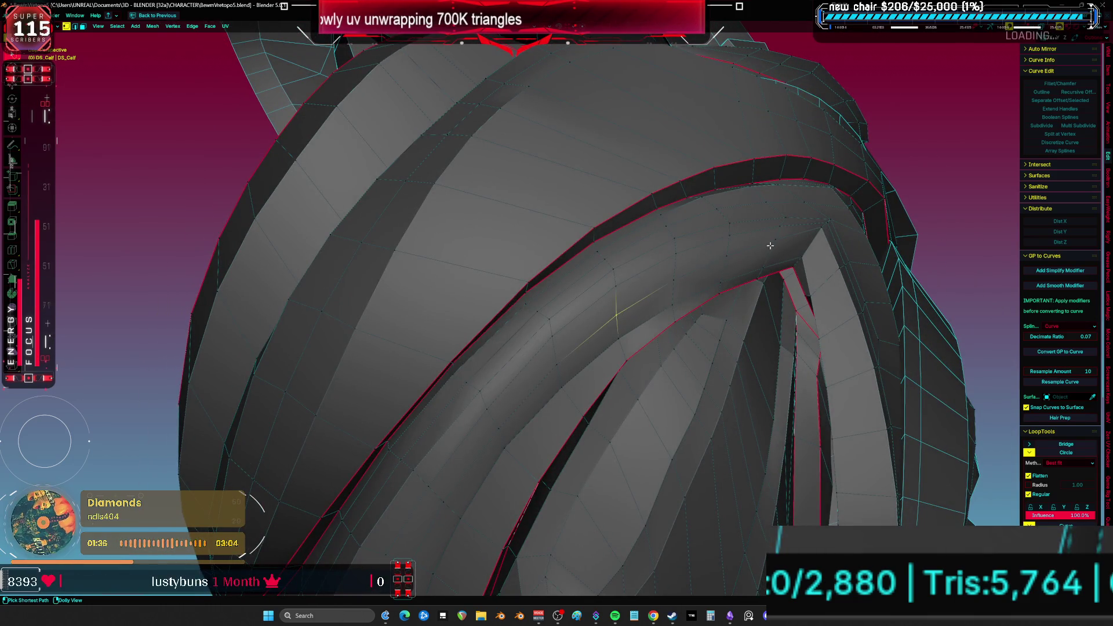
{"action": "left_click", "coordinate": [770, 245], "text": "ctrl"}
{"action": "key", "text": "alt+w"}
{"action": "key", "text": "alt+s"}
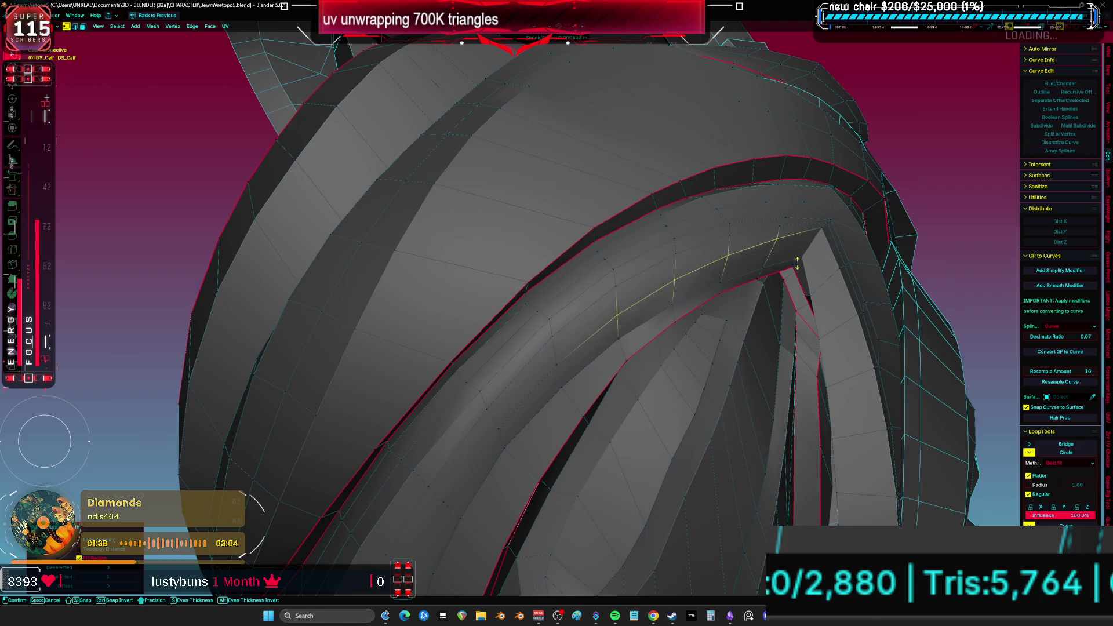
{"action": "left_click", "coordinate": [798, 263]}
- Select a ring of faces on the hood
{"action": "mouse_move", "coordinate": [798, 264]}
{"action": "middle_mouse_down"}
{"action": "mouse_move", "coordinate": [713, 348]}
{"action": "mouse_move", "coordinate": [666, 330]}
{"action": "mouse_move", "coordinate": [712, 276]}
{"action": "mouse_move", "coordinate": [571, 399]}
{"action": "mouse_move", "coordinate": [554, 401]}
{"action": "middle_mouse_up"}
{"action": "left_click", "coordinate": [542, 440], "text": "ctrl+alt"}
{"action": "middle_click_drag", "start_coordinate": [661, 363], "coordinate": [560, 525]}
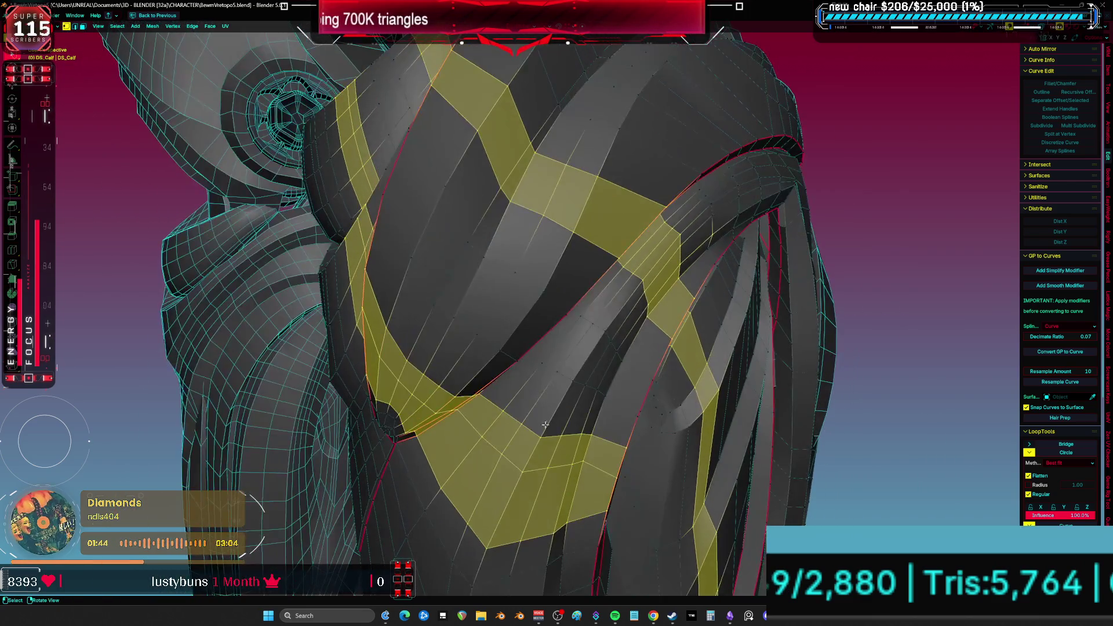
- Shrink/fatten a single edge near the seam on the calf armour
{"action": "left_click", "coordinate": [561, 525]}
{"action": "mouse_move", "coordinate": [707, 240]}
{"action": "middle_mouse_down"}
{"action": "mouse_move", "coordinate": [754, 305]}
{"action": "mouse_move", "coordinate": [736, 331]}
{"action": "mouse_move", "coordinate": [688, 315]}
{"action": "middle_mouse_up"}
{"action": "key", "text": "alt+s"}
{"action": "left_click", "coordinate": [737, 331]}
- Move a seam vertex on the calf to a smoother position
{"action": "right_click", "coordinate": [636, 252], "text": "shift"}
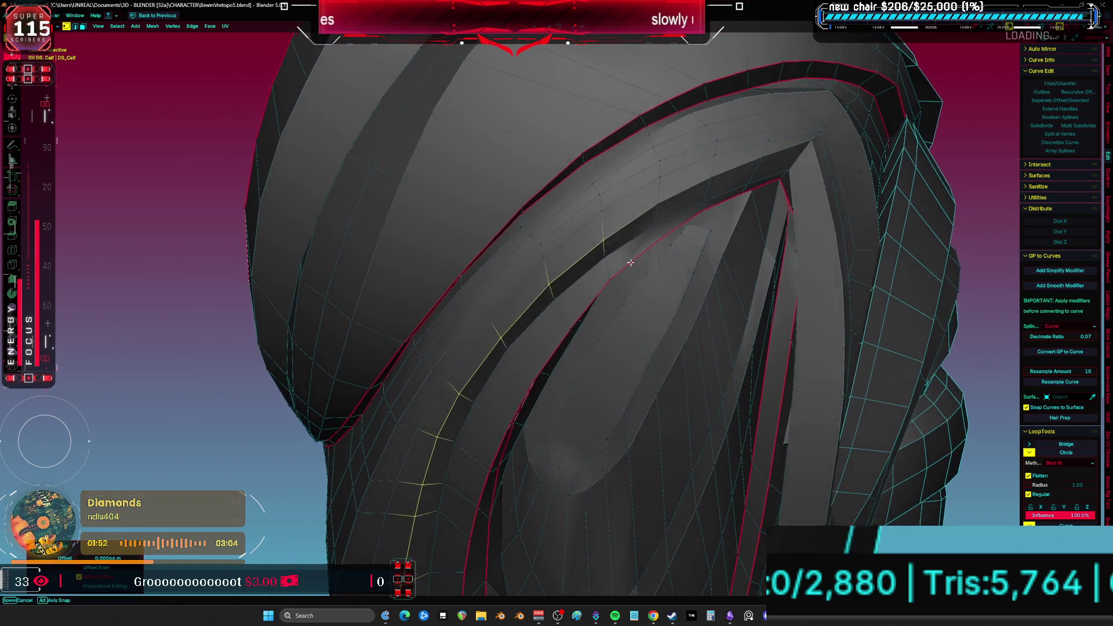
{"action": "scroll", "coordinate": [631, 248], "scroll_direction": "up", "scroll_amount": 10}
{"action": "middle_click_drag", "start_coordinate": [578, 265], "coordinate": [595, 191]}
{"action": "left_click", "coordinate": [594, 190]}
{"action": "key", "text": "g"}
- Slide another stray vertex along its edge to even out the flow
{"action": "key", "text": "g"}
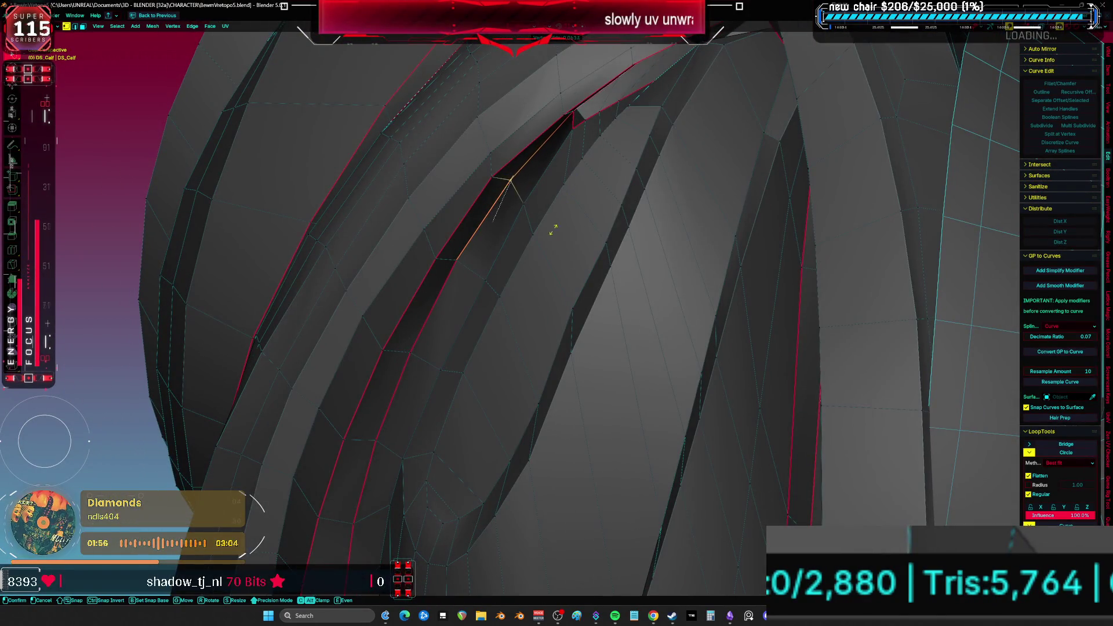
{"action": "left_click", "coordinate": [488, 318]}
{"action": "left_click", "coordinate": [457, 258]}
{"action": "left_click", "coordinate": [451, 269]}
{"action": "mouse_move", "coordinate": [418, 348]}
{"action": "middle_mouse_down"}
{"action": "mouse_move", "coordinate": [447, 391]}
{"action": "mouse_move", "coordinate": [489, 316]}
{"action": "mouse_move", "coordinate": [435, 356]}
{"action": "mouse_move", "coordinate": [418, 343]}
{"action": "middle_mouse_up"}
{"action": "key", "text": "g"}
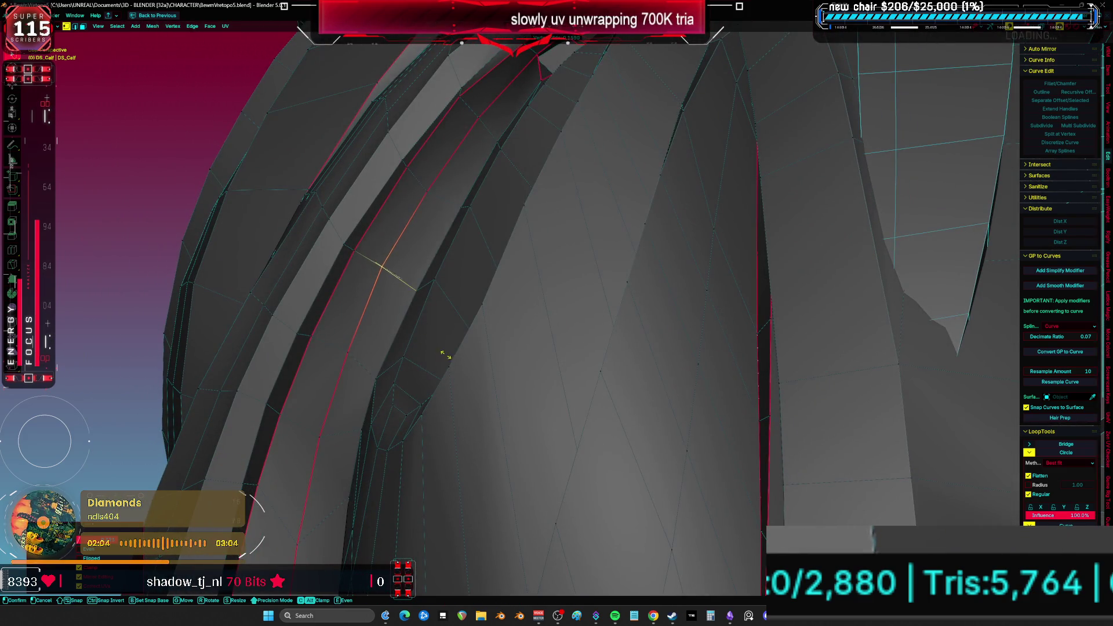
{"action": "left_click", "coordinate": [385, 269]}
- Try sliding an edge beside the seam, cancelling the move
{"action": "key", "text": "a"}
{"action": "key", "text": "alt+a"}
{"action": "mouse_move", "coordinate": [393, 409]}
{"action": "middle_mouse_down"}
{"action": "mouse_move", "coordinate": [383, 440]}
{"action": "mouse_move", "coordinate": [487, 365]}
{"action": "middle_mouse_up"}
{"action": "key", "text": "a"}
{"action": "key", "text": "alt+a"}
{"action": "left_click", "coordinate": [476, 422]}
{"action": "key", "text": "g"}
{"action": "key", "text": "g"}
{"action": "key", "text": "Escape"}
- Try sliding a vertex on the red seam, then cancel the slide
{"action": "key", "text": "a"}
{"action": "middle_click_drag", "start_coordinate": [477, 443], "coordinate": [516, 354]}
{"action": "key", "text": "alt+a"}
{"action": "middle_click_drag", "start_coordinate": [506, 494], "coordinate": [508, 360]}
{"action": "left_click", "coordinate": [508, 329]}
{"action": "key", "text": "g"}
{"action": "key", "text": "g"}
{"action": "key", "text": "Escape"}
- Select a face beside the seam and restore the wireframe and seam overlays
{"action": "key", "text": "a"}
{"action": "key", "text": "alt+a"}
{"action": "key", "text": "a"}
{"action": "mouse_move", "coordinate": [497, 442]}
{"action": "middle_mouse_down"}
{"action": "mouse_move", "coordinate": [540, 376]}
{"action": "mouse_move", "coordinate": [464, 316]}
{"action": "middle_mouse_up"}
{"action": "key", "text": "3"}
{"action": "left_click", "coordinate": [472, 267]}
{"action": "mouse_move", "coordinate": [472, 267]}
{"action": "middle_mouse_down"}
{"action": "mouse_move", "coordinate": [597, 260]}
{"action": "mouse_move", "coordinate": [663, 286]}
{"action": "mouse_move", "coordinate": [694, 318]}
{"action": "mouse_move", "coordinate": [677, 375]}
{"action": "mouse_move", "coordinate": [622, 331]}
{"action": "mouse_move", "coordinate": [563, 463]}
{"action": "middle_mouse_up"}
{"action": "key", "text": "shift+alt+z"}
- Select the shortest path along the seam edges and apply LoopTools Relax
{"action": "key", "text": "1"}
{"action": "left_click", "coordinate": [567, 231], "text": "ctrl"}
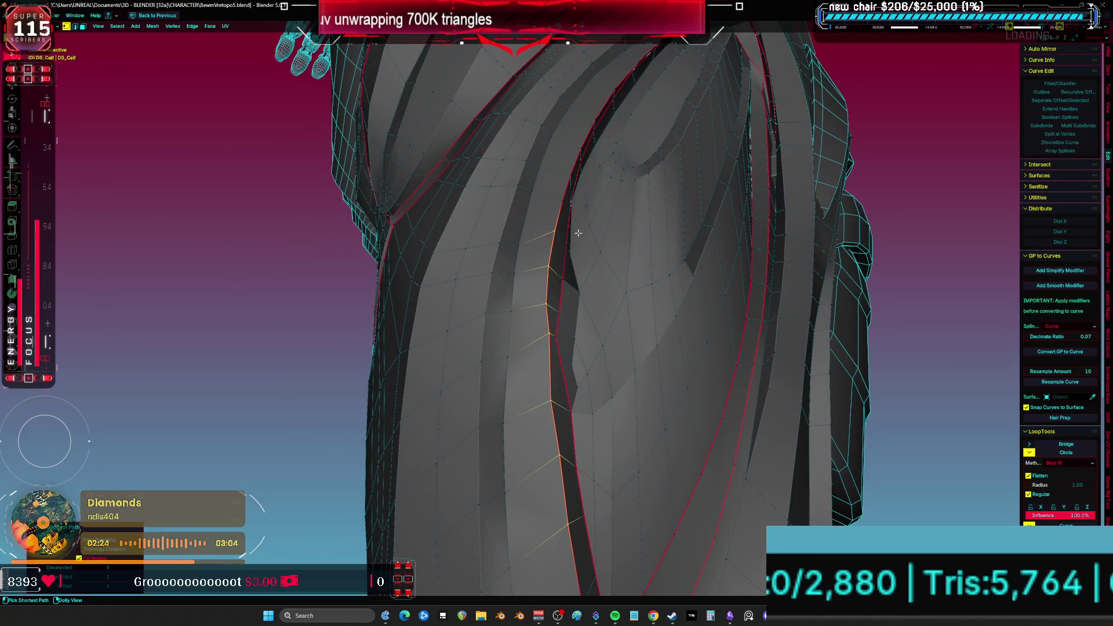
{"action": "middle_click_drag", "start_coordinate": [597, 290], "coordinate": [578, 530]}
{"action": "left_click", "coordinate": [578, 532]}
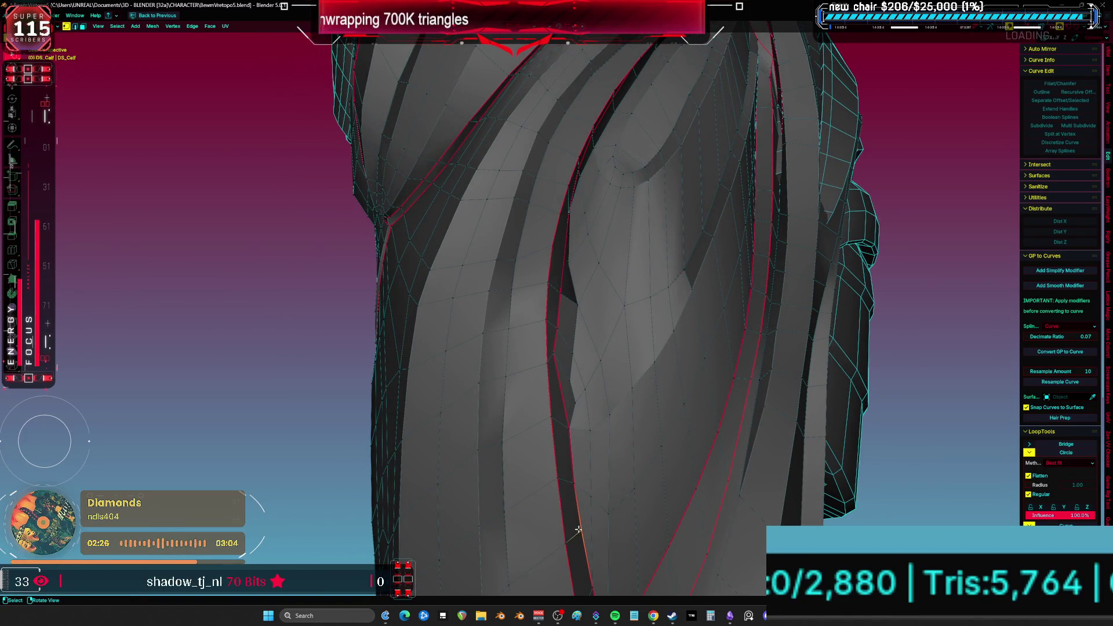
{"action": "left_click", "coordinate": [567, 227], "text": "ctrl"}
{"action": "mouse_move", "coordinate": [567, 227]}
{"action": "middle_mouse_down"}
{"action": "mouse_move", "coordinate": [686, 278]}
{"action": "mouse_move", "coordinate": [656, 303]}
{"action": "middle_mouse_up"}
{"action": "key", "text": "q"}
{"action": "left_click", "coordinate": [674, 282]}
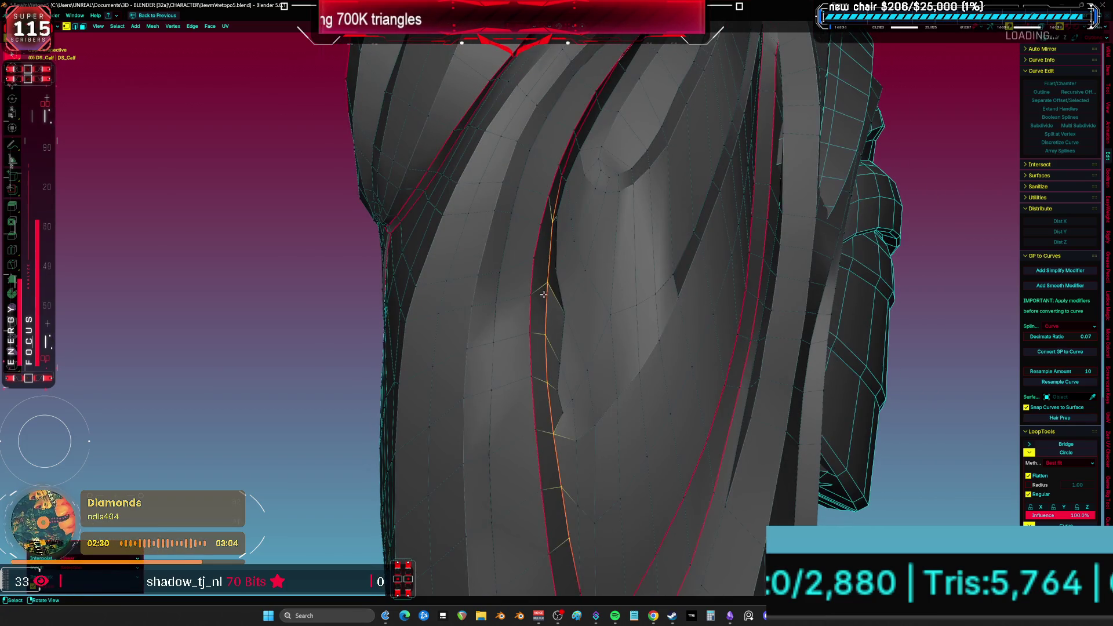
- Slide a seam vertex along its edge and check it in wireframe, then solid shading
{"action": "left_click", "coordinate": [548, 286]}
{"action": "scroll", "coordinate": [548, 286], "scroll_direction": "up", "scroll_amount": 3}
{"action": "key", "text": "g"}
{"action": "key", "text": "g"}
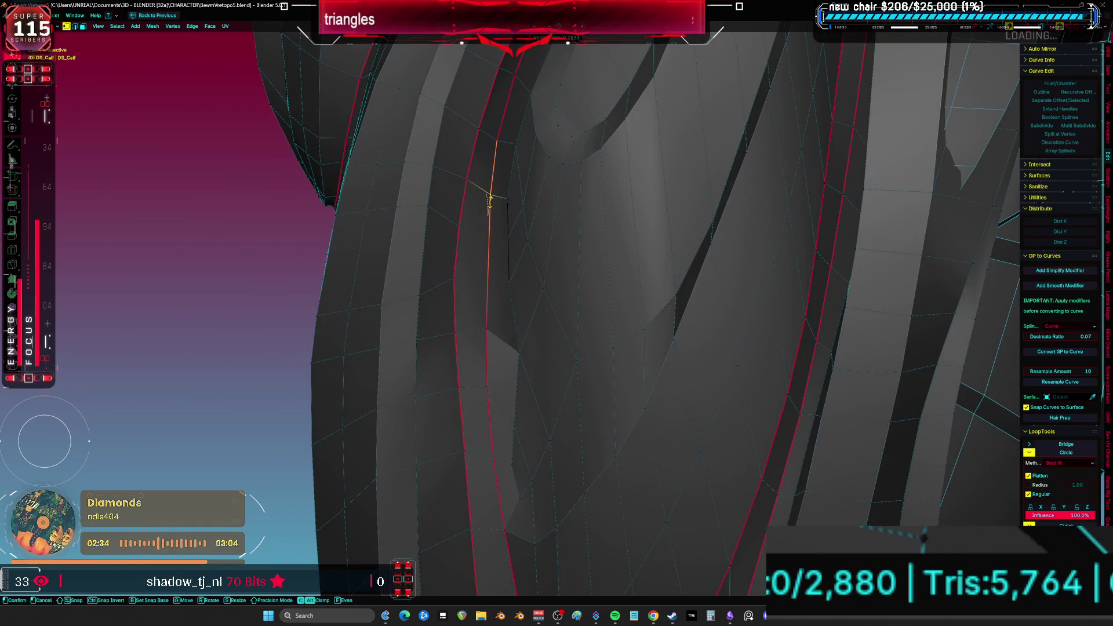
{"action": "left_click", "coordinate": [472, 249]}
{"action": "key", "text": "shift+z"}
{"action": "scroll", "coordinate": [383, 283], "scroll_direction": "down", "scroll_amount": 5}
{"action": "key", "text": "z"}
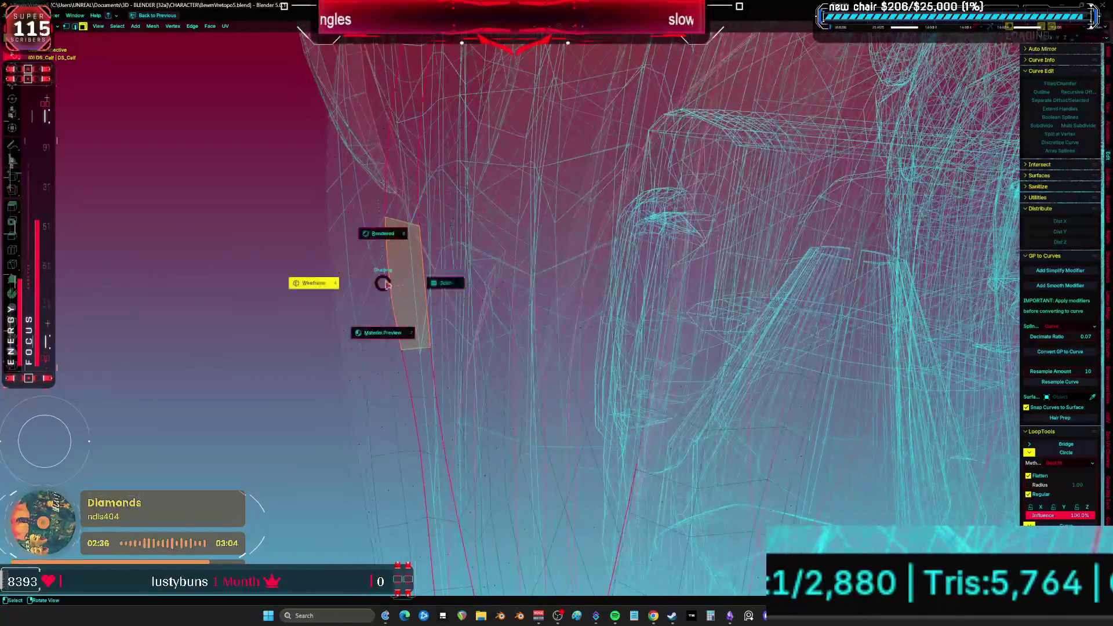
{"action": "left_click", "coordinate": [435, 283]}
{"action": "scroll", "coordinate": [533, 282], "scroll_direction": "up", "scroll_amount": 5}
- Select a face beside the seam and test an edge loop cut, cancelling it
{"action": "key", "text": "alt+a"}
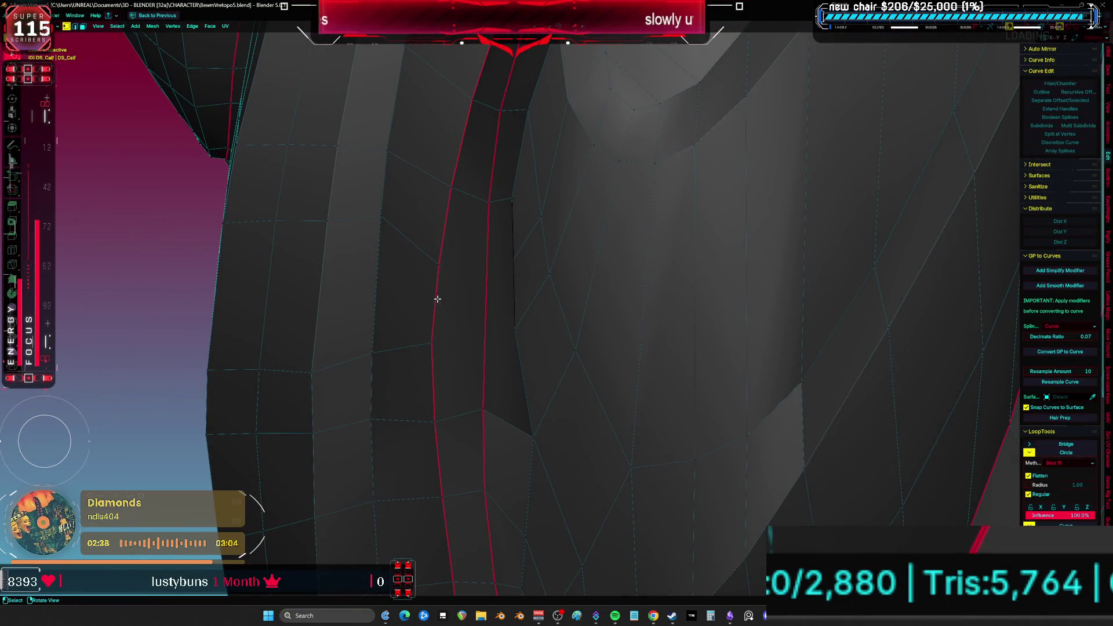
{"action": "key", "text": "3"}
{"action": "left_click", "coordinate": [455, 304]}
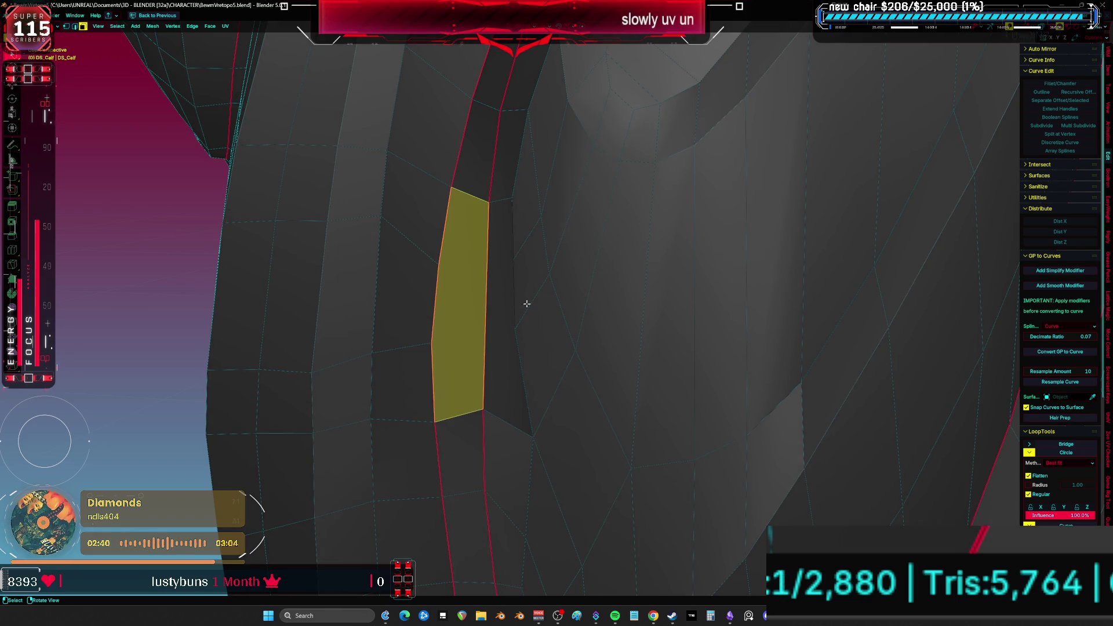
{"action": "mouse_move", "coordinate": [466, 312]}
{"action": "middle_mouse_down"}
{"action": "mouse_move", "coordinate": [505, 303]}
{"action": "mouse_move", "coordinate": [500, 331]}
{"action": "mouse_move", "coordinate": [529, 315]}
{"action": "mouse_move", "coordinate": [494, 289]}
{"action": "mouse_move", "coordinate": [477, 328]}
{"action": "middle_mouse_up"}
{"action": "key", "text": "ctrl+r"}
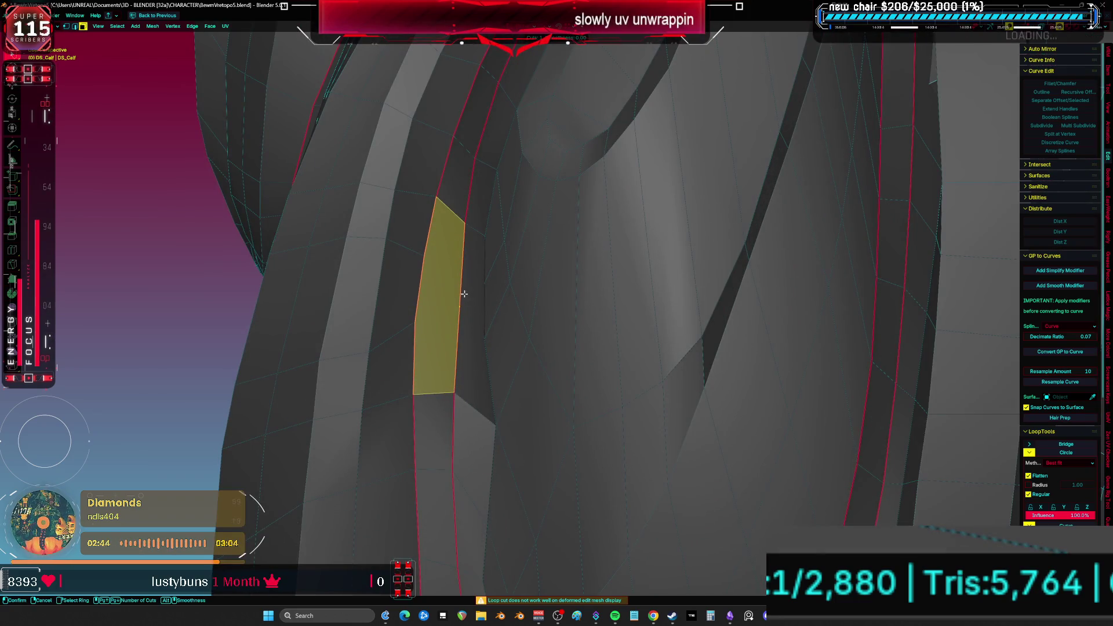
{"action": "key", "text": "Escape"}
{"action": "scroll", "coordinate": [489, 354], "scroll_direction": "down", "scroll_amount": 4}
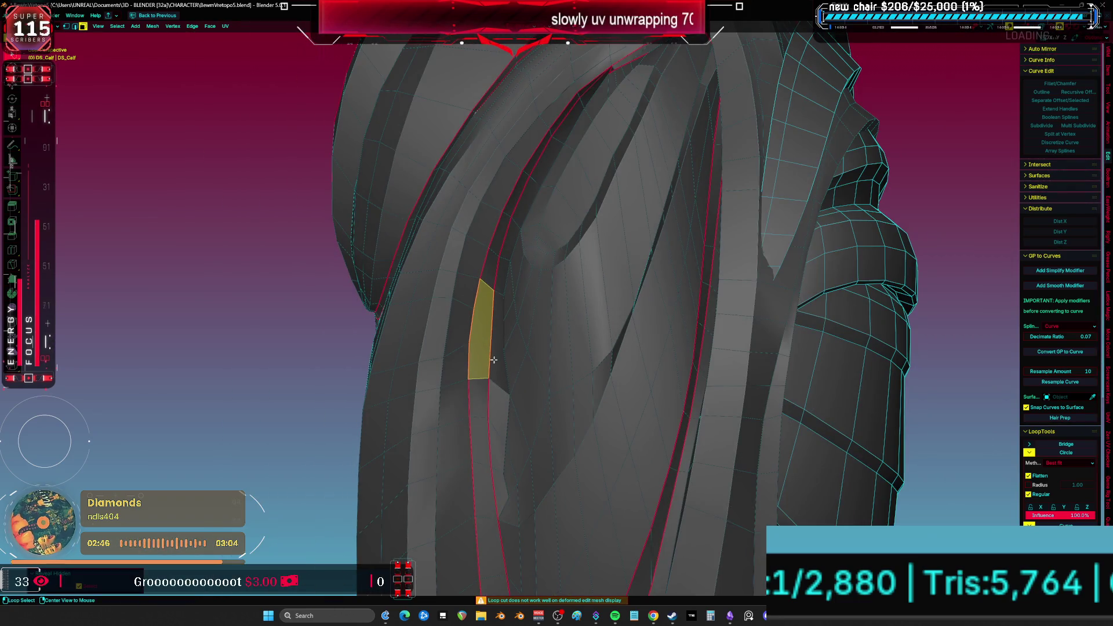
{"action": "scroll", "coordinate": [493, 360], "scroll_direction": "up", "scroll_amount": 1}
- Grow the face selection into a patch, inspect it in x-ray, then deselect
{"action": "key", "text": "ctrl+KP_Add"}
{"action": "key", "text": "ctrl+KP_Add"}
{"action": "key", "text": "ctrl+KP_Add"}
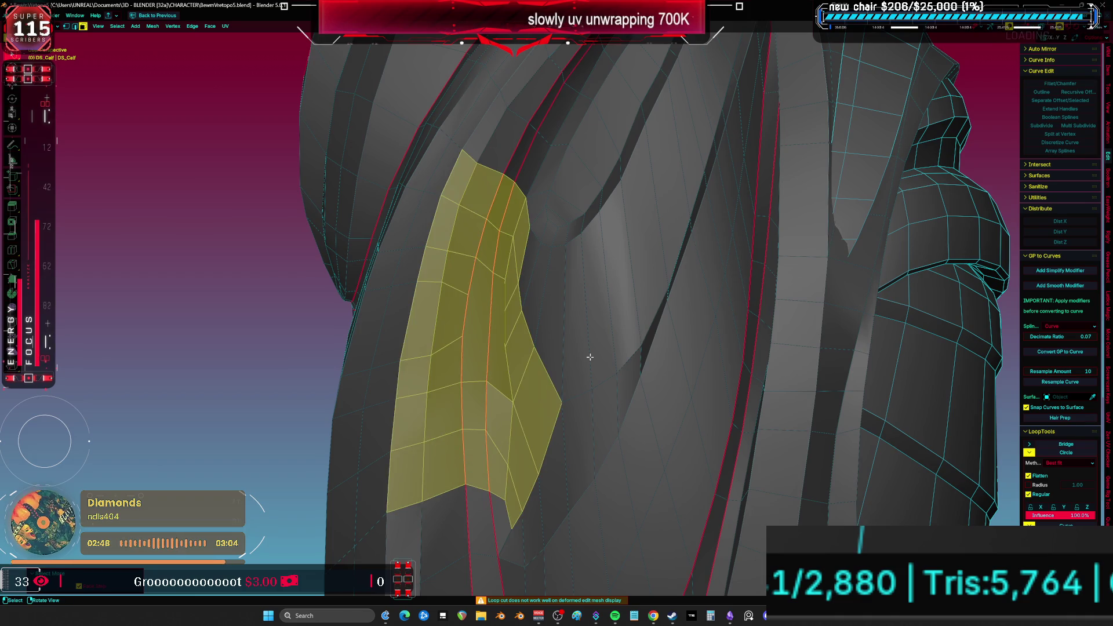
{"action": "key", "text": "alt+z"}
{"action": "mouse_move", "coordinate": [587, 355]}
{"action": "middle_mouse_down"}
{"action": "mouse_move", "coordinate": [469, 339]}
{"action": "mouse_move", "coordinate": [522, 338]}
{"action": "middle_mouse_up"}
{"action": "left_click", "coordinate": [535, 336]}
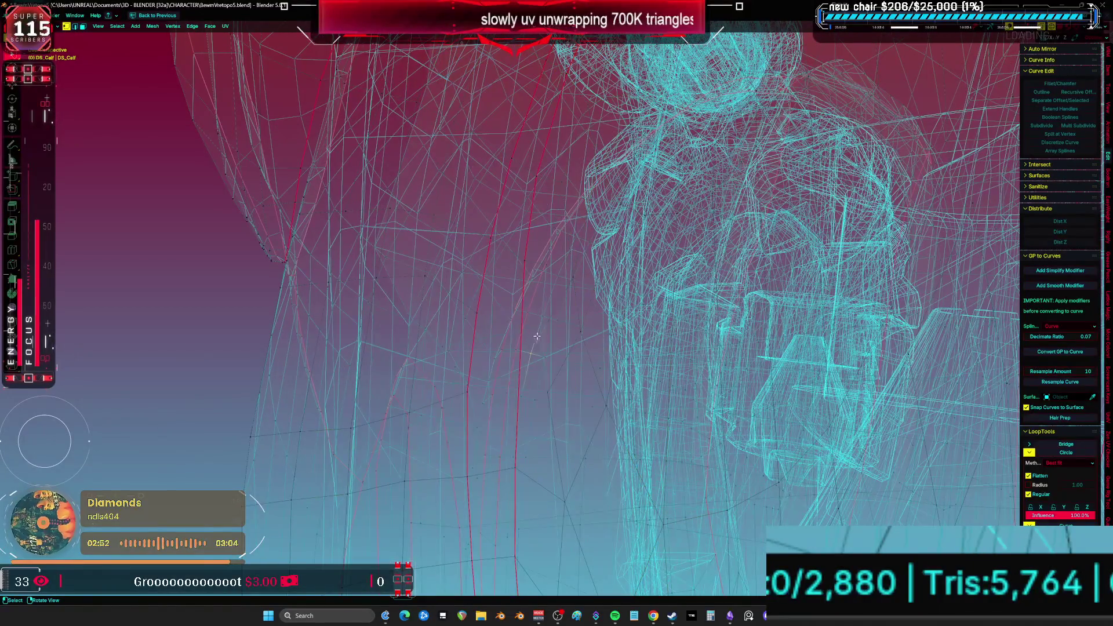
{"action": "key", "text": "alt+a"}
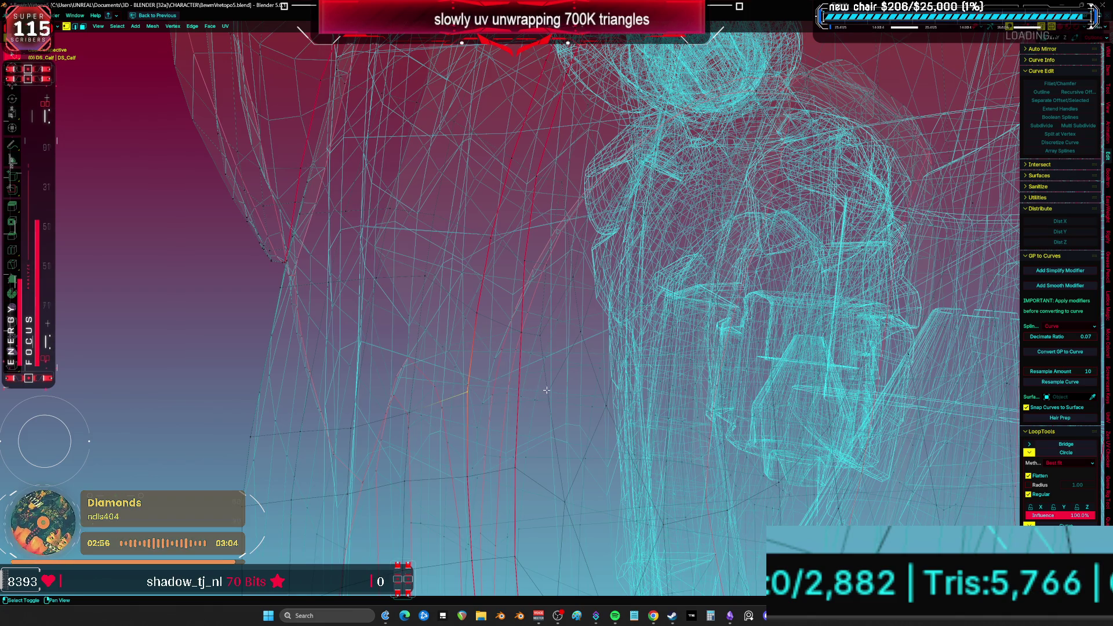
{"action": "key", "text": "alt+z"}
{"action": "scroll", "coordinate": [494, 386], "scroll_direction": "up", "scroll_amount": 5}
{"action": "mouse_move", "coordinate": [603, 390]}
{"action": "middle_mouse_down", "text": "shift"}
{"action": "mouse_move", "coordinate": [651, 390]}
{"action": "mouse_move", "coordinate": [572, 331]}
{"action": "mouse_move", "coordinate": [565, 369]}
{"action": "mouse_move", "coordinate": [597, 337]}
{"action": "middle_mouse_up", "text": "shift"}
- Move the selected vertex down its edge in two adjustments
{"action": "key", "text": "g"}
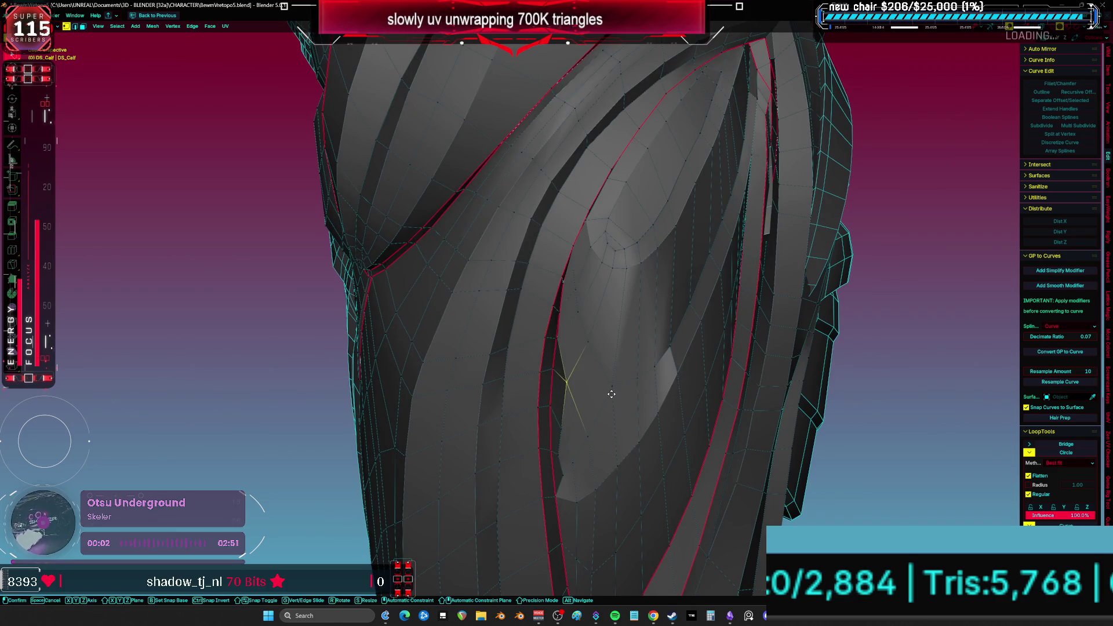
{"action": "left_click", "coordinate": [561, 405]}
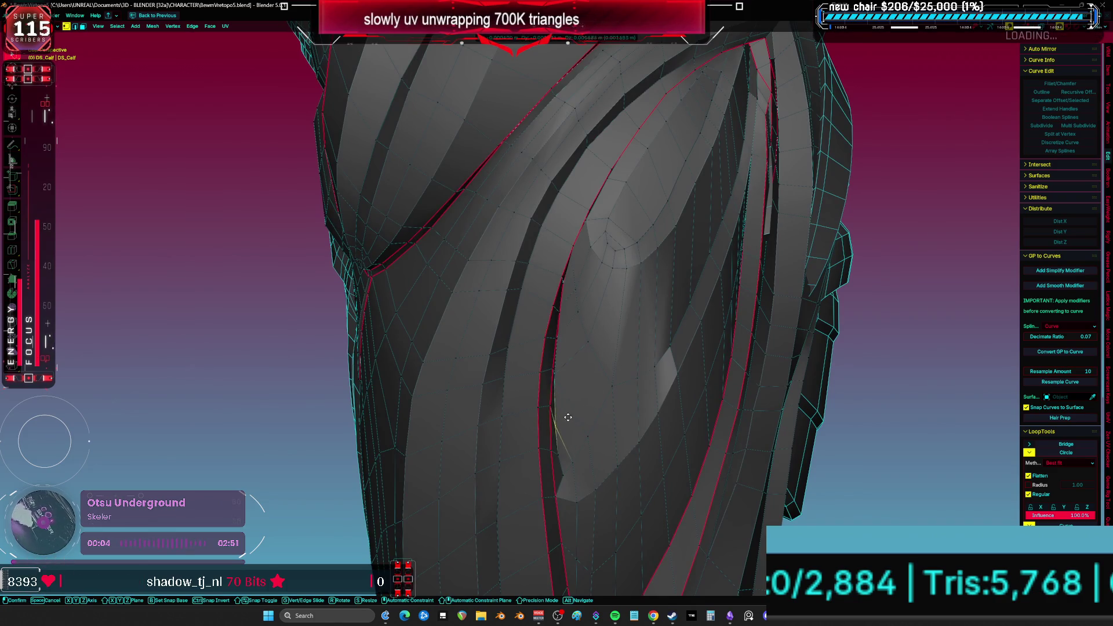
{"action": "key", "text": "g"}
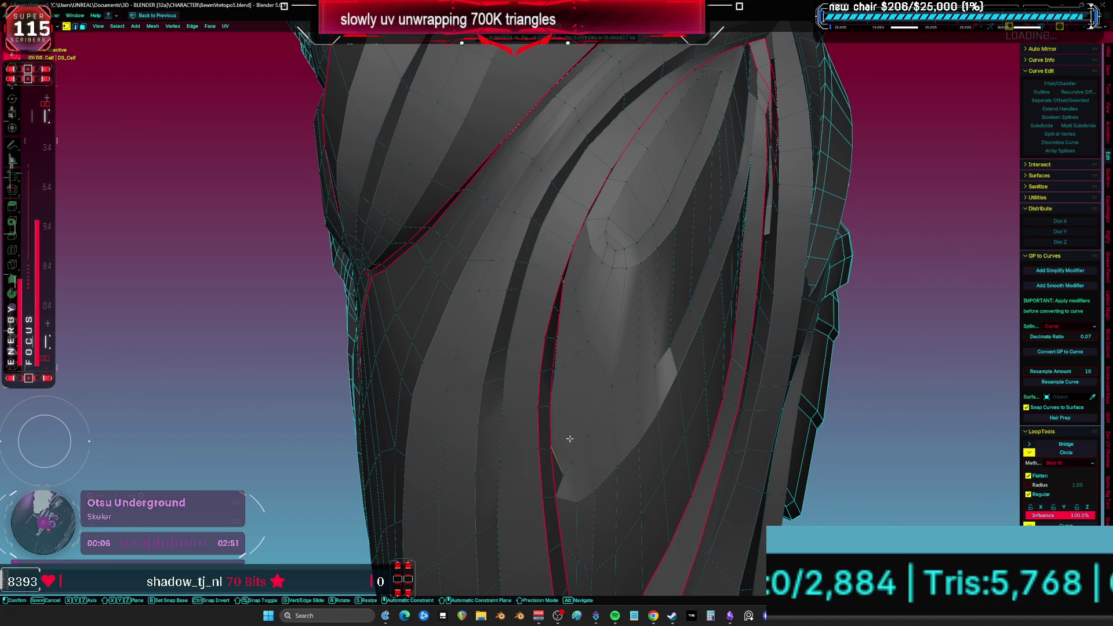
{"action": "left_click", "coordinate": [570, 439]}
{"action": "mouse_move", "coordinate": [570, 439]}
{"action": "middle_mouse_down"}
{"action": "mouse_move", "coordinate": [509, 460]}
{"action": "mouse_move", "coordinate": [509, 308]}
{"action": "middle_mouse_up"}
- Select the thin edge strip beside the seam and relax it with LoopTools
{"action": "left_click", "coordinate": [519, 251], "text": "ctrl+shift"}
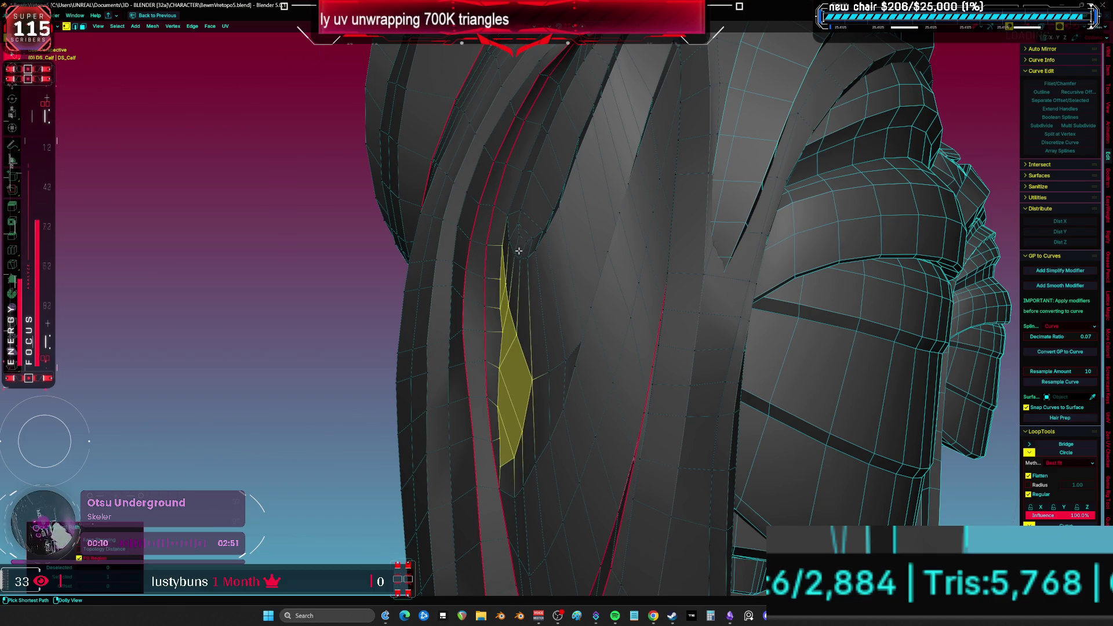
{"action": "mouse_move", "coordinate": [504, 448]}
{"action": "left_mouse_down"}
{"action": "mouse_move", "coordinate": [567, 385]}
{"action": "mouse_move", "coordinate": [525, 230]}
{"action": "left_mouse_up"}
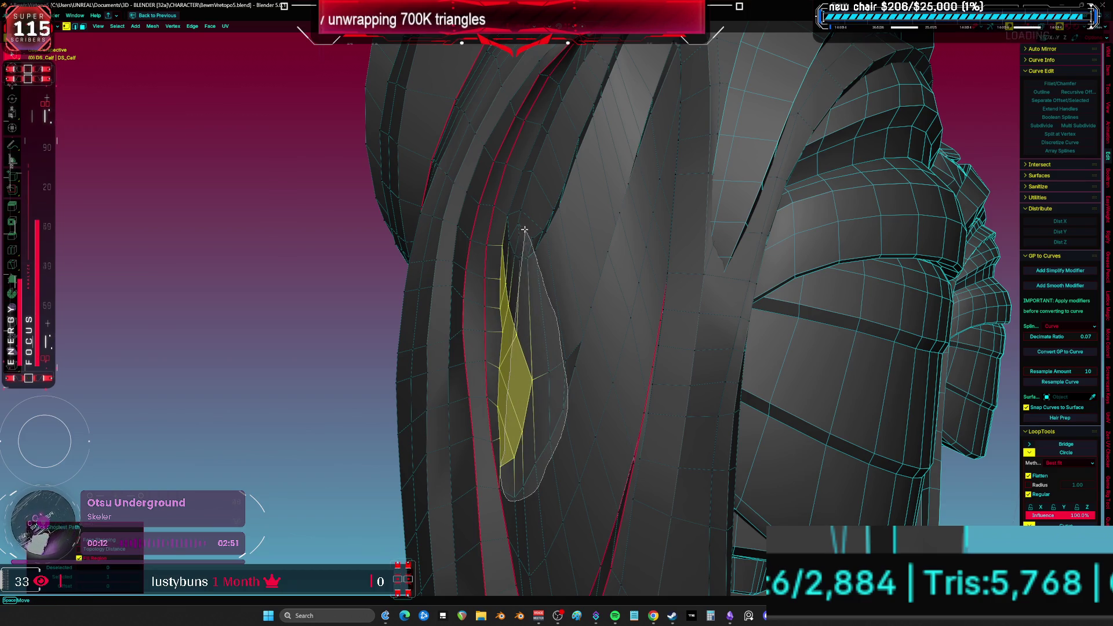
{"action": "left_click_drag", "start_coordinate": [498, 277], "coordinate": [498, 278]}
{"action": "middle_click_drag", "start_coordinate": [498, 279], "coordinate": [504, 373]}
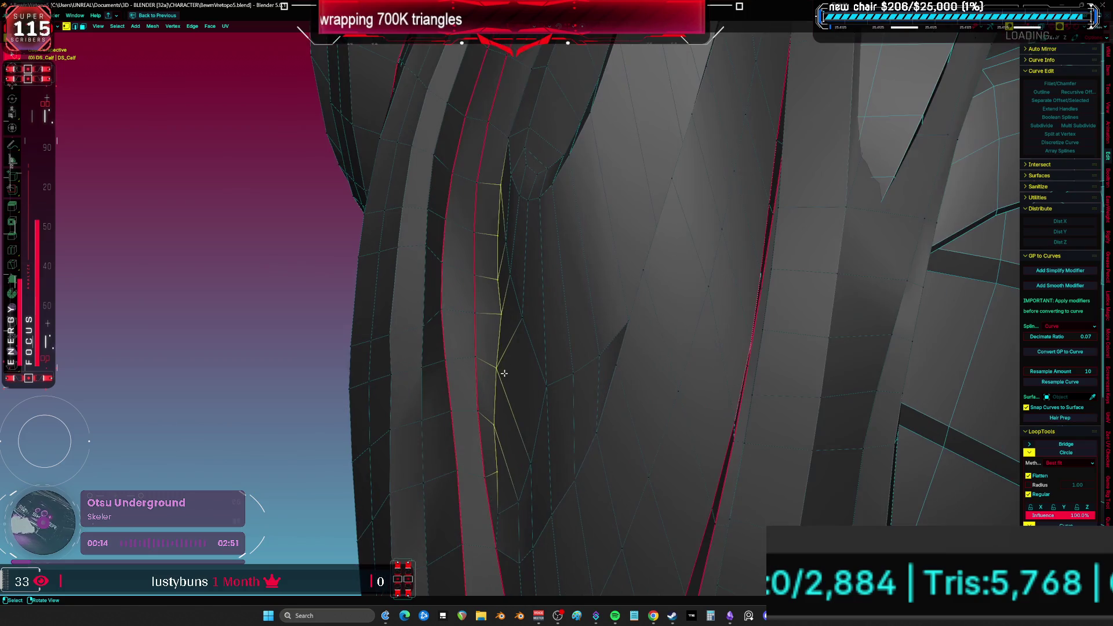
{"action": "key", "text": "q"}
{"action": "left_click", "coordinate": [622, 413]}
{"action": "left_click", "coordinate": [624, 415]}
- Select a seam edge path up the strip and relax it with LoopTools
{"action": "mouse_move", "coordinate": [627, 406]}
{"action": "middle_mouse_down"}
{"action": "mouse_move", "coordinate": [686, 406]}
{"action": "mouse_move", "coordinate": [599, 360]}
{"action": "middle_mouse_up"}
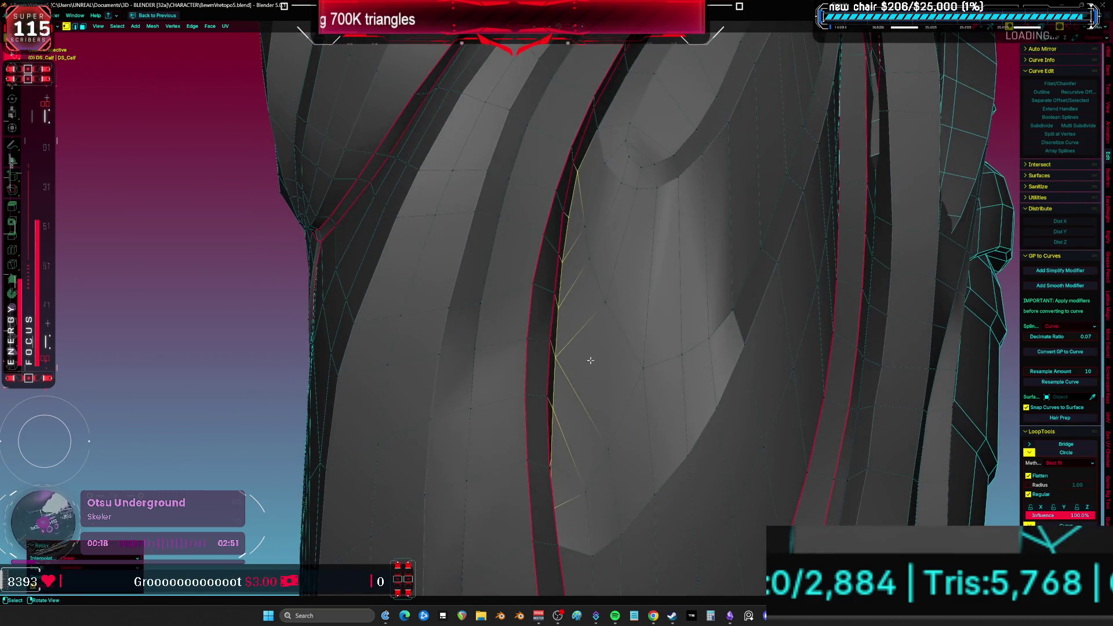
{"action": "left_click", "coordinate": [571, 397]}
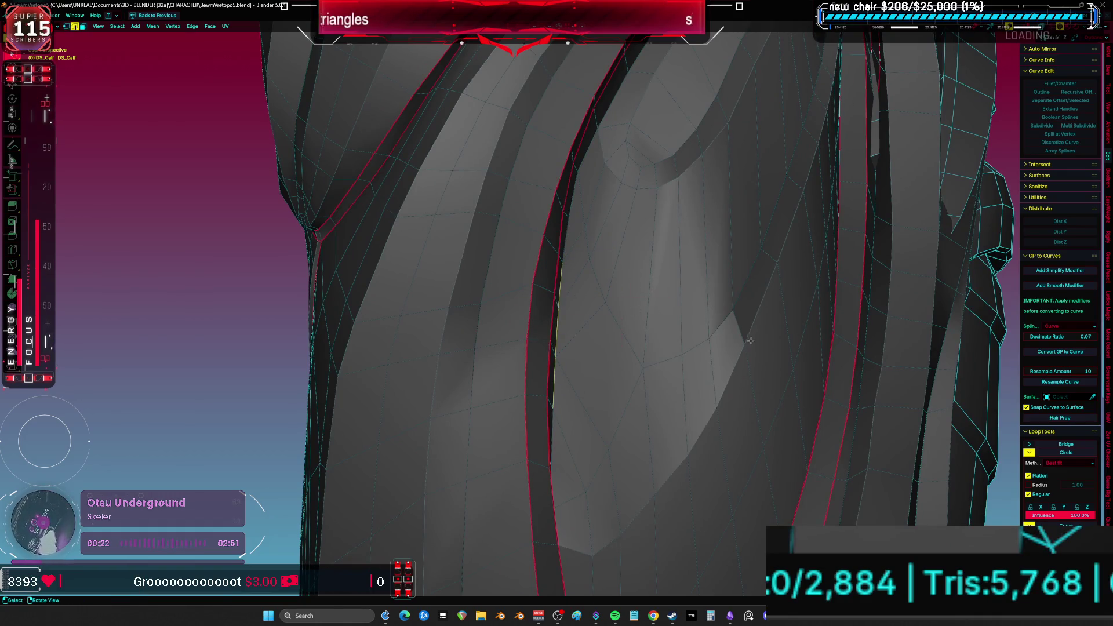
{"action": "middle_click_drag", "start_coordinate": [751, 341], "coordinate": [513, 264]}
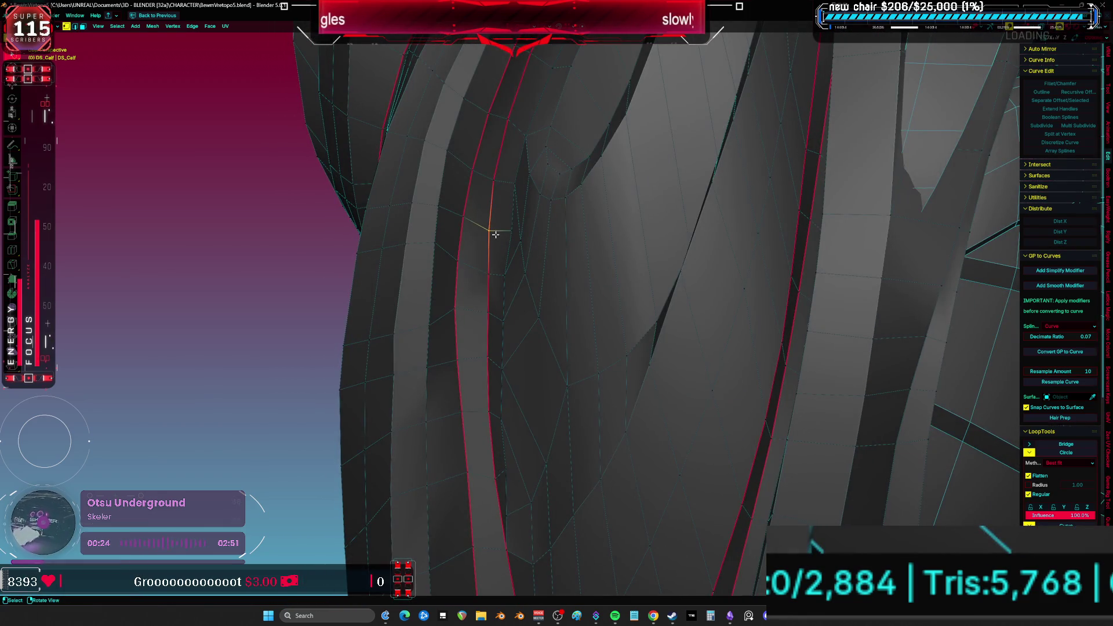
{"action": "scroll", "coordinate": [502, 353], "scroll_direction": "up", "scroll_amount": 5, "text": "shift"}
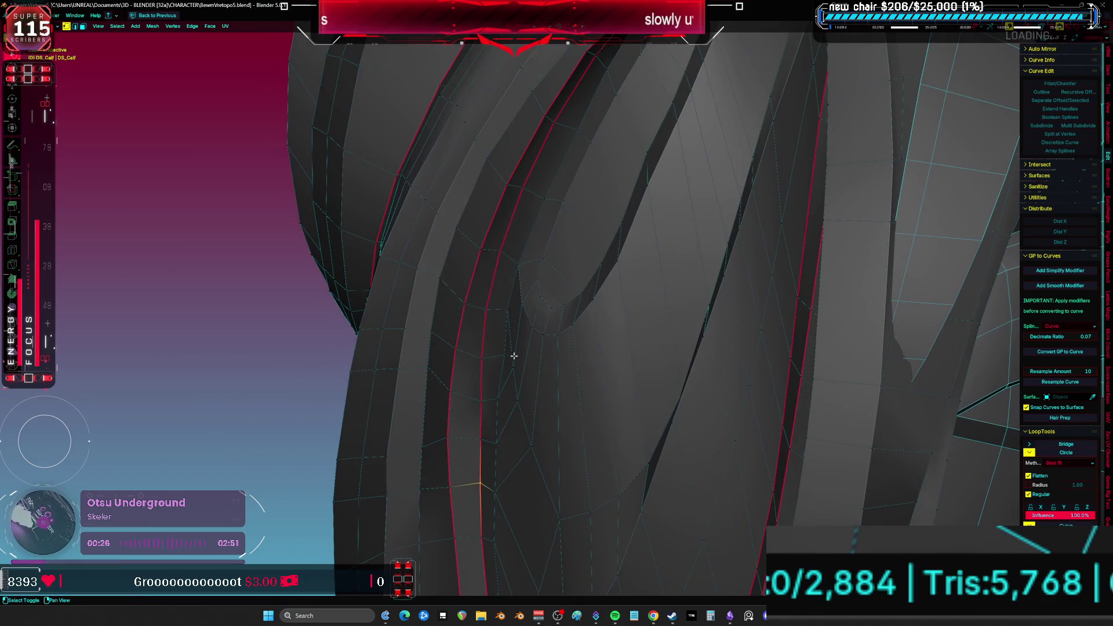
{"action": "left_click", "coordinate": [522, 185], "text": "ctrl"}
{"action": "scroll", "coordinate": [507, 286], "scroll_direction": "down", "scroll_amount": 2, "text": "shift"}
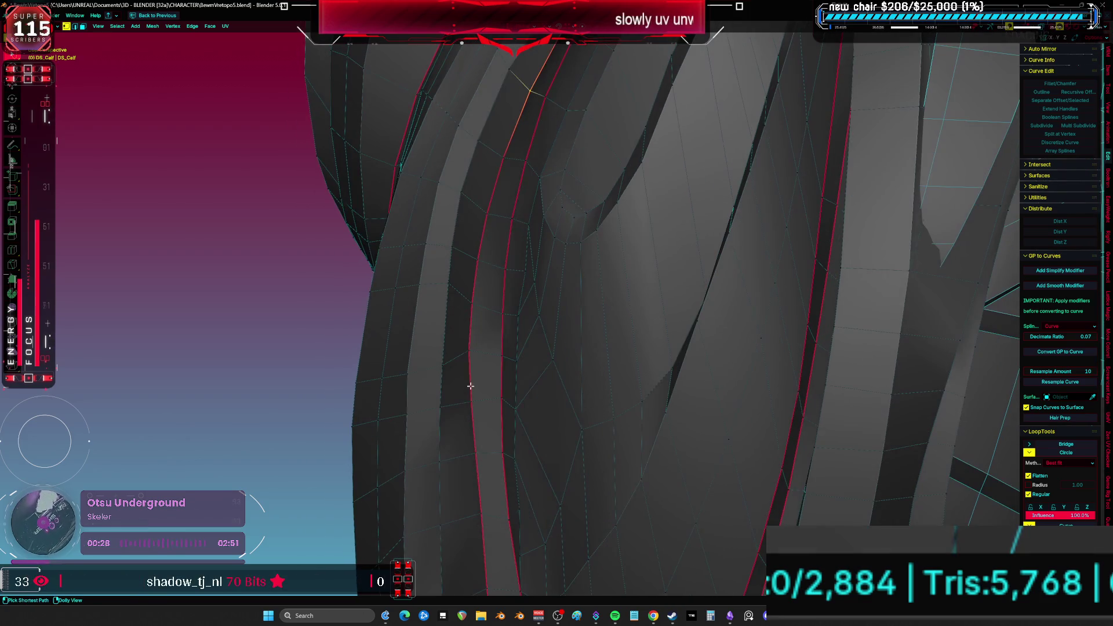
{"action": "key", "text": "q"}
{"action": "left_click", "coordinate": [470, 410]}
{"action": "mouse_move", "coordinate": [469, 410]}
{"action": "middle_mouse_down"}
{"action": "mouse_move", "coordinate": [517, 346]}
{"action": "mouse_move", "coordinate": [504, 291]}
{"action": "mouse_move", "coordinate": [519, 289]}
{"action": "middle_mouse_up"}
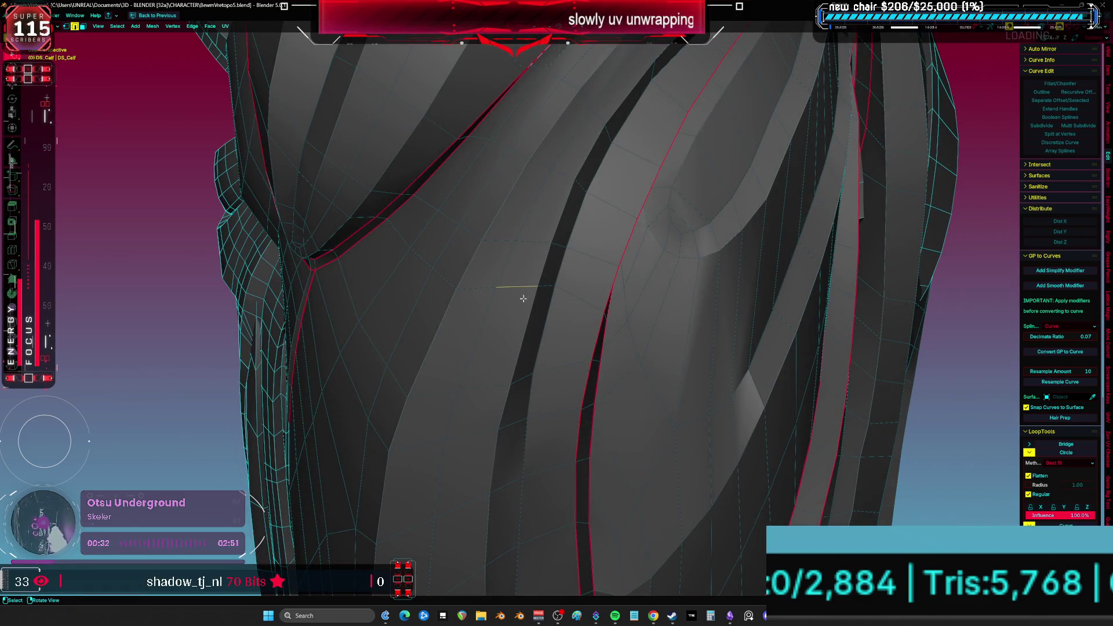
- Slide an edge slightly downward and nudge a vertex near the seam
{"action": "key", "text": "a"}
{"action": "key", "text": "alt+a"}
{"action": "left_click", "coordinate": [497, 286]}
{"action": "key", "text": "g"}
{"action": "key", "text": "g"}
{"action": "left_click", "coordinate": [464, 417]}
{"action": "key", "text": "1"}
{"action": "left_click", "coordinate": [534, 302]}
{"action": "key", "text": "g"}
{"action": "key", "text": "g"}
{"action": "left_click", "coordinate": [542, 308]}
- Centre on a stray vertex and slide it onto the seam edge
{"action": "key", "text": "a"}
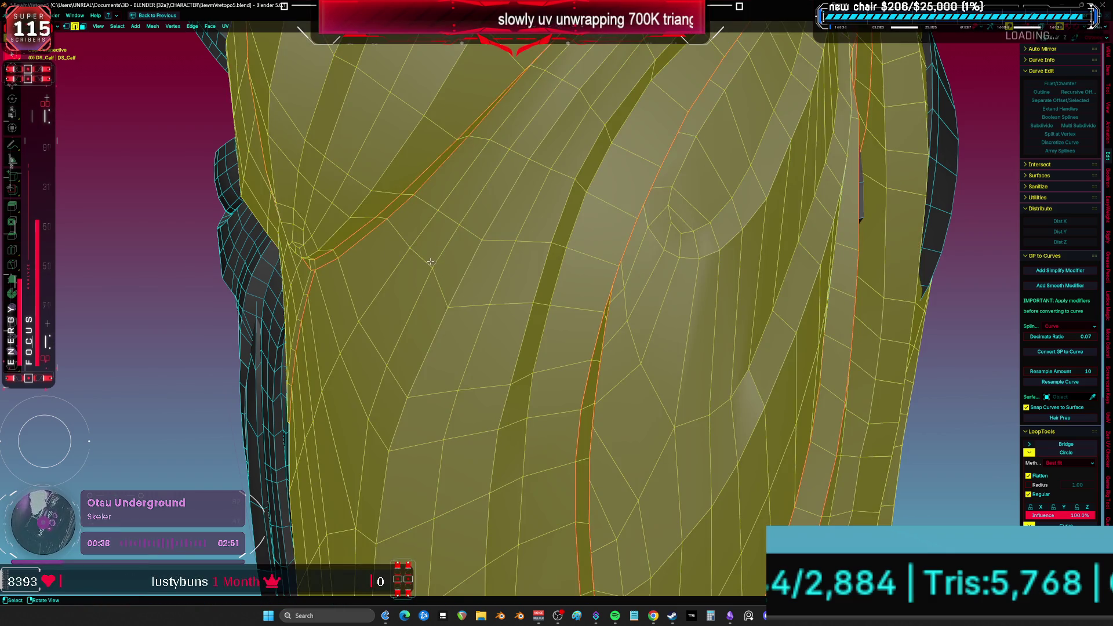
{"action": "key", "text": "alt+a"}
{"action": "left_click", "coordinate": [405, 245]}
{"action": "key", "text": "KP_Decimal"}
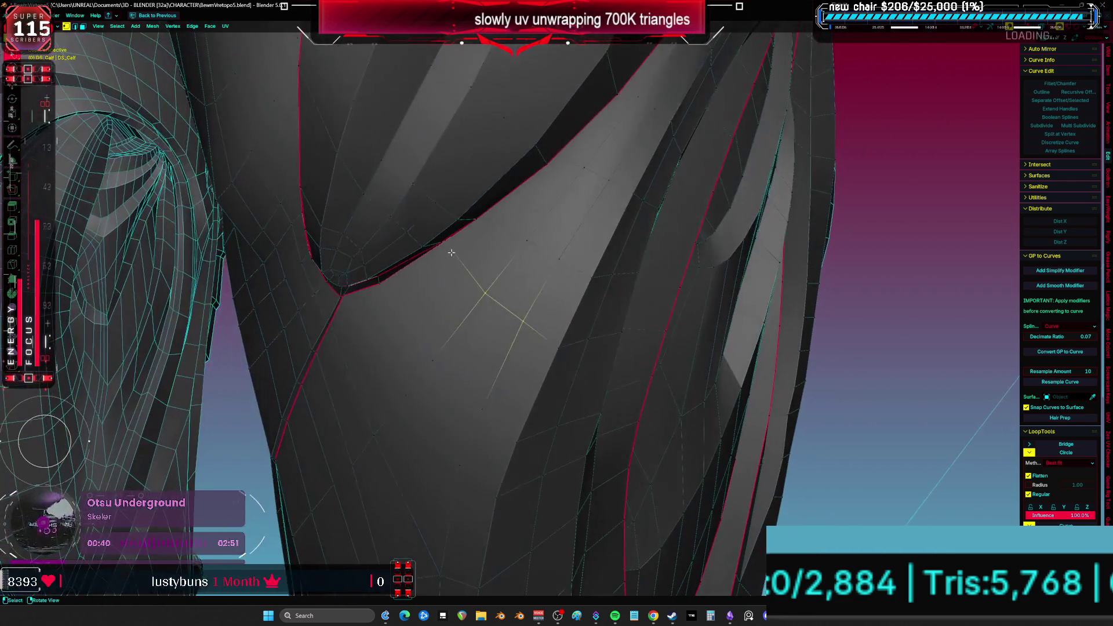
{"action": "key", "text": "g"}
{"action": "key", "text": "g"}
{"action": "left_click", "coordinate": [444, 244]}
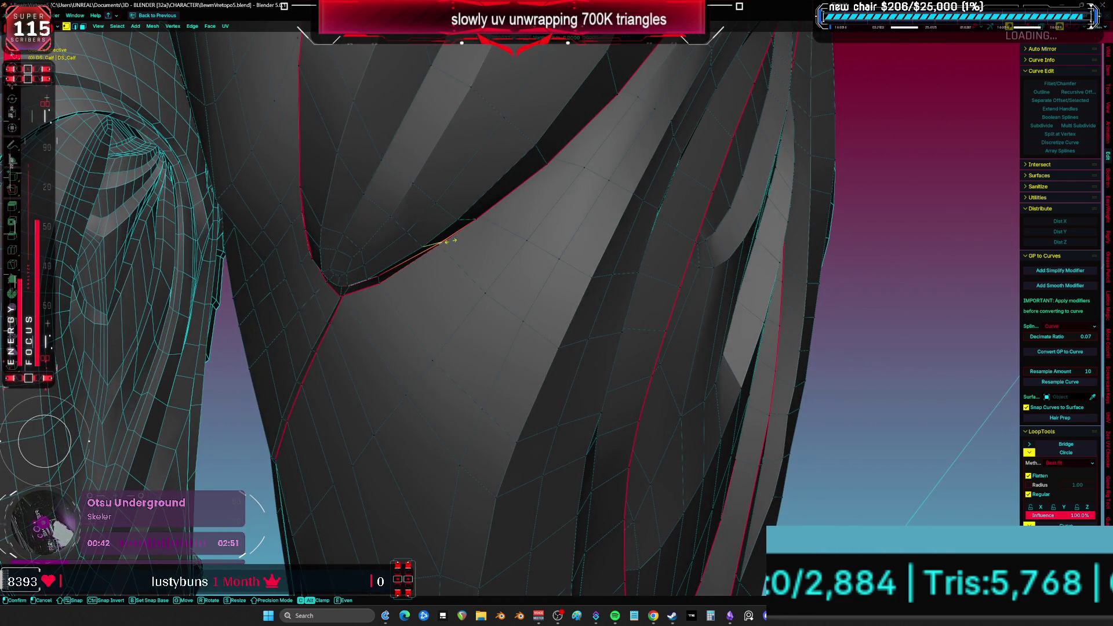
{"action": "scroll", "coordinate": [445, 244], "scroll_direction": "down", "scroll_amount": 5}
{"action": "key", "text": "Tab"}
- Select shortest edge paths along the leg to check the seam loops, then select the linked leg mesh
{"action": "mouse_move", "coordinate": [446, 245]}
{"action": "middle_mouse_down"}
{"action": "mouse_move", "coordinate": [636, 333]}
{"action": "mouse_move", "coordinate": [613, 322]}
{"action": "mouse_move", "coordinate": [571, 352]}
{"action": "mouse_move", "coordinate": [598, 348]}
{"action": "mouse_move", "coordinate": [549, 349]}
{"action": "mouse_move", "coordinate": [548, 411]}
{"action": "middle_mouse_up"}
{"action": "left_click", "coordinate": [536, 358]}
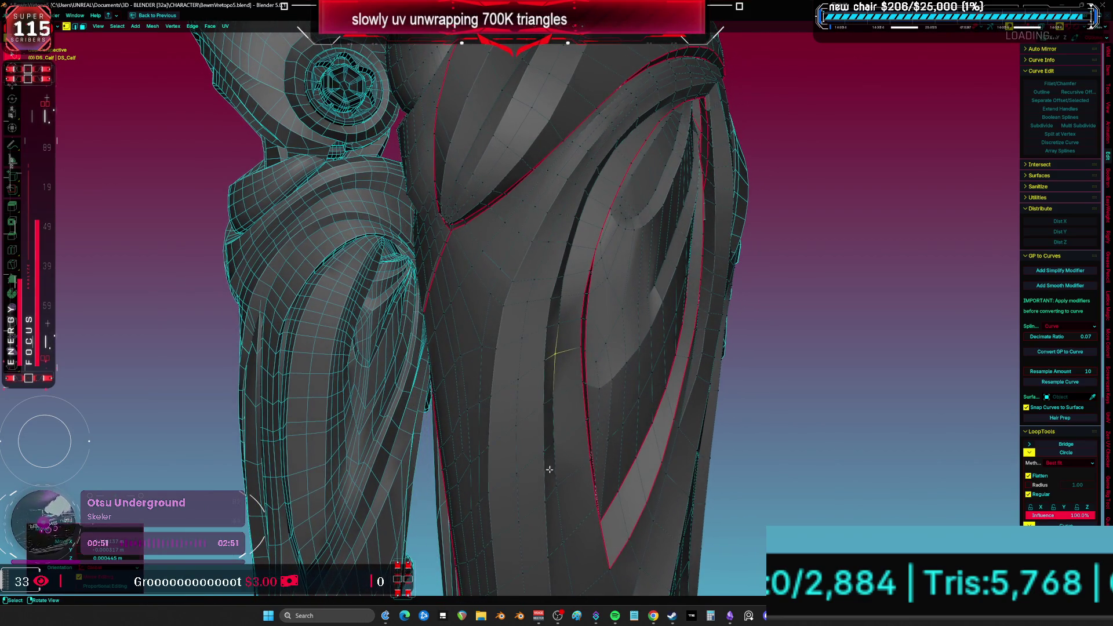
{"action": "left_click", "coordinate": [577, 221], "text": "ctrl"}
{"action": "middle_click_drag", "start_coordinate": [576, 220], "coordinate": [554, 246]}
{"action": "left_click", "coordinate": [536, 215]}
{"action": "left_click", "coordinate": [508, 524], "text": "ctrl"}
{"action": "mouse_move", "coordinate": [492, 348]}
{"action": "middle_mouse_down"}
{"action": "mouse_move", "coordinate": [589, 358]}
{"action": "mouse_move", "coordinate": [559, 449]}
{"action": "middle_mouse_up"}
{"action": "left_click", "coordinate": [602, 184], "text": "ctrl"}
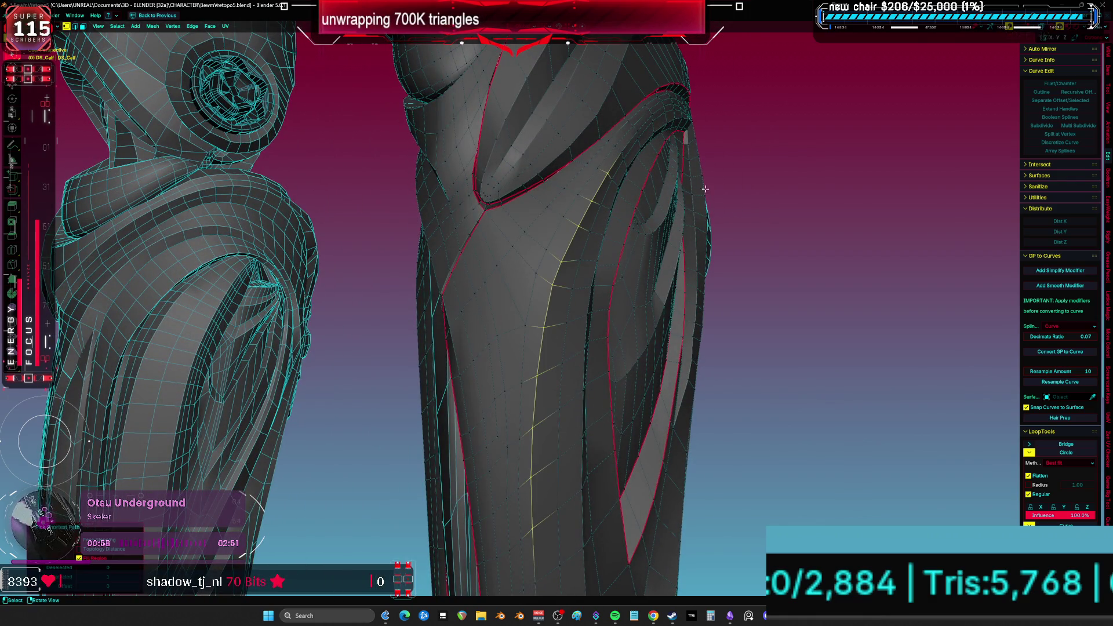
{"action": "mouse_move", "coordinate": [718, 190]}
{"action": "middle_mouse_down"}
{"action": "mouse_move", "coordinate": [571, 208]}
{"action": "mouse_move", "coordinate": [531, 325]}
{"action": "mouse_move", "coordinate": [559, 279]}
{"action": "mouse_move", "coordinate": [504, 231]}
{"action": "middle_mouse_up"}
{"action": "key", "text": "l"}
{"action": "left_click", "coordinate": [480, 205]}
- Slide and reposition an edge at the top of the calf armor, then check the mesh
{"action": "key", "text": "g"}
{"action": "key", "text": "g"}
{"action": "key", "text": "g"}
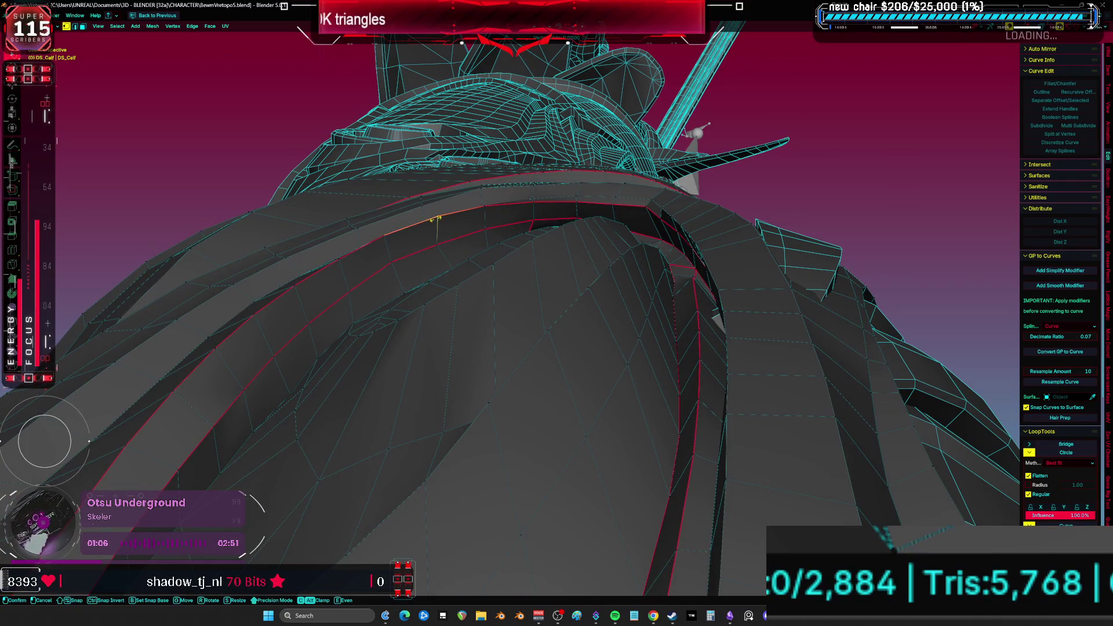
{"action": "left_click", "coordinate": [392, 237]}
{"action": "key", "text": "g"}
{"action": "key", "text": "g"}
{"action": "mouse_move", "coordinate": [401, 265]}
{"action": "middle_mouse_down"}
{"action": "mouse_move", "coordinate": [475, 337]}
{"action": "mouse_move", "coordinate": [544, 372]}
{"action": "mouse_move", "coordinate": [501, 230]}
{"action": "middle_mouse_up"}
{"action": "left_click", "coordinate": [415, 306]}
{"action": "key", "text": "a"}
{"action": "key", "text": "alt+a"}
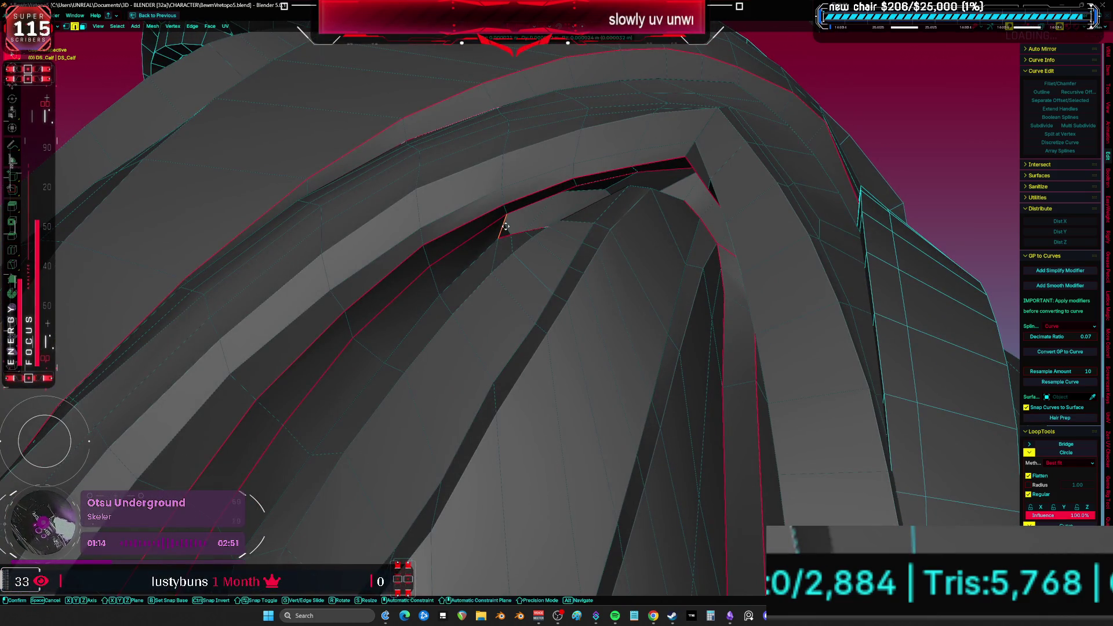
{"action": "key", "text": "a"}
{"action": "middle_click_drag", "start_coordinate": [485, 226], "coordinate": [582, 270]}
{"action": "key", "text": "alt+a"}
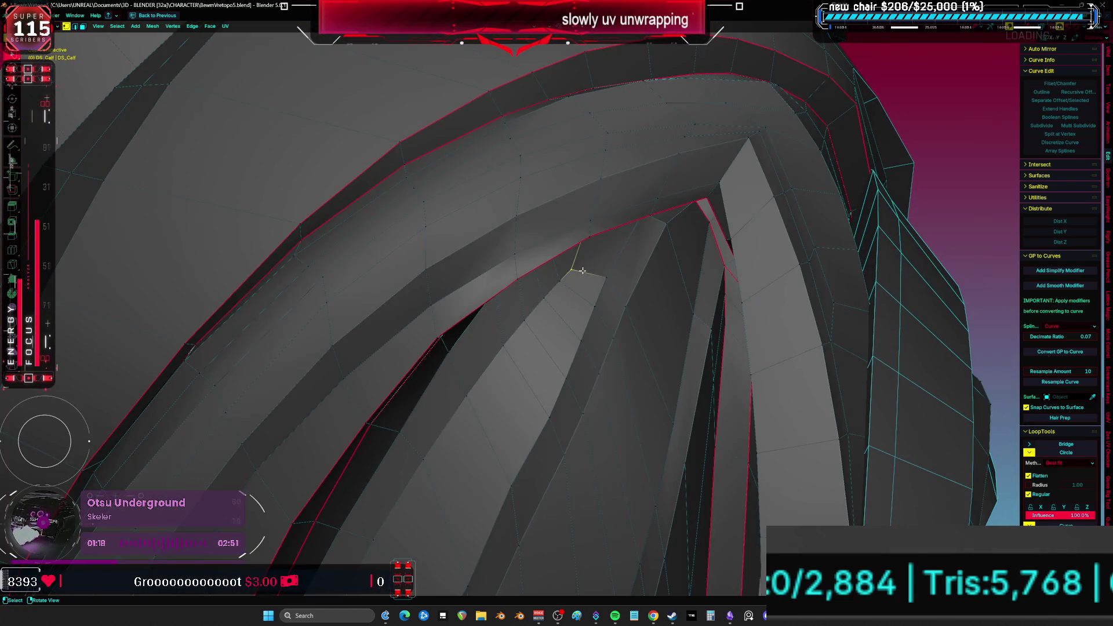
- Move another edge and slide a single vertex into a cleaner spot on the knee end
{"action": "key", "text": "g"}
{"action": "key", "text": "g"}
{"action": "key", "text": "g"}
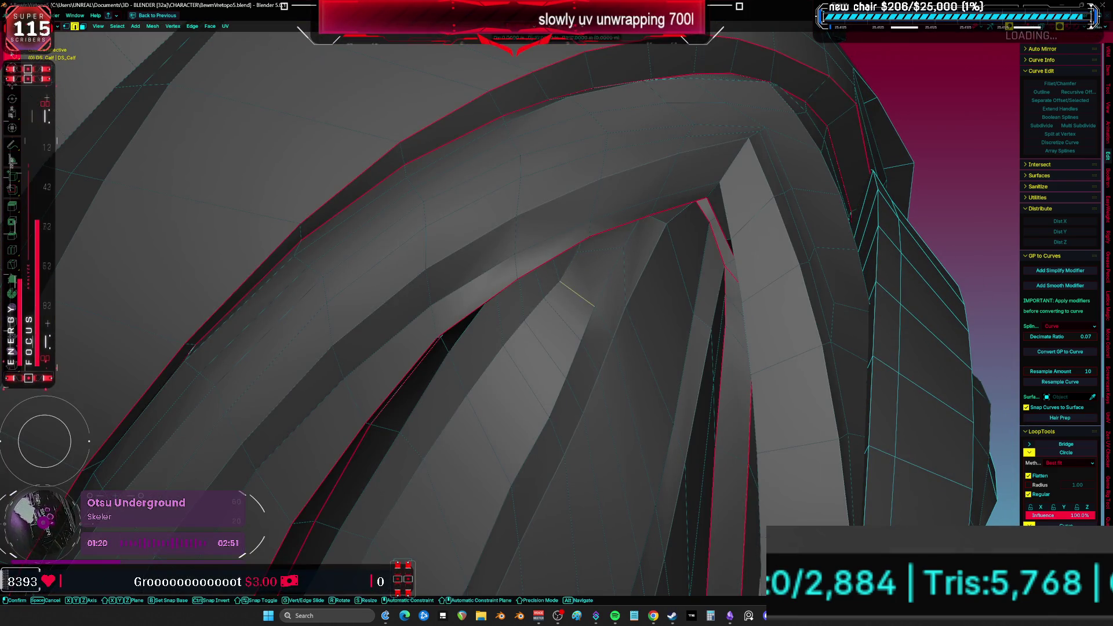
{"action": "key", "text": "g"}
{"action": "key", "text": "g"}
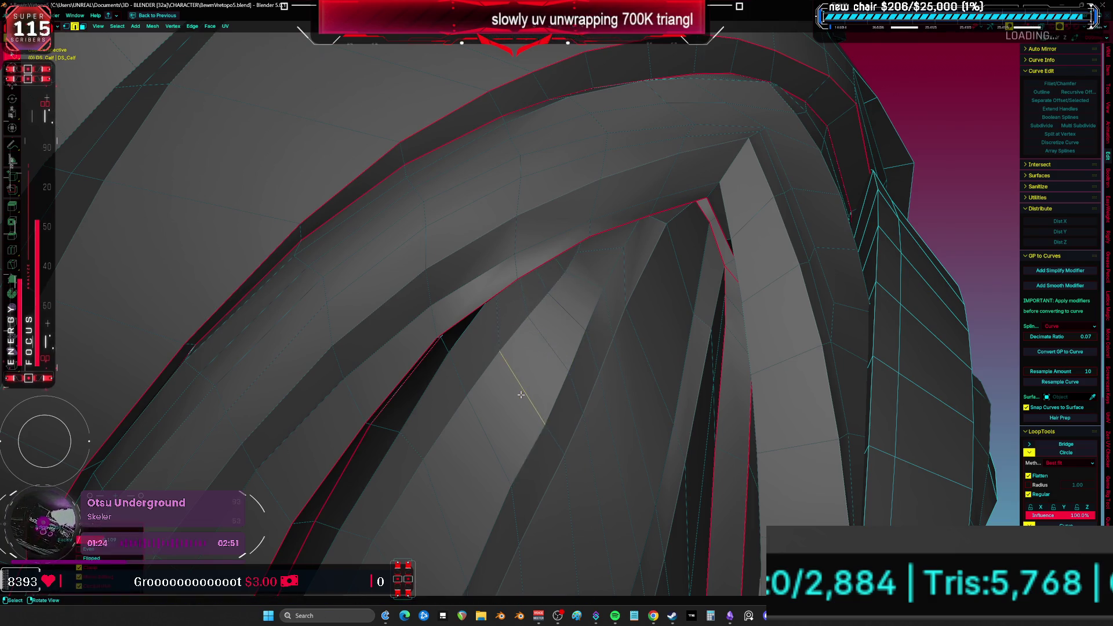
{"action": "key", "text": "a"}
{"action": "key", "text": "alt+a"}
{"action": "key", "text": "a"}
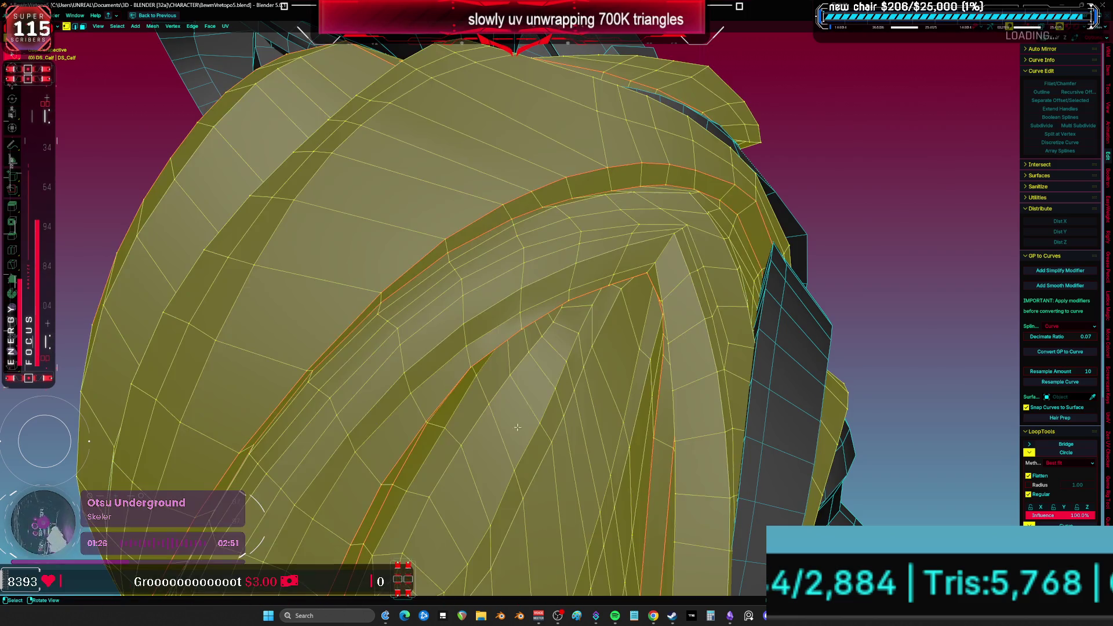
{"action": "left_click", "coordinate": [574, 333]}
{"action": "key", "text": "g"}
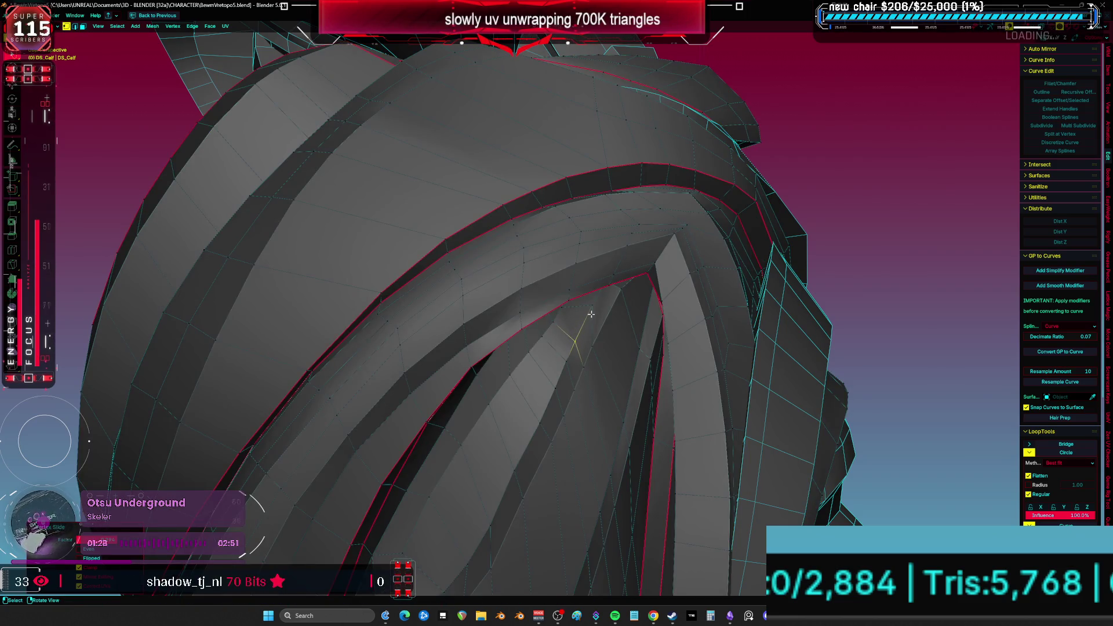
{"action": "key", "text": "g"}
{"action": "key", "text": "g"}
{"action": "left_click", "coordinate": [583, 331]}
{"action": "key", "text": "a"}
{"action": "middle_click_drag", "start_coordinate": [583, 331], "coordinate": [577, 317]}
{"action": "key", "text": "alt+a"}
- Slide one more vertex at the top of the calf armor and recheck the mesh
{"action": "scroll", "coordinate": [577, 318], "scroll_direction": "up", "scroll_amount": 2}
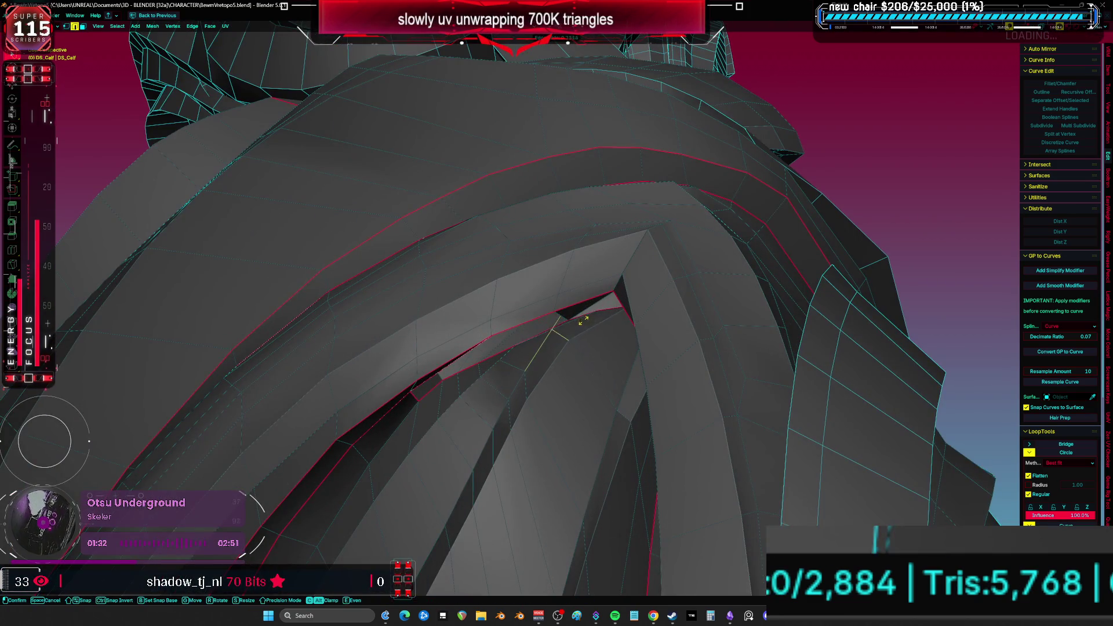
{"action": "key", "text": "a"}
{"action": "scroll", "coordinate": [585, 334], "scroll_direction": "up", "scroll_amount": 2}
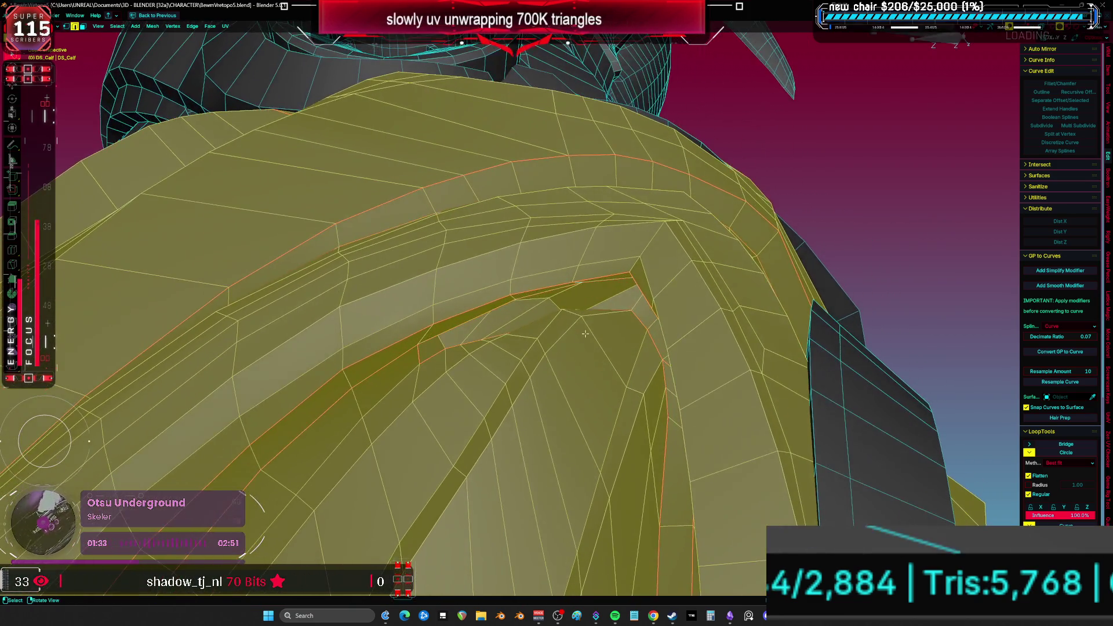
{"action": "left_click", "coordinate": [554, 348]}
{"action": "key", "text": "a"}
{"action": "scroll", "coordinate": [555, 351], "scroll_direction": "down", "scroll_amount": 4}
{"action": "middle_click_drag", "start_coordinate": [563, 351], "coordinate": [593, 350]}
{"action": "scroll", "coordinate": [593, 350], "scroll_direction": "up", "scroll_amount": 4}
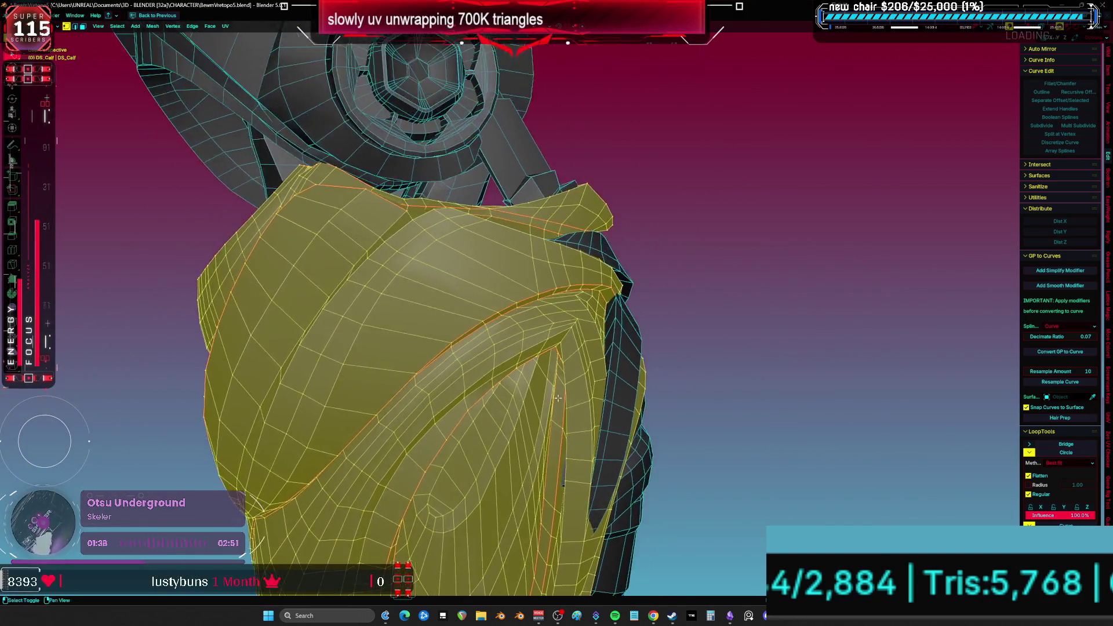
{"action": "left_click", "coordinate": [544, 236]}
{"action": "key", "text": "g"}
{"action": "key", "text": "g"}
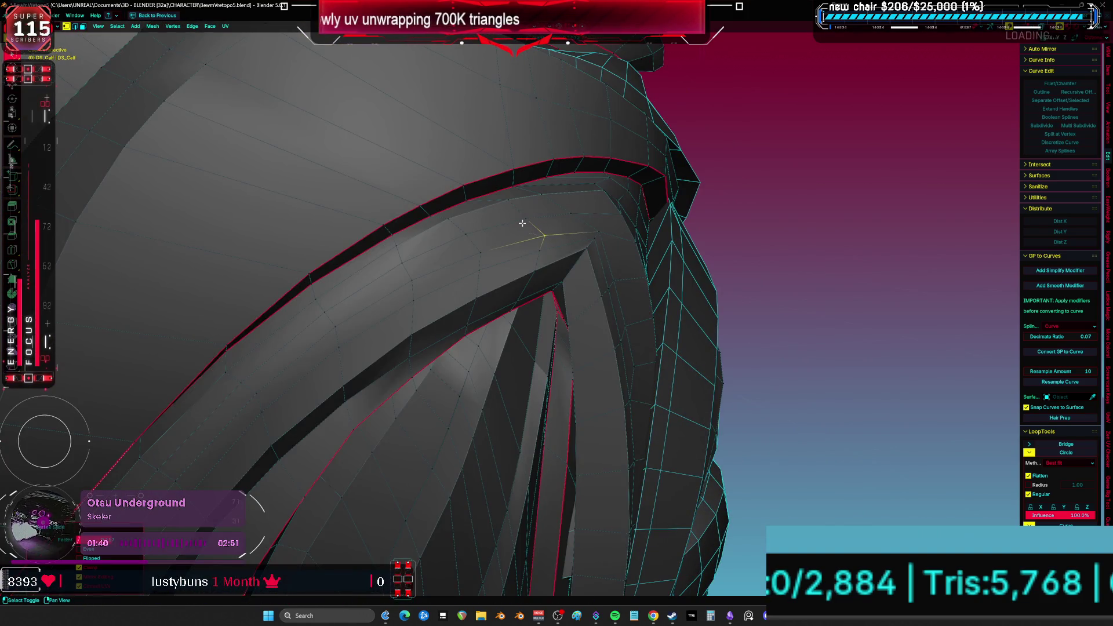
{"action": "left_click", "coordinate": [521, 228]}
{"action": "key", "text": "a"}
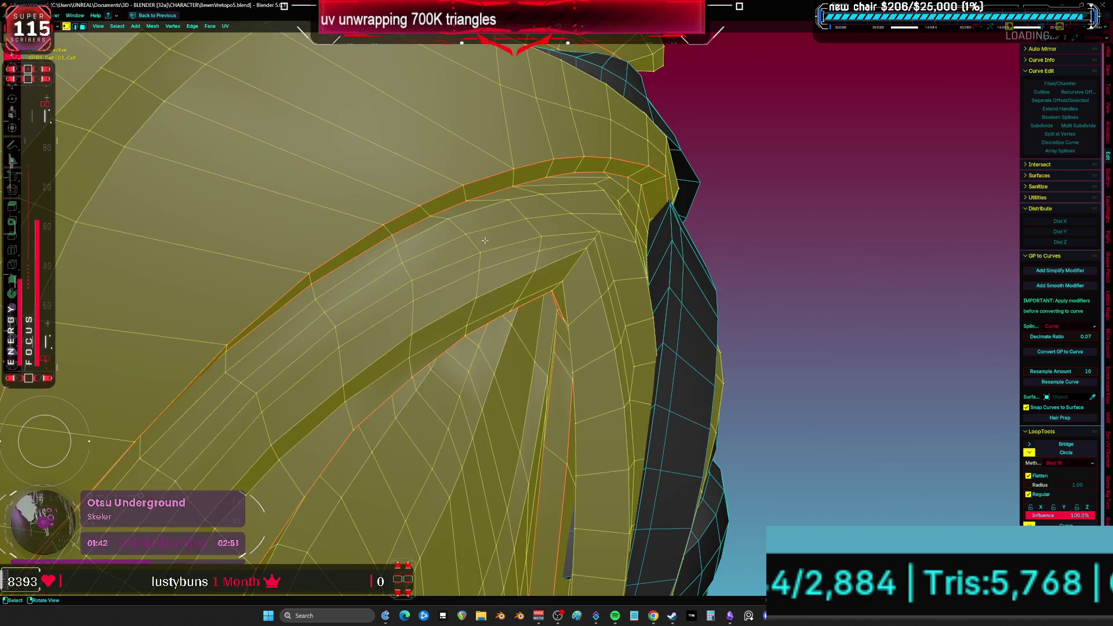
{"action": "middle_click_drag", "start_coordinate": [507, 250], "coordinate": [540, 273]}
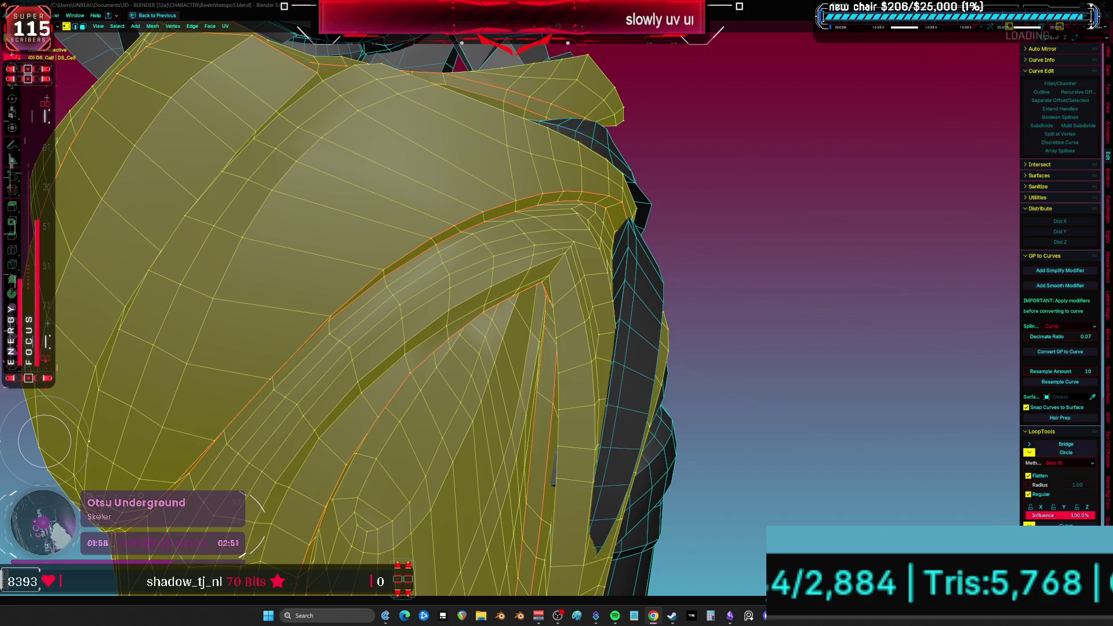
{"action": "scroll", "coordinate": [668, 276], "scroll_direction": "down", "scroll_amount": 5}
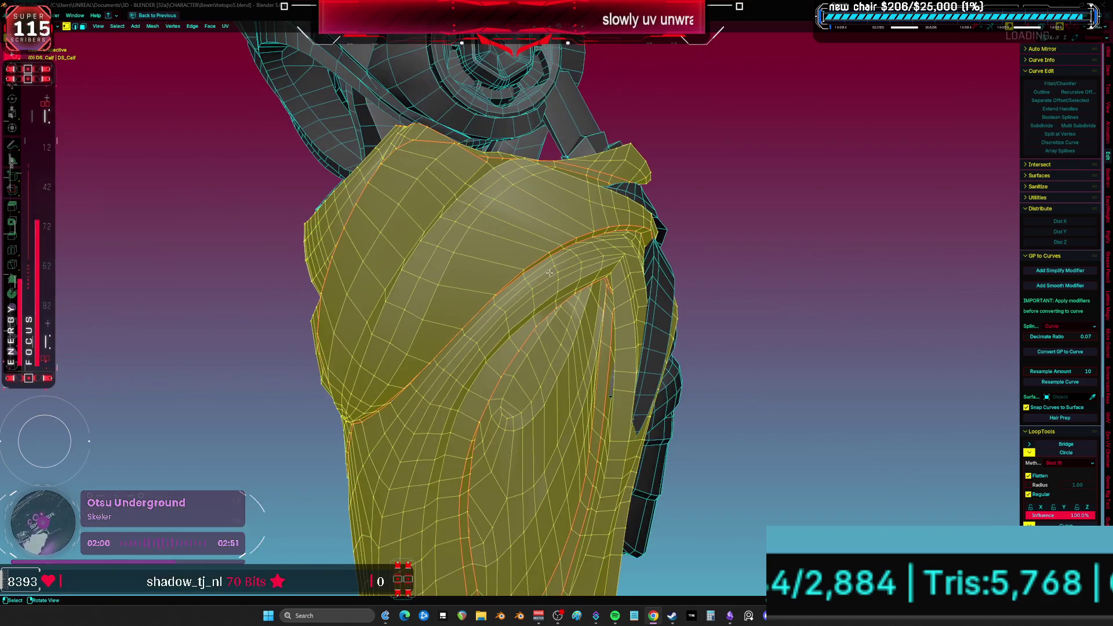
- Return to object mode and view the calf armor on both legs
{"action": "key", "text": "Tab"}
{"action": "mouse_move", "coordinate": [569, 257]}
{"action": "middle_mouse_down"}
{"action": "mouse_move", "coordinate": [627, 276]}
{"action": "mouse_move", "coordinate": [658, 174]}
{"action": "mouse_move", "coordinate": [684, 250]}
{"action": "middle_mouse_up"}
{"action": "key", "text": "Tab"}
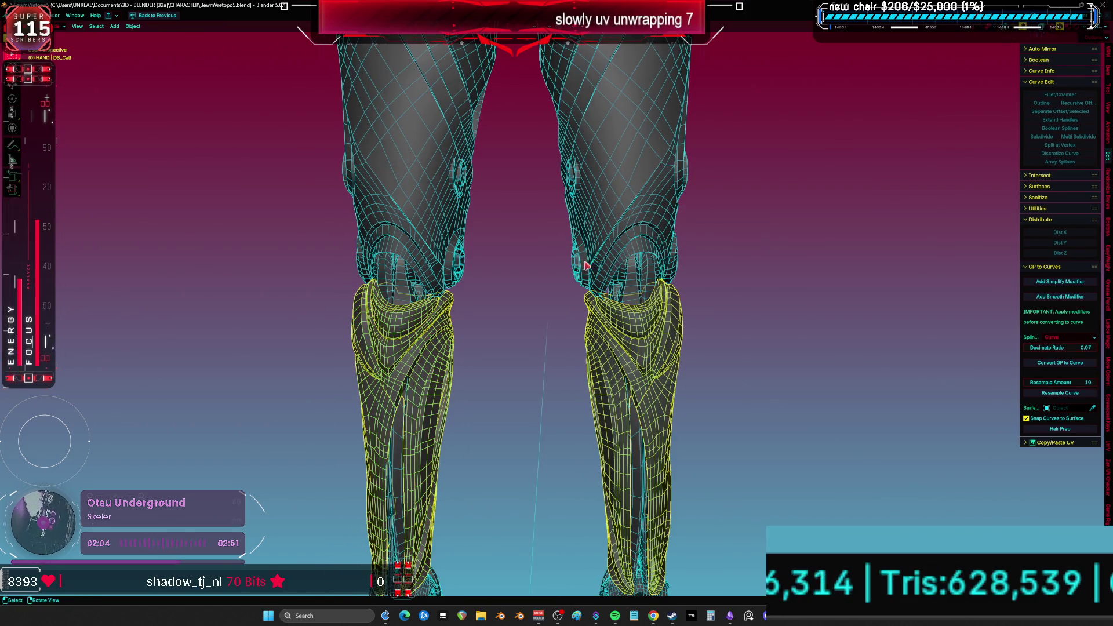
- Unhide all hidden objects with Alt+H, then hide the armature rig again
{"action": "key", "text": "alt+h"}
{"action": "scroll", "coordinate": [699, 261], "scroll_direction": "up", "scroll_amount": 3}
{"action": "scroll", "coordinate": [700, 258], "scroll_direction": "up", "scroll_amount": 3, "text": "shift"}
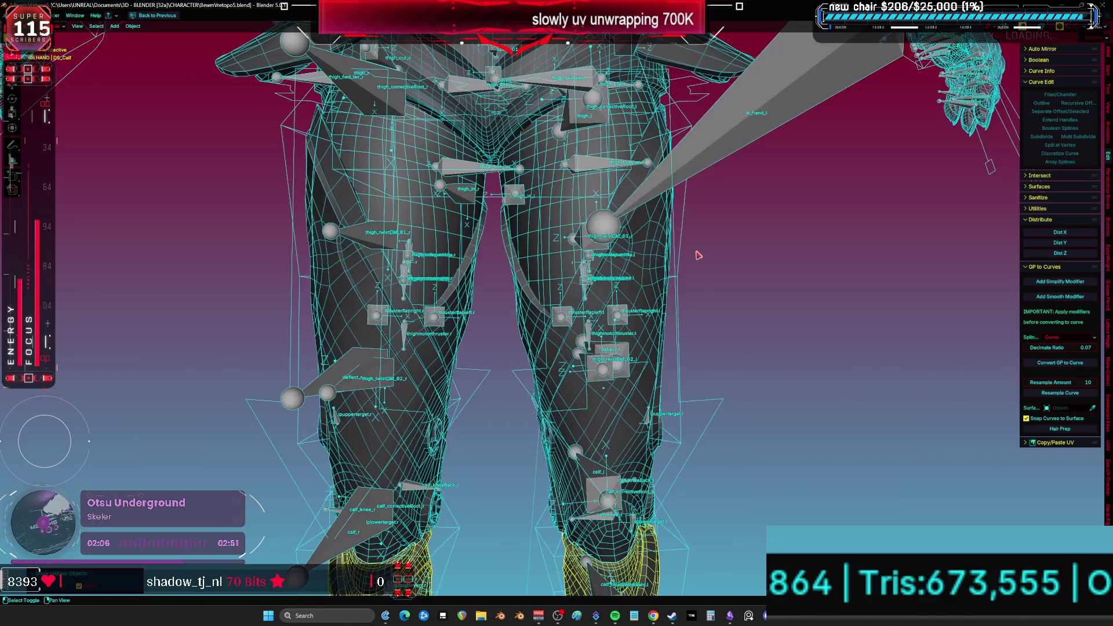
{"action": "left_click", "coordinate": [690, 162]}
{"action": "key", "text": "h"}
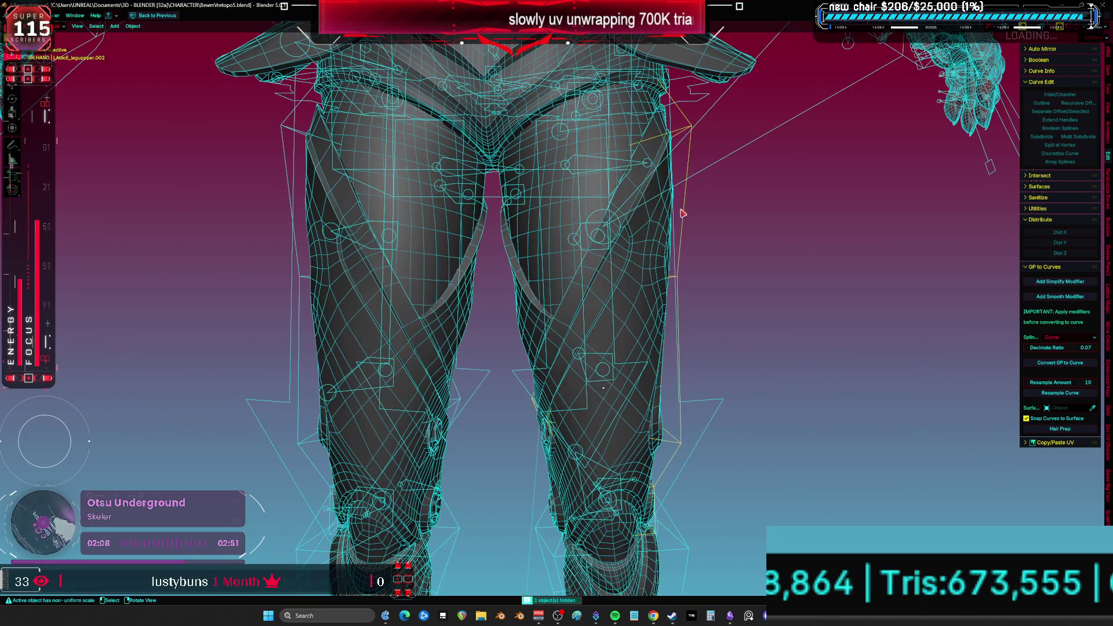
- Orbit around the legs to inspect them from the side and from below
{"action": "scroll", "coordinate": [703, 179], "scroll_direction": "down", "scroll_amount": 3}
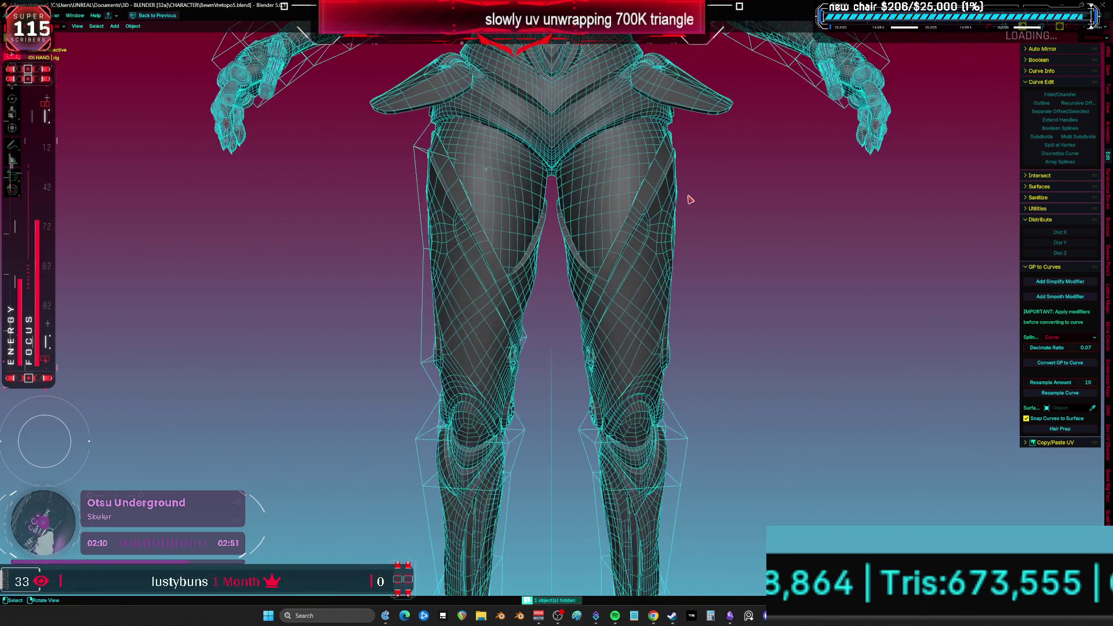
{"action": "scroll", "coordinate": [690, 244], "scroll_direction": "up", "scroll_amount": 2, "text": "shift"}
{"action": "mouse_move", "coordinate": [686, 242]}
{"action": "middle_mouse_down"}
{"action": "mouse_move", "coordinate": [636, 157]}
{"action": "mouse_move", "coordinate": [447, 161]}
{"action": "middle_mouse_up"}
{"action": "mouse_move", "coordinate": [615, 173]}
{"action": "middle_mouse_down"}
{"action": "mouse_move", "coordinate": [663, 149]}
{"action": "mouse_move", "coordinate": [697, 51]}
{"action": "mouse_move", "coordinate": [667, 82]}
{"action": "mouse_move", "coordinate": [652, 124]}
{"action": "mouse_move", "coordinate": [644, 217]}
{"action": "mouse_move", "coordinate": [653, 126]}
{"action": "mouse_move", "coordinate": [719, 236]}
{"action": "middle_mouse_up"}
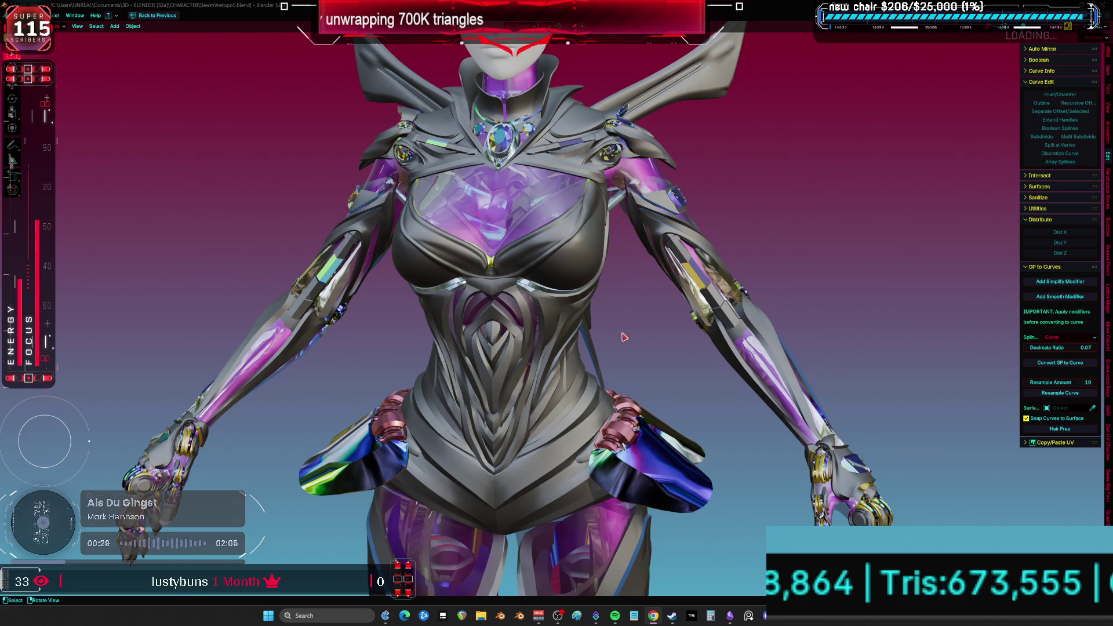
- Inspect the model from a low rear angle and the front orthographic view
{"action": "key", "text": "a"}
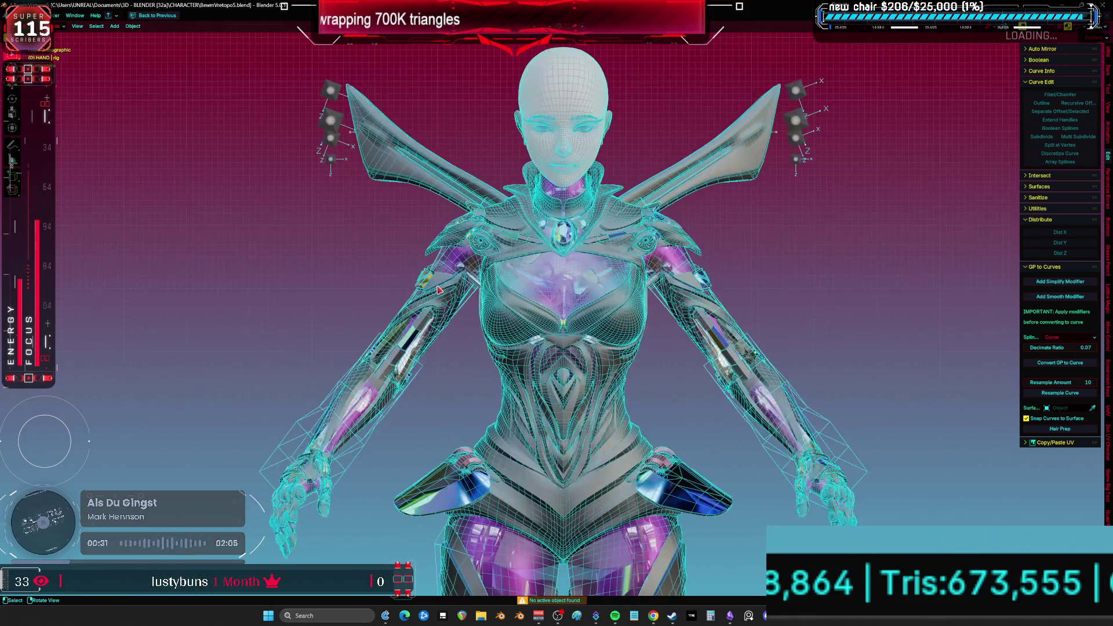
{"action": "key", "text": "alt+a"}
{"action": "middle_click_drag", "start_coordinate": [439, 290], "coordinate": [653, 203]}
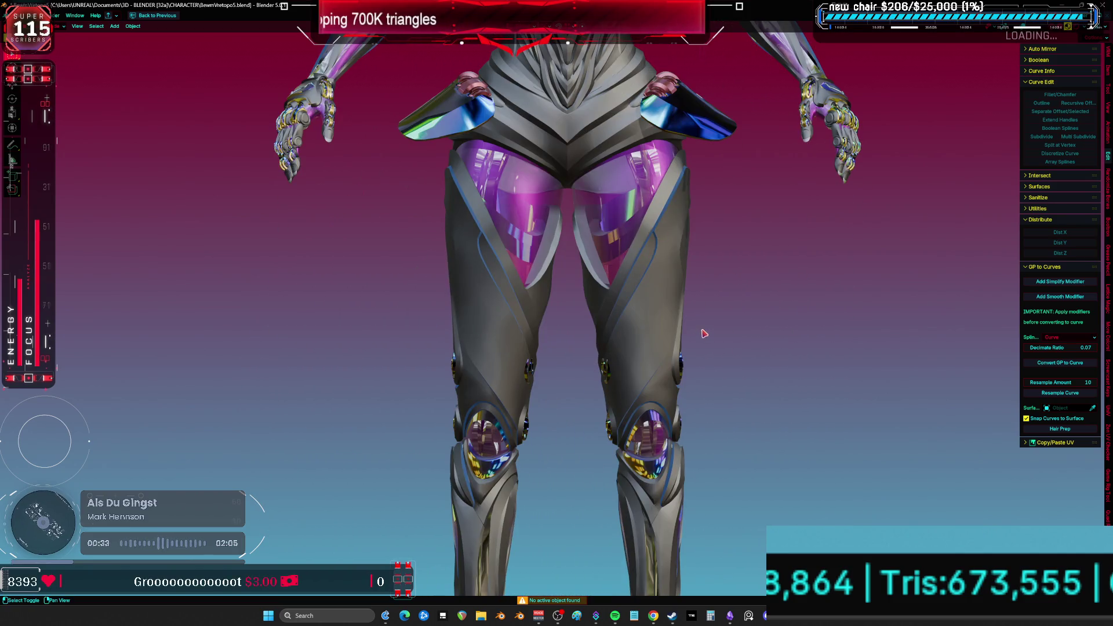
{"action": "key", "text": "a"}
{"action": "key", "text": "KP_1"}
{"action": "mouse_move", "coordinate": [644, 277]}
{"action": "middle_mouse_down", "text": "ctrl"}
{"action": "mouse_move", "coordinate": [691, 439]}
{"action": "mouse_move", "coordinate": [693, 426]}
{"action": "middle_mouse_up", "text": "ctrl"}
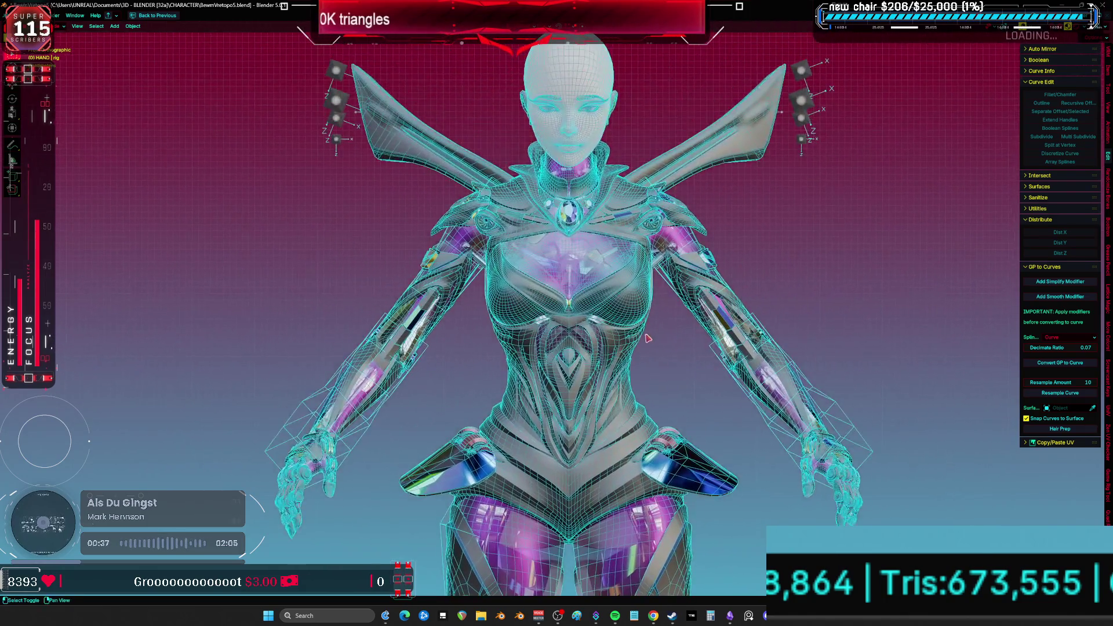
{"action": "key", "text": "alt+a"}
- Save BewmVretopo5.blend and un-maximize the 3D viewport to restore the workspace
{"action": "key", "text": "ctrl+s"}
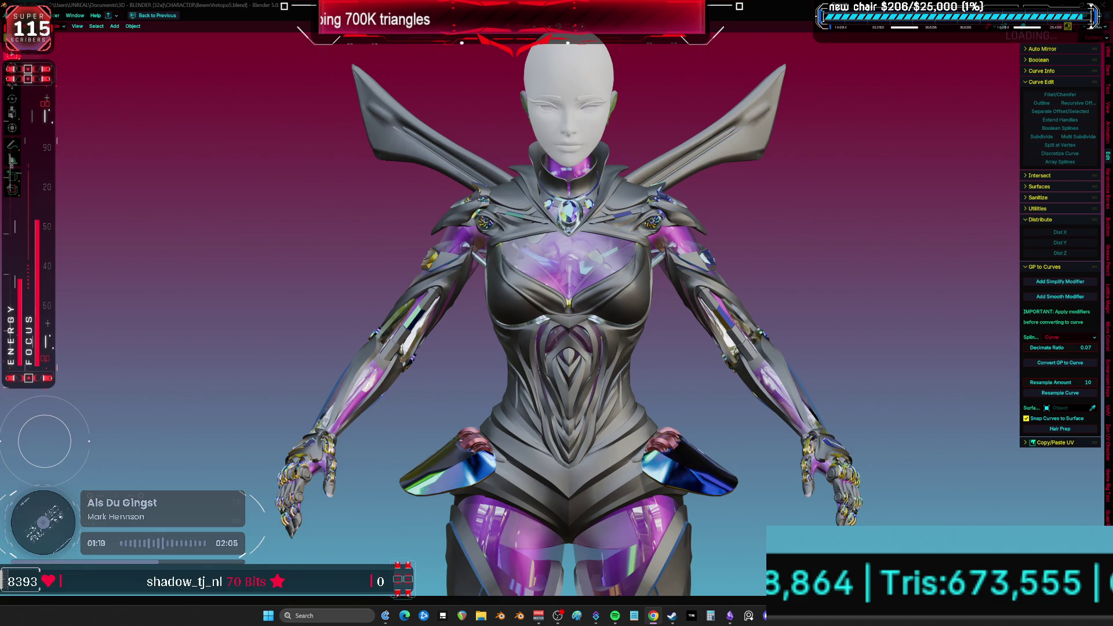
{"action": "scroll", "coordinate": [674, 328], "scroll_direction": "down", "scroll_amount": 10, "text": "shift"}
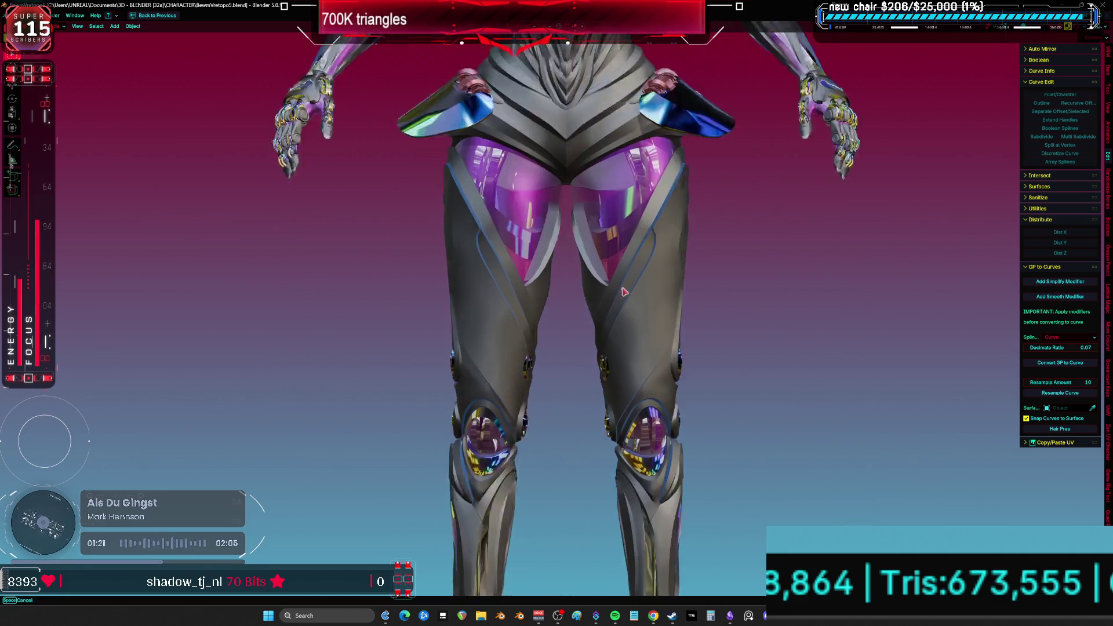
{"action": "key", "text": "ctrl+space"}
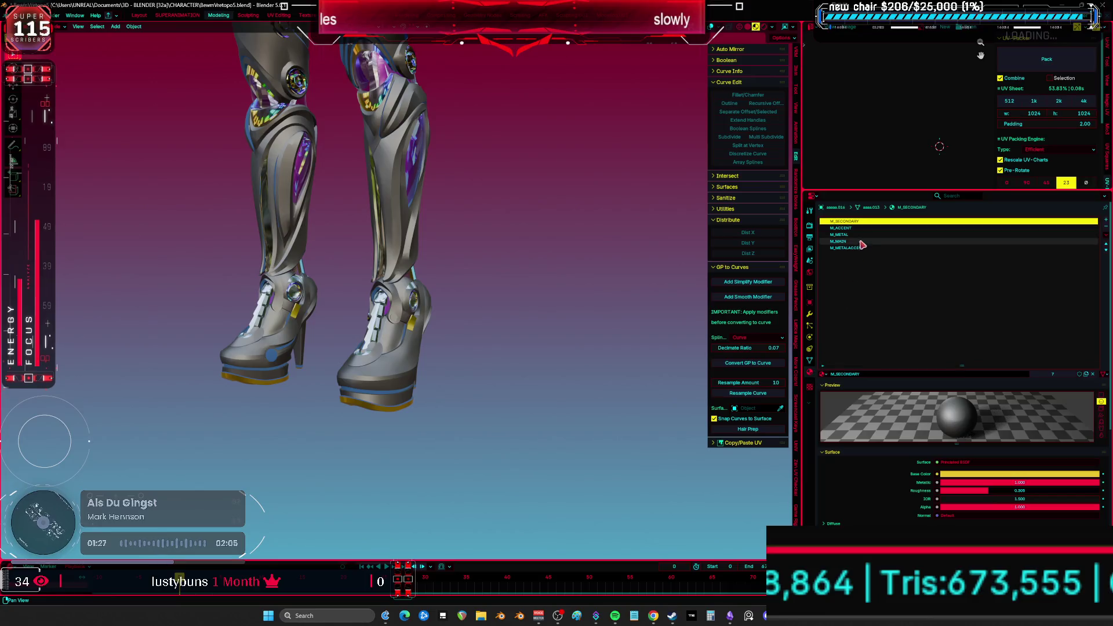
- Move the shoes aside and replace Cylinder.008's rose-gold material with M_METALACCENT
{"action": "scroll", "coordinate": [580, 318], "scroll_direction": "down", "scroll_amount": 2, "text": "shift"}
{"action": "key", "text": "g"}
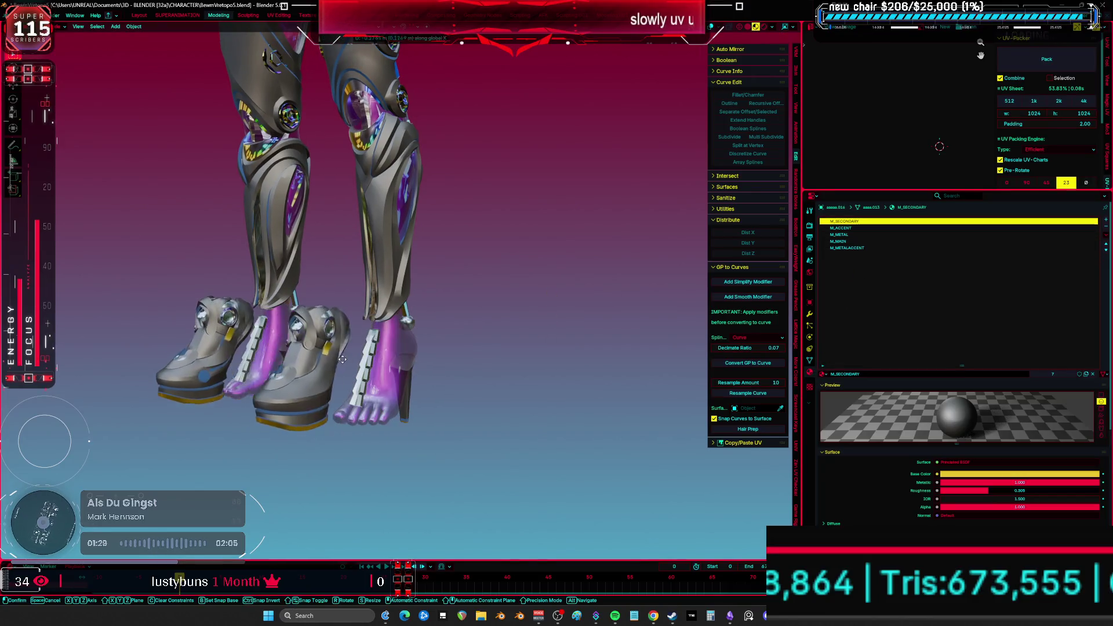
{"action": "left_click", "coordinate": [395, 367]}
{"action": "left_click", "coordinate": [394, 366]}
{"action": "key", "text": "KP_Decimal"}
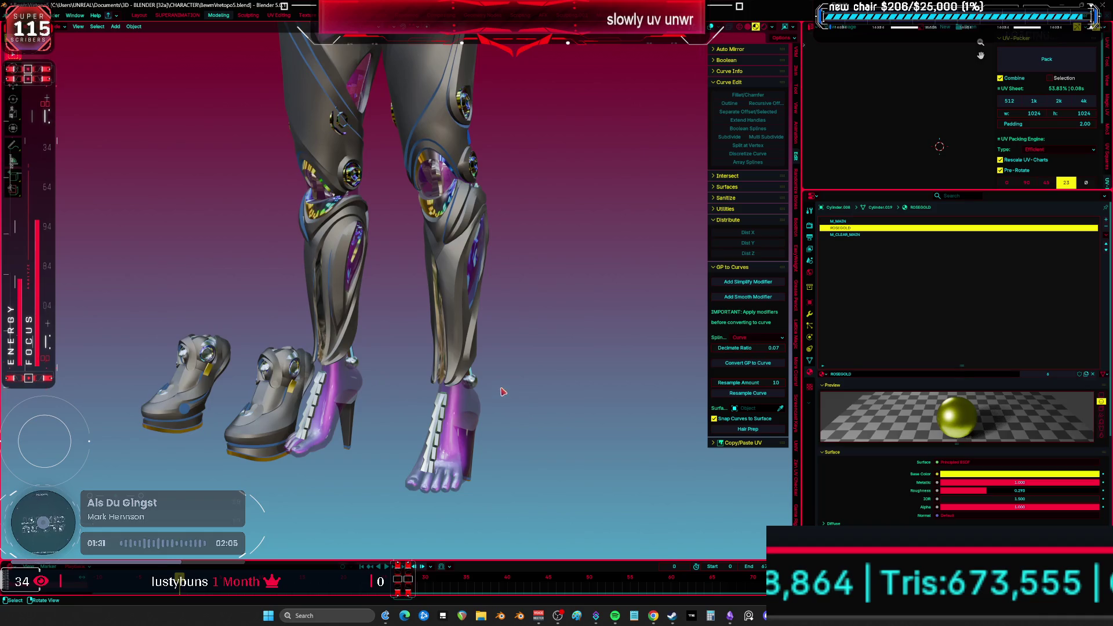
{"action": "left_click", "coordinate": [824, 374]}
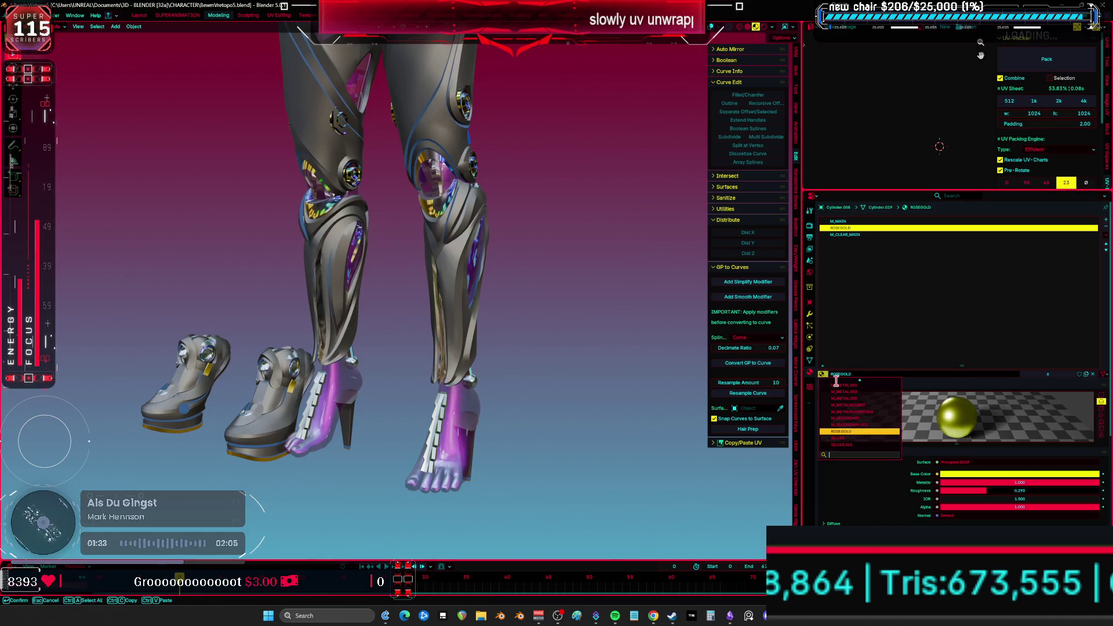
{"action": "left_click", "coordinate": [876, 408]}
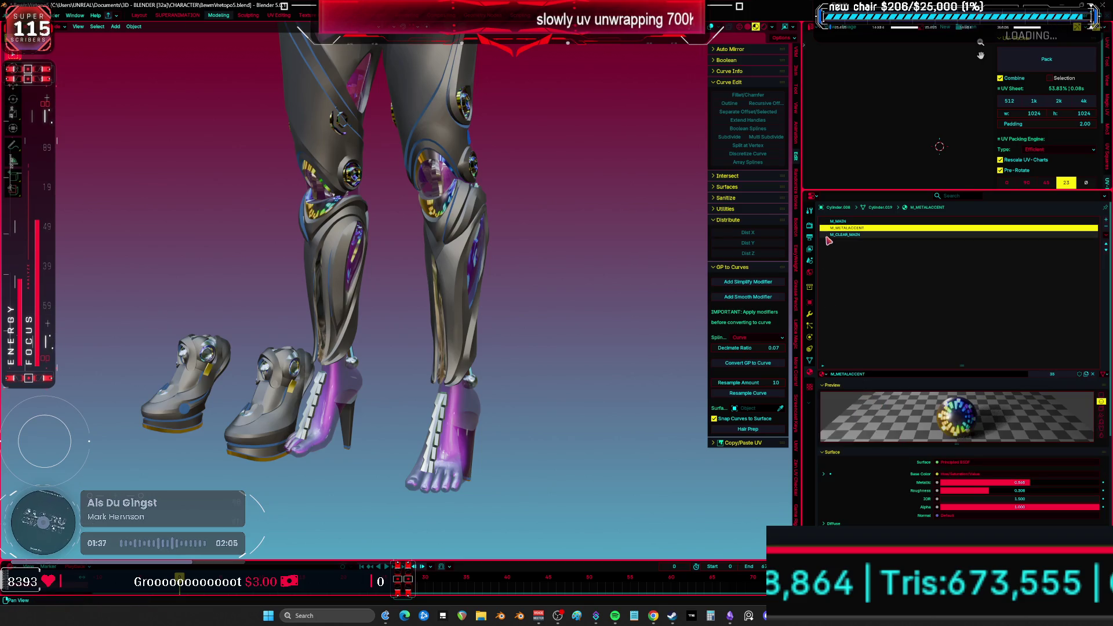
- Undo accidental heel moves, reposition the calf armour, and swap light purple for M_METAL
{"action": "left_click", "coordinate": [488, 402]}
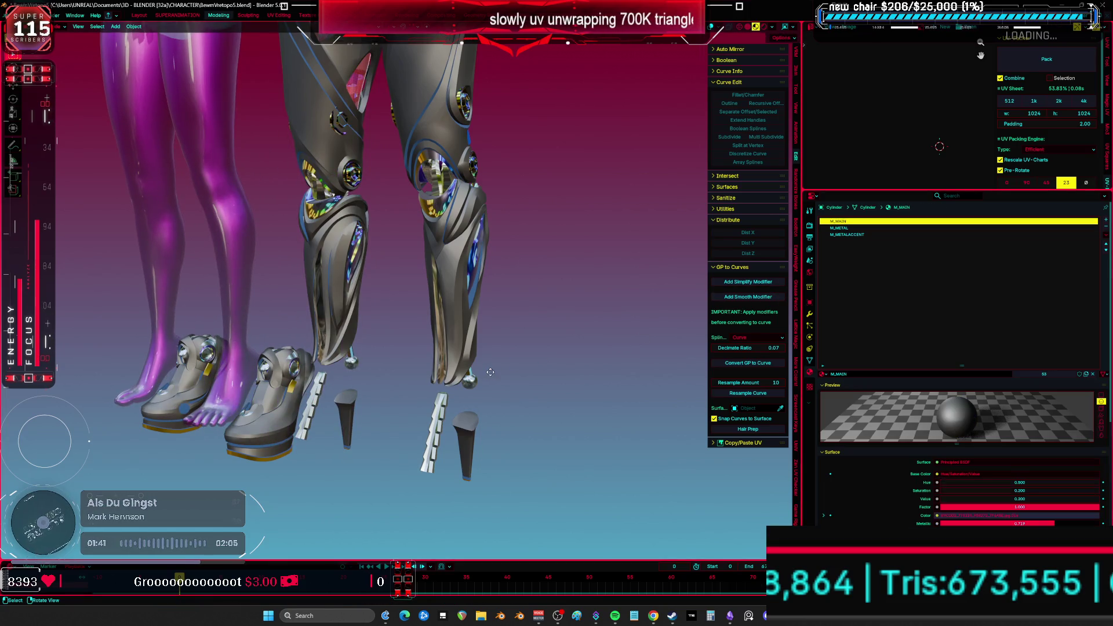
{"action": "key", "text": "ctrl+z"}
{"action": "key", "text": "ctrl+z"}
{"action": "key", "text": "ctrl+z"}
{"action": "key", "text": "ctrl+z"}
{"action": "key", "text": "ctrl+z"}
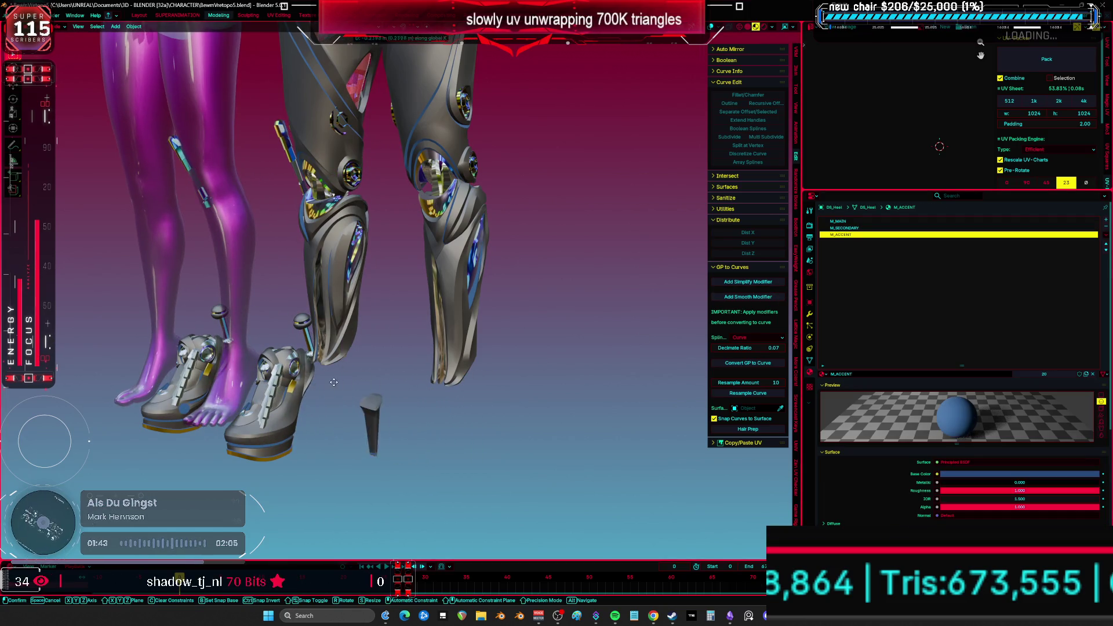
{"action": "scroll", "coordinate": [424, 383], "scroll_direction": "up", "scroll_amount": 3}
{"action": "key", "text": "g"}
{"action": "left_click", "coordinate": [271, 376]}
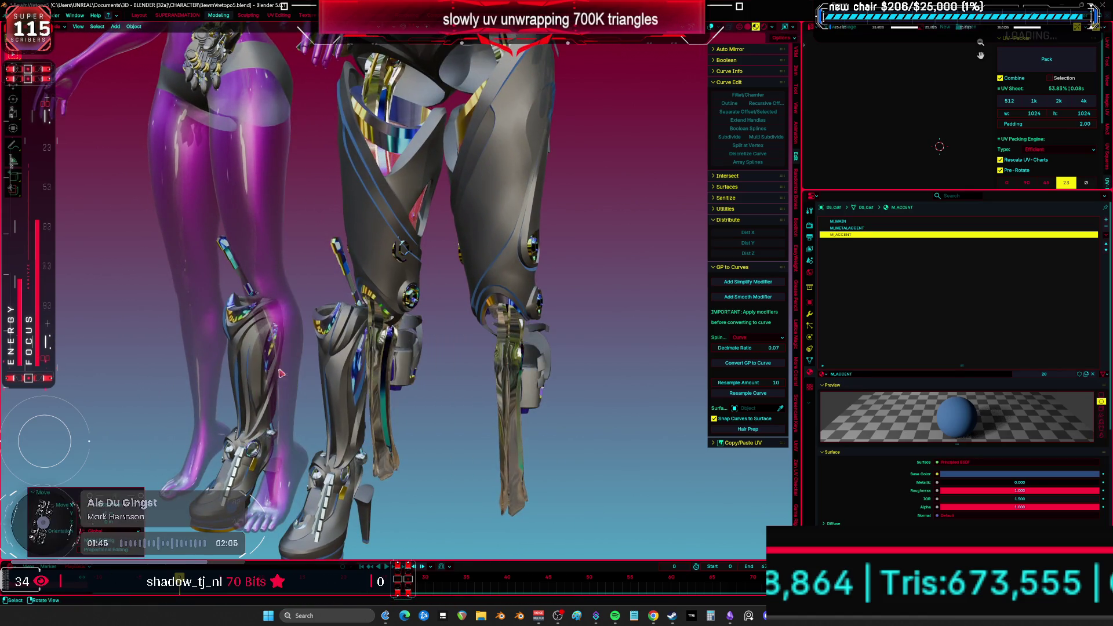
{"action": "left_click", "coordinate": [407, 374]}
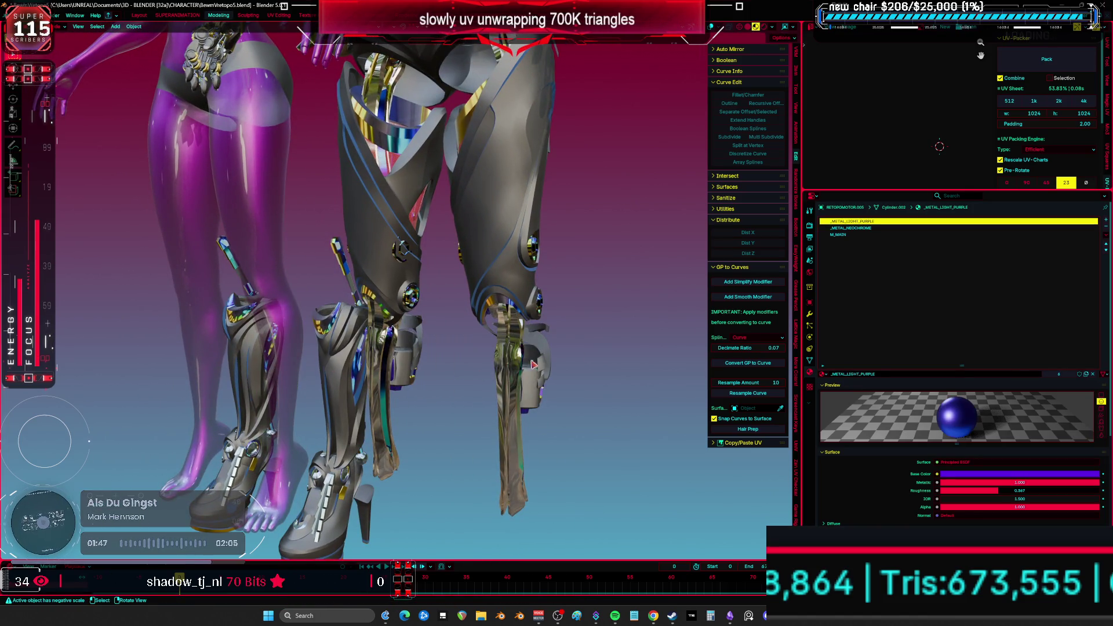
{"action": "left_click", "coordinate": [824, 374]}
{"action": "scroll", "coordinate": [864, 418], "scroll_direction": "down", "scroll_amount": 5}
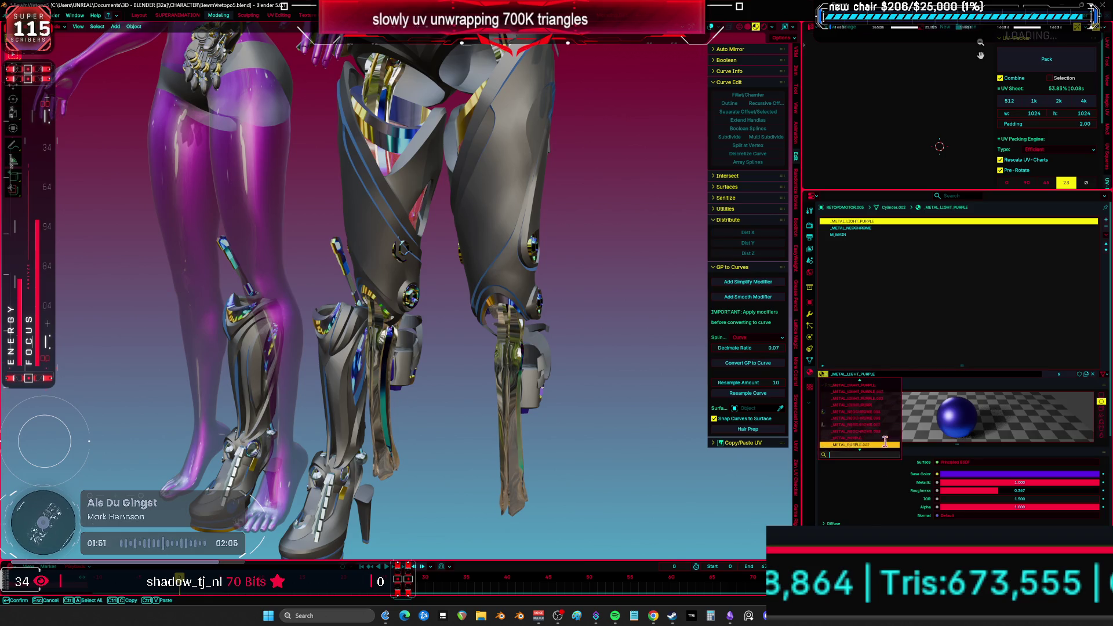
{"action": "scroll", "coordinate": [881, 443], "scroll_direction": "down", "scroll_amount": 6}
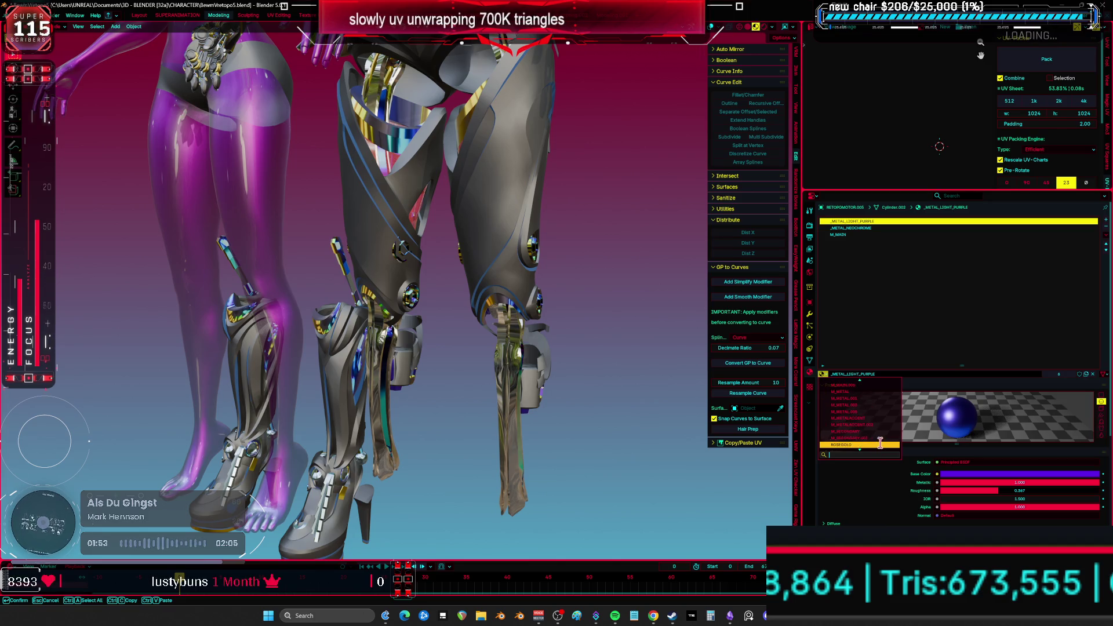
{"action": "left_click", "coordinate": [880, 399]}
- Replace the _METAL_NEOCHROME slot with M_METALACCENT on the cylinder piece
{"action": "left_click", "coordinate": [870, 228]}
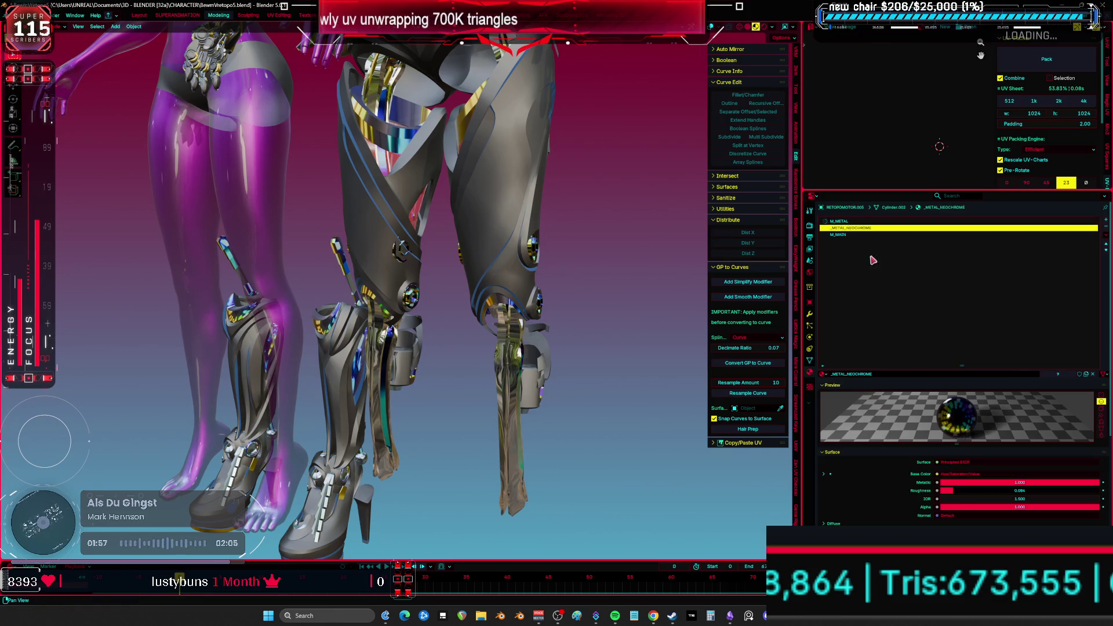
{"action": "left_click", "coordinate": [824, 375]}
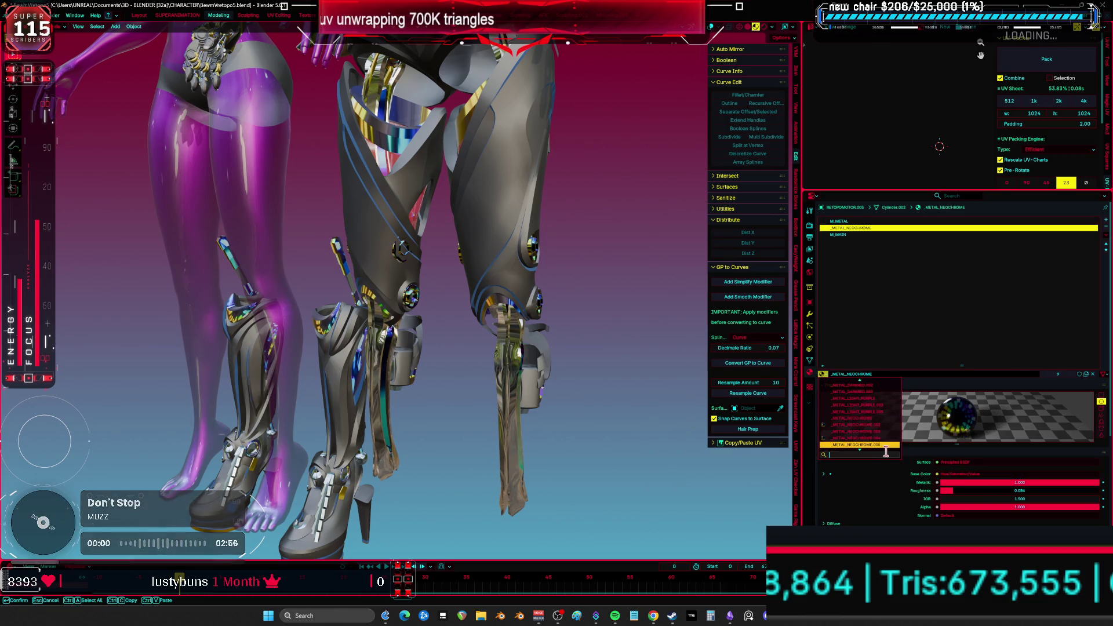
{"action": "scroll", "coordinate": [882, 451], "scroll_direction": "down", "scroll_amount": 10}
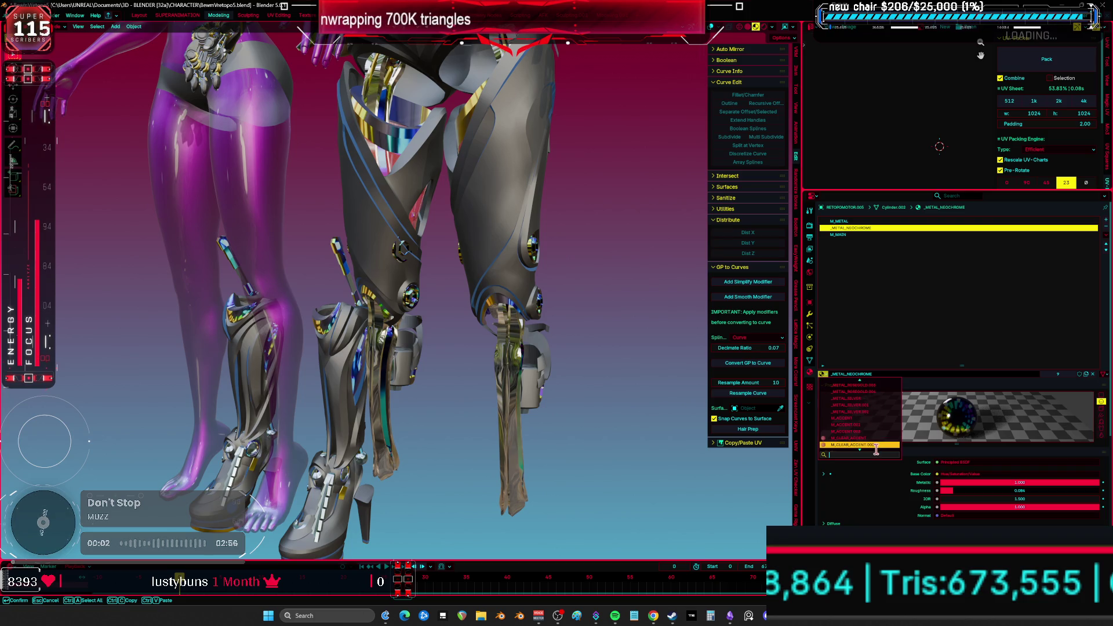
{"action": "scroll", "coordinate": [876, 451], "scroll_direction": "down", "scroll_amount": 8}
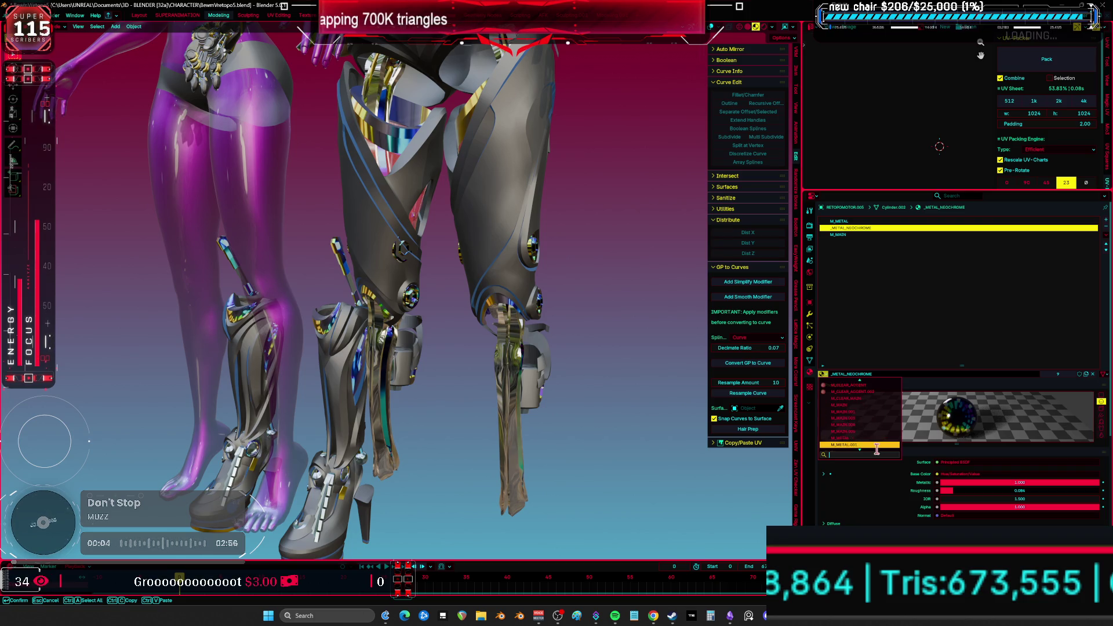
{"action": "scroll", "coordinate": [877, 450], "scroll_direction": "down", "scroll_amount": 3}
{"action": "left_click", "coordinate": [866, 441]}
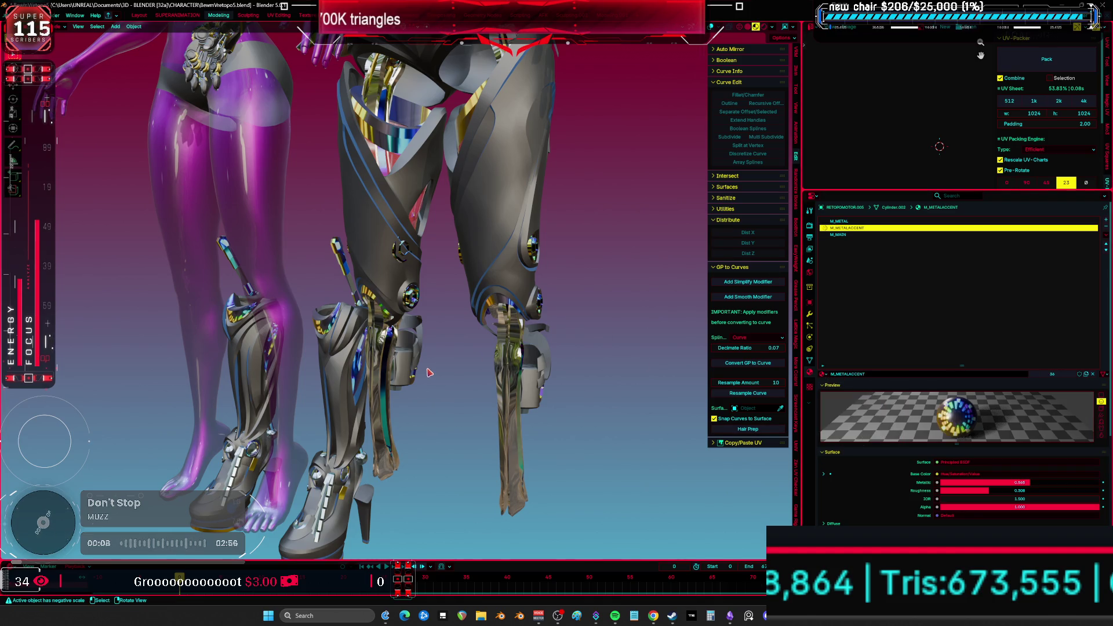
{"action": "middle_click_drag", "start_coordinate": [407, 292], "coordinate": [383, 318], "text": "shift"}
- Check the materials on thigh, leg, torso, chest and forearm armour pieces
{"action": "left_click", "coordinate": [383, 319]}
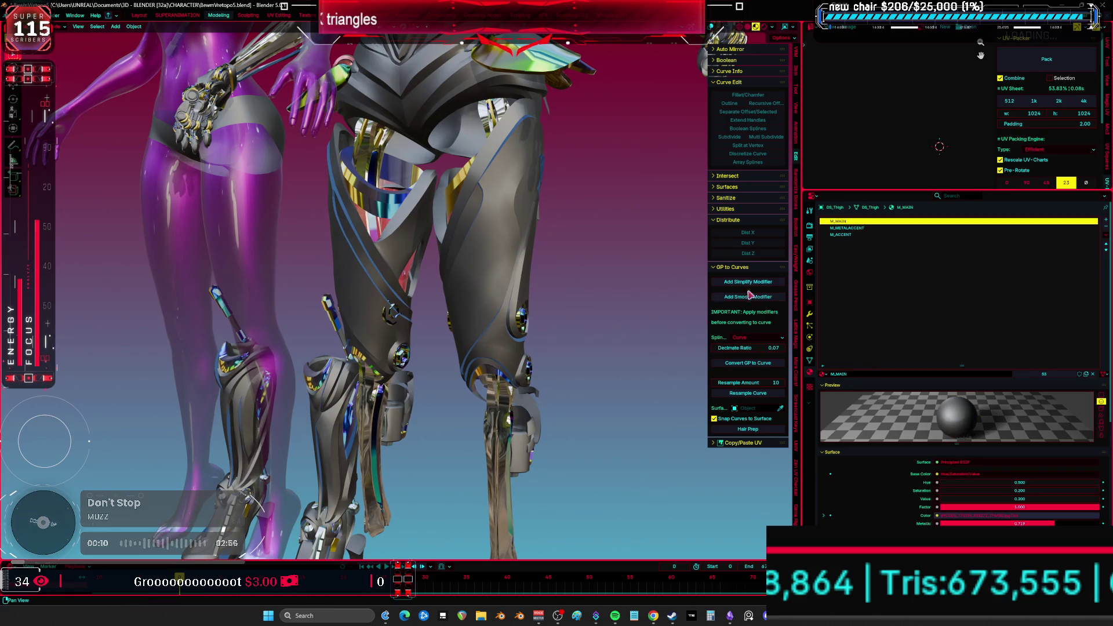
{"action": "left_click", "coordinate": [405, 245]}
{"action": "mouse_move", "coordinate": [391, 203]}
{"action": "middle_mouse_down", "text": "shift"}
{"action": "mouse_move", "coordinate": [405, 246]}
{"action": "mouse_move", "coordinate": [493, 362]}
{"action": "middle_mouse_up", "text": "shift"}
{"action": "left_click", "coordinate": [496, 365]}
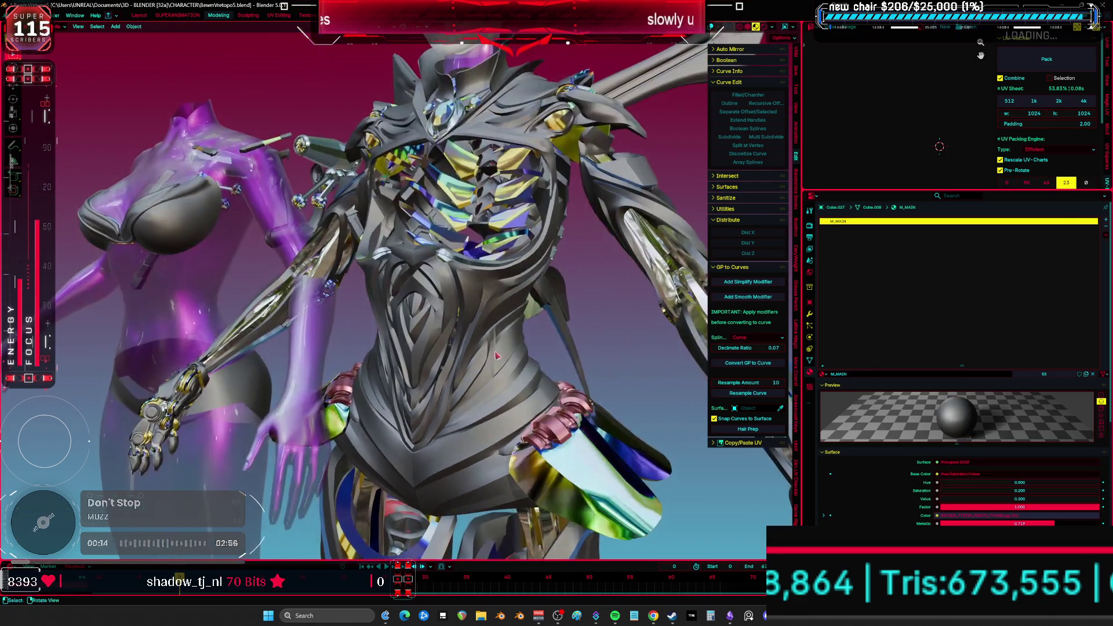
{"action": "middle_click_drag", "start_coordinate": [503, 239], "coordinate": [503, 301], "text": "shift"}
{"action": "left_click", "coordinate": [504, 301]}
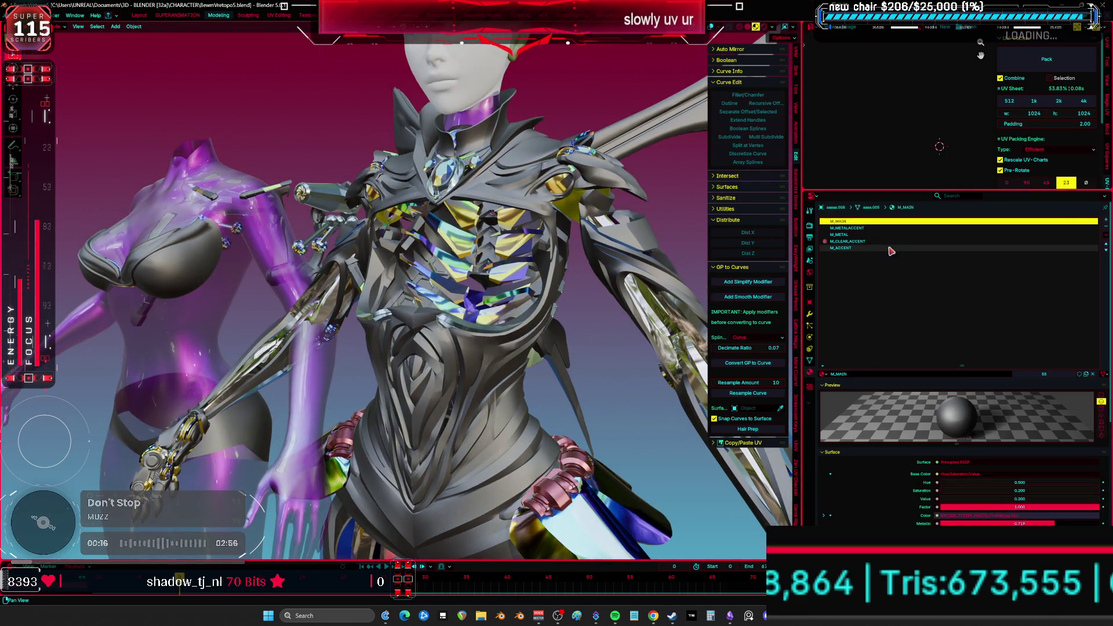
{"action": "left_click", "coordinate": [491, 279]}
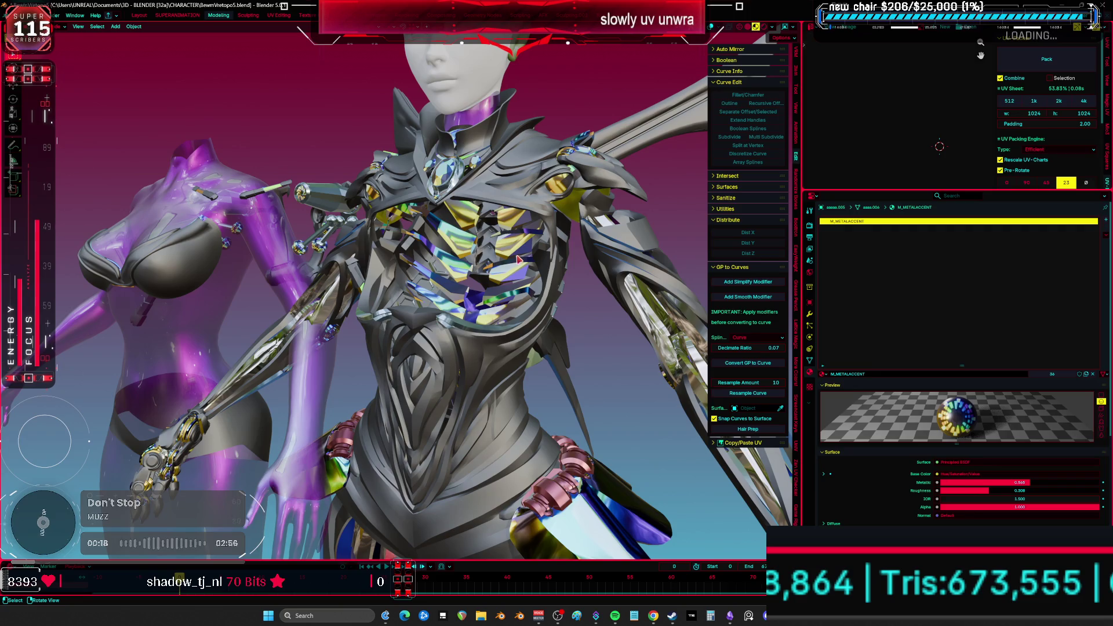
{"action": "middle_click_drag", "start_coordinate": [519, 261], "coordinate": [503, 308], "text": "shift"}
{"action": "left_click", "coordinate": [504, 308]}
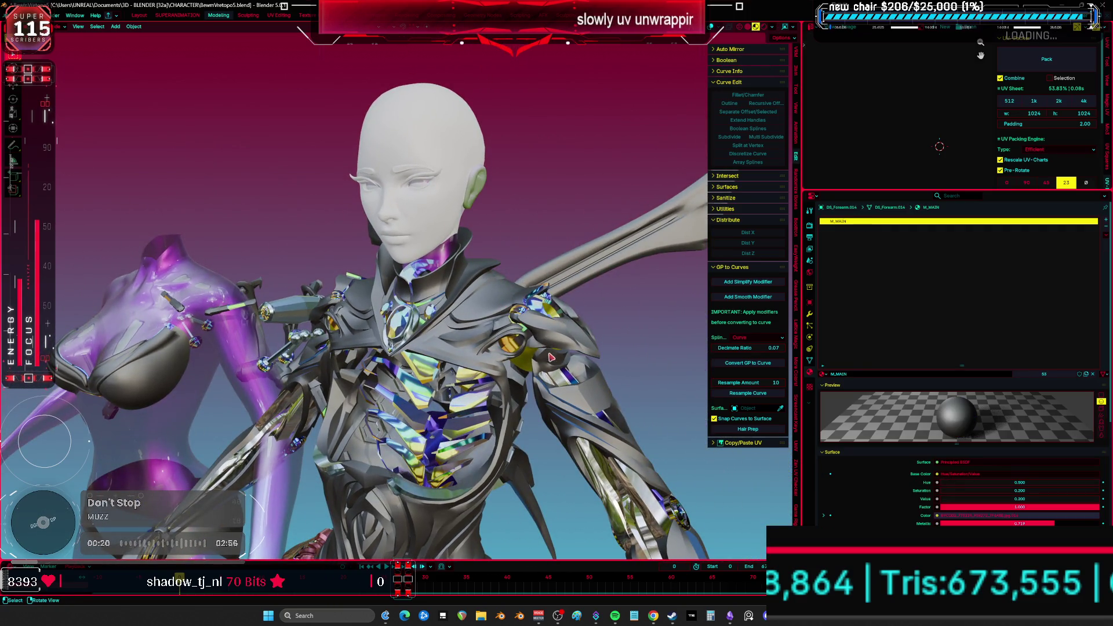
{"action": "middle_click_drag", "start_coordinate": [522, 451], "coordinate": [366, 310]}
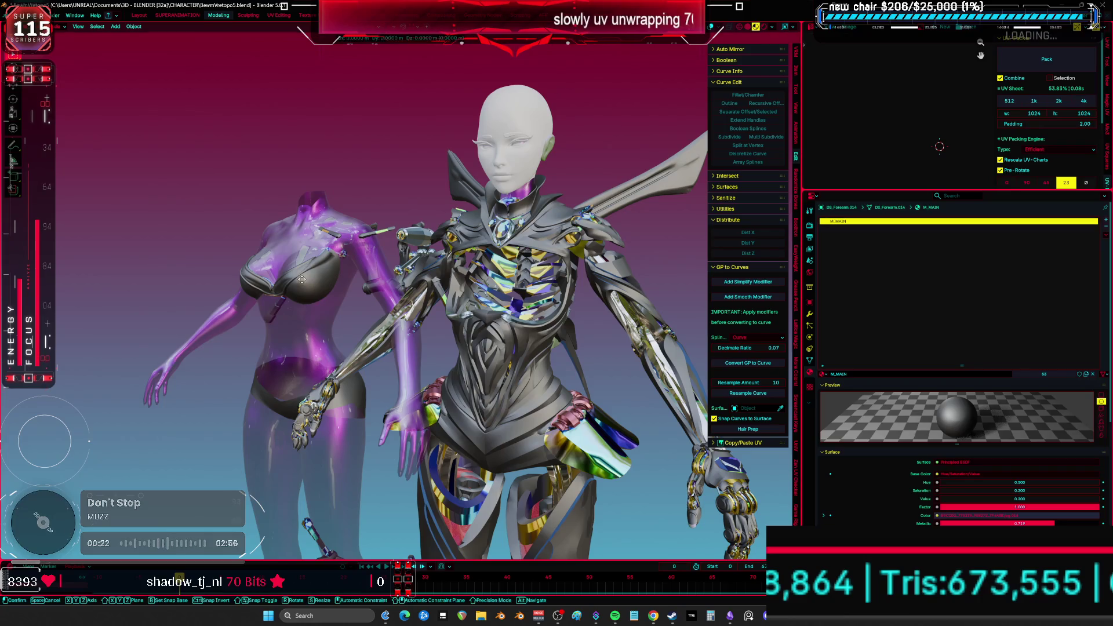
{"action": "scroll", "coordinate": [302, 280], "scroll_direction": "down", "scroll_amount": 5}
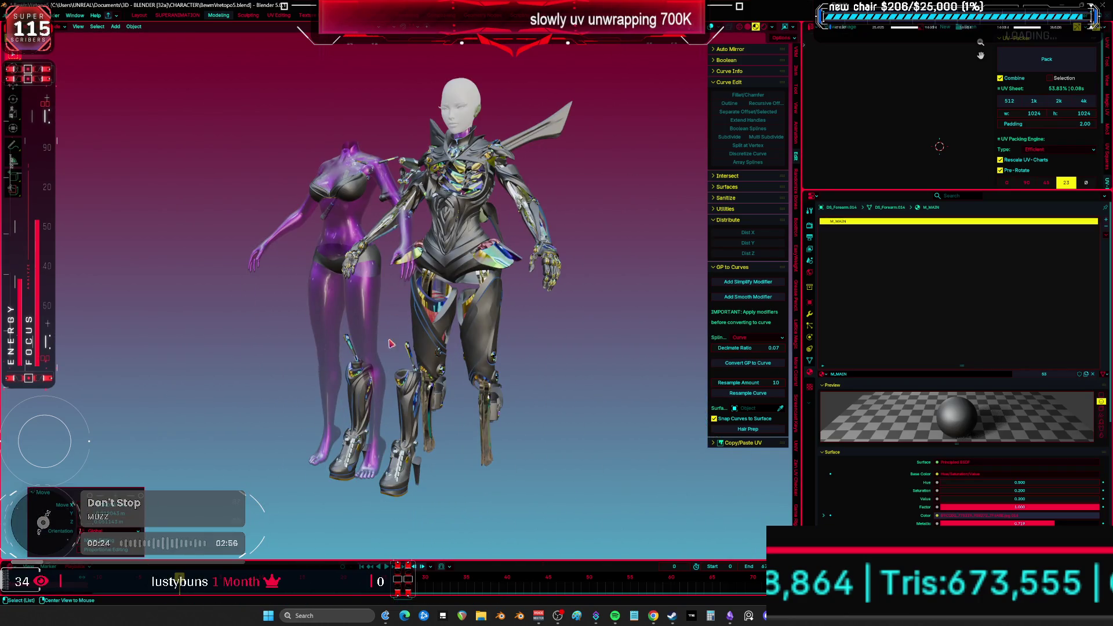
- Select all parts and clear their locations with Alt+G, then select the hip flap armour
{"action": "key", "text": "a"}
{"action": "key", "text": "alt+g"}
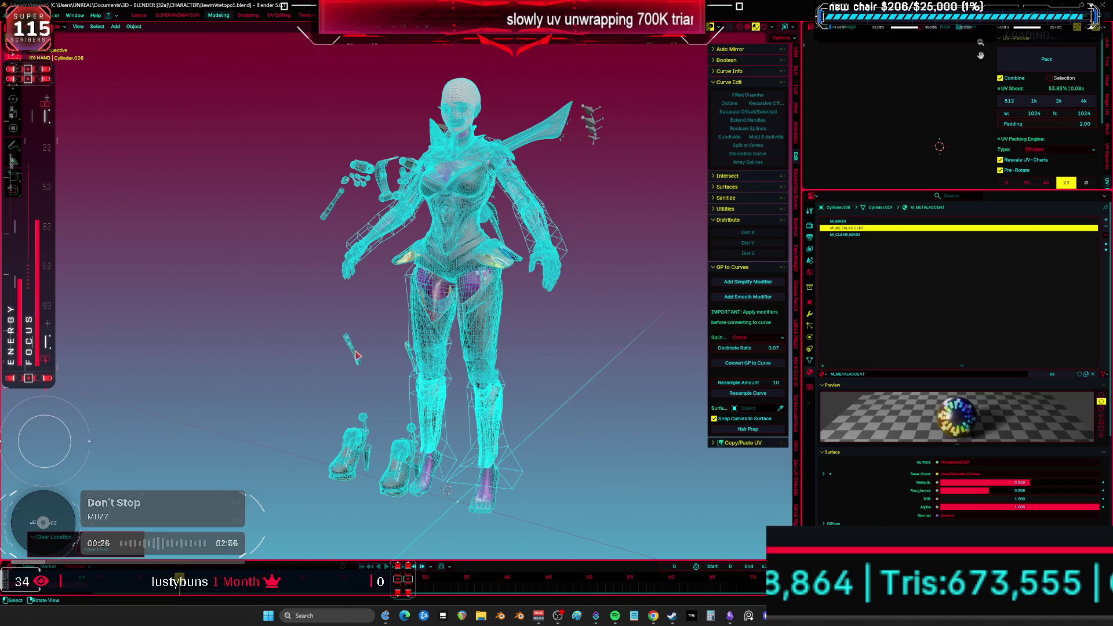
{"action": "key", "text": "ctrl+z"}
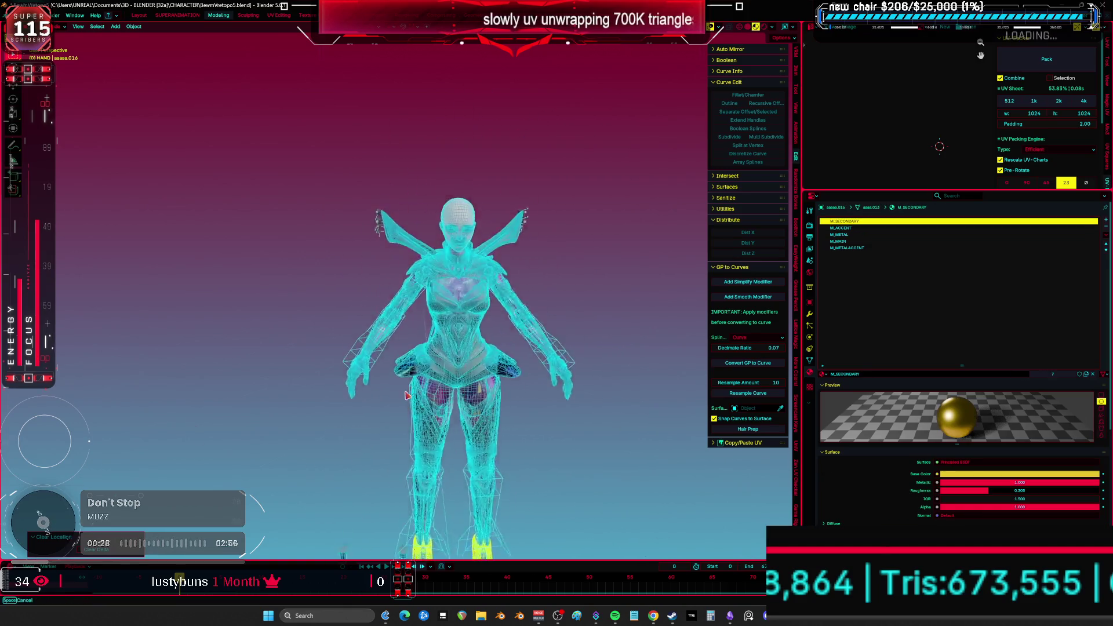
{"action": "scroll", "coordinate": [406, 393], "scroll_direction": "up", "scroll_amount": 3}
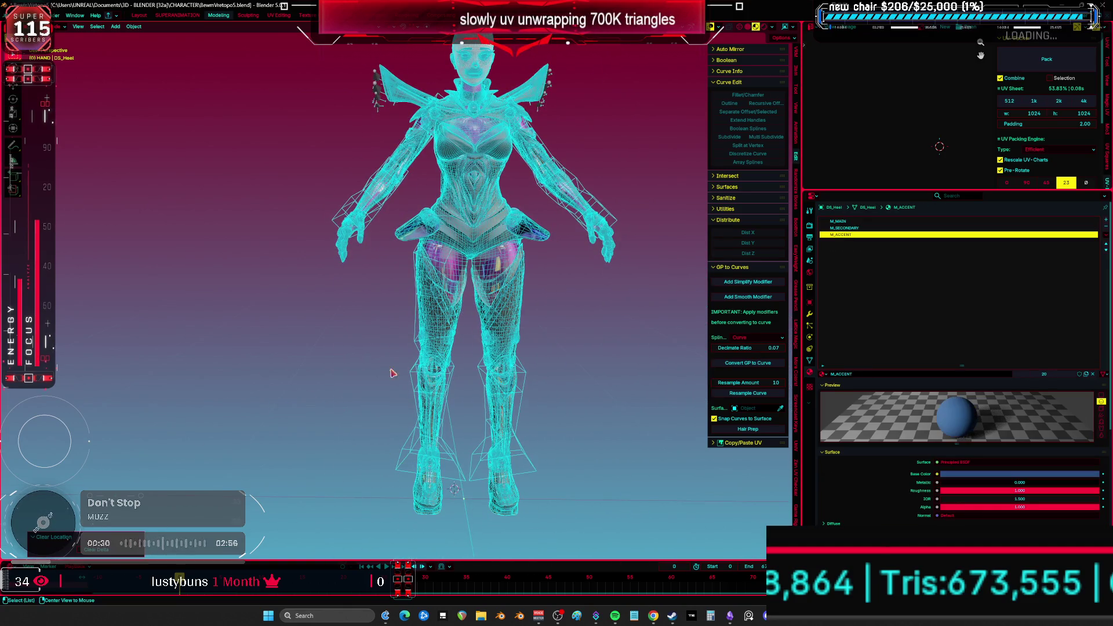
{"action": "scroll", "coordinate": [381, 395], "scroll_direction": "up", "scroll_amount": 4}
{"action": "left_click", "coordinate": [388, 382]}
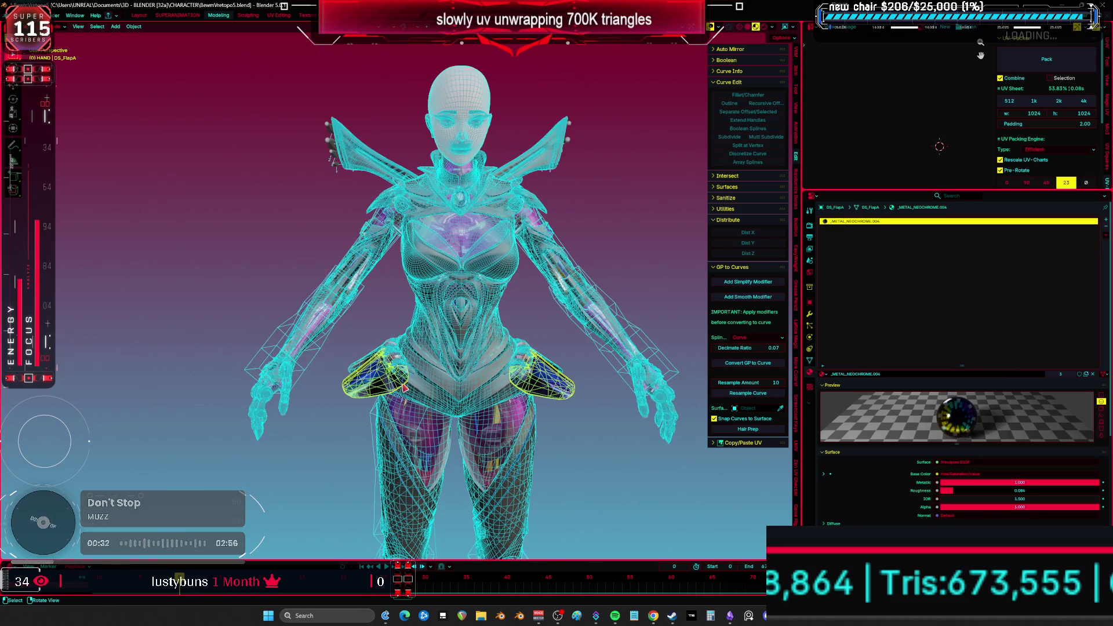
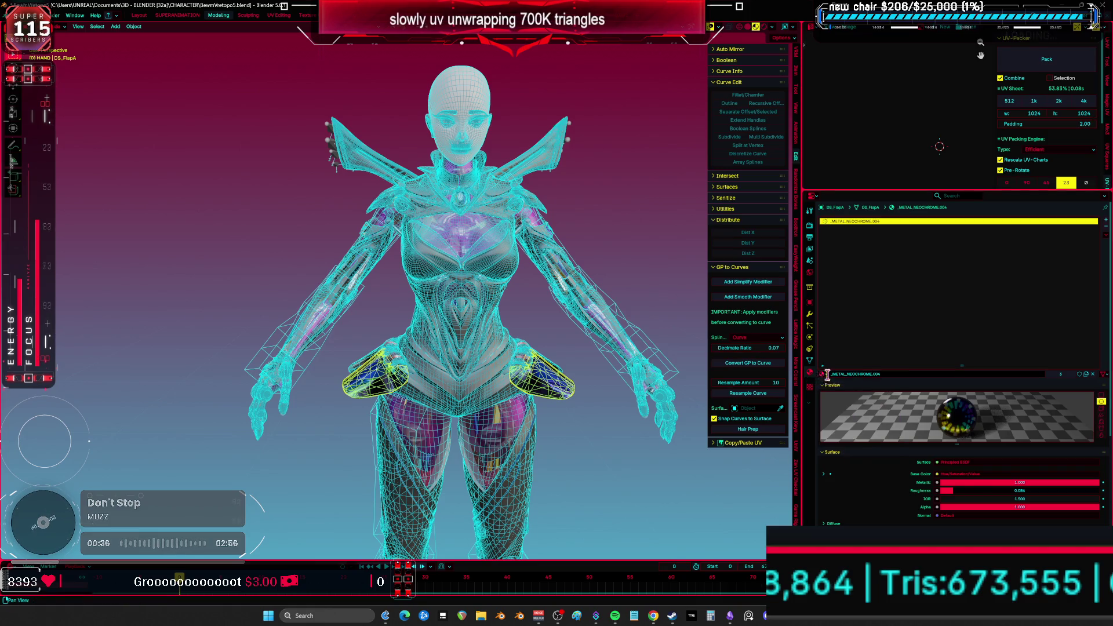
- Replace the rainbow neochrome on the first hip pocket flap with M_MAIN
{"action": "left_click", "coordinate": [825, 375]}
{"action": "scroll", "coordinate": [871, 406], "scroll_direction": "down", "scroll_amount": 4}
{"action": "scroll", "coordinate": [866, 442], "scroll_direction": "down", "scroll_amount": 10}
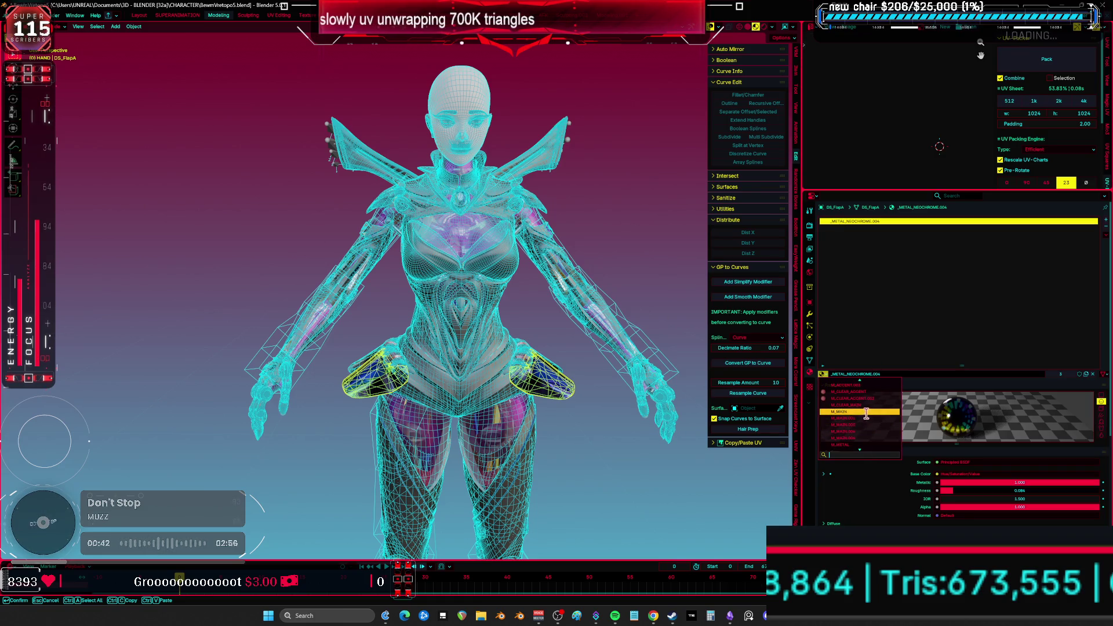
{"action": "left_click", "coordinate": [867, 413]}
{"action": "mouse_move", "coordinate": [440, 348]}
{"action": "middle_mouse_down"}
{"action": "mouse_move", "coordinate": [486, 399]}
{"action": "mouse_move", "coordinate": [452, 400]}
{"action": "mouse_move", "coordinate": [551, 377]}
{"action": "mouse_move", "coordinate": [358, 371]}
{"action": "middle_mouse_up"}
{"action": "scroll", "coordinate": [555, 375], "scroll_direction": "up", "scroll_amount": 3}
- Give the remaining two pocket flaps the M_MAIN material as well
{"action": "left_click", "coordinate": [357, 371]}
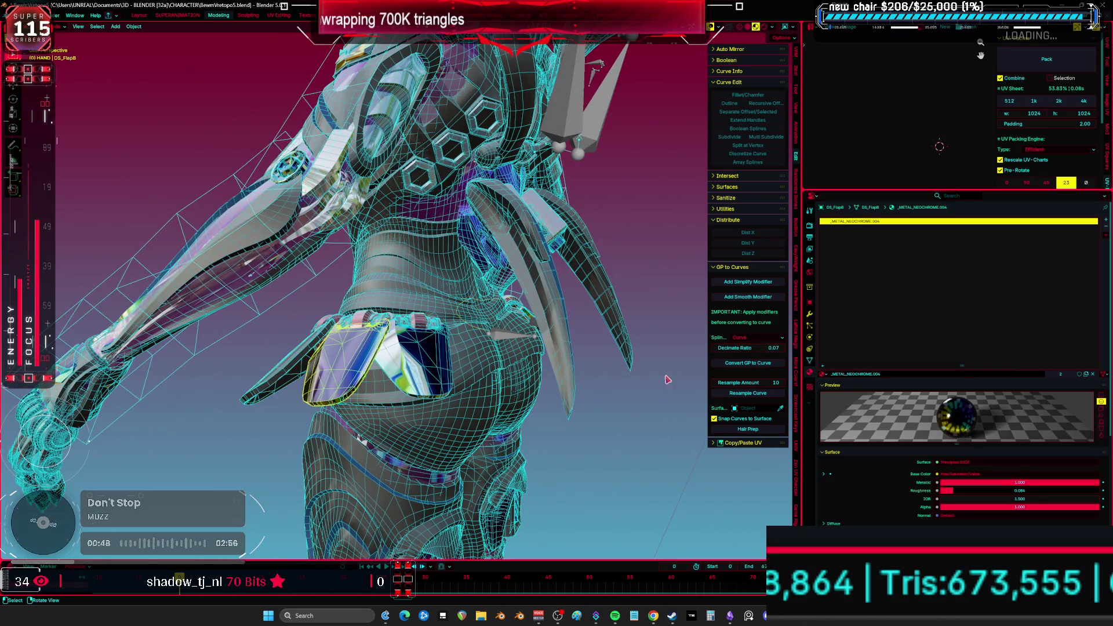
{"action": "left_click", "coordinate": [823, 374]}
{"action": "scroll", "coordinate": [857, 415], "scroll_direction": "up", "scroll_amount": 10}
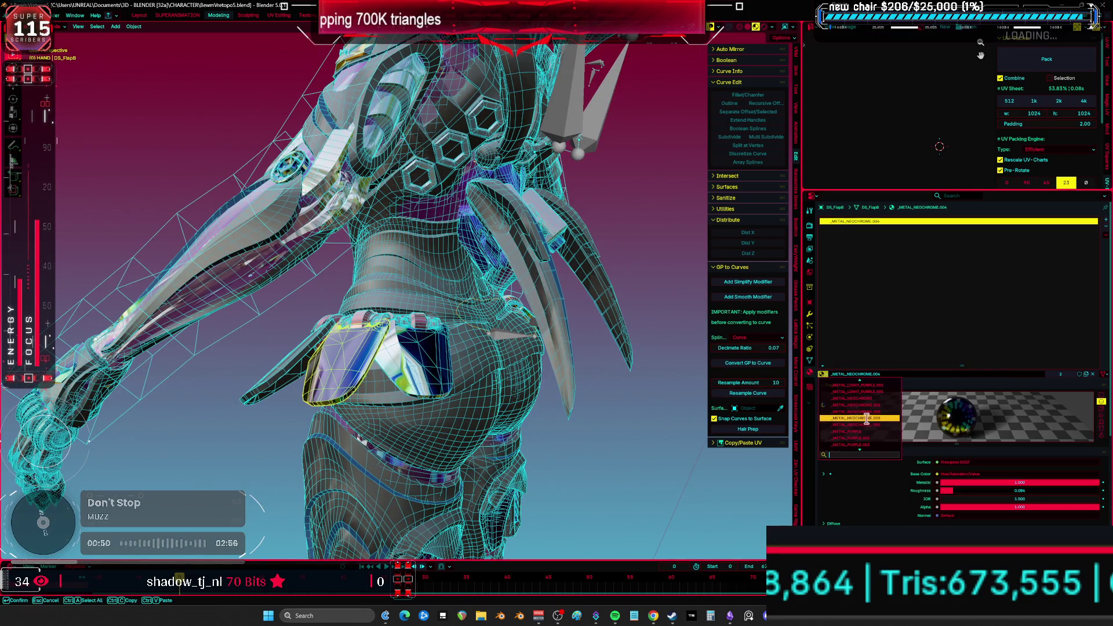
{"action": "scroll", "coordinate": [872, 447], "scroll_direction": "down", "scroll_amount": 10}
{"action": "scroll", "coordinate": [860, 397], "scroll_direction": "down", "scroll_amount": 5}
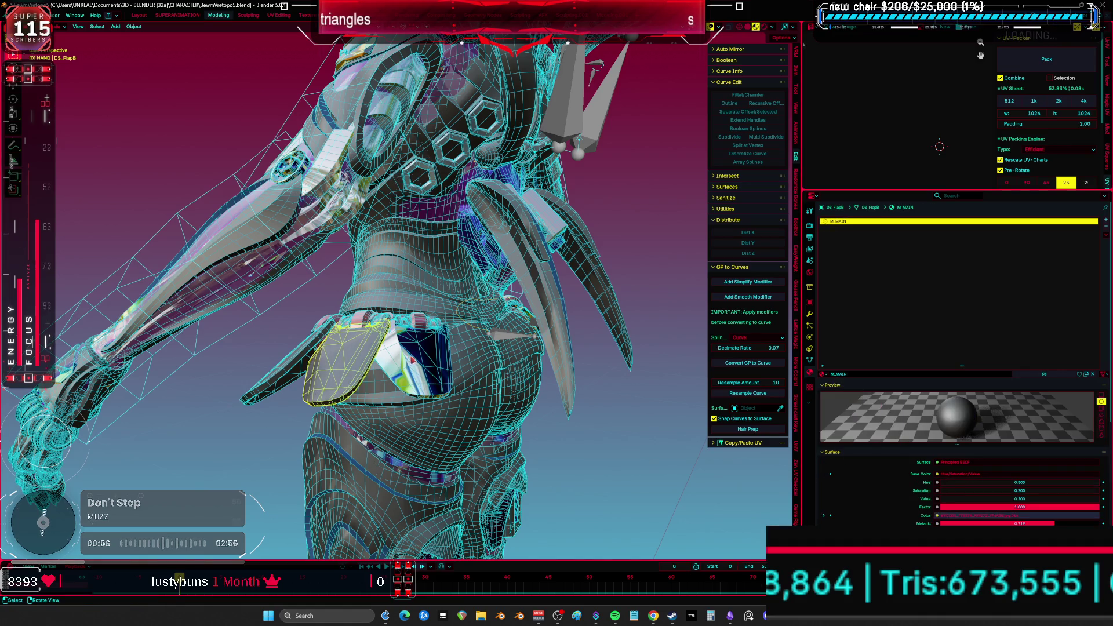
{"action": "left_click", "coordinate": [413, 357]}
{"action": "left_click", "coordinate": [824, 375]}
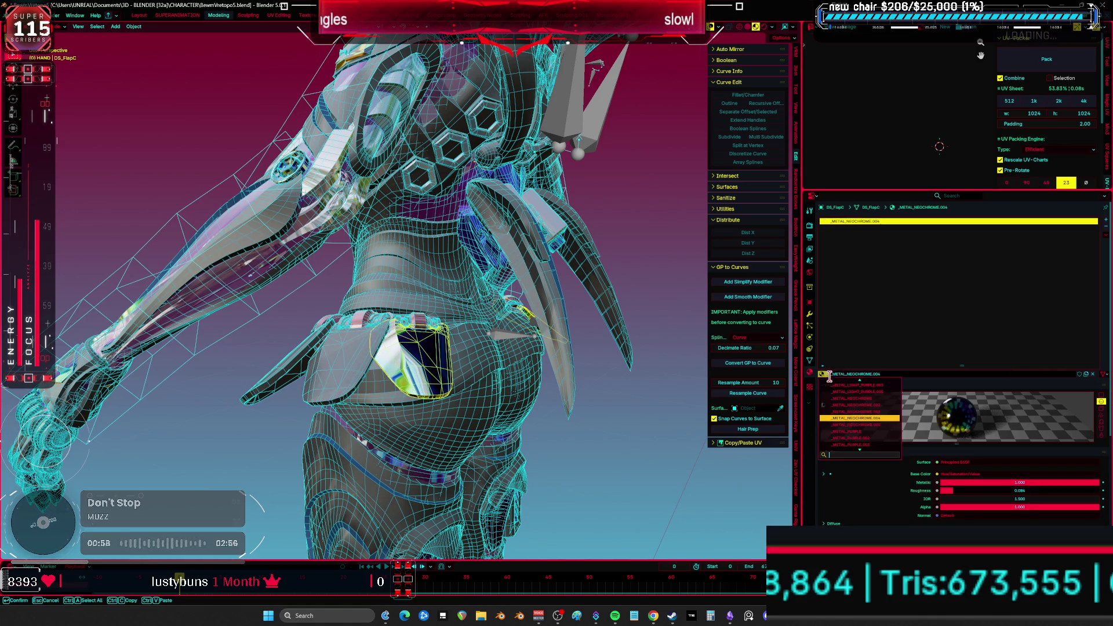
{"action": "scroll", "coordinate": [866, 442], "scroll_direction": "down", "scroll_amount": 4}
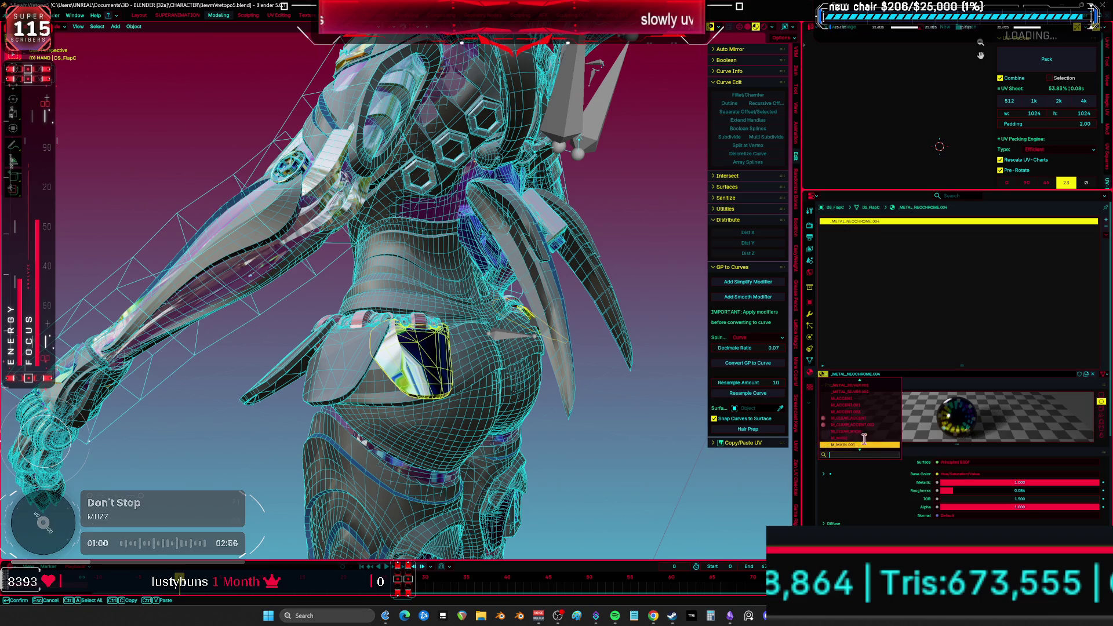
{"action": "left_click", "coordinate": [842, 411]}
{"action": "mouse_move", "coordinate": [441, 348]}
{"action": "middle_mouse_down"}
{"action": "mouse_move", "coordinate": [470, 364]}
{"action": "mouse_move", "coordinate": [442, 337]}
{"action": "mouse_move", "coordinate": [603, 331]}
{"action": "mouse_move", "coordinate": [721, 355]}
{"action": "mouse_move", "coordinate": [108, 332]}
{"action": "mouse_move", "coordinate": [571, 318]}
{"action": "mouse_move", "coordinate": [169, 328]}
{"action": "mouse_move", "coordinate": [586, 308]}
{"action": "mouse_move", "coordinate": [504, 325]}
{"action": "mouse_move", "coordinate": [481, 322]}
{"action": "mouse_move", "coordinate": [544, 315]}
{"action": "mouse_move", "coordinate": [488, 313]}
{"action": "mouse_move", "coordinate": [536, 327]}
{"action": "mouse_move", "coordinate": [476, 338]}
{"action": "mouse_move", "coordinate": [449, 329]}
{"action": "mouse_move", "coordinate": [469, 312]}
{"action": "middle_mouse_up"}
- Hide the collar, chest accents, chest plates, a shoulder piece, gems and central pendant
{"action": "scroll", "coordinate": [458, 334], "scroll_direction": "down", "scroll_amount": 3}
{"action": "scroll", "coordinate": [441, 333], "scroll_direction": "up", "scroll_amount": 4}
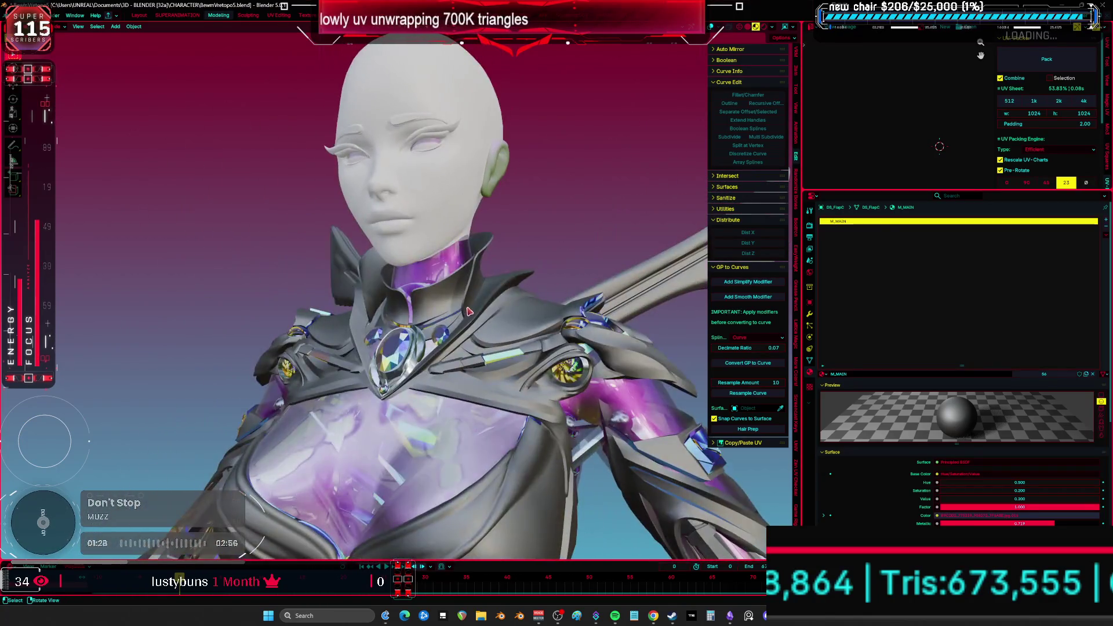
{"action": "key", "text": "h"}
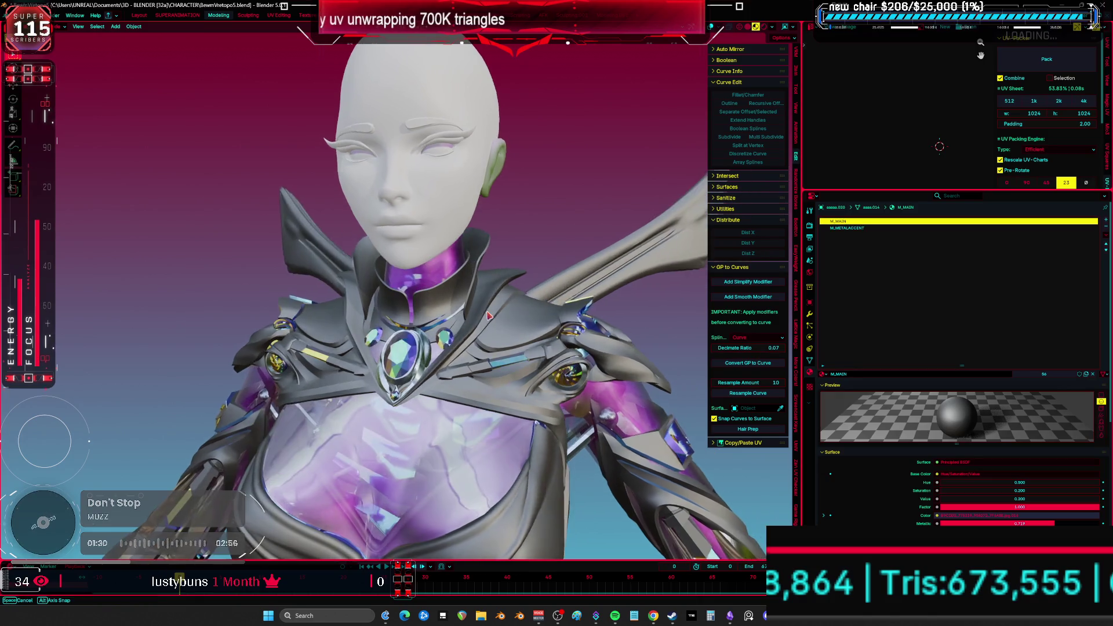
{"action": "left_click", "coordinate": [469, 315]}
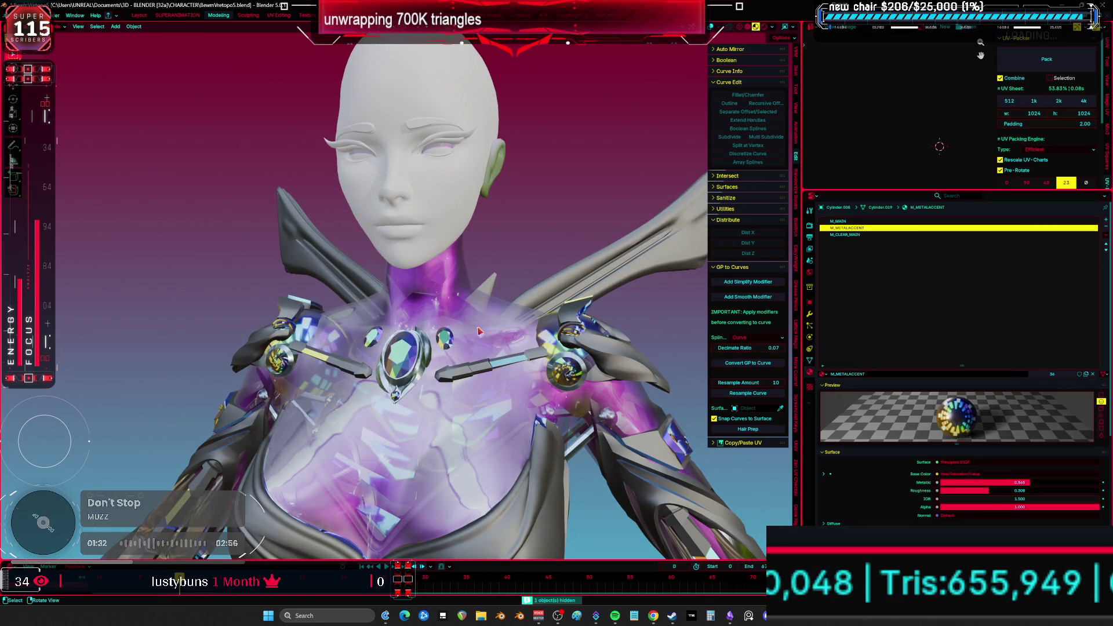
{"action": "left_click", "coordinate": [478, 340]}
{"action": "key", "text": "h"}
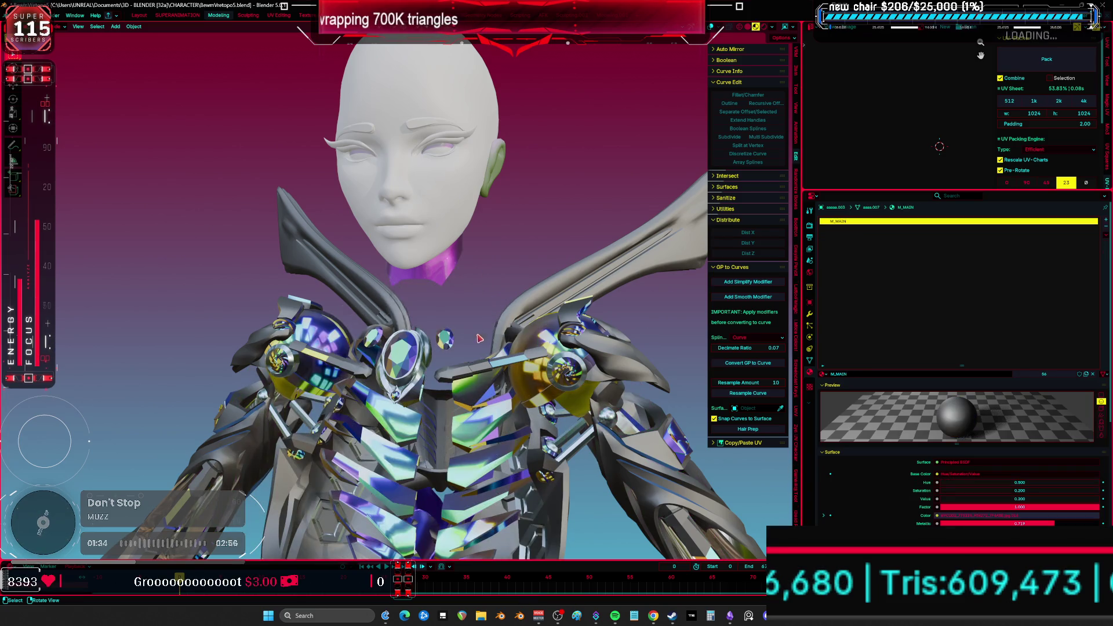
{"action": "left_click", "coordinate": [453, 394]}
{"action": "key", "text": "h"}
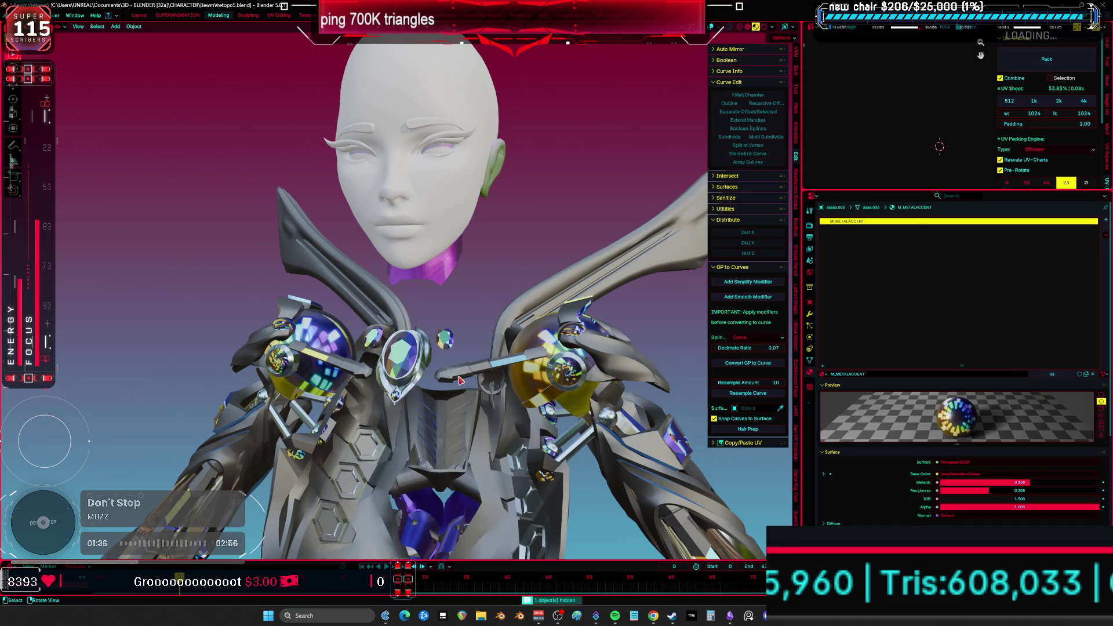
{"action": "left_click", "coordinate": [458, 384]}
{"action": "key", "text": "h"}
{"action": "left_click", "coordinate": [397, 376]}
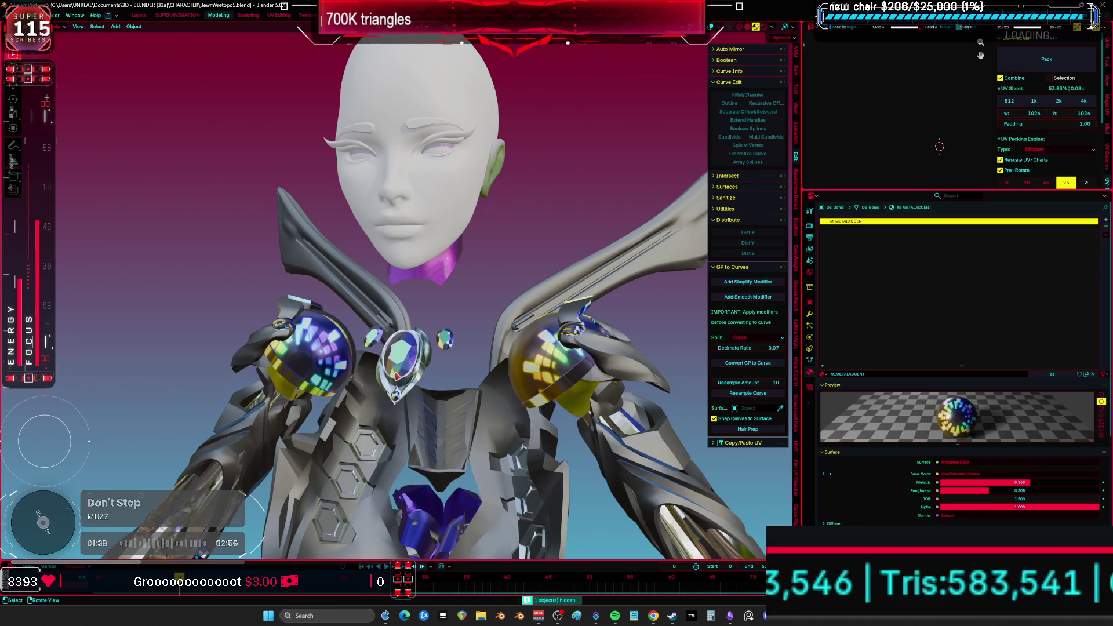
{"action": "key", "text": "h"}
{"action": "left_click", "coordinate": [416, 377]}
{"action": "key", "text": "h"}
- Change the rose-gold shoulder pads to the M_METAL chrome material
{"action": "middle_click_drag", "start_coordinate": [337, 369], "coordinate": [352, 382]}
{"action": "left_click", "coordinate": [299, 363]}
{"action": "key", "text": "h"}
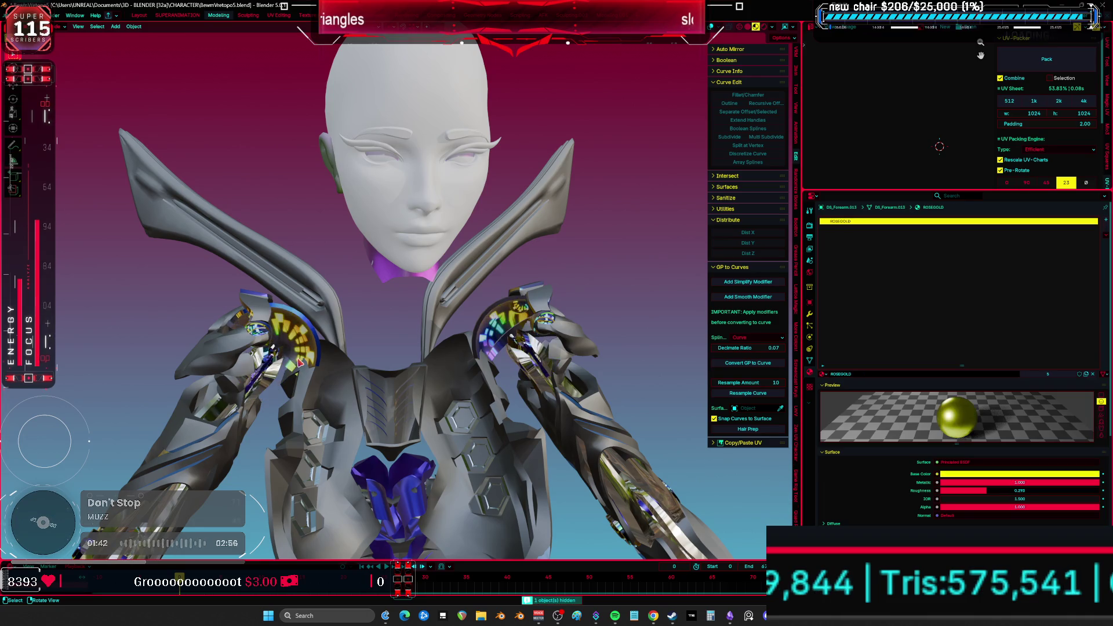
{"action": "key", "text": "alt+h"}
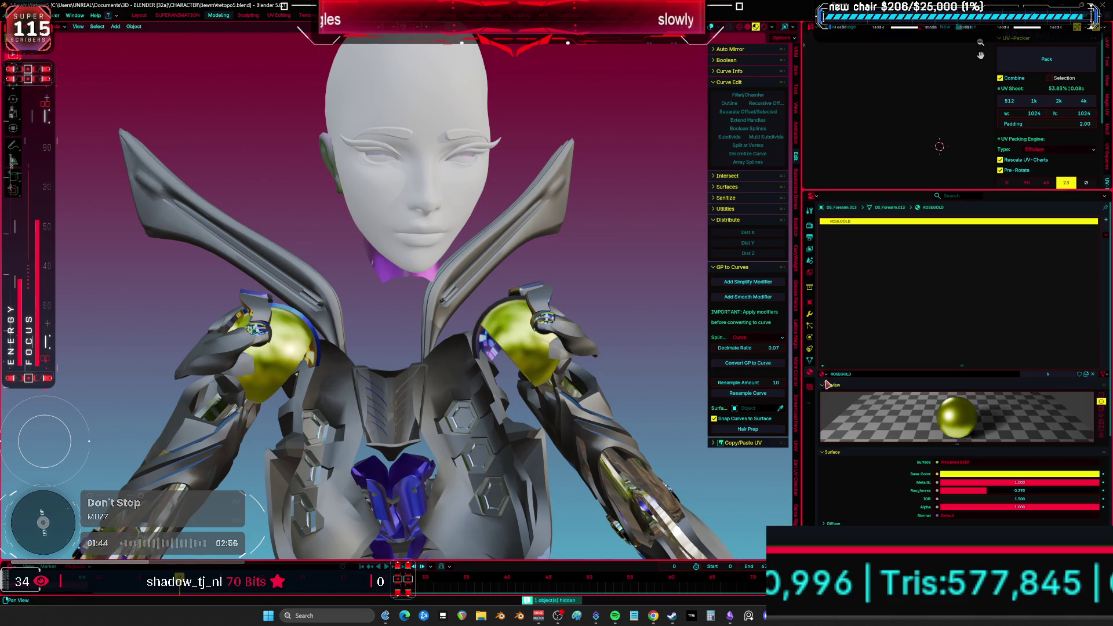
{"action": "left_click", "coordinate": [824, 374]}
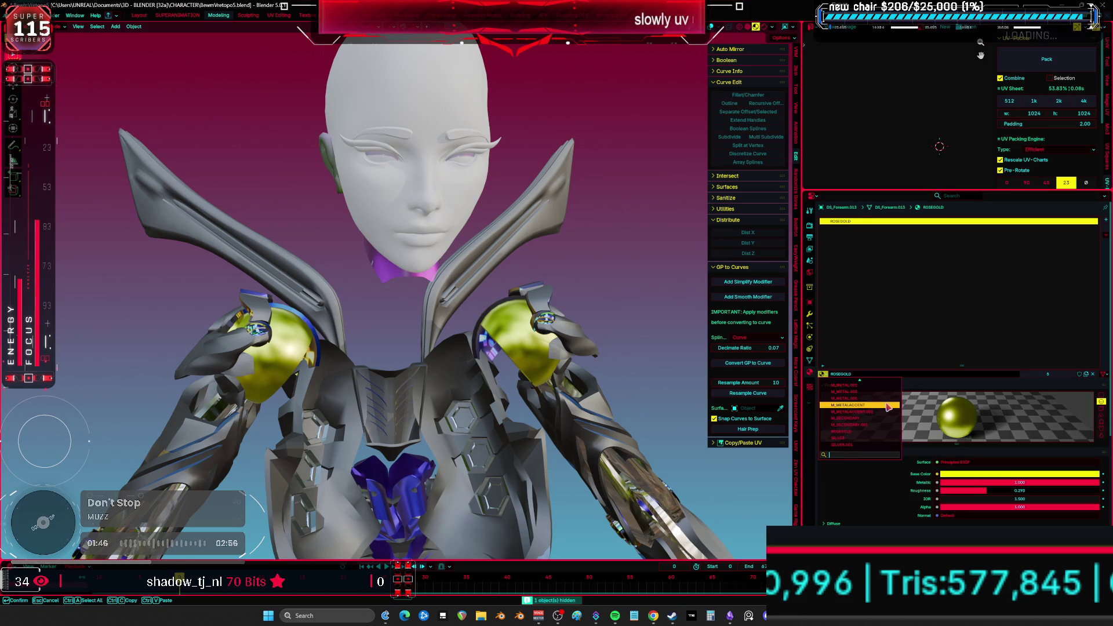
{"action": "left_click", "coordinate": [858, 405]}
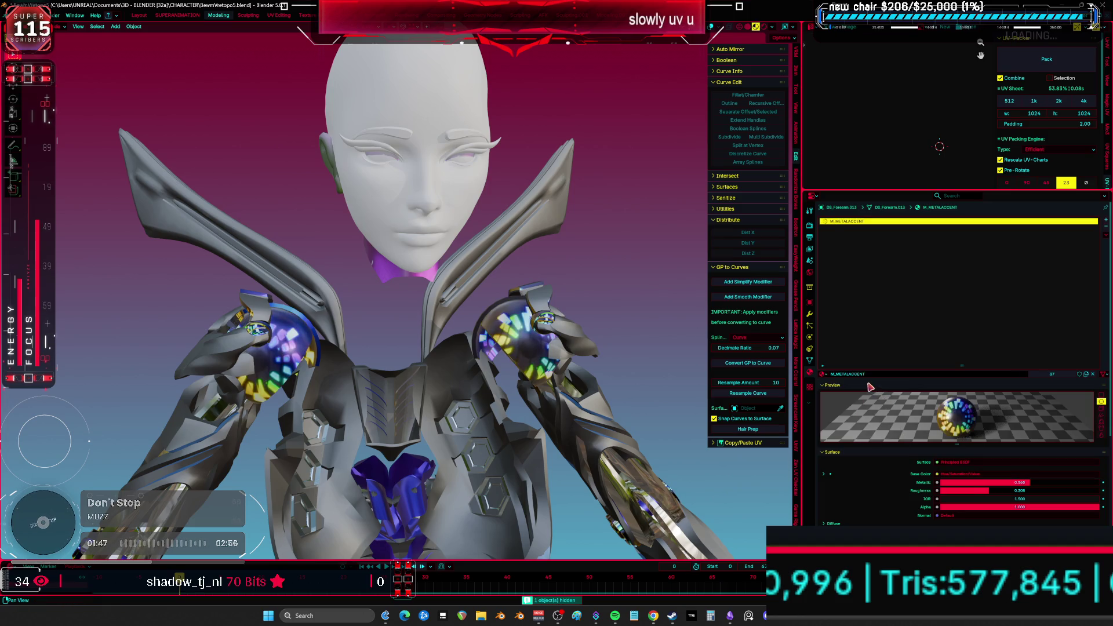
{"action": "left_click", "coordinate": [826, 375]}
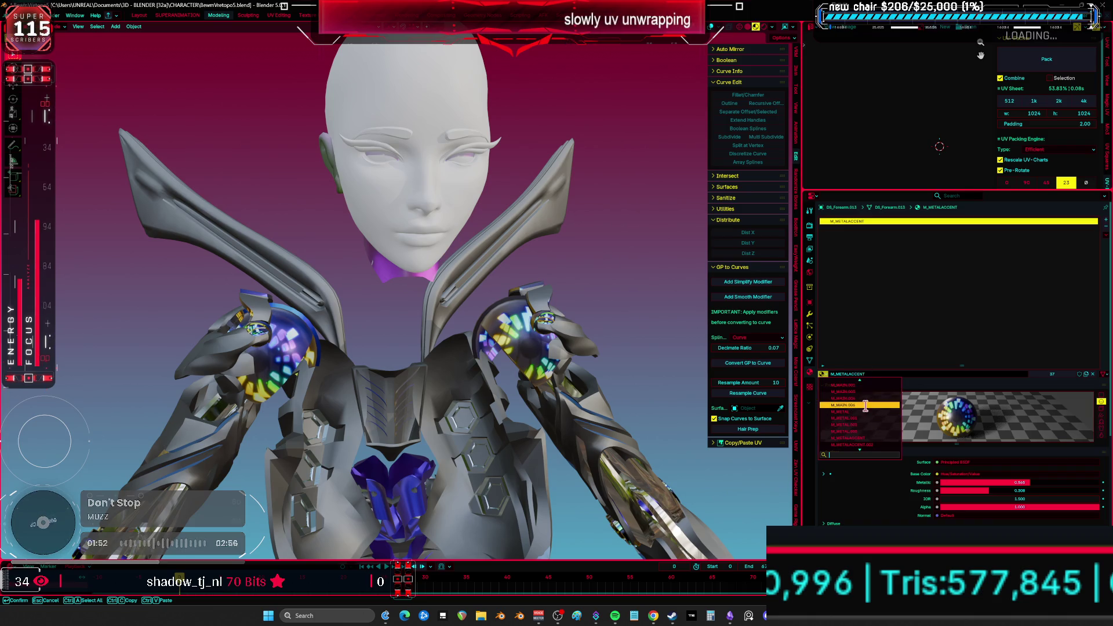
{"action": "left_click", "coordinate": [864, 413]}
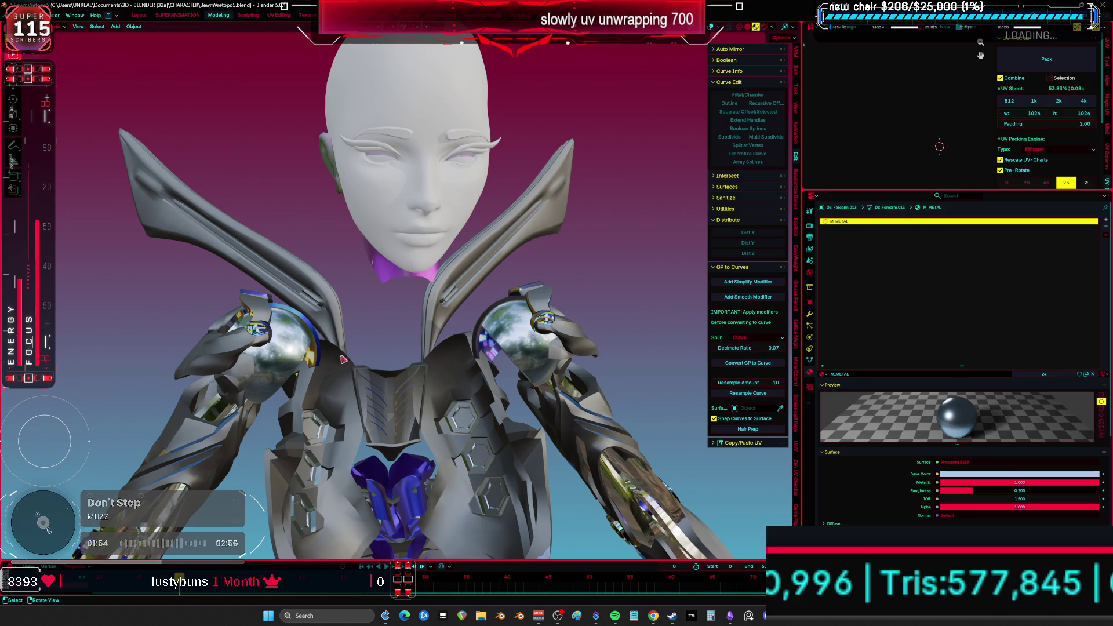
- Hide the chrome shoulder pads and the surrounding shoulder and gem pieces
{"action": "middle_click_drag", "start_coordinate": [343, 358], "coordinate": [410, 343], "text": "shift"}
{"action": "key", "text": "h"}
{"action": "left_click", "coordinate": [309, 315]}
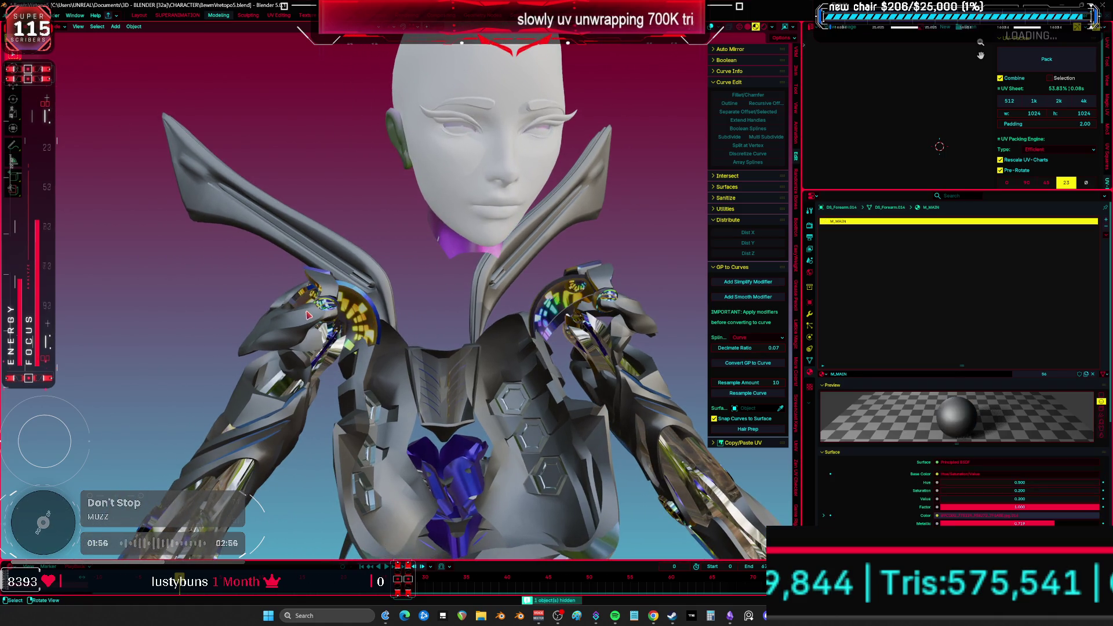
{"action": "key", "text": "h"}
{"action": "left_click", "coordinate": [326, 324]}
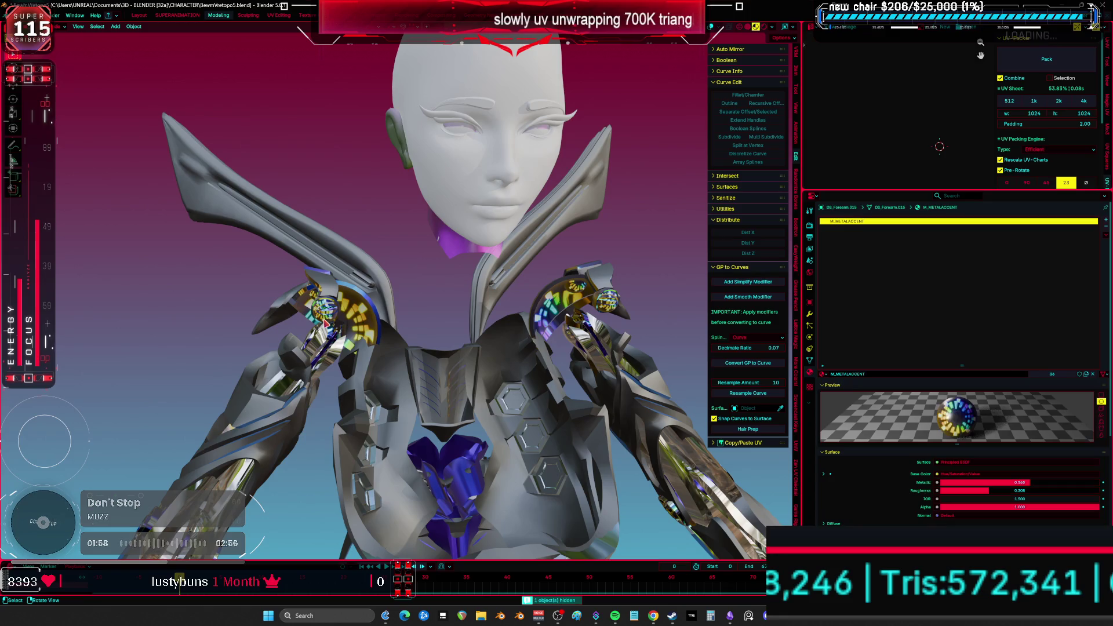
{"action": "key", "text": "h"}
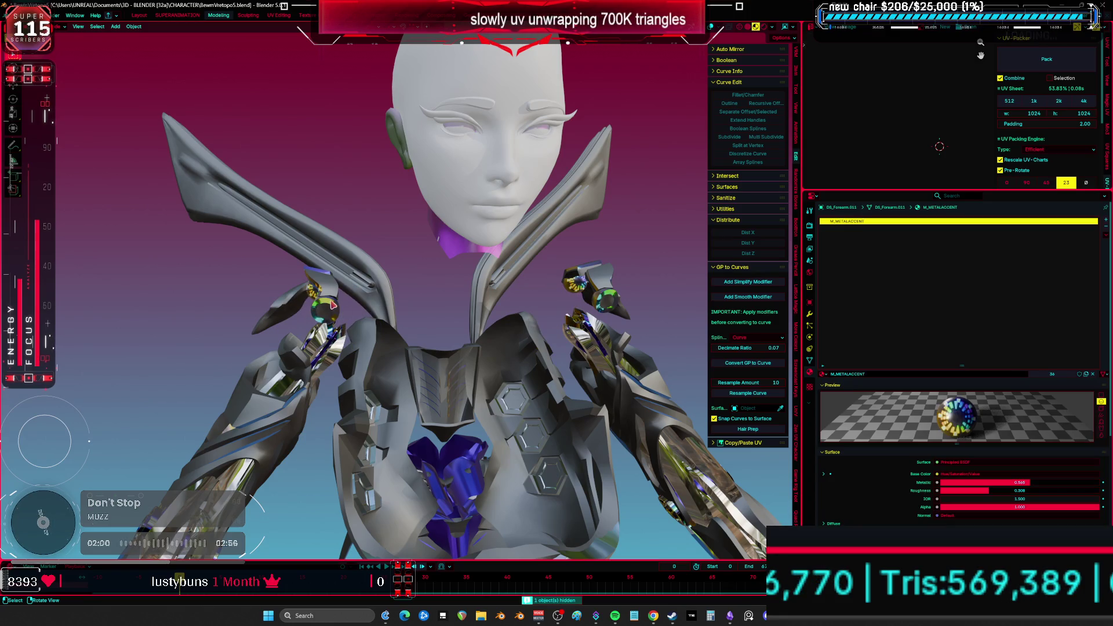
{"action": "left_click", "coordinate": [333, 304]}
{"action": "key", "text": "h"}
{"action": "left_click", "coordinate": [290, 311]}
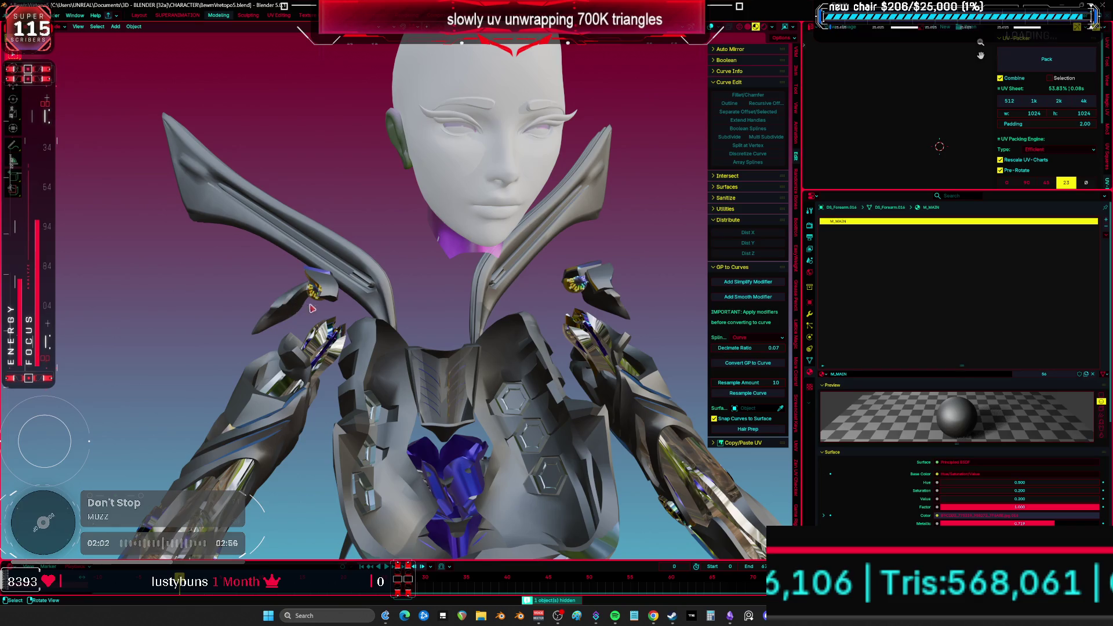
{"action": "key", "text": "h"}
{"action": "left_click", "coordinate": [332, 329]}
{"action": "key", "text": "h"}
- Replace the _METAL_SILVER material on the shoulder piece with M_METAL
{"action": "left_click", "coordinate": [323, 372]}
{"action": "middle_click_drag", "start_coordinate": [323, 372], "coordinate": [557, 328]}
{"action": "left_click", "coordinate": [826, 374]}
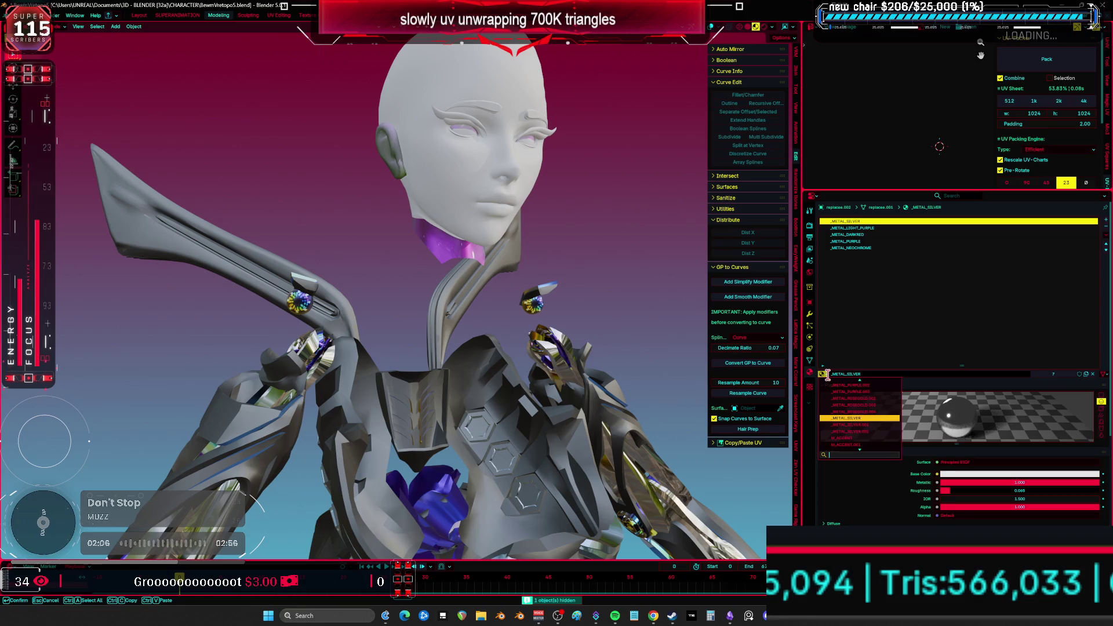
{"action": "scroll", "coordinate": [868, 385], "scroll_direction": "down", "scroll_amount": 10}
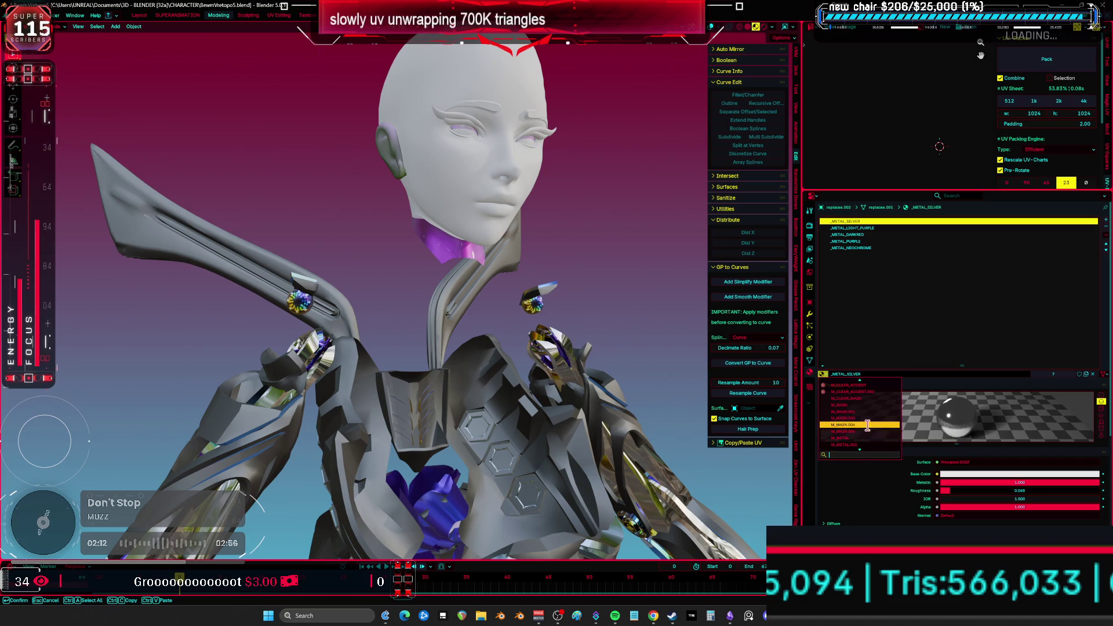
{"action": "left_click", "coordinate": [858, 435]}
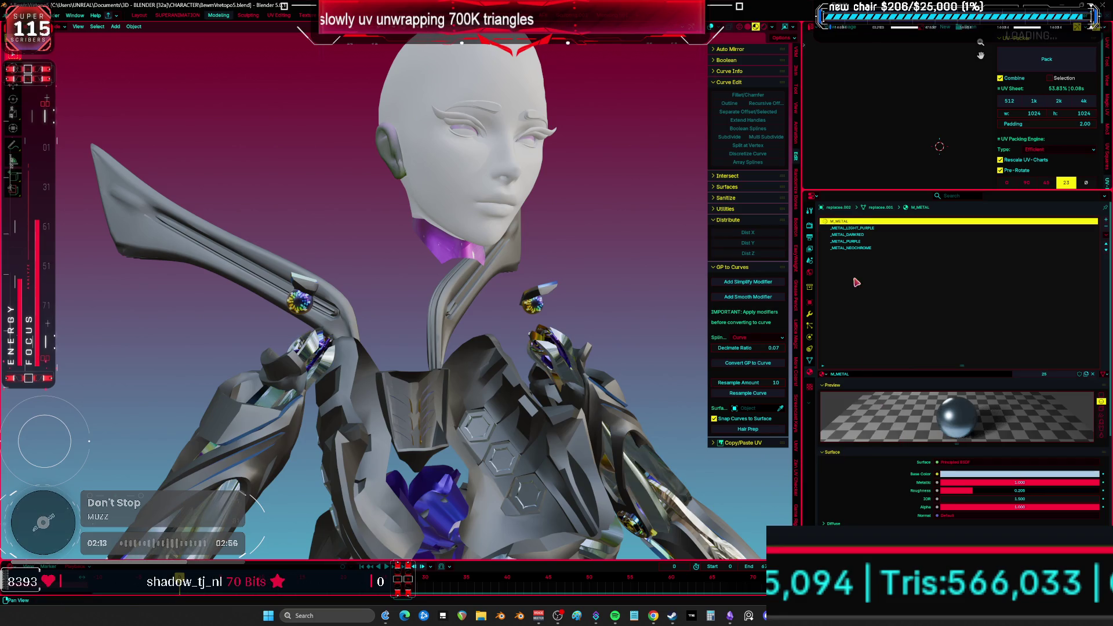
- Replace the _METAL_LIGHT_PURPLE slot's material with M_SECONDARY
{"action": "left_click", "coordinate": [853, 228]}
{"action": "left_click", "coordinate": [823, 375]}
{"action": "scroll", "coordinate": [864, 435], "scroll_direction": "down", "scroll_amount": 3}
{"action": "scroll", "coordinate": [879, 440], "scroll_direction": "down", "scroll_amount": 3}
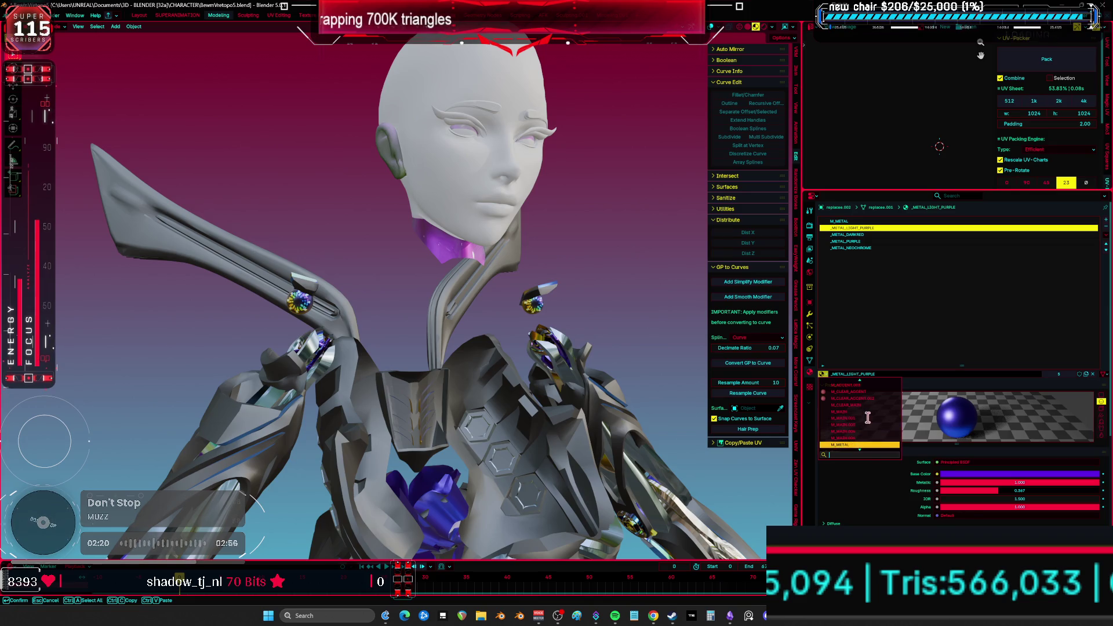
{"action": "scroll", "coordinate": [870, 418], "scroll_direction": "down", "scroll_amount": 2}
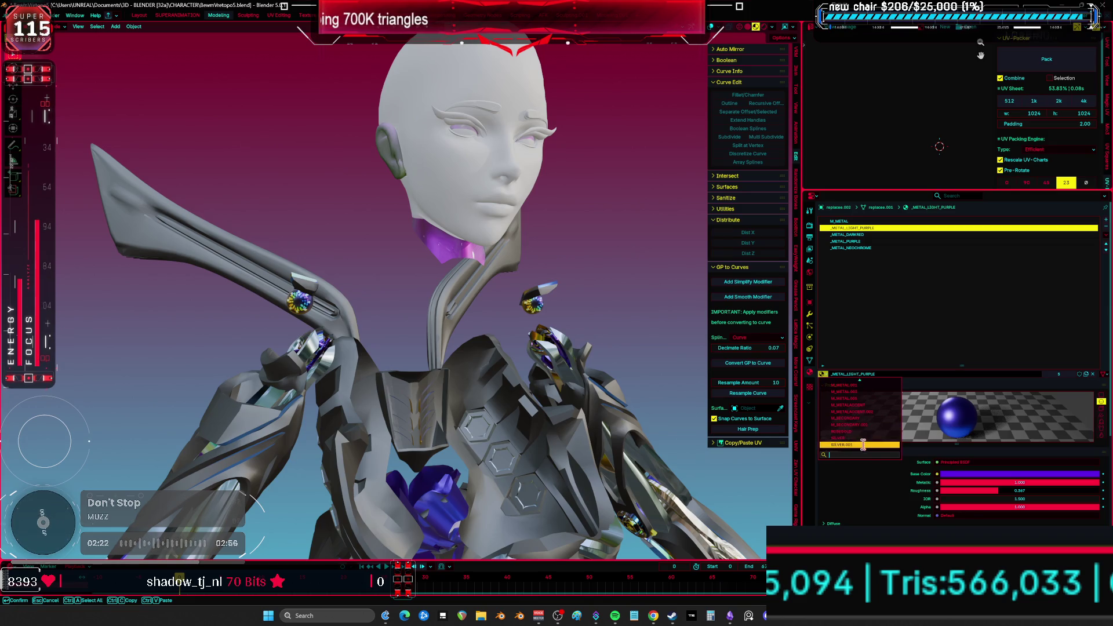
{"action": "left_click", "coordinate": [862, 406]}
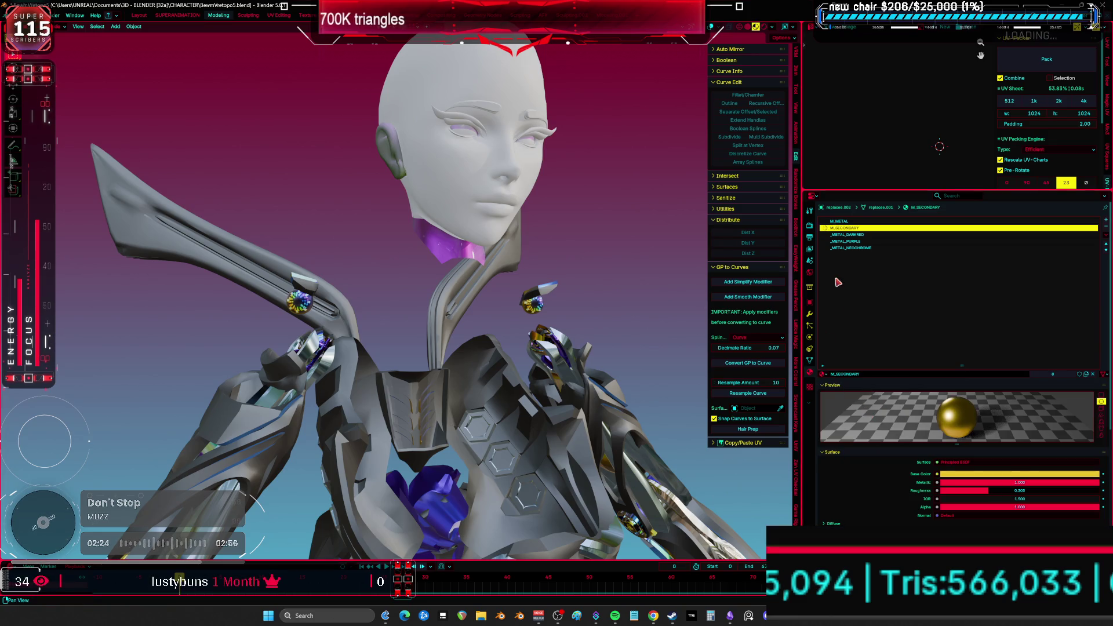
- Select the _METAL_DARKRED slot and enter Edit Mode on the mesh
{"action": "left_click", "coordinate": [864, 235]}
{"action": "mouse_move", "coordinate": [330, 387]}
{"action": "middle_mouse_down"}
{"action": "mouse_move", "coordinate": [387, 368]}
{"action": "mouse_move", "coordinate": [405, 341]}
{"action": "mouse_move", "coordinate": [945, 431]}
{"action": "middle_mouse_up"}
{"action": "key", "text": "Tab"}
- Inspect the dark-red material faces on the arm in wireframe, then return to Object Mode
{"action": "key", "text": "shift+z"}
{"action": "left_click", "coordinate": [976, 384]}
{"action": "key", "text": "KP_Decimal"}
{"action": "mouse_move", "coordinate": [491, 347]}
{"action": "middle_mouse_down"}
{"action": "mouse_move", "coordinate": [537, 338]}
{"action": "mouse_move", "coordinate": [424, 324]}
{"action": "mouse_move", "coordinate": [475, 317]}
{"action": "mouse_move", "coordinate": [409, 308]}
{"action": "mouse_move", "coordinate": [368, 189]}
{"action": "middle_mouse_up"}
{"action": "left_click", "coordinate": [868, 228]}
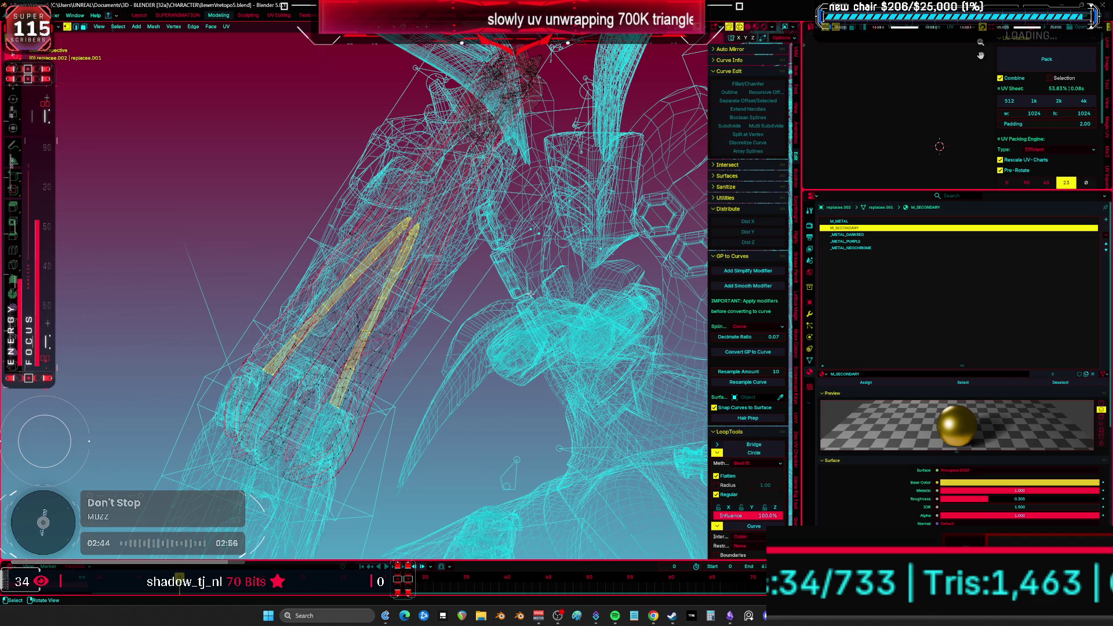
{"action": "key", "text": "ctrl+Tab"}
{"action": "left_click", "coordinate": [488, 292]}
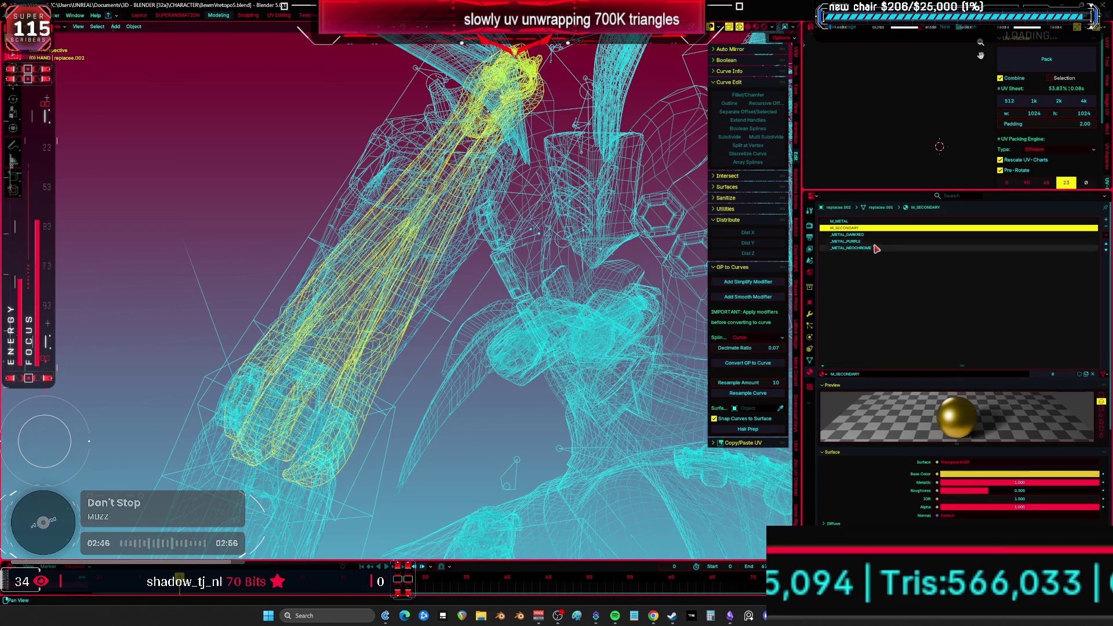
- Replace _METAL_PURPLE with M_METAL
{"action": "left_click", "coordinate": [873, 242]}
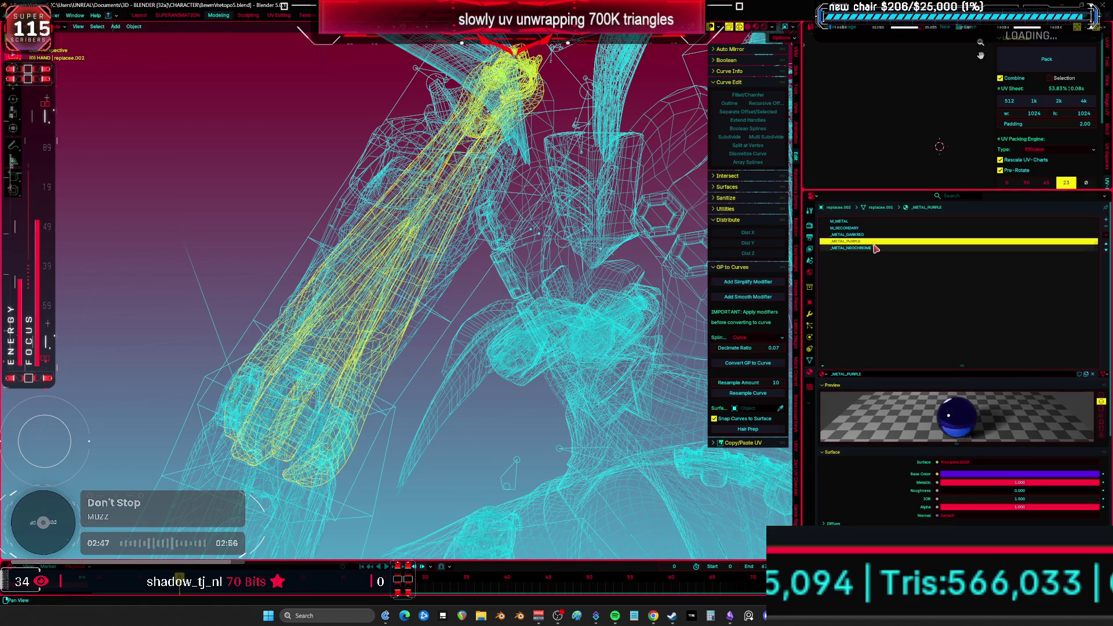
{"action": "left_click", "coordinate": [827, 376]}
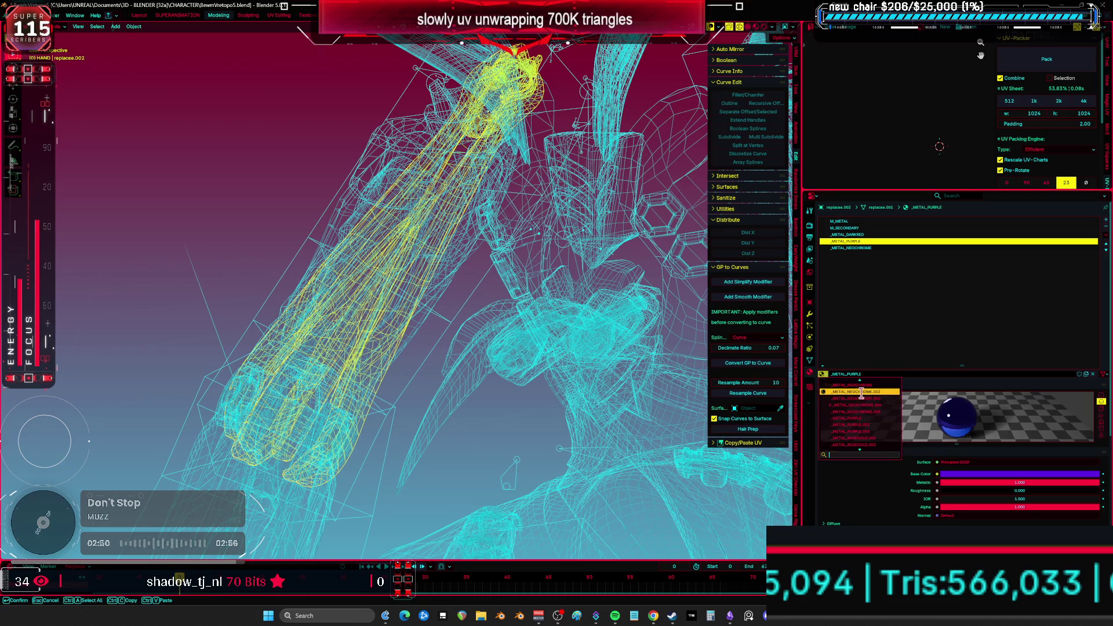
{"action": "scroll", "coordinate": [872, 431], "scroll_direction": "down", "scroll_amount": 8}
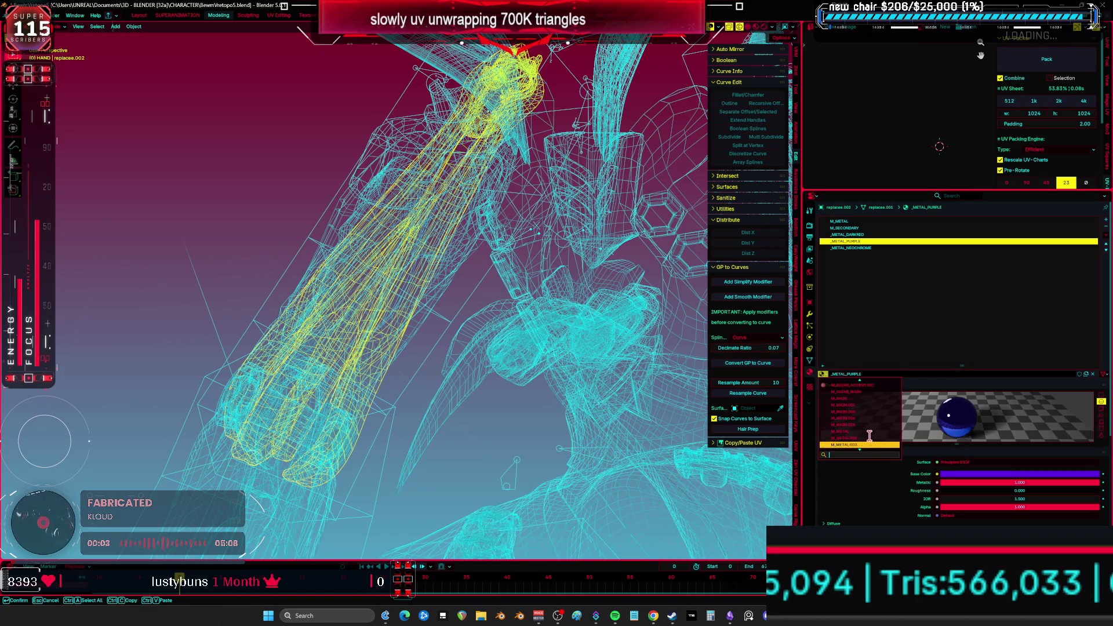
{"action": "scroll", "coordinate": [870, 435], "scroll_direction": "down", "scroll_amount": 4}
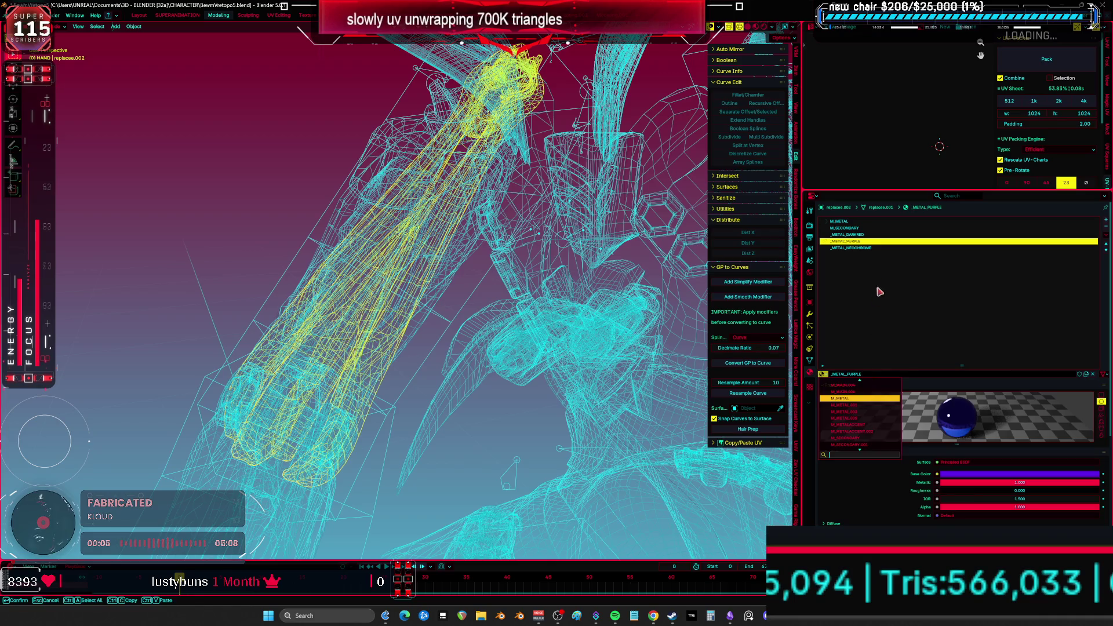
{"action": "key", "text": "Return"}
- Check in Edit Mode which faces use the first M_METAL slot
{"action": "key", "text": "KP_Decimal"}
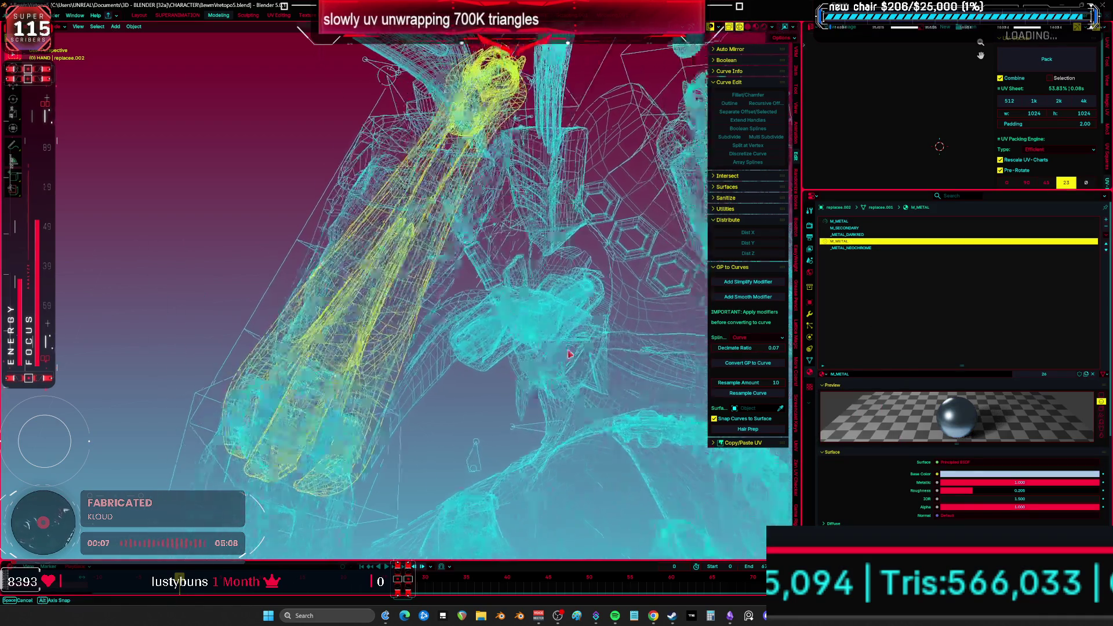
{"action": "key", "text": "Tab"}
{"action": "left_click", "coordinate": [934, 384]}
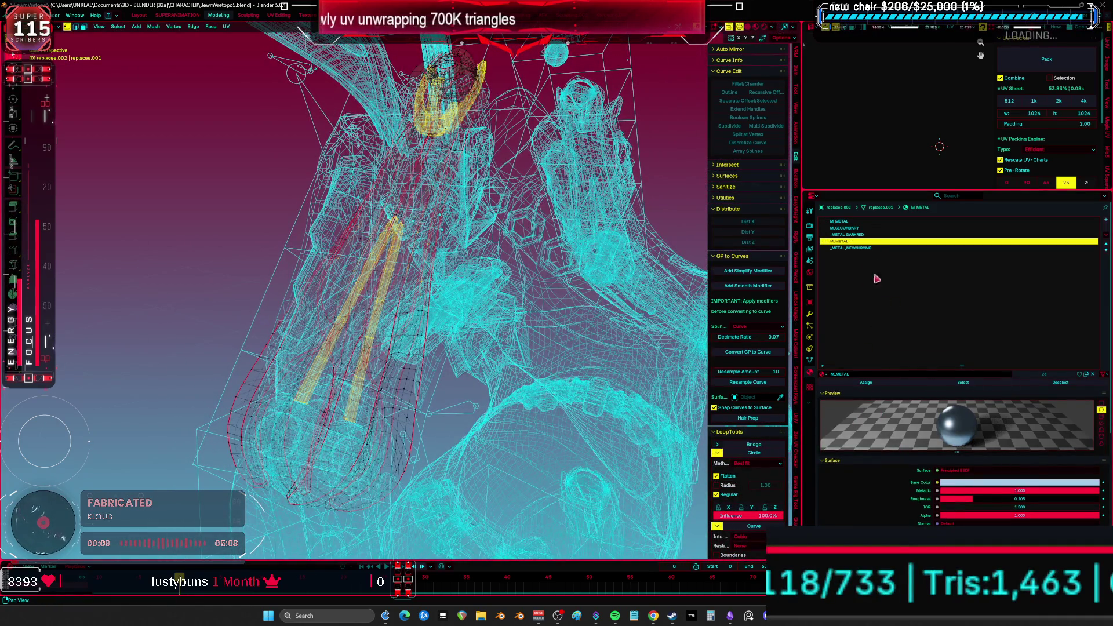
{"action": "key", "text": "Tab"}
{"action": "left_click", "coordinate": [481, 301]}
- Replace _METAL_NEOCHROME with M_METALACCENT and remove the unused material slots
{"action": "left_click", "coordinate": [852, 248]}
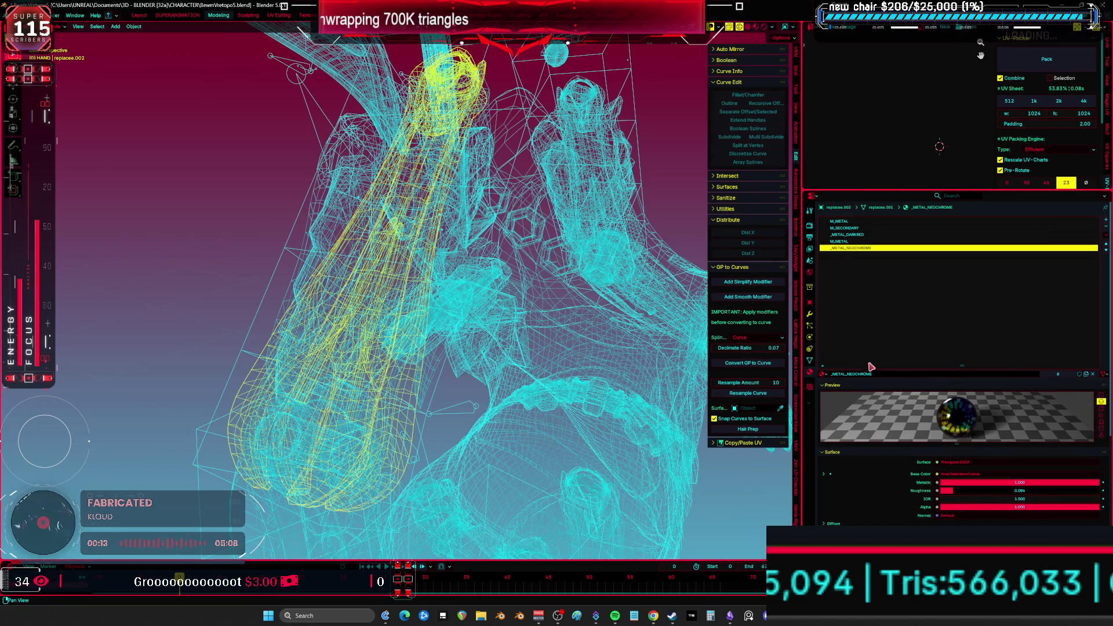
{"action": "left_click", "coordinate": [829, 374]}
{"action": "key", "text": "Escape"}
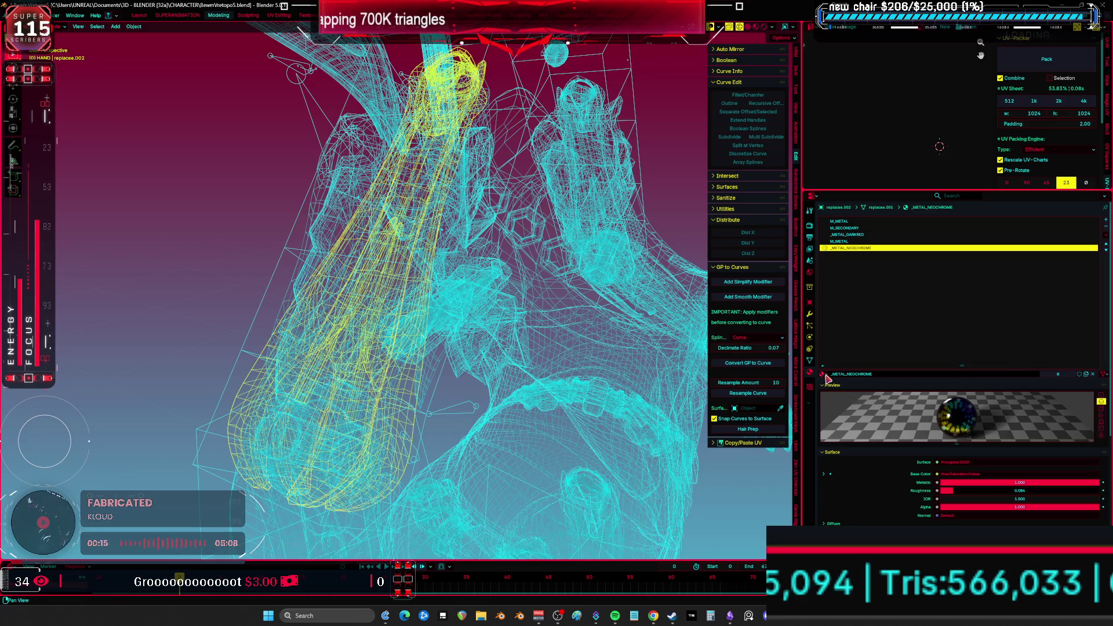
{"action": "left_click", "coordinate": [823, 374]}
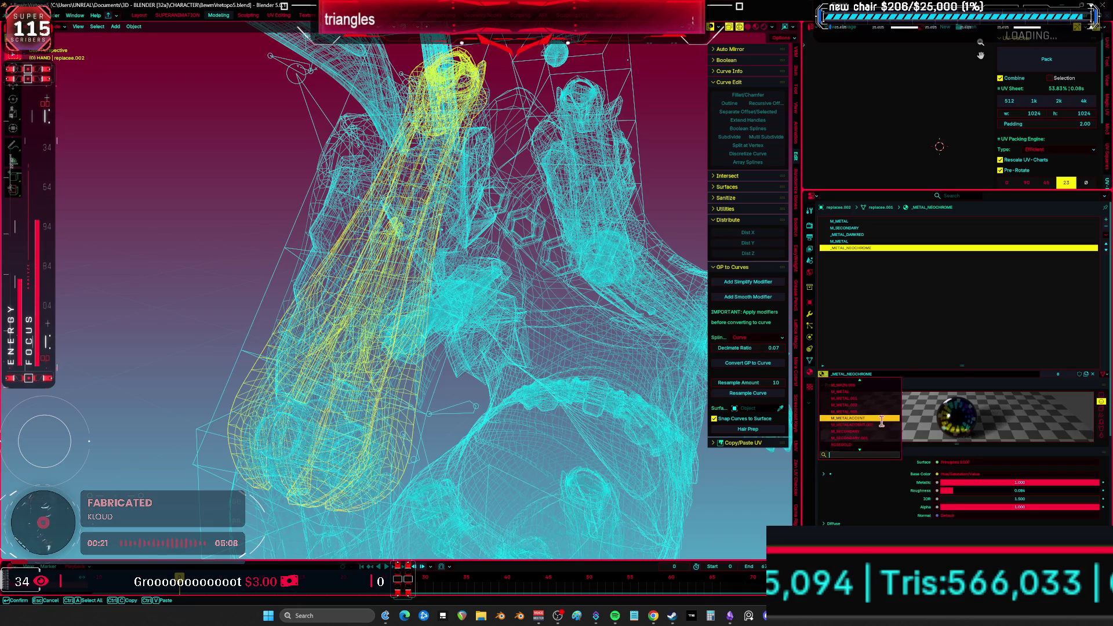
{"action": "left_click", "coordinate": [879, 419]}
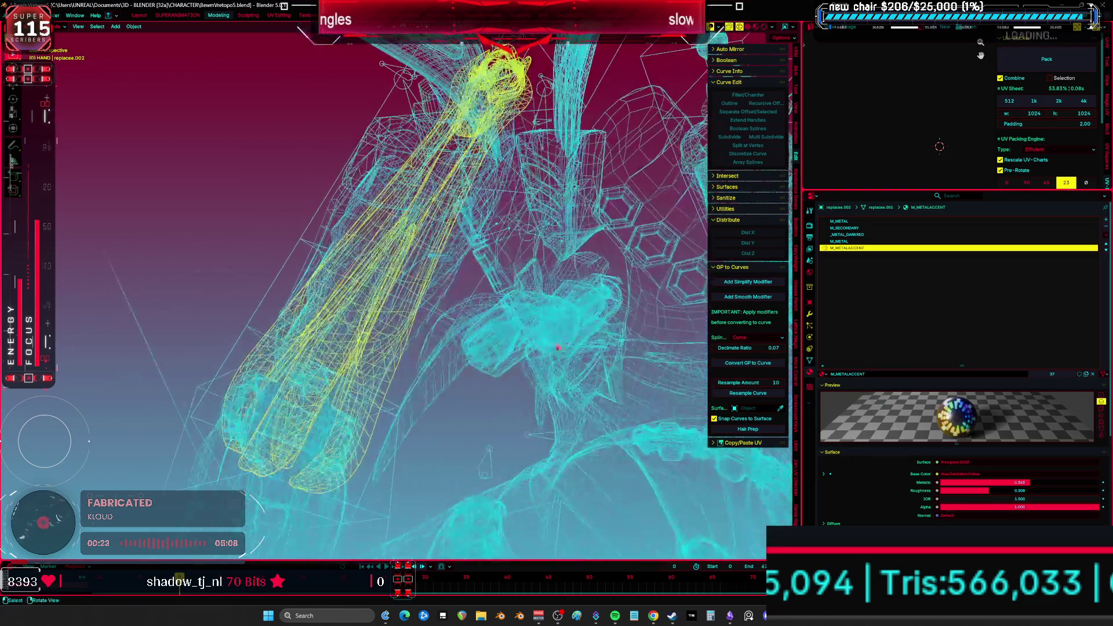
{"action": "left_click", "coordinate": [1106, 236]}
{"action": "left_click", "coordinate": [1074, 262]}
- Switch to solid shading and select the forearm pieces DS_Forearm.001 and Cube.007
{"action": "mouse_move", "coordinate": [458, 324]}
{"action": "middle_mouse_down"}
{"action": "mouse_move", "coordinate": [475, 299]}
{"action": "mouse_move", "coordinate": [472, 318]}
{"action": "middle_mouse_up"}
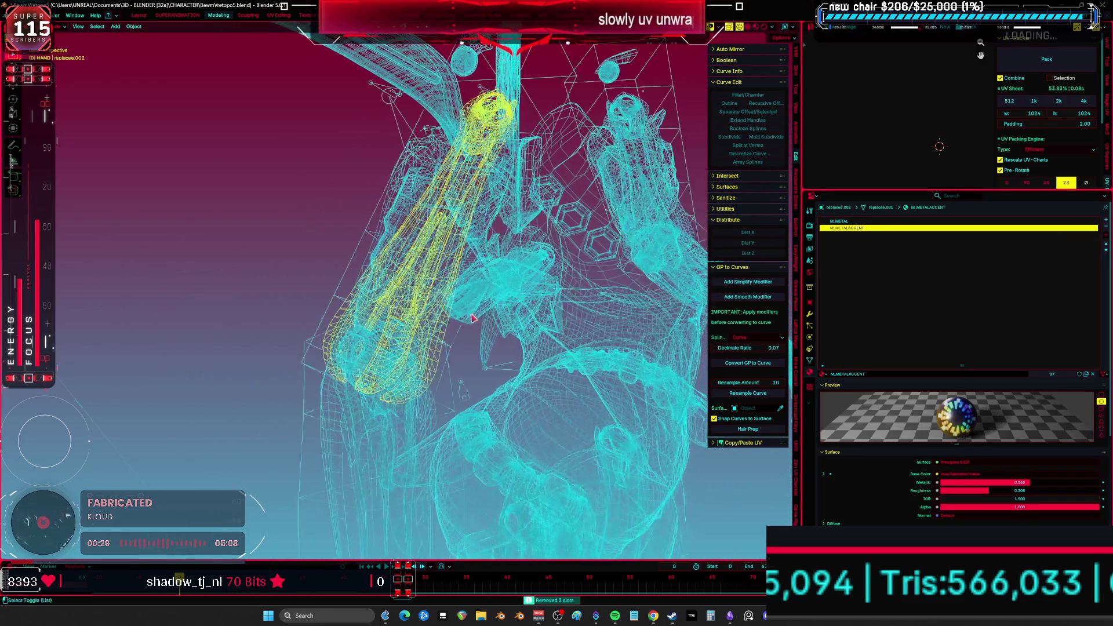
{"action": "scroll", "coordinate": [471, 317], "scroll_direction": "up", "scroll_amount": 5}
{"action": "key", "text": "z"}
{"action": "left_click", "coordinate": [439, 302]}
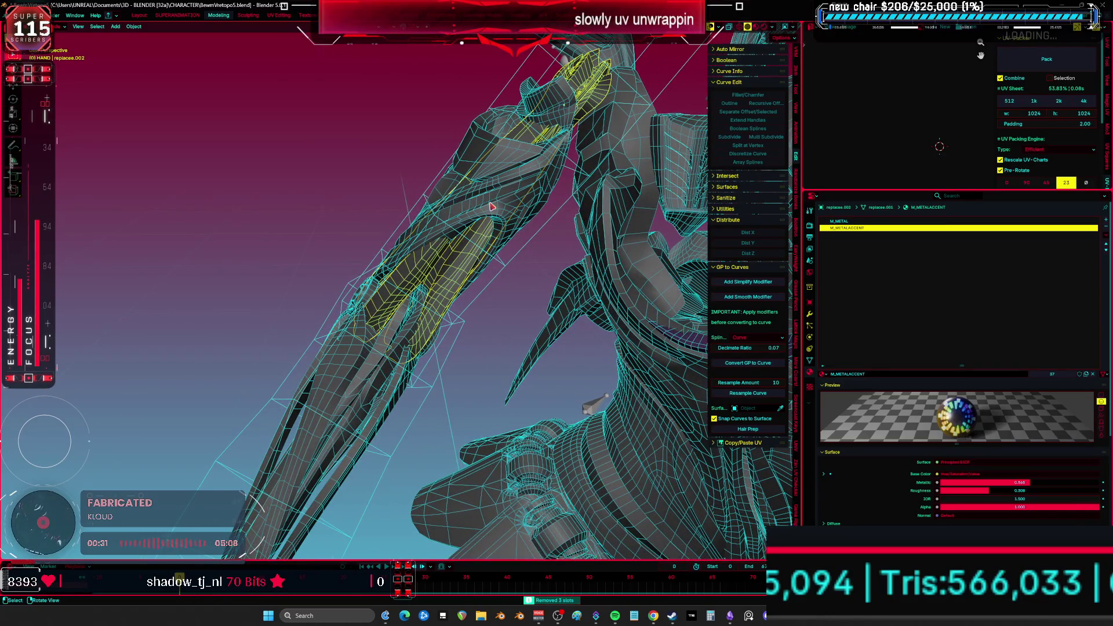
{"action": "left_click", "coordinate": [491, 206]}
{"action": "key", "text": "KP_Decimal"}
{"action": "left_click", "coordinate": [457, 286]}
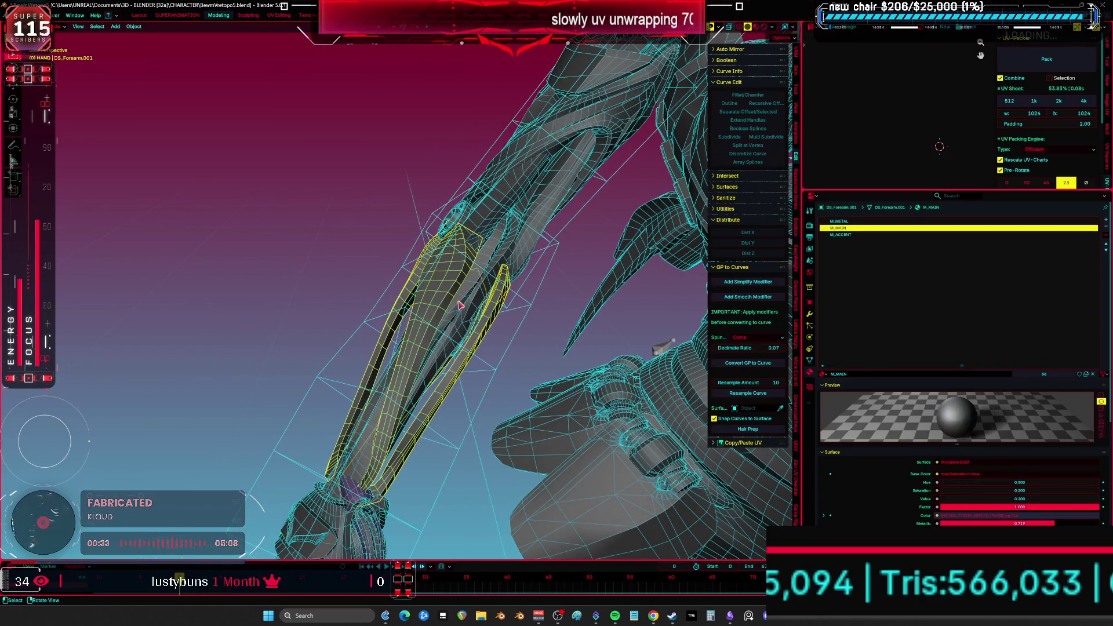
{"action": "left_click", "coordinate": [465, 326]}
- On the forearm piece, swap _METAL_NEOCHROME for M_METALACCENT and _METAL_SILVER for M_METAL
{"action": "left_click", "coordinate": [841, 222]}
{"action": "left_click", "coordinate": [828, 376]}
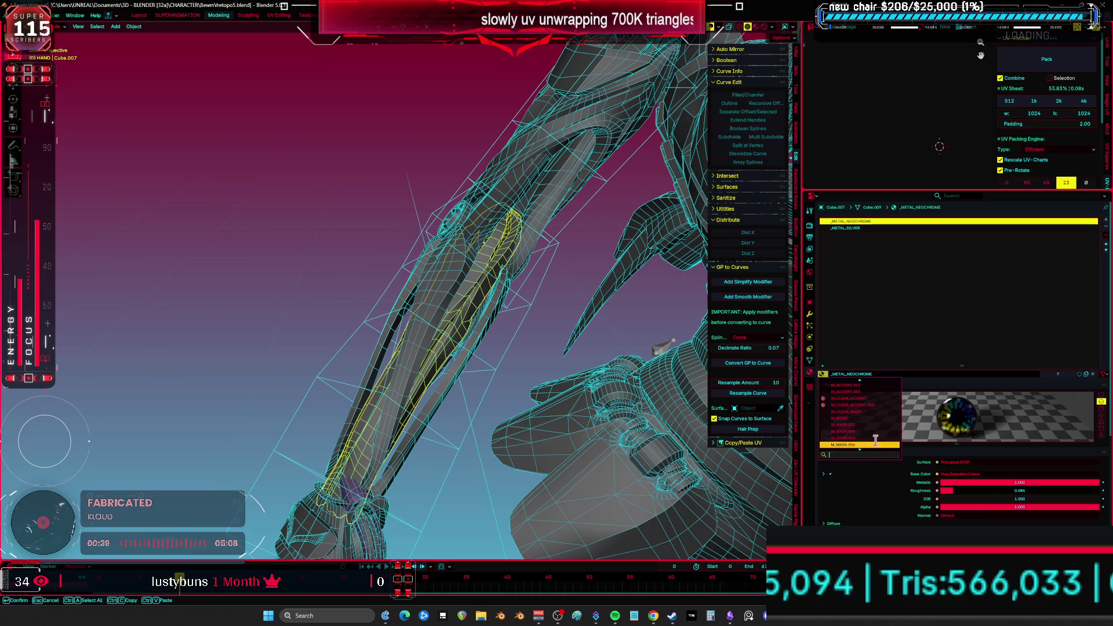
{"action": "scroll", "coordinate": [880, 404], "scroll_direction": "down", "scroll_amount": 3}
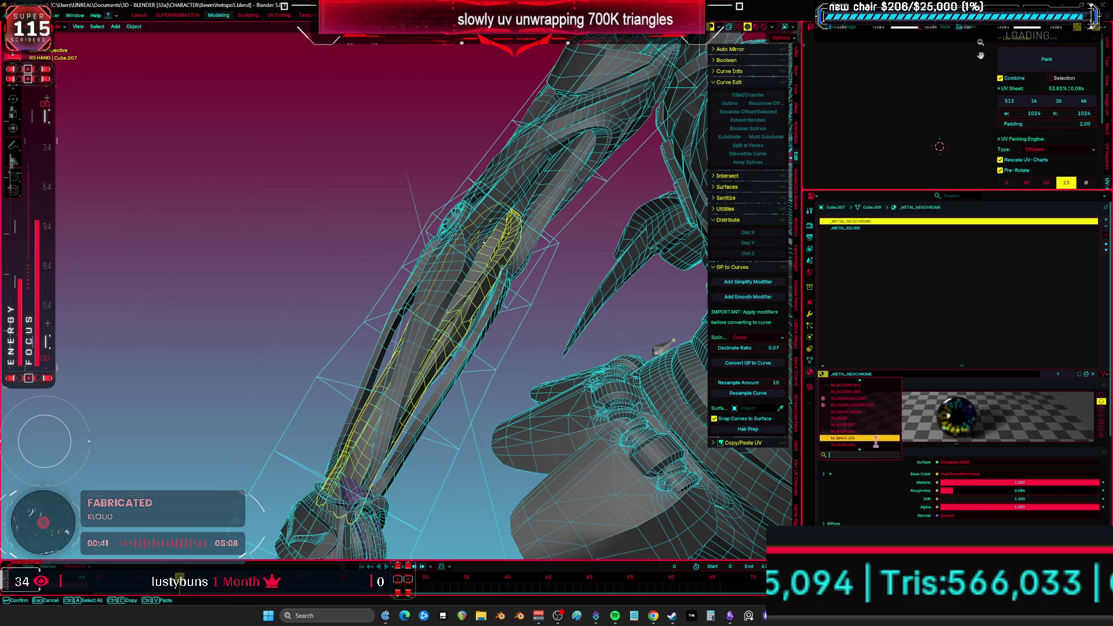
{"action": "scroll", "coordinate": [866, 412], "scroll_direction": "down", "scroll_amount": 2}
{"action": "left_click", "coordinate": [864, 413]}
{"action": "left_click", "coordinate": [859, 229]}
{"action": "left_click", "coordinate": [828, 375]}
{"action": "scroll", "coordinate": [876, 453], "scroll_direction": "down", "scroll_amount": 5}
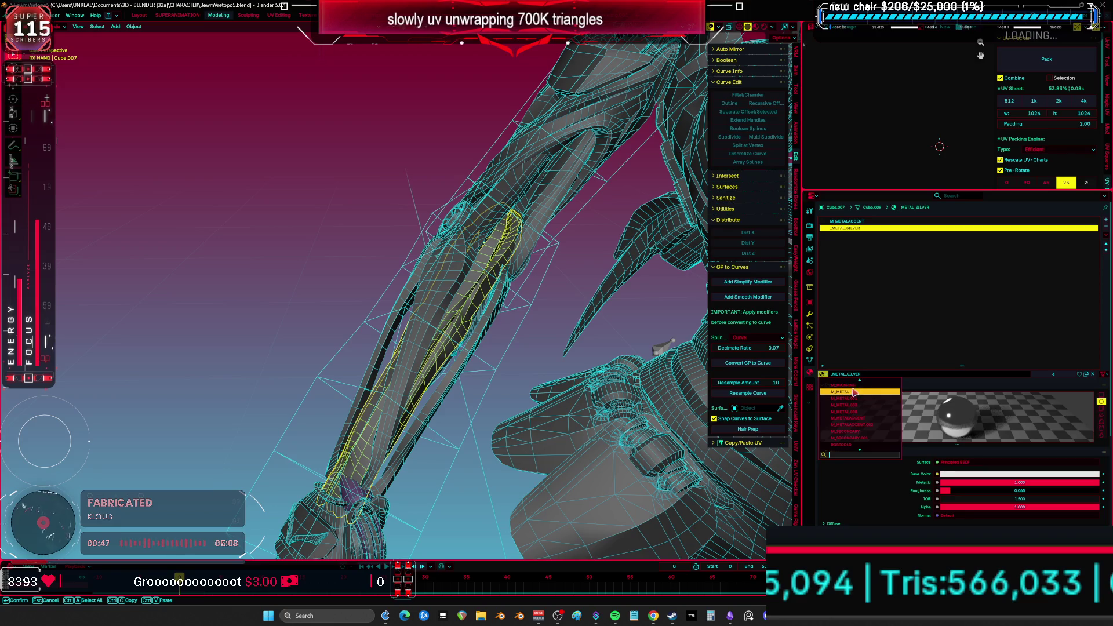
{"action": "left_click", "coordinate": [853, 392]}
- Check the wrist and rose-gold pieces, then unhide all hidden objects
{"action": "middle_click_drag", "start_coordinate": [601, 378], "coordinate": [441, 360]}
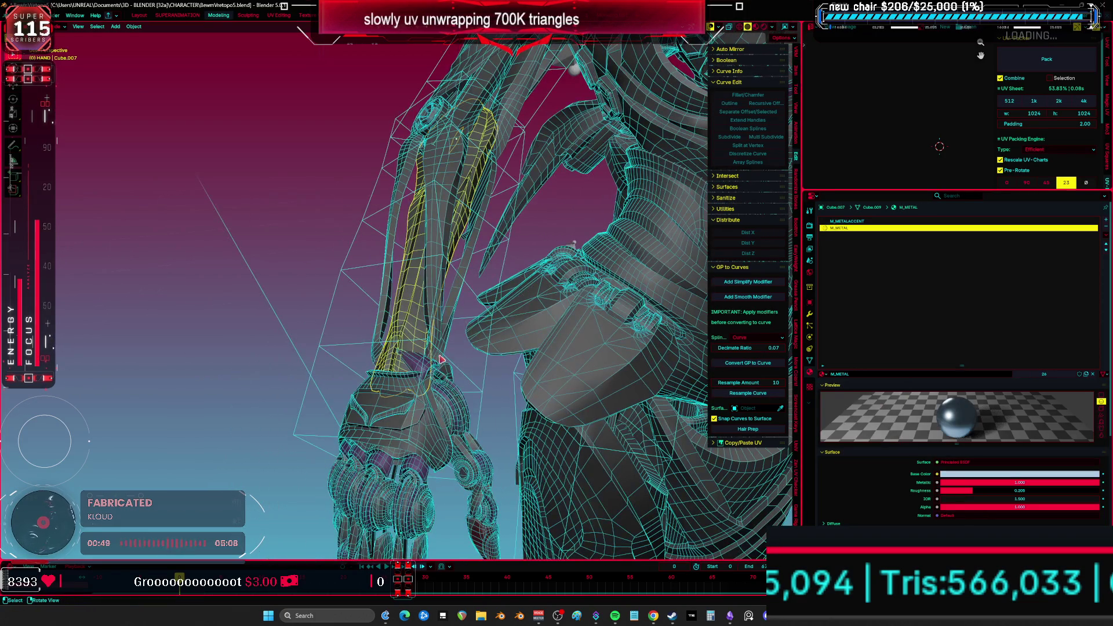
{"action": "left_click", "coordinate": [382, 406]}
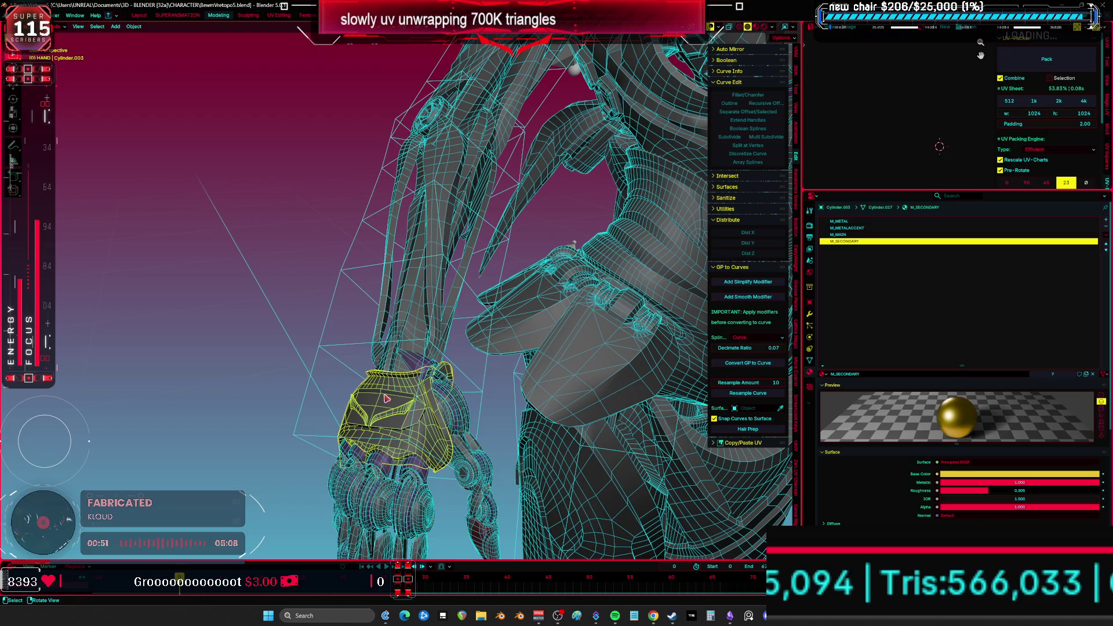
{"action": "left_click", "coordinate": [618, 355]}
{"action": "middle_click_drag", "start_coordinate": [618, 354], "coordinate": [523, 255]}
{"action": "key", "text": "alt+h"}
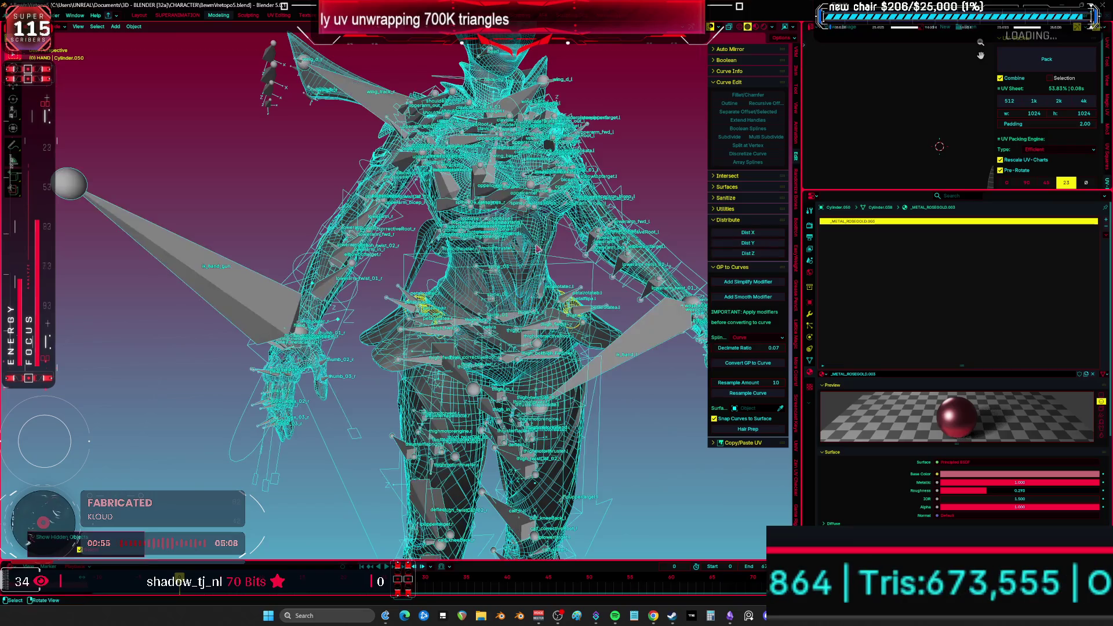
- Hide overlays, purge unused data and save the file
{"action": "key", "text": "shift+alt+z"}
{"action": "left_click", "coordinate": [17, 15]}
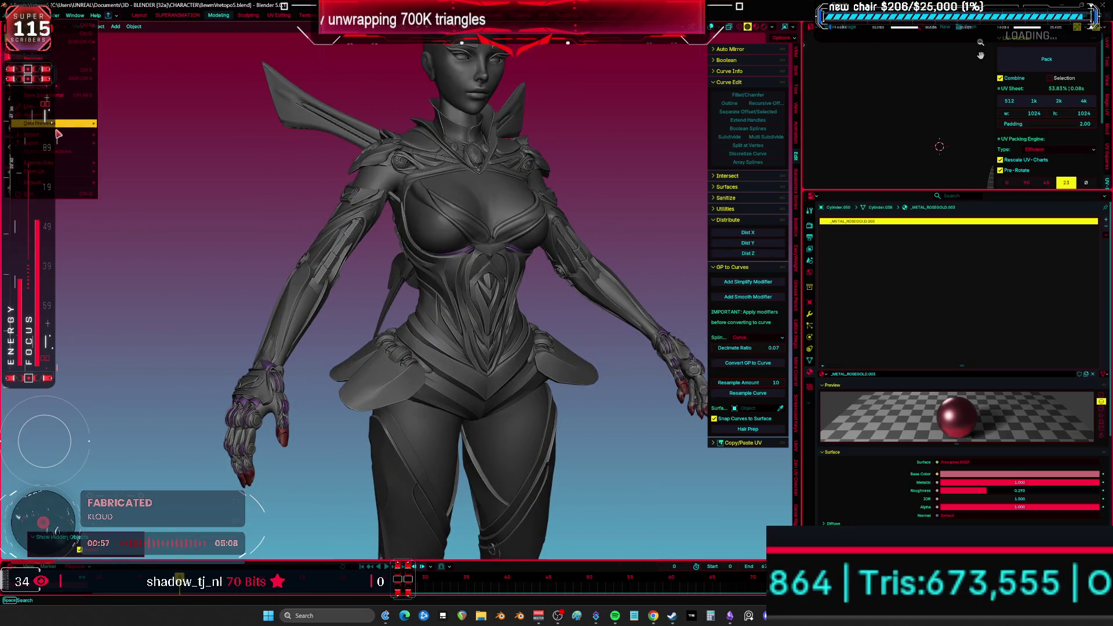
{"action": "mouse_move", "coordinate": [68, 172]}
{"action": "left_click", "coordinate": [133, 174]}
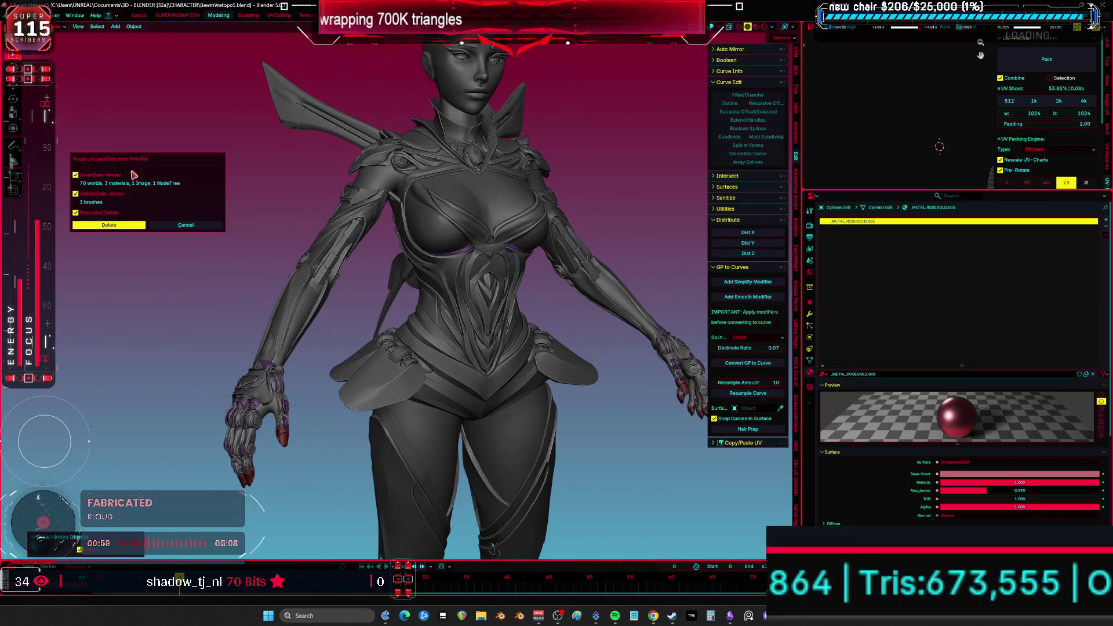
{"action": "left_click", "coordinate": [133, 228]}
{"action": "middle_click_drag", "start_coordinate": [324, 278], "coordinate": [389, 291]}
{"action": "key", "text": "ctrl+s"}
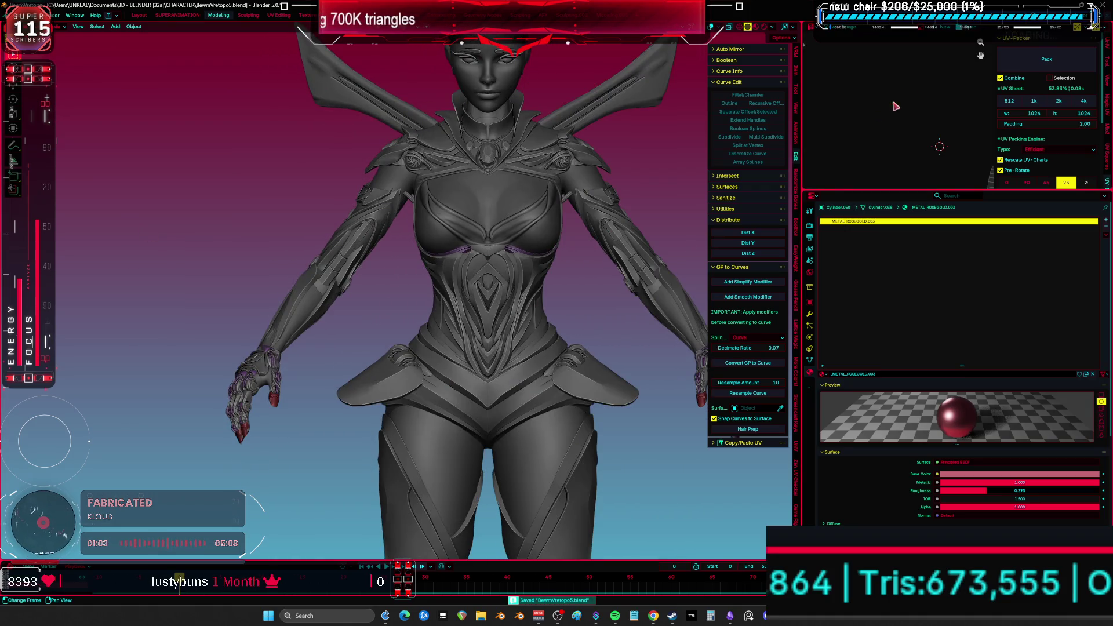
- Turn the UV editor into a Blender File outliner, expand Materials and widen the panel
{"action": "left_click", "coordinate": [812, 27]}
{"action": "left_click", "coordinate": [776, 50]}
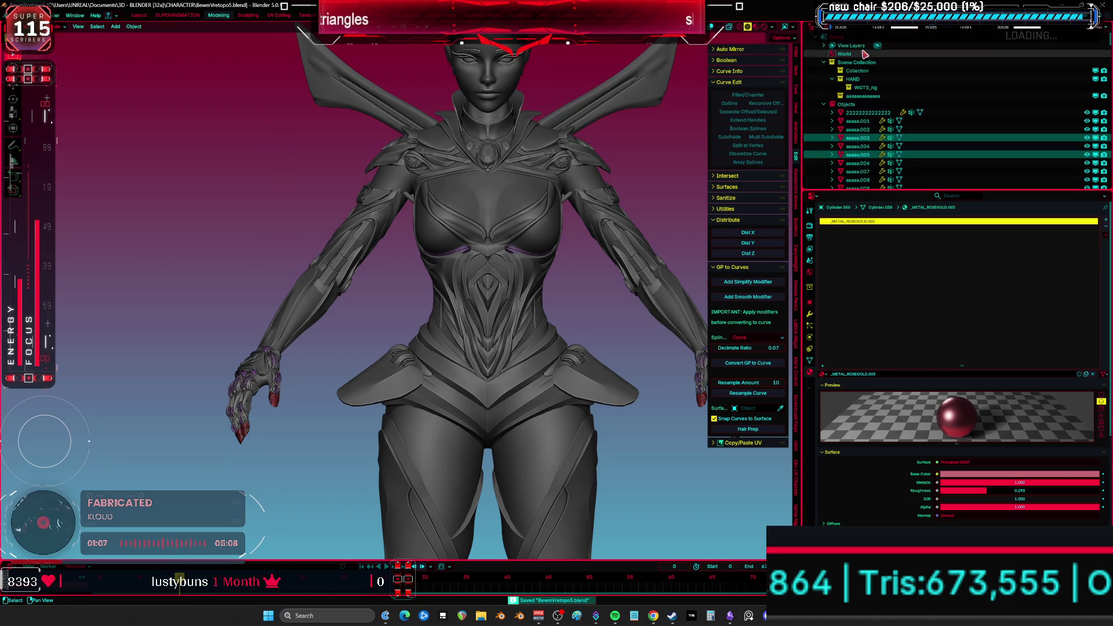
{"action": "left_click", "coordinate": [832, 29]}
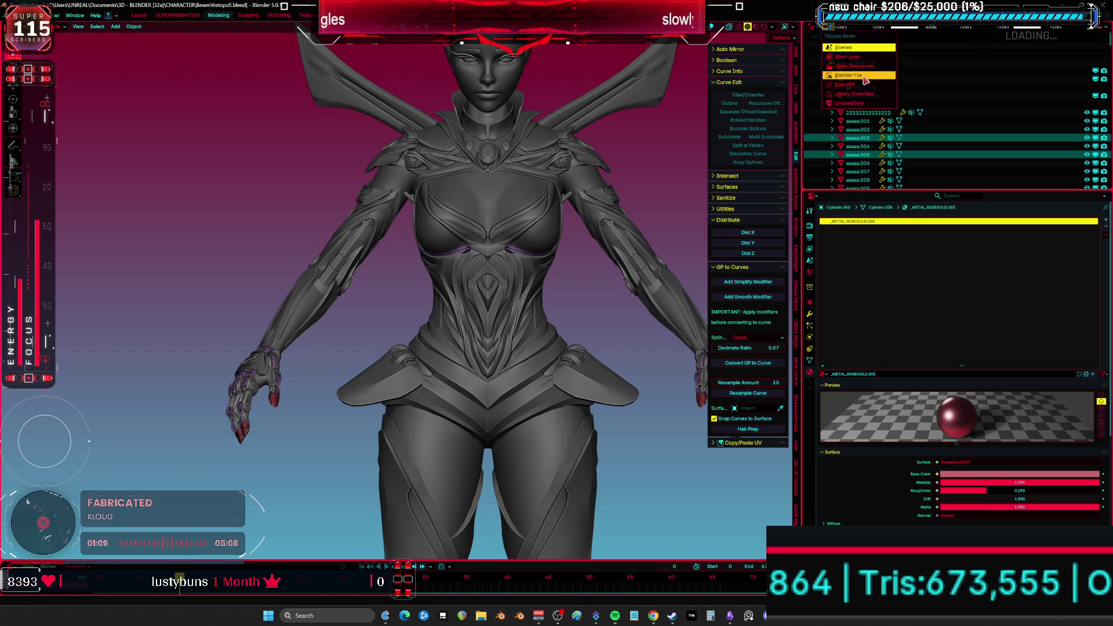
{"action": "left_click", "coordinate": [866, 75]}
{"action": "left_click", "coordinate": [816, 112]}
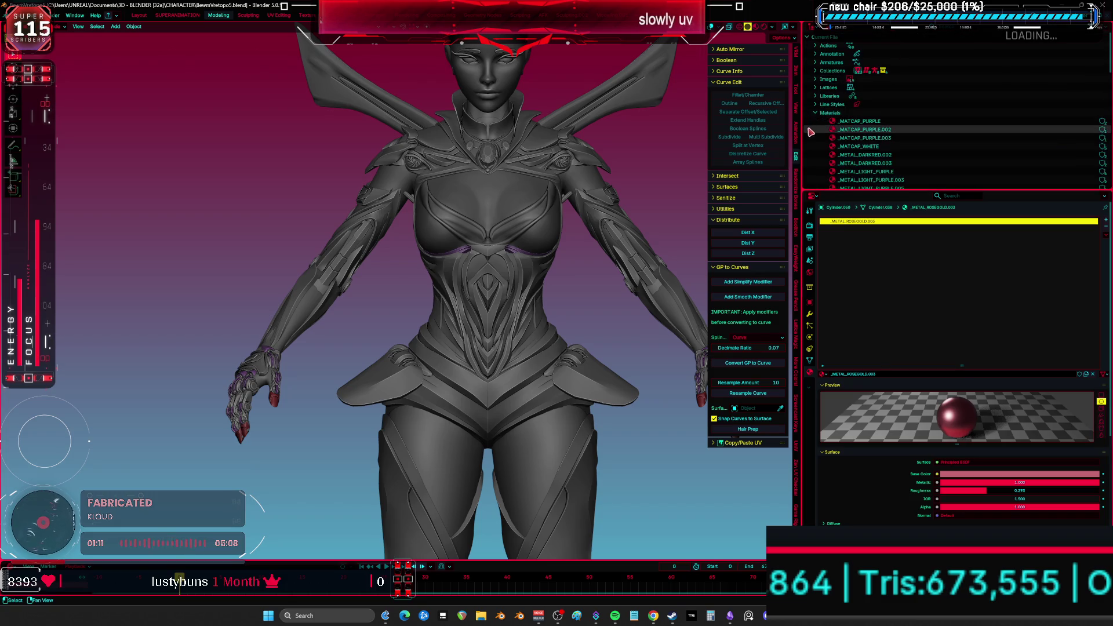
{"action": "left_click_drag", "start_coordinate": [802, 133], "coordinate": [598, 132]}
{"action": "left_click_drag", "start_coordinate": [841, 191], "coordinate": [841, 476]}
{"action": "scroll", "coordinate": [655, 360], "scroll_direction": "down", "scroll_amount": 5}
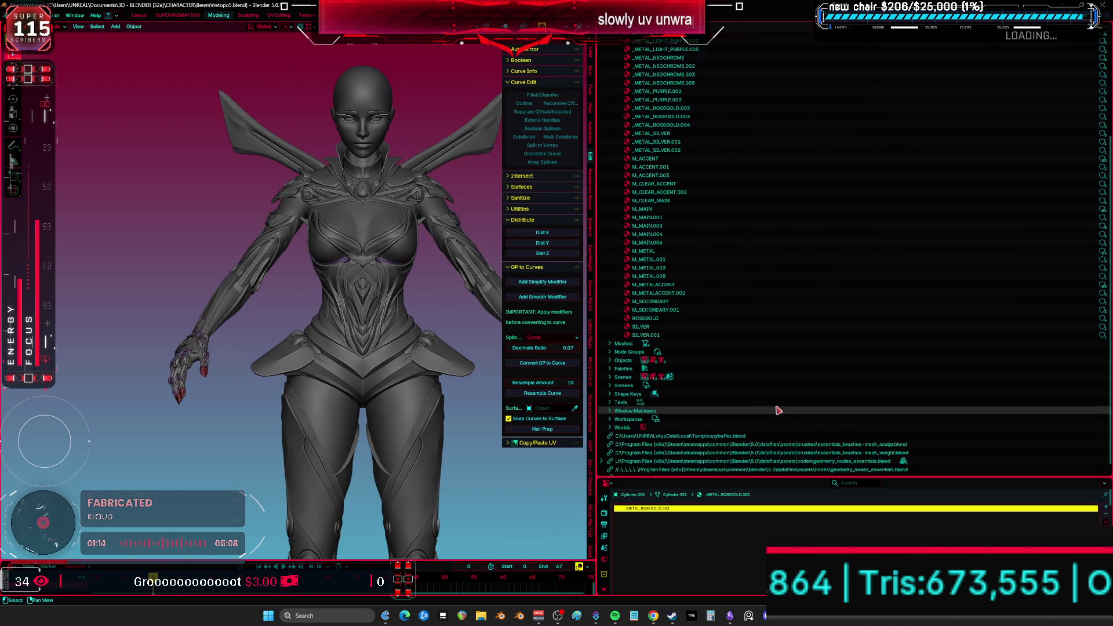
- Select SILVER.001, ROSEGOLD and the numbered M_MAIN, M_METAL, M_METALACCENT, M_SECONDARY, M_CLEAR_ACCENT copies
{"action": "left_click", "coordinate": [664, 336]}
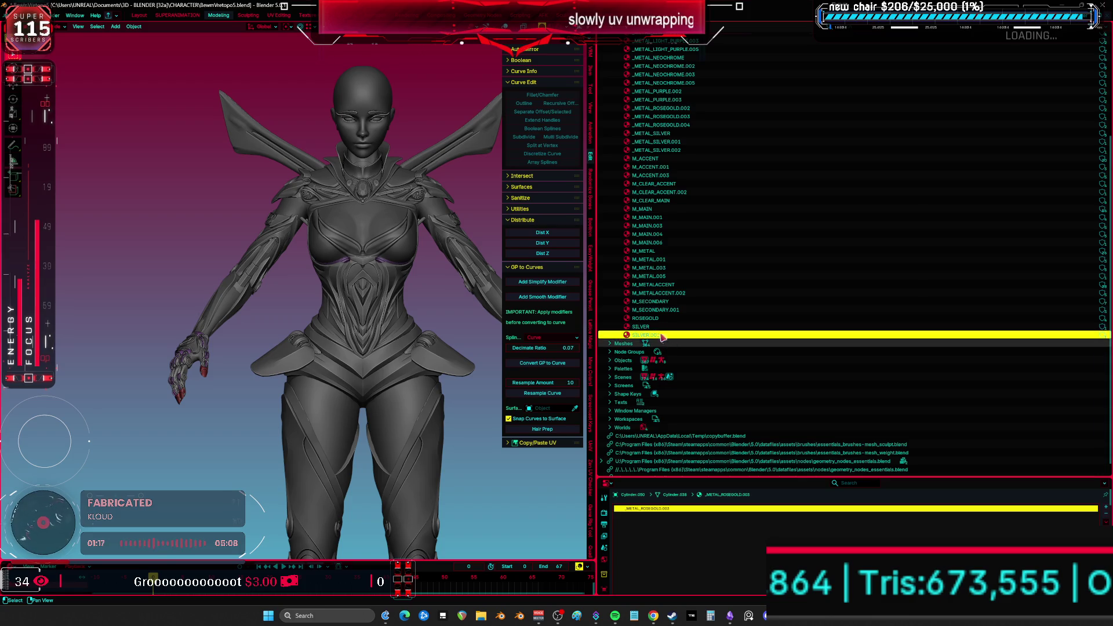
{"action": "left_click", "coordinate": [645, 318], "text": "ctrl"}
{"action": "left_click", "coordinate": [670, 310], "text": "ctrl"}
{"action": "left_click", "coordinate": [668, 293], "text": "ctrl"}
{"action": "left_click", "coordinate": [666, 276], "text": "ctrl"}
{"action": "left_click", "coordinate": [665, 268], "text": "ctrl"}
{"action": "left_click", "coordinate": [665, 260], "text": "ctrl"}
{"action": "left_click", "coordinate": [665, 243], "text": "ctrl"}
{"action": "left_click", "coordinate": [665, 234], "text": "ctrl"}
{"action": "left_click", "coordinate": [665, 225], "text": "ctrl"}
{"action": "left_click", "coordinate": [667, 217], "text": "ctrl"}
{"action": "left_click", "coordinate": [678, 192], "text": "ctrl"}
- Extend the selection up to _METAL_ROSEGOLD.003 and delete all the selected duplicate materials
{"action": "scroll", "coordinate": [739, 202], "scroll_direction": "up", "scroll_amount": 3}
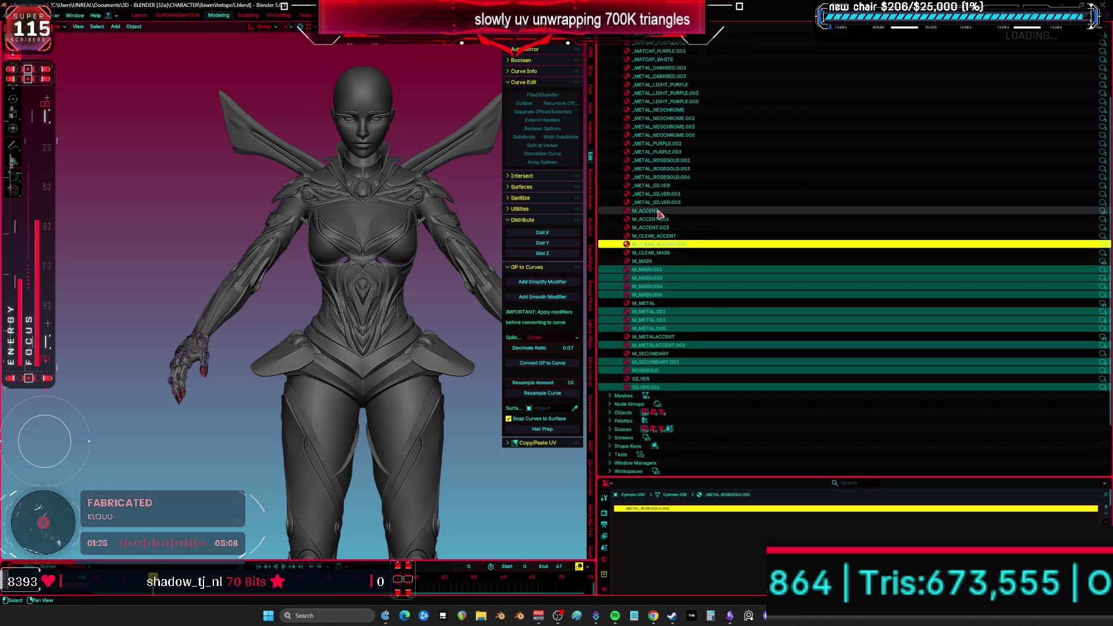
{"action": "left_click", "coordinate": [660, 219], "text": "shift"}
{"action": "left_click_drag", "start_coordinate": [677, 201], "coordinate": [682, 160], "text": "shift"}
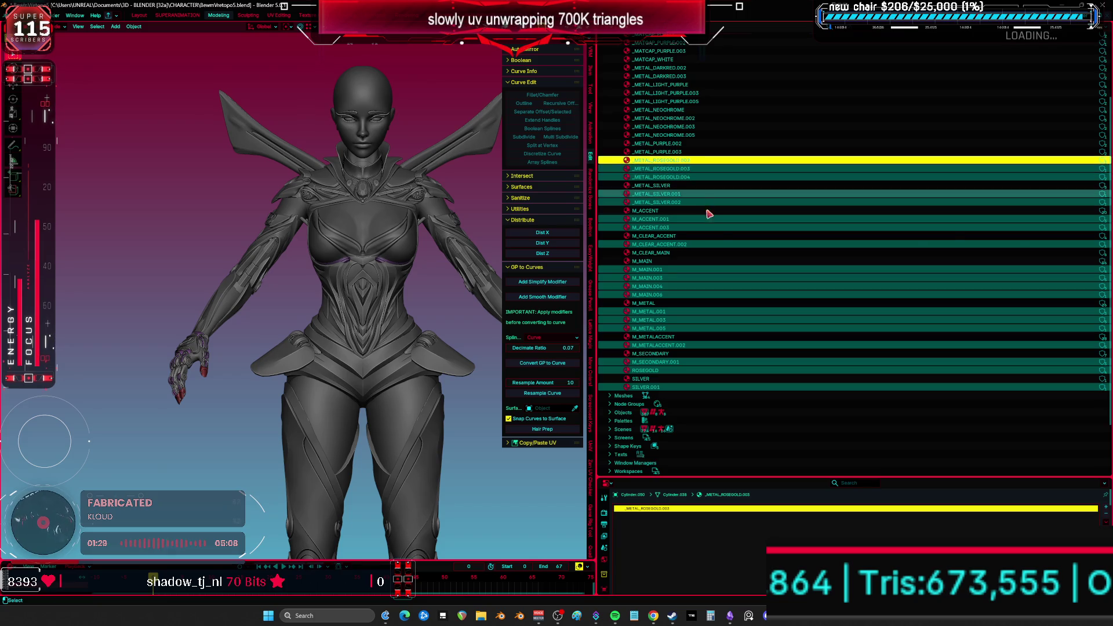
{"action": "scroll", "coordinate": [684, 168], "scroll_direction": "up", "scroll_amount": 5}
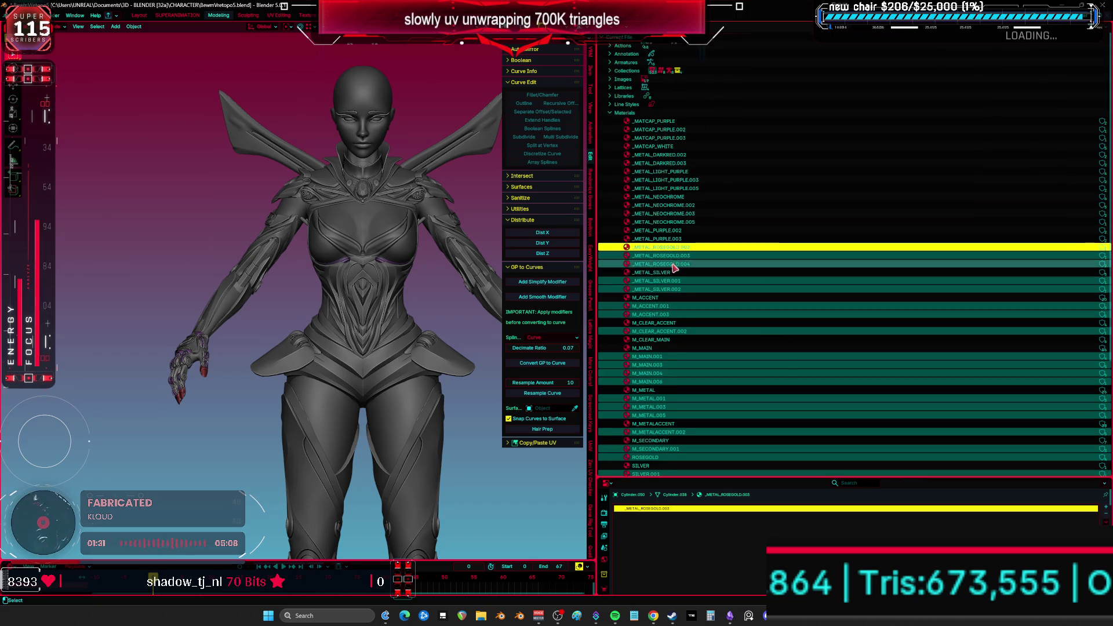
{"action": "right_click", "coordinate": [701, 255]}
{"action": "right_click", "coordinate": [644, 255]}
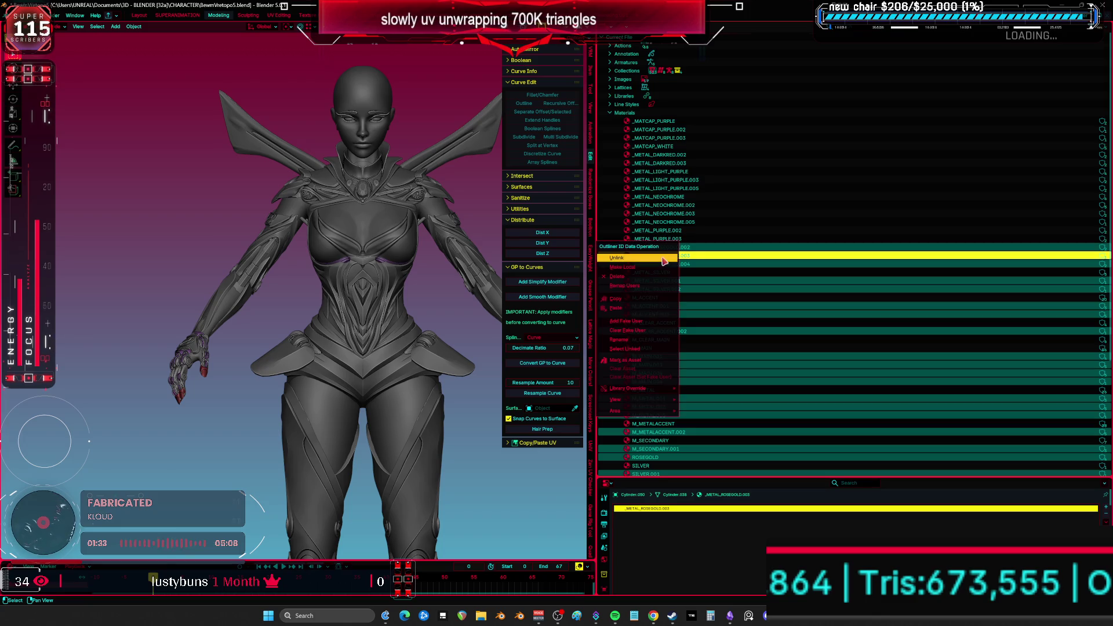
{"action": "left_click", "coordinate": [655, 272]}
- Delete all the _METAL_NEOCHROME materials
{"action": "left_click", "coordinate": [680, 222]}
{"action": "left_click_drag", "start_coordinate": [679, 223], "coordinate": [680, 198]}
{"action": "right_click", "coordinate": [679, 197]}
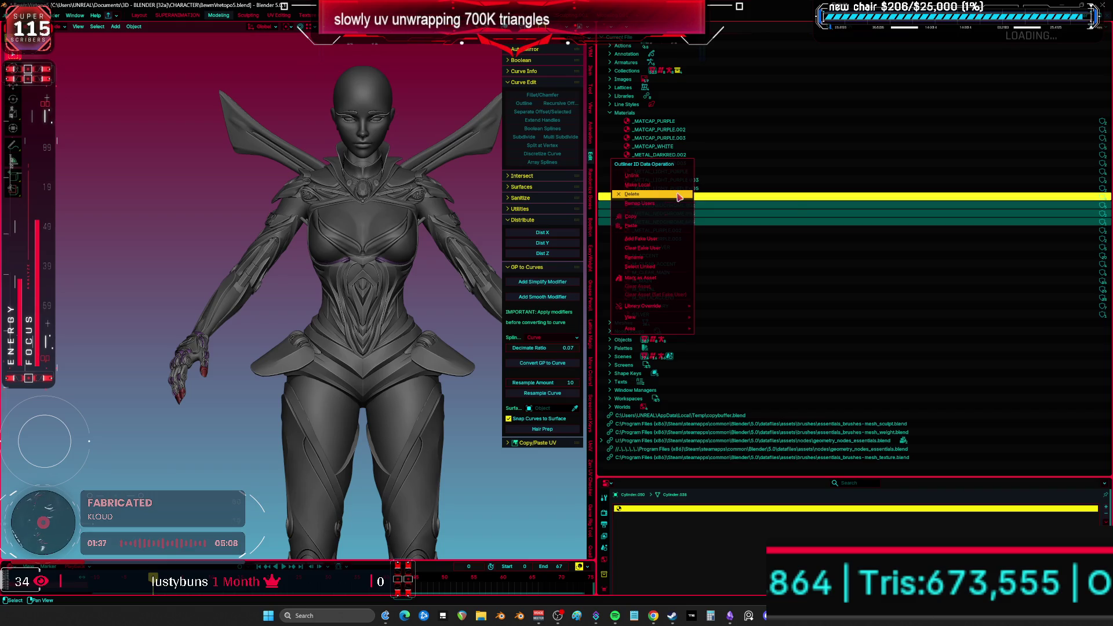
{"action": "left_click", "coordinate": [682, 201]}
- Delete the materials from _METAL_LIGHT_PURPLE.005 through _METAL_DARKRED.002 up to _MATCAP_PURPLE
{"action": "left_click", "coordinate": [696, 189]}
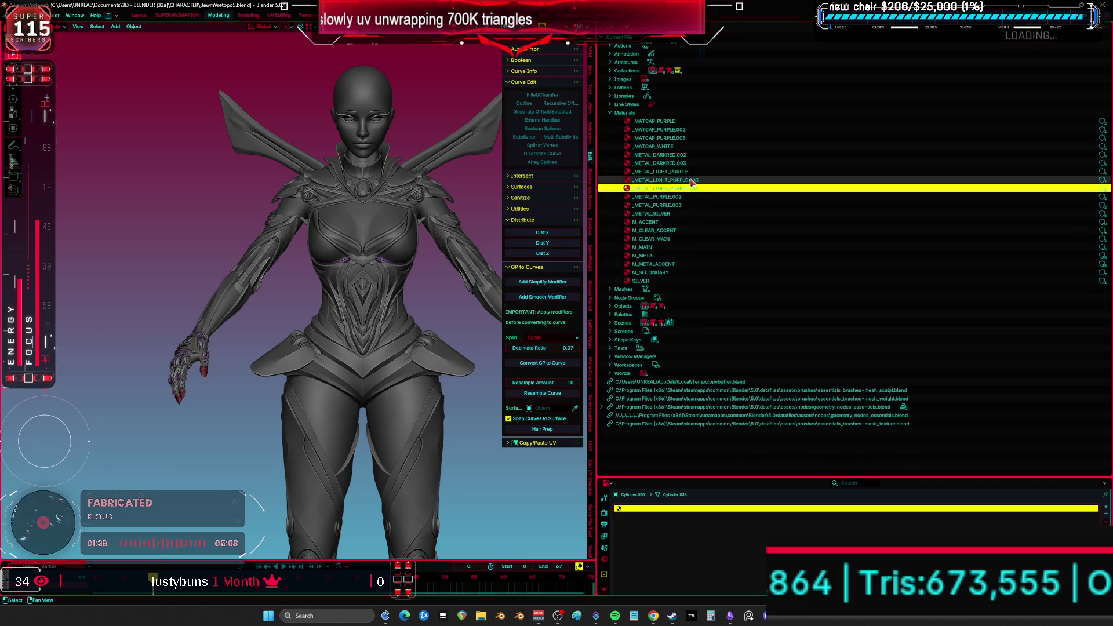
{"action": "left_click", "coordinate": [671, 156], "text": "shift"}
{"action": "left_click", "coordinate": [677, 138], "text": "shift"}
{"action": "left_click", "coordinate": [654, 121], "text": "ctrl"}
{"action": "right_click", "coordinate": [686, 134]}
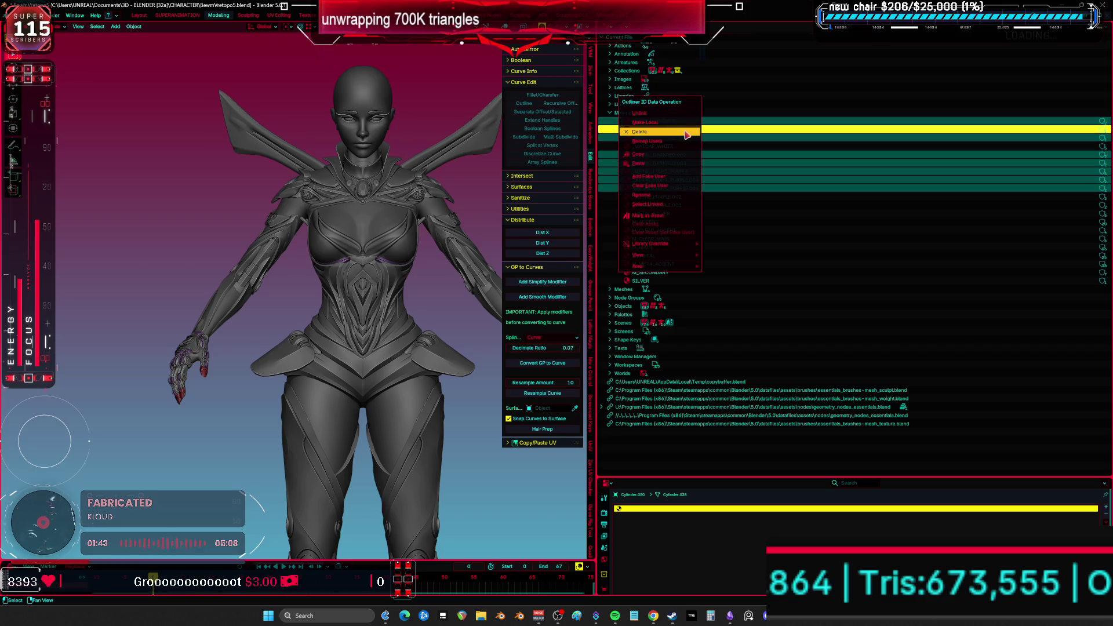
{"action": "left_click", "coordinate": [688, 138]}
- Delete _METAL_PURPLE.002, _METAL_PURPLE.003 and the _MATCAP_WHITE material
{"action": "left_click", "coordinate": [672, 130]}
{"action": "left_click", "coordinate": [683, 138], "text": "shift"}
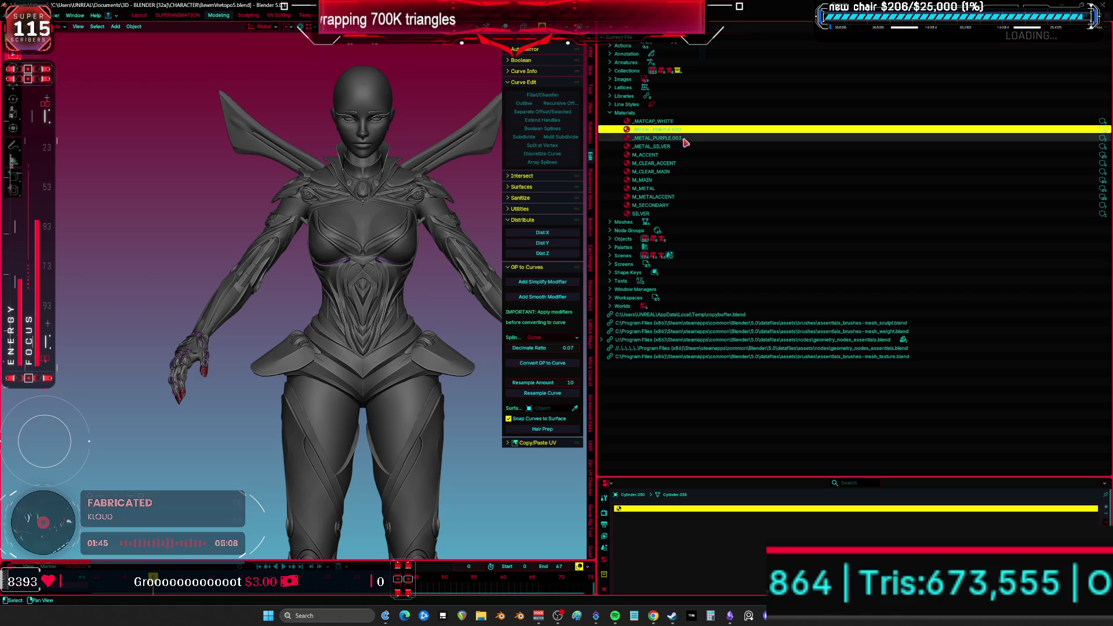
{"action": "right_click", "coordinate": [685, 138]}
{"action": "left_click", "coordinate": [689, 142]}
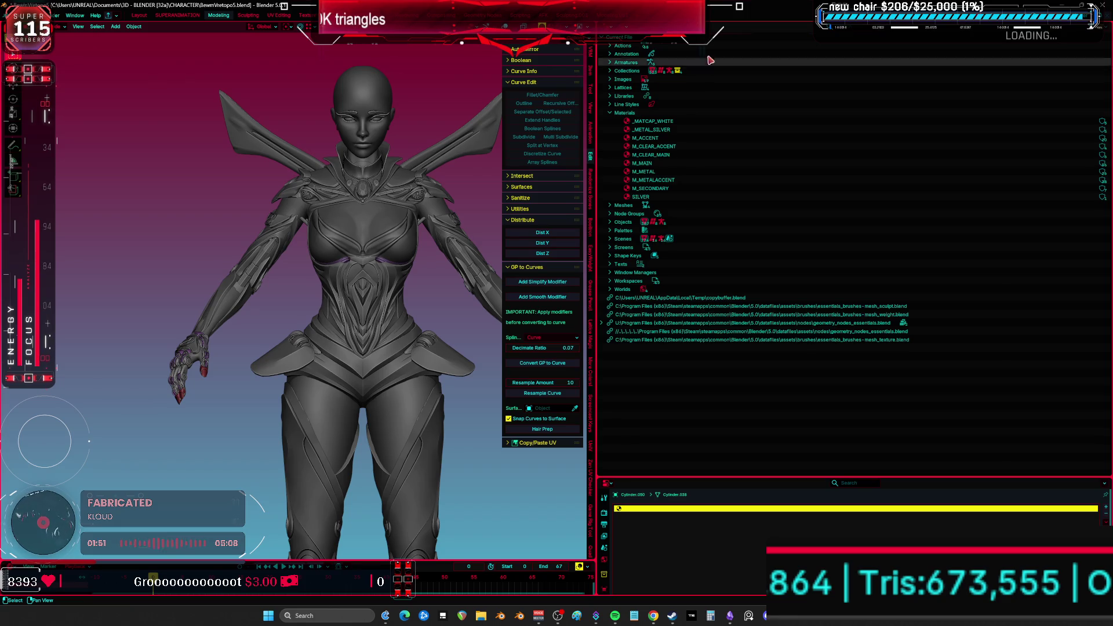
{"action": "left_click", "coordinate": [700, 121]}
{"action": "right_click", "coordinate": [702, 123]}
{"action": "left_click", "coordinate": [702, 126]}
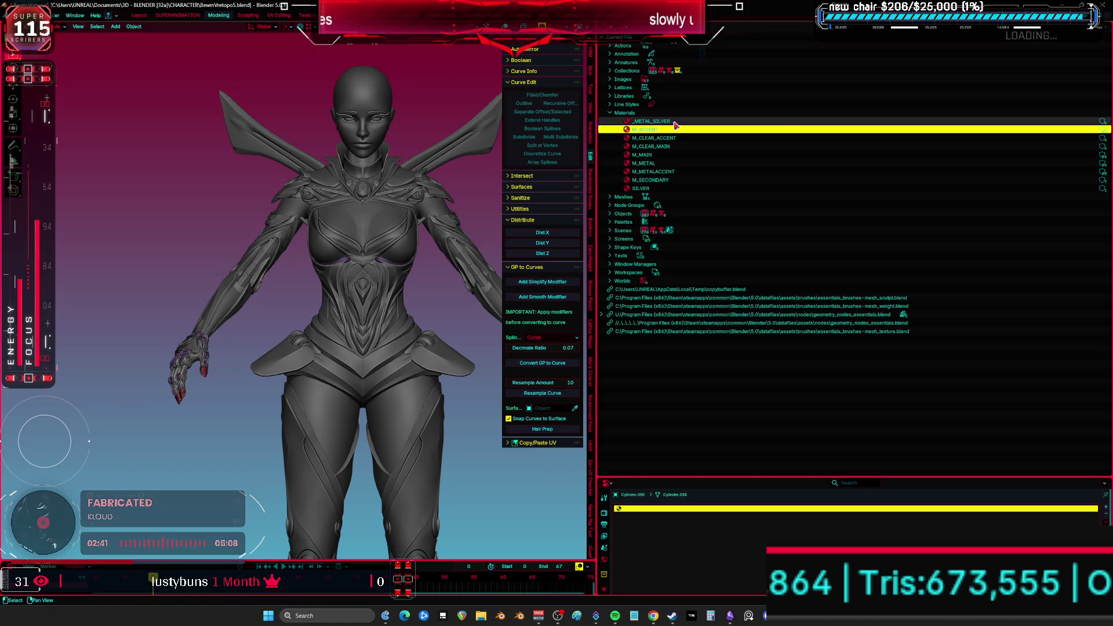
- Delete the _METAL_SILVER and SILVER materials from the Outliner
{"action": "right_click", "coordinate": [681, 123]}
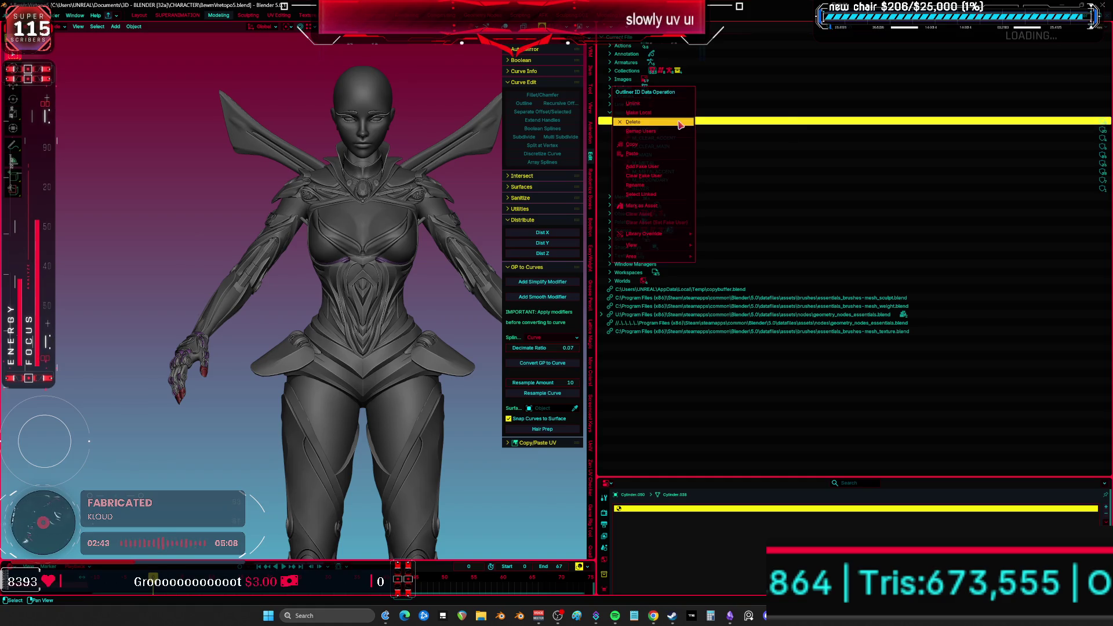
{"action": "left_click", "coordinate": [682, 123]}
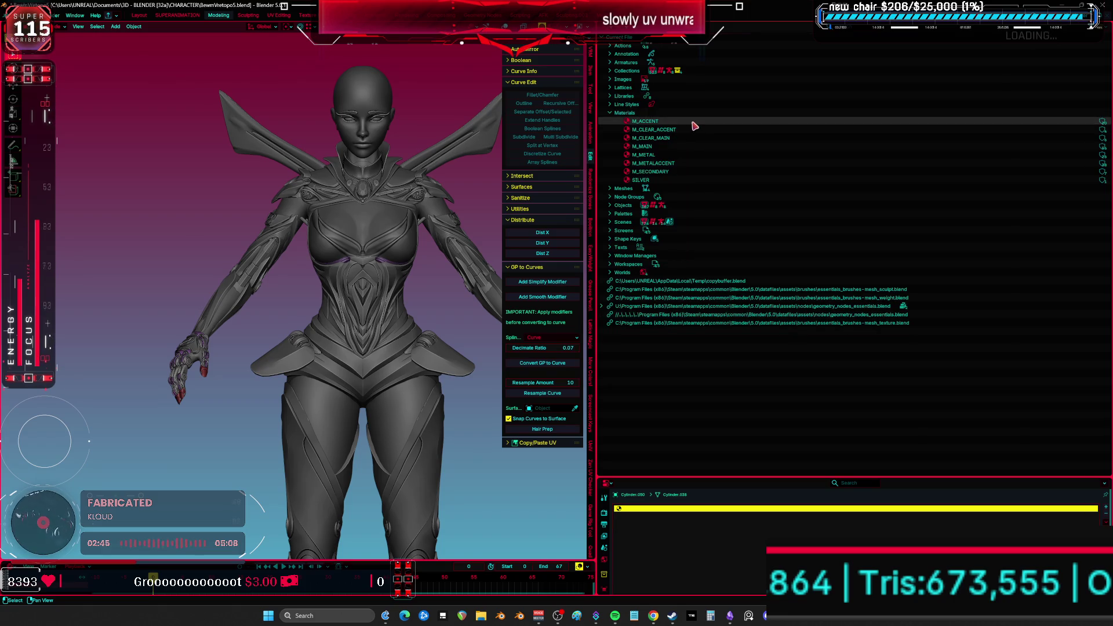
{"action": "left_click", "coordinate": [693, 180]}
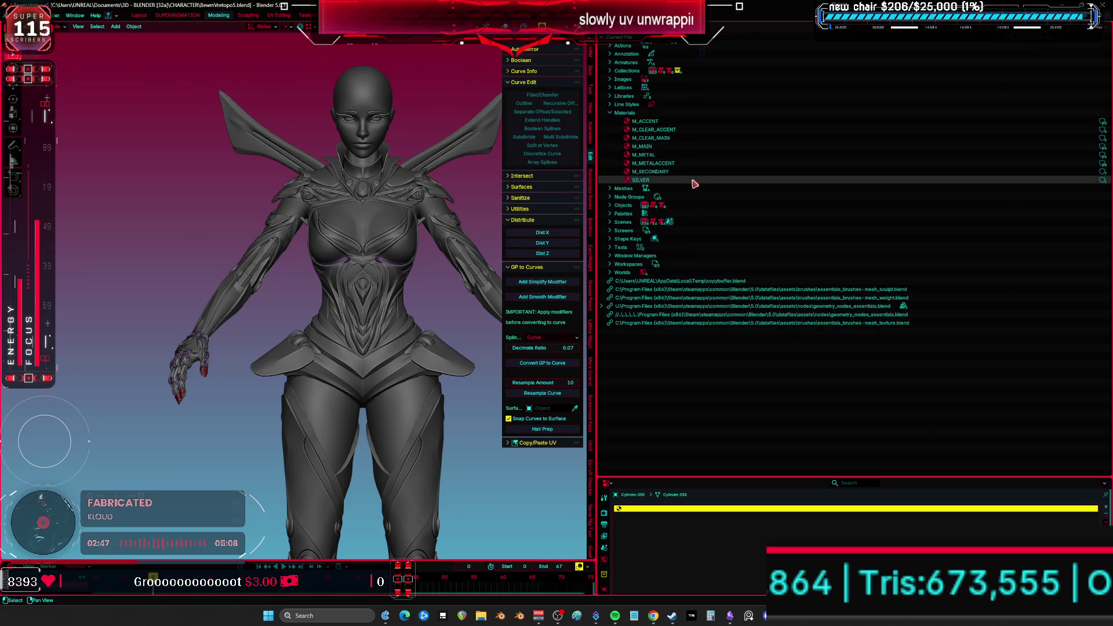
{"action": "right_click", "coordinate": [692, 184]}
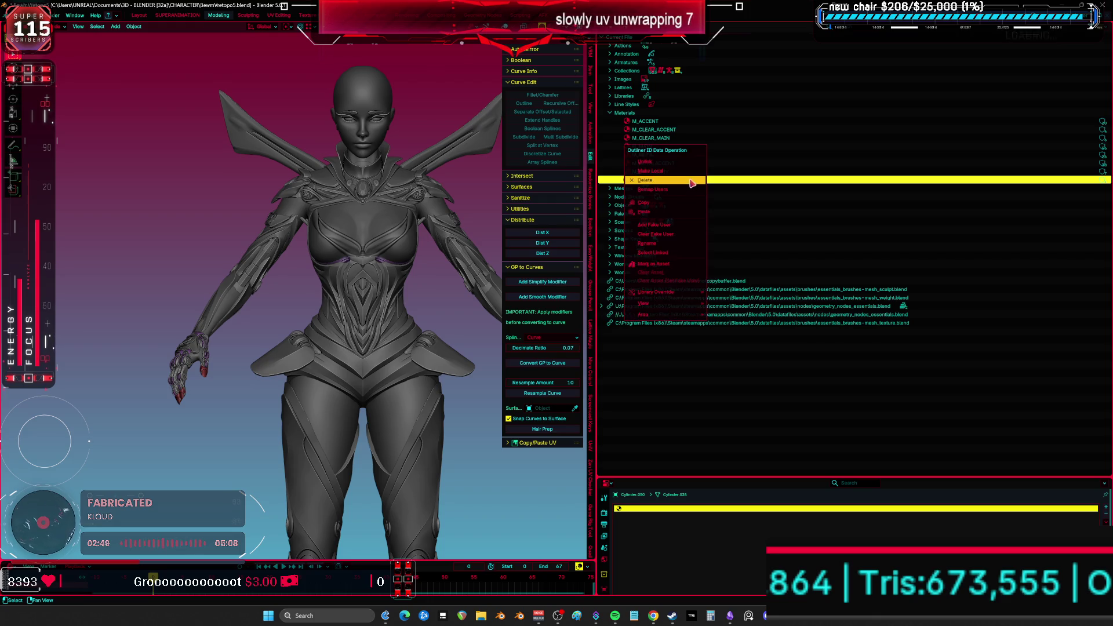
{"action": "left_click", "coordinate": [692, 183]}
- Maximize the 3D viewport and toggle wireframe to view the character rig
{"action": "key", "text": "ctrl+space"}
{"action": "key", "text": "shift+alt+z"}
{"action": "key", "text": "shift+alt+z"}
{"action": "scroll", "coordinate": [606, 244], "scroll_direction": "up", "scroll_amount": 3}
{"action": "mouse_move", "coordinate": [606, 244]}
{"action": "middle_mouse_down"}
{"action": "mouse_move", "coordinate": [596, 396]}
{"action": "mouse_move", "coordinate": [620, 286]}
{"action": "mouse_move", "coordinate": [666, 203]}
{"action": "mouse_move", "coordinate": [480, 265]}
{"action": "mouse_move", "coordinate": [679, 268]}
{"action": "mouse_move", "coordinate": [646, 343]}
{"action": "mouse_move", "coordinate": [640, 201]}
{"action": "mouse_move", "coordinate": [667, 297]}
{"action": "middle_mouse_up"}
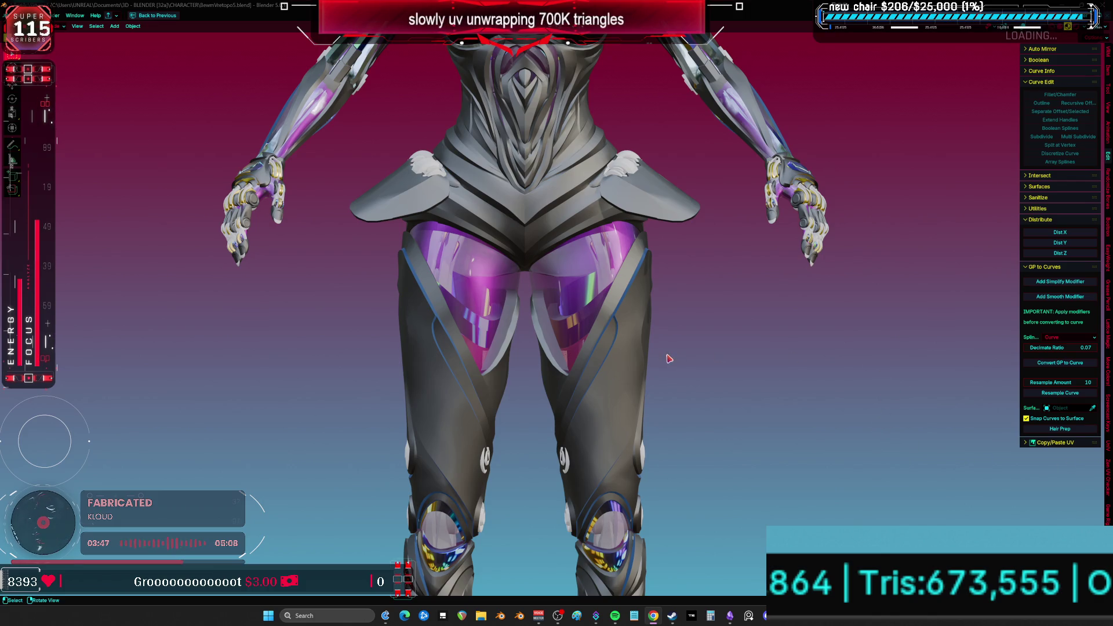
- Purge all unused data via File > Clean Up, removing 20 data-blocks
{"action": "left_click", "coordinate": [22, 17]}
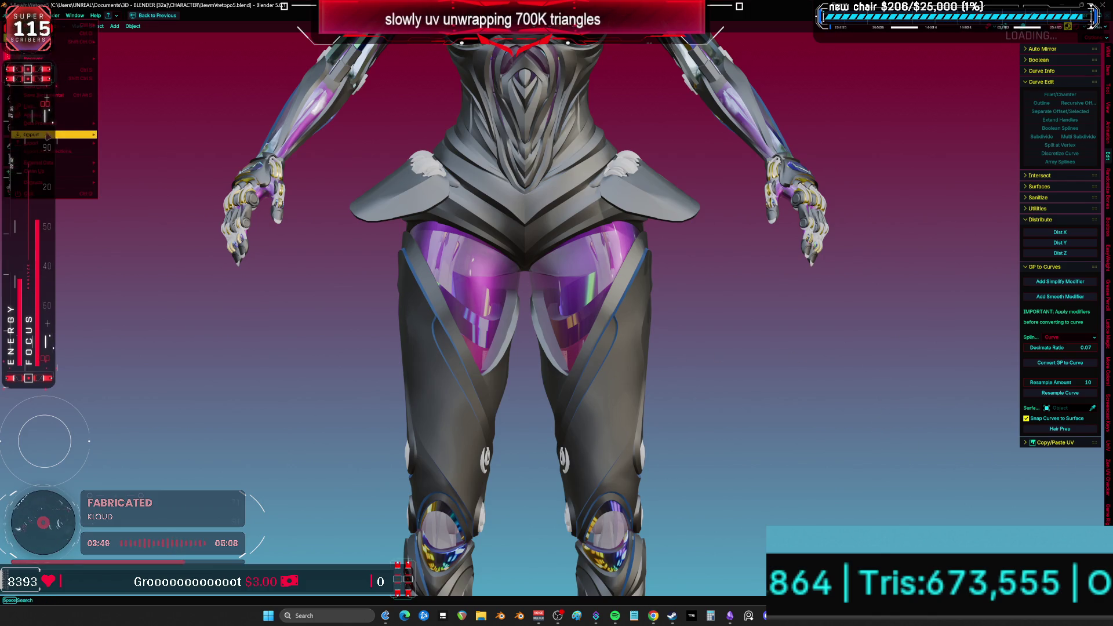
{"action": "mouse_move", "coordinate": [53, 172]}
{"action": "left_click", "coordinate": [116, 172]}
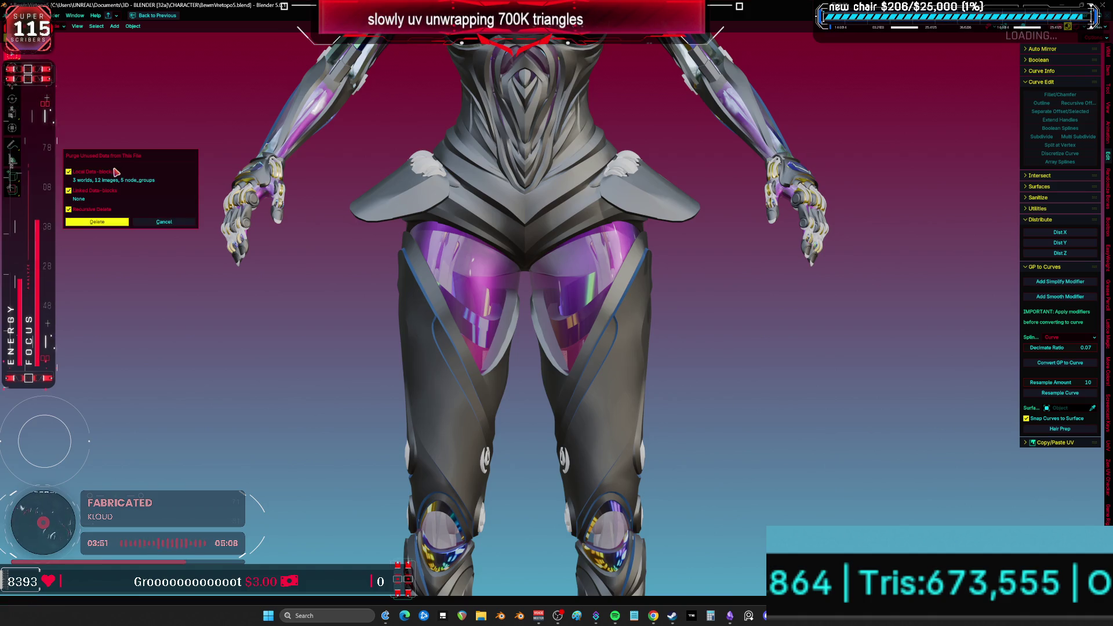
{"action": "left_click", "coordinate": [114, 222]}
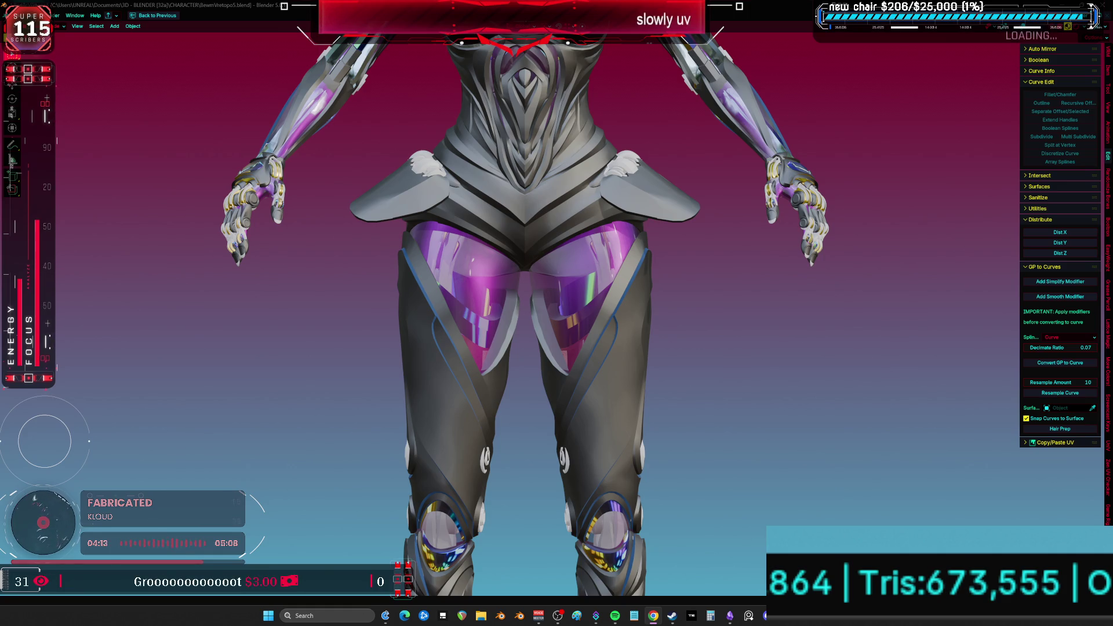
{"action": "mouse_move", "coordinate": [451, 197]}
{"action": "middle_mouse_down", "text": "shift"}
{"action": "mouse_move", "coordinate": [502, 380]}
{"action": "mouse_move", "coordinate": [505, 522]}
{"action": "mouse_move", "coordinate": [551, 348]}
{"action": "mouse_move", "coordinate": [589, 299]}
{"action": "mouse_move", "coordinate": [545, 301]}
{"action": "mouse_move", "coordinate": [580, 313]}
{"action": "mouse_move", "coordinate": [585, 296]}
{"action": "mouse_move", "coordinate": [575, 290]}
{"action": "mouse_move", "coordinate": [661, 299]}
{"action": "middle_mouse_up", "text": "shift"}
- Assign M_METALACCENT and M_METAL to the emblem's first and second material slots
{"action": "scroll", "coordinate": [504, 522], "scroll_direction": "up", "scroll_amount": 3}
{"action": "scroll", "coordinate": [667, 302], "scroll_direction": "up", "scroll_amount": 4}
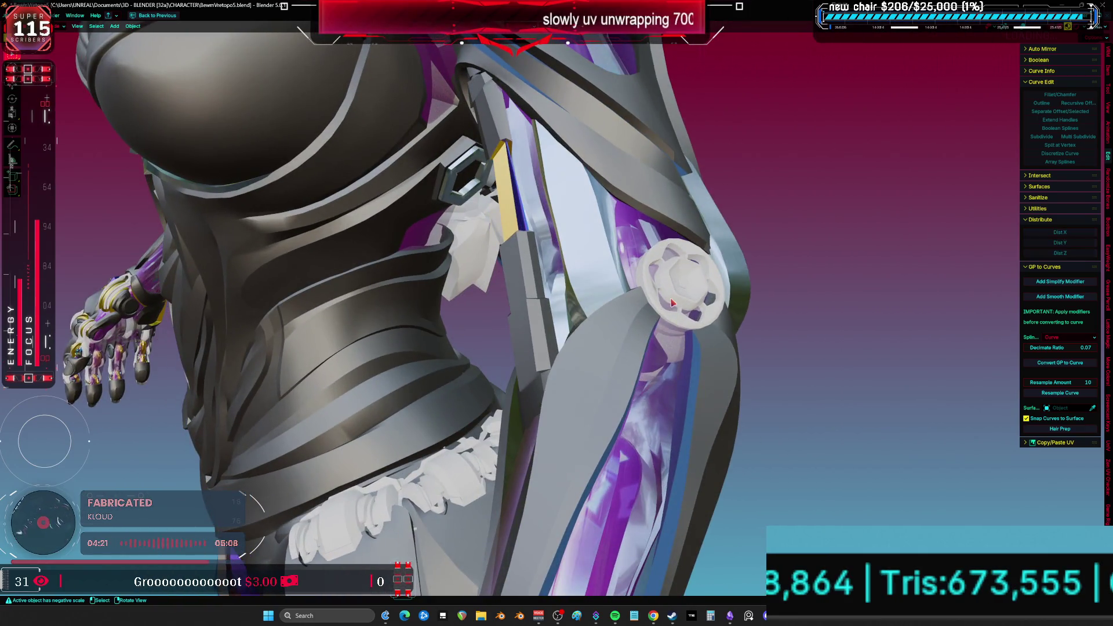
{"action": "key", "text": "ctrl+space"}
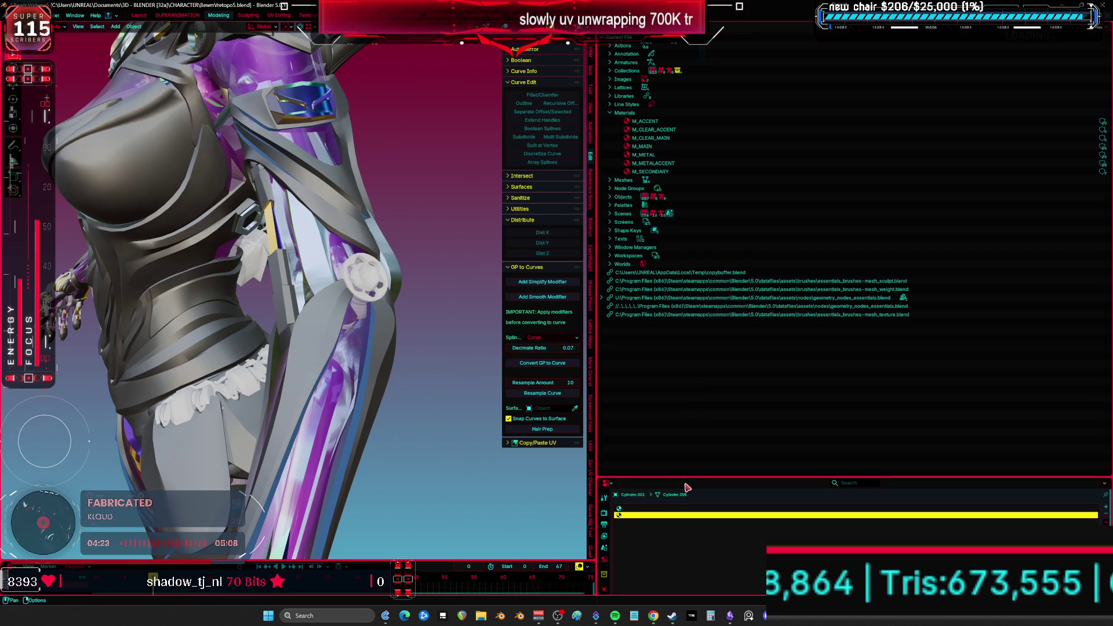
{"action": "left_click_drag", "start_coordinate": [685, 478], "coordinate": [693, 107]}
{"action": "left_click", "coordinate": [645, 137]}
{"action": "left_click", "coordinate": [619, 289]}
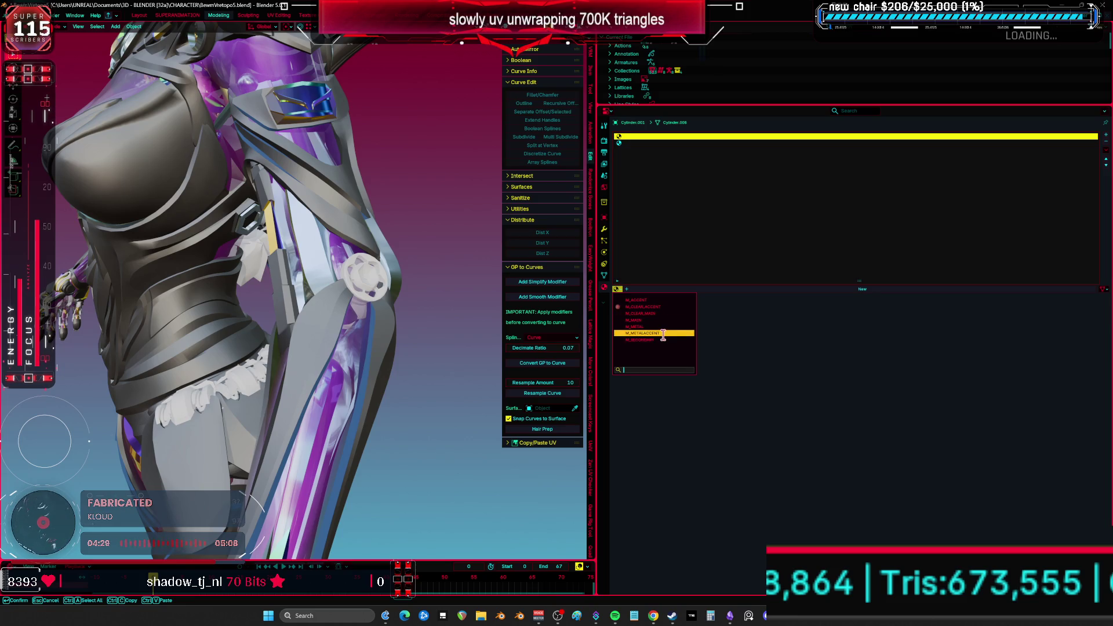
{"action": "left_click", "coordinate": [664, 334]}
{"action": "middle_click_drag", "start_coordinate": [406, 325], "coordinate": [371, 316]}
{"action": "left_click", "coordinate": [638, 143]}
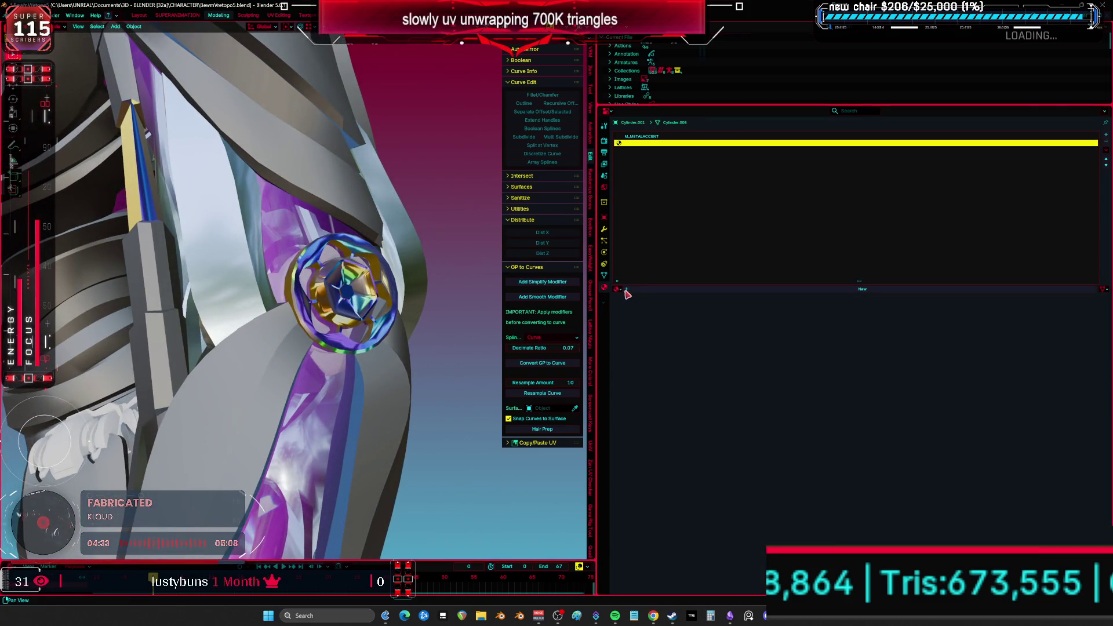
{"action": "left_click", "coordinate": [618, 290]}
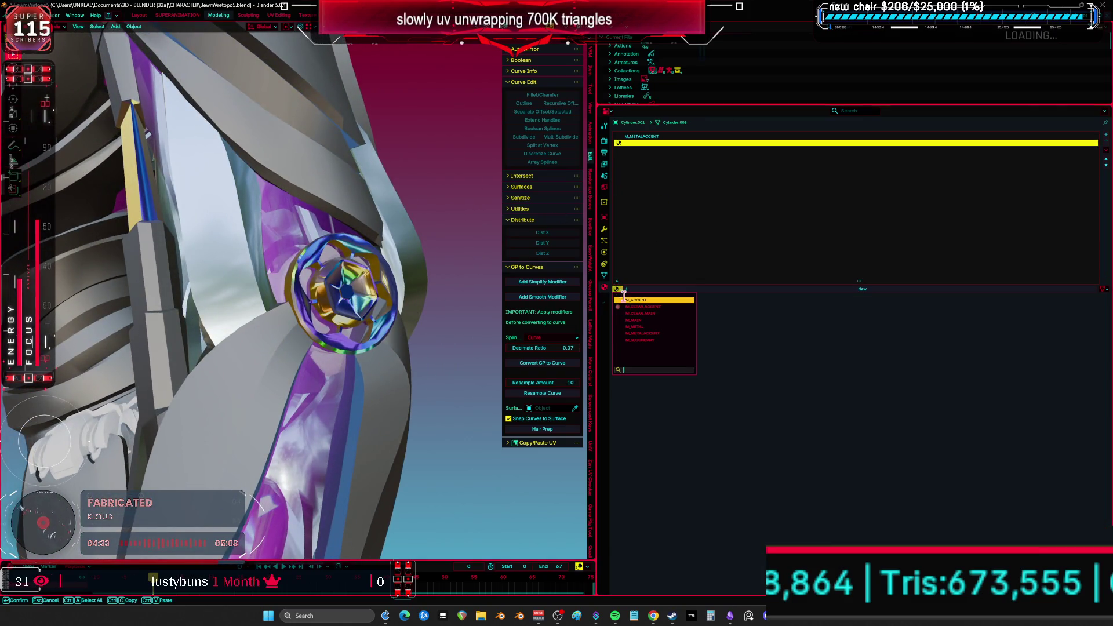
{"action": "left_click", "coordinate": [648, 327]}
{"action": "mouse_move", "coordinate": [406, 322]}
{"action": "middle_mouse_down"}
{"action": "mouse_move", "coordinate": [419, 328]}
{"action": "mouse_move", "coordinate": [325, 318]}
{"action": "middle_mouse_up"}
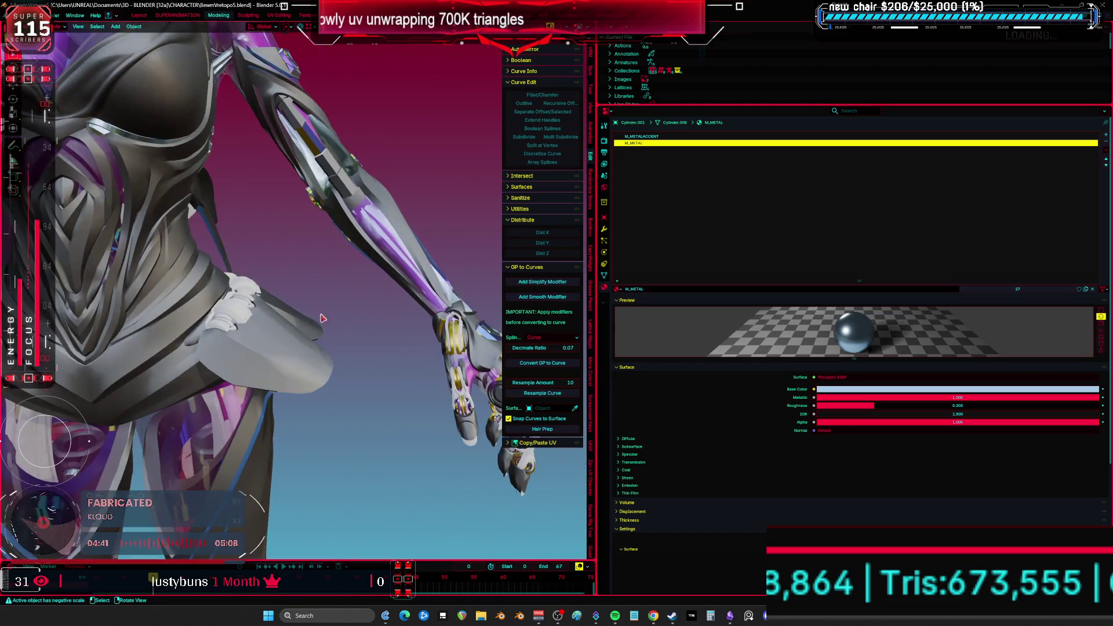
- Assign M_METAL to the arm piece Cylinder.050
{"action": "scroll", "coordinate": [324, 317], "scroll_direction": "up", "scroll_amount": 4}
{"action": "left_click", "coordinate": [323, 318]}
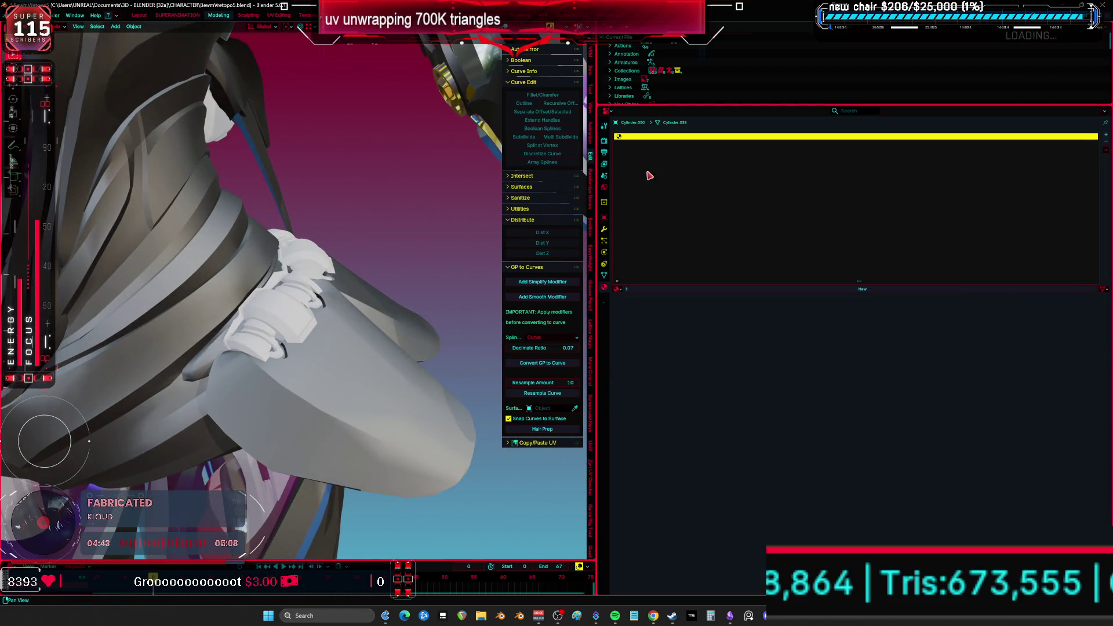
{"action": "left_click", "coordinate": [618, 289]}
{"action": "left_click", "coordinate": [653, 326]}
{"action": "mouse_move", "coordinate": [406, 290]}
{"action": "middle_mouse_down"}
{"action": "mouse_move", "coordinate": [317, 334]}
{"action": "mouse_move", "coordinate": [313, 289]}
{"action": "mouse_move", "coordinate": [228, 289]}
{"action": "middle_mouse_up"}
- Replace M_MAIN with M_METAL on the selected hand piece in edit mode
{"action": "scroll", "coordinate": [317, 335], "scroll_direction": "up", "scroll_amount": 5}
{"action": "middle_click_drag", "start_coordinate": [207, 249], "coordinate": [338, 301]}
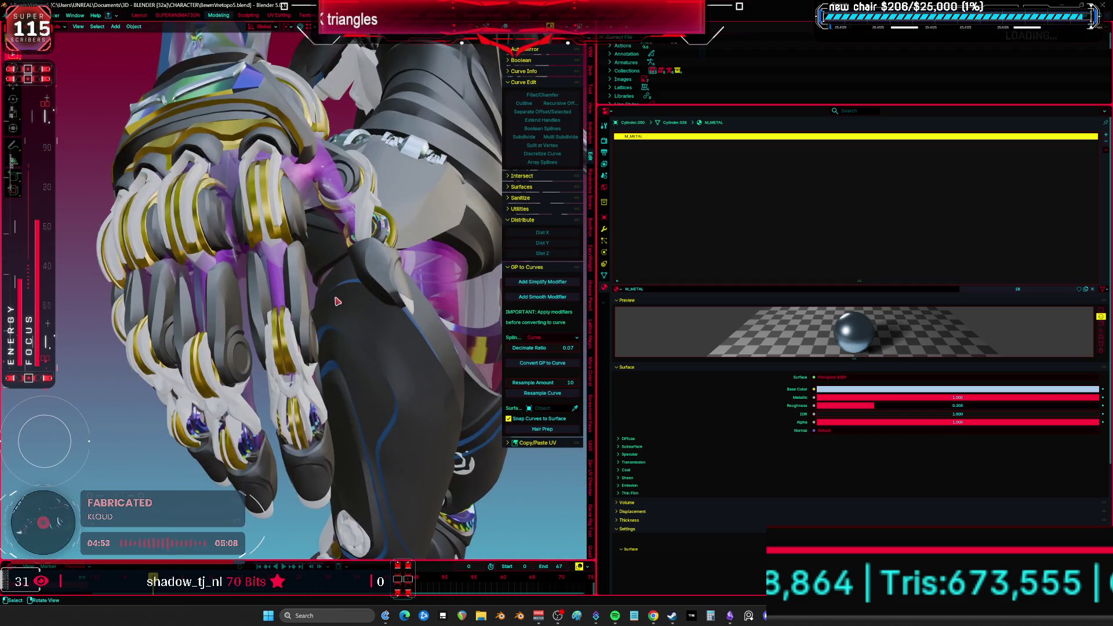
{"action": "left_click", "coordinate": [279, 177]}
{"action": "mouse_move", "coordinate": [278, 177]}
{"action": "middle_mouse_down"}
{"action": "mouse_move", "coordinate": [329, 249]}
{"action": "mouse_move", "coordinate": [296, 297]}
{"action": "mouse_move", "coordinate": [273, 319]}
{"action": "mouse_move", "coordinate": [145, 305]}
{"action": "middle_mouse_up"}
{"action": "key", "text": "Tab"}
{"action": "key", "text": "Tab"}
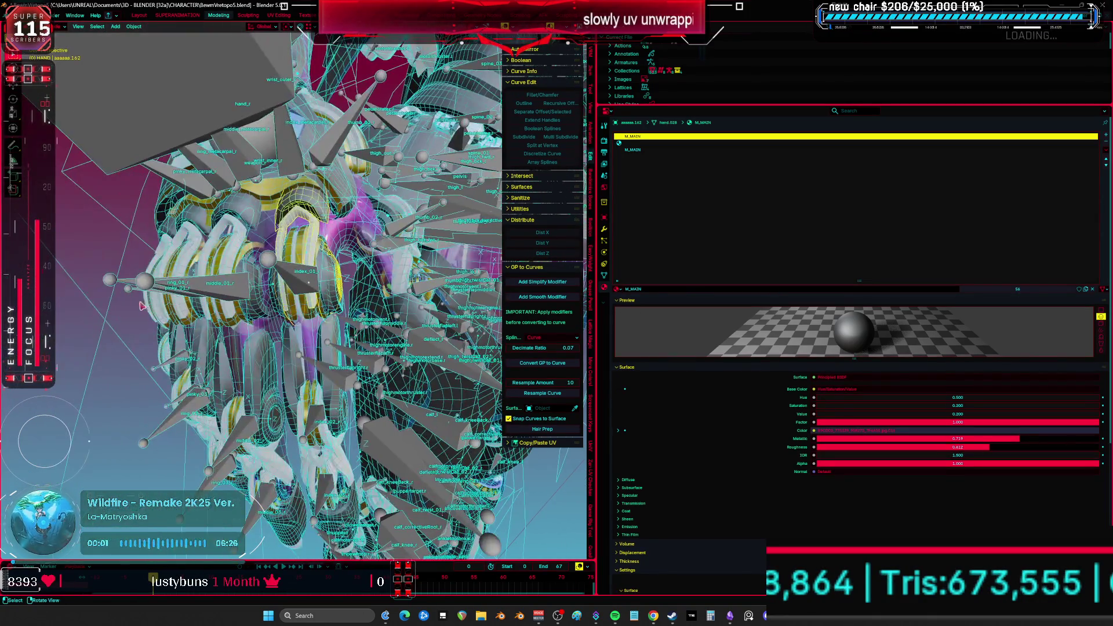
{"action": "left_click", "coordinate": [619, 289]}
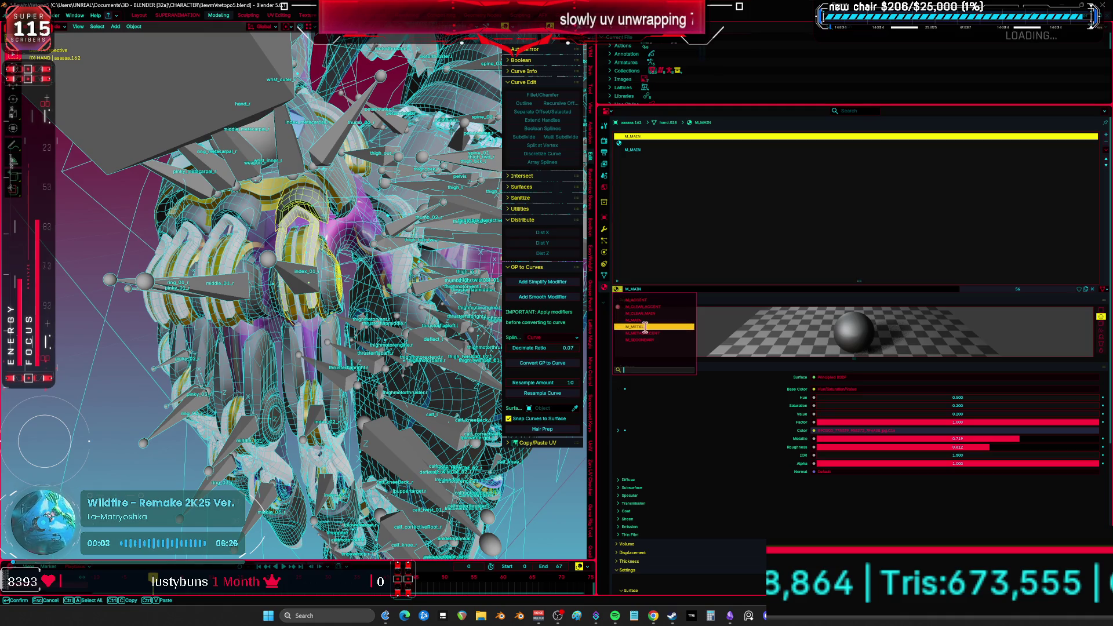
{"action": "left_click", "coordinate": [645, 328]}
- Fill the hand piece's empty second slot, settling on the gold M_SECONDARY material
{"action": "middle_click_drag", "start_coordinate": [348, 307], "coordinate": [319, 301]}
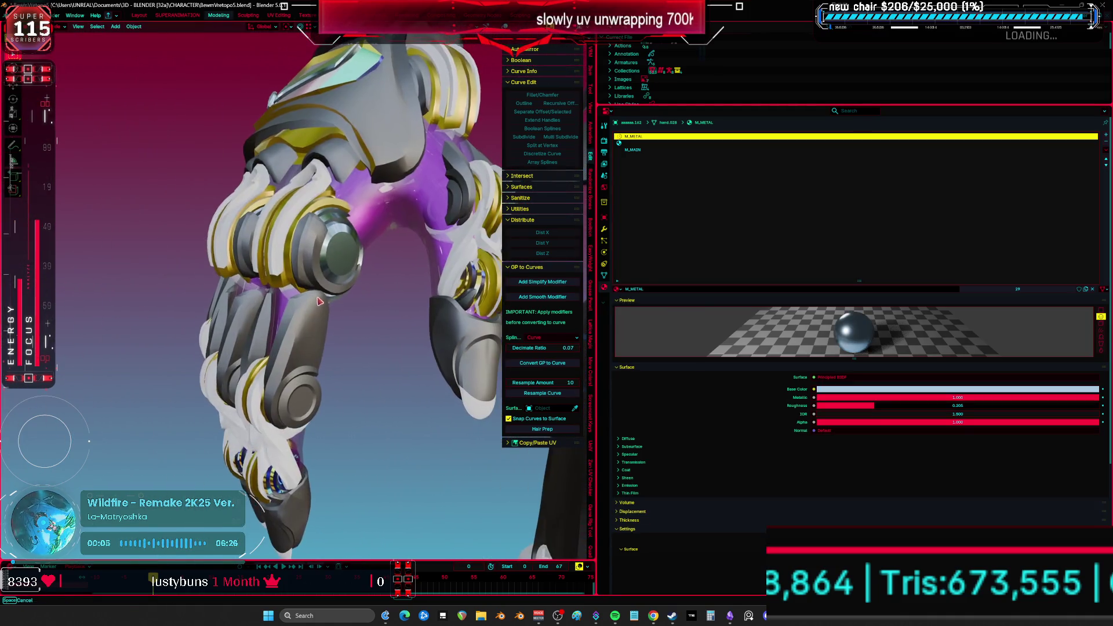
{"action": "left_click", "coordinate": [623, 143]}
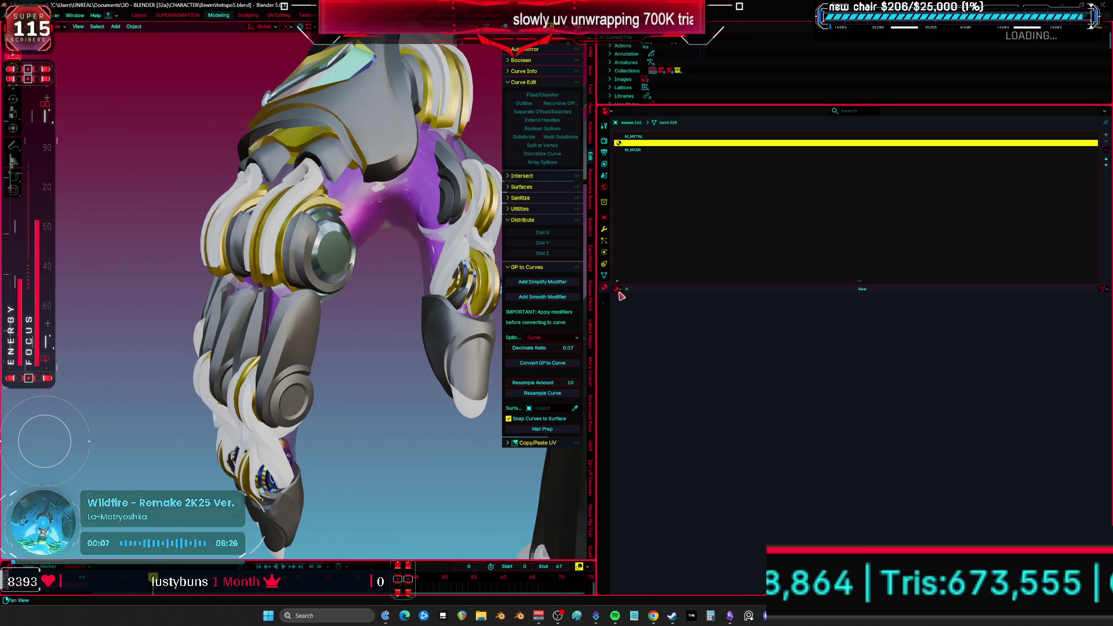
{"action": "left_click", "coordinate": [619, 289]}
{"action": "left_click", "coordinate": [650, 321]}
{"action": "mouse_move", "coordinate": [348, 290]}
{"action": "middle_mouse_down"}
{"action": "mouse_move", "coordinate": [493, 220]}
{"action": "mouse_move", "coordinate": [633, 178]}
{"action": "middle_mouse_up"}
{"action": "scroll", "coordinate": [633, 178], "scroll_direction": "down", "scroll_amount": 1, "text": "ctrl"}
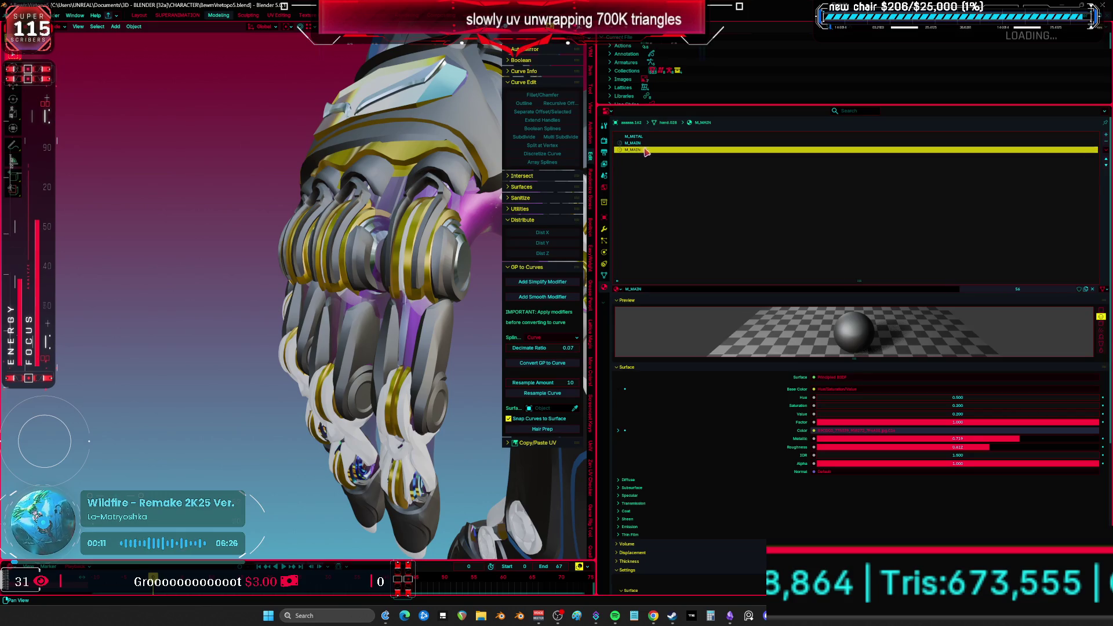
{"action": "left_click", "coordinate": [620, 290]}
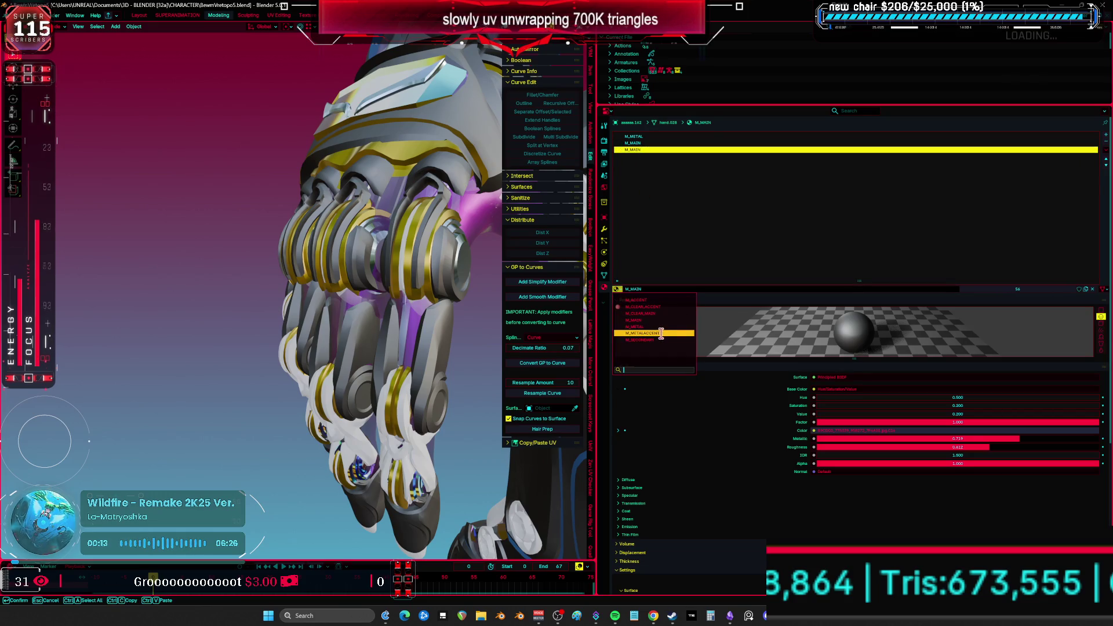
{"action": "left_click", "coordinate": [661, 333]}
{"action": "mouse_move", "coordinate": [454, 300]}
{"action": "middle_mouse_down"}
{"action": "mouse_move", "coordinate": [441, 300]}
{"action": "mouse_move", "coordinate": [454, 300]}
{"action": "middle_mouse_up"}
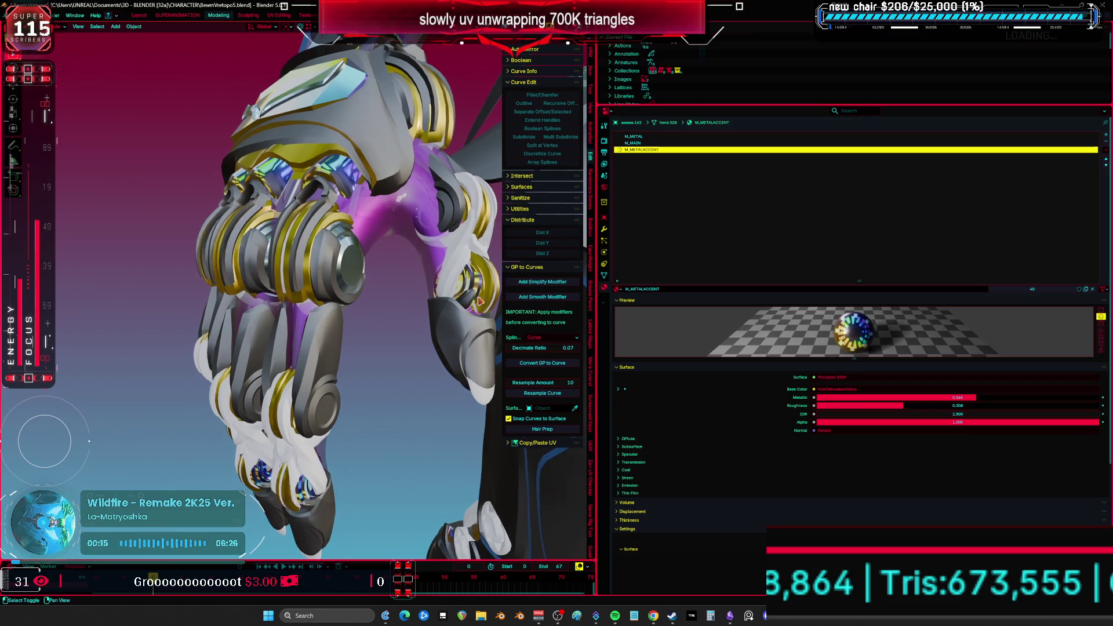
{"action": "left_click", "coordinate": [619, 289]}
{"action": "left_click", "coordinate": [651, 338]}
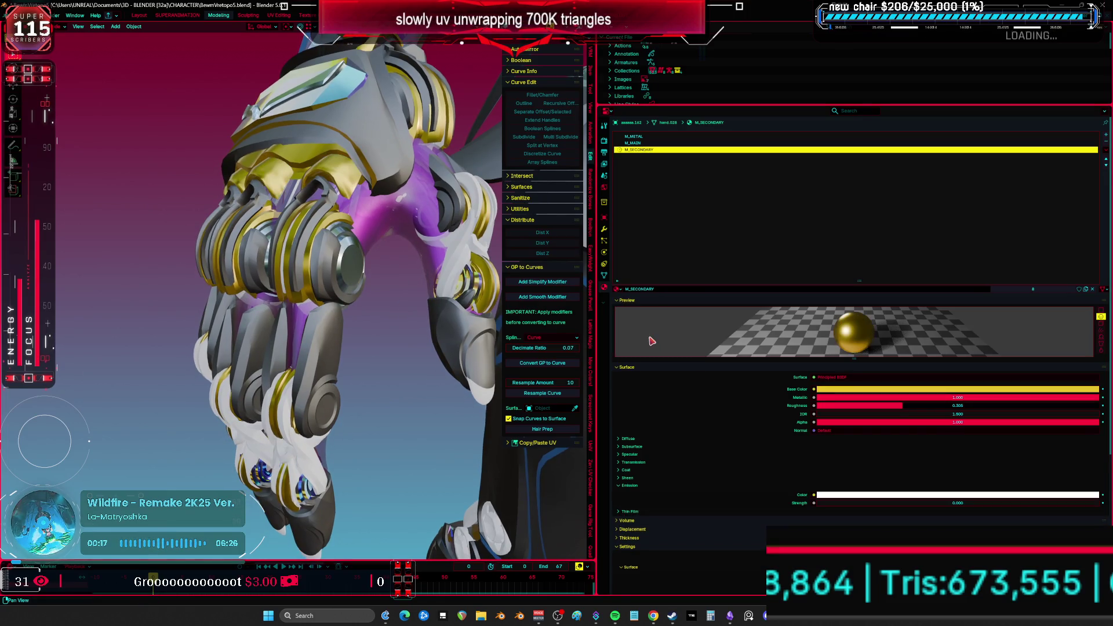
{"action": "middle_click_drag", "start_coordinate": [406, 308], "coordinate": [380, 302]}
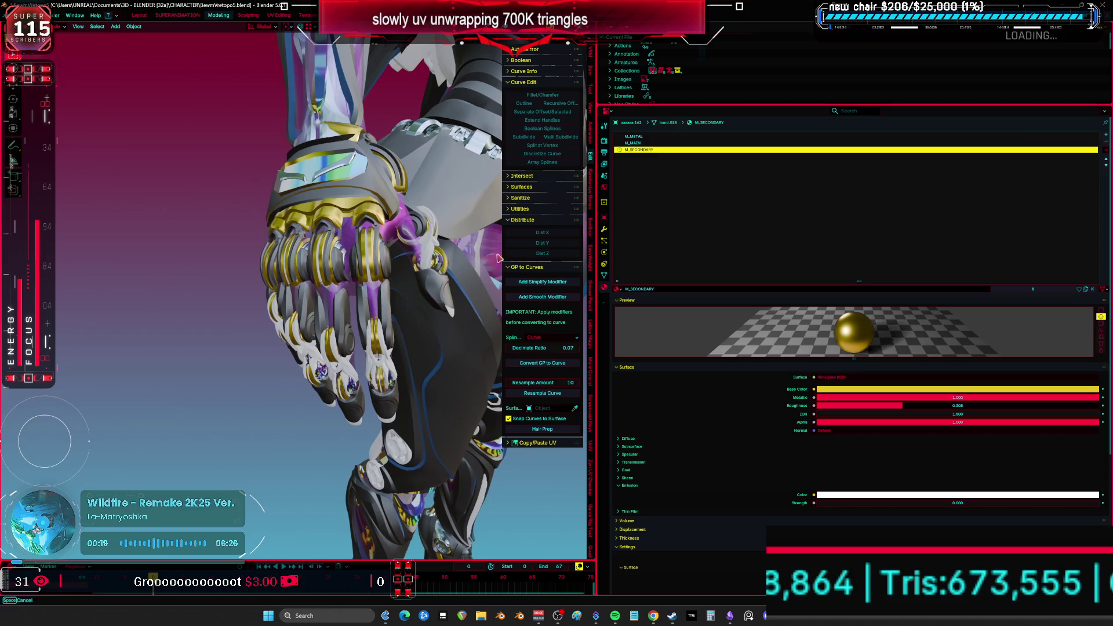
- Give another unassigned hand piece the M_METALACCENT material
{"action": "scroll", "coordinate": [328, 255], "scroll_direction": "up", "scroll_amount": 5}
{"action": "middle_click_drag", "start_coordinate": [328, 255], "coordinate": [243, 323]}
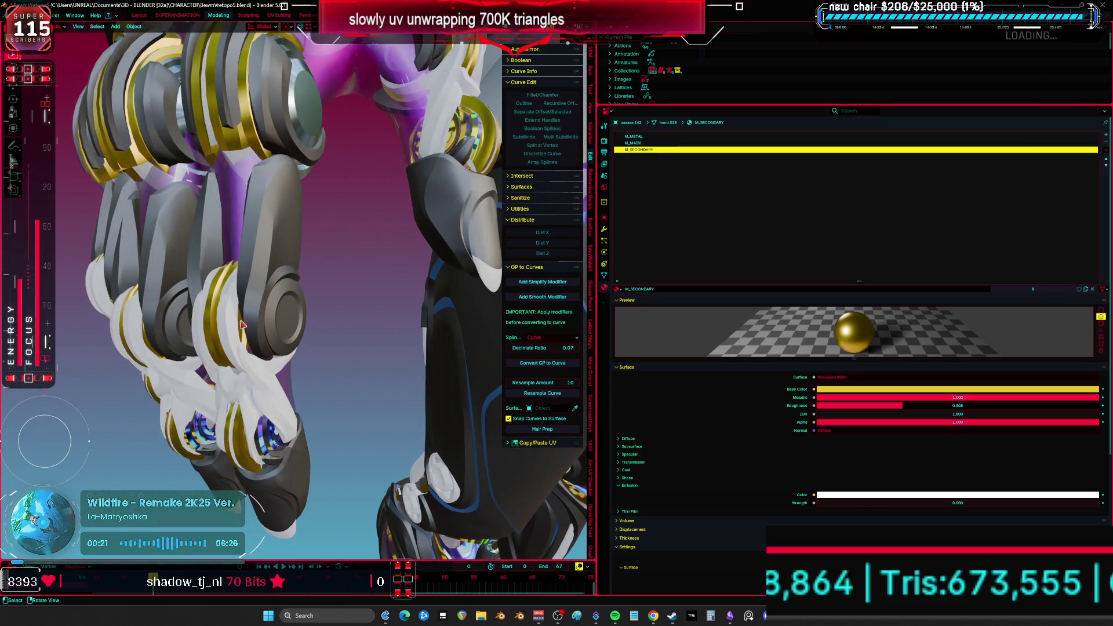
{"action": "left_click", "coordinate": [234, 330]}
{"action": "left_click", "coordinate": [617, 289]}
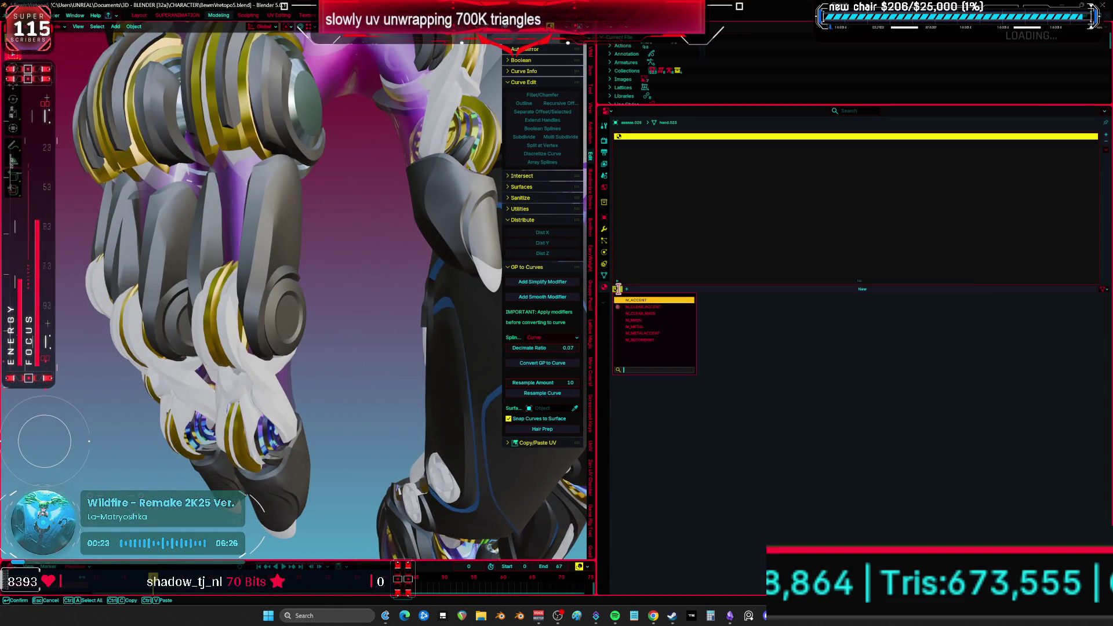
{"action": "left_click", "coordinate": [628, 320]}
{"action": "middle_click_drag", "start_coordinate": [348, 313], "coordinate": [406, 298]}
{"action": "left_click", "coordinate": [618, 289]}
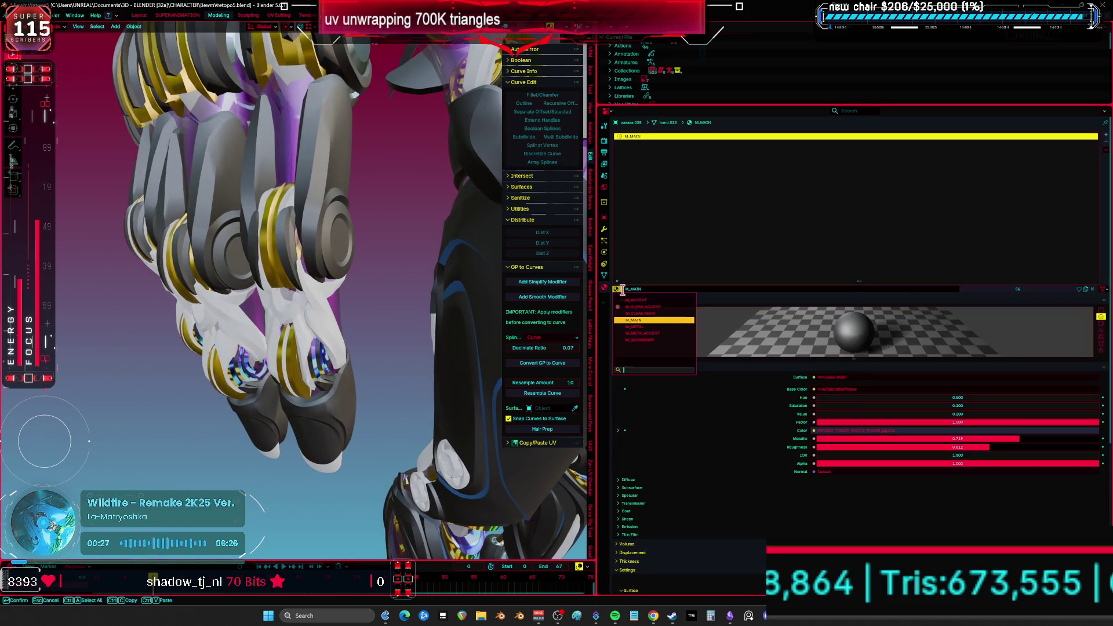
{"action": "left_click", "coordinate": [647, 332]}
- Assign M_METALACCENT to the next hand piece and M_MAIN to its empty second slot
{"action": "left_click", "coordinate": [293, 203]}
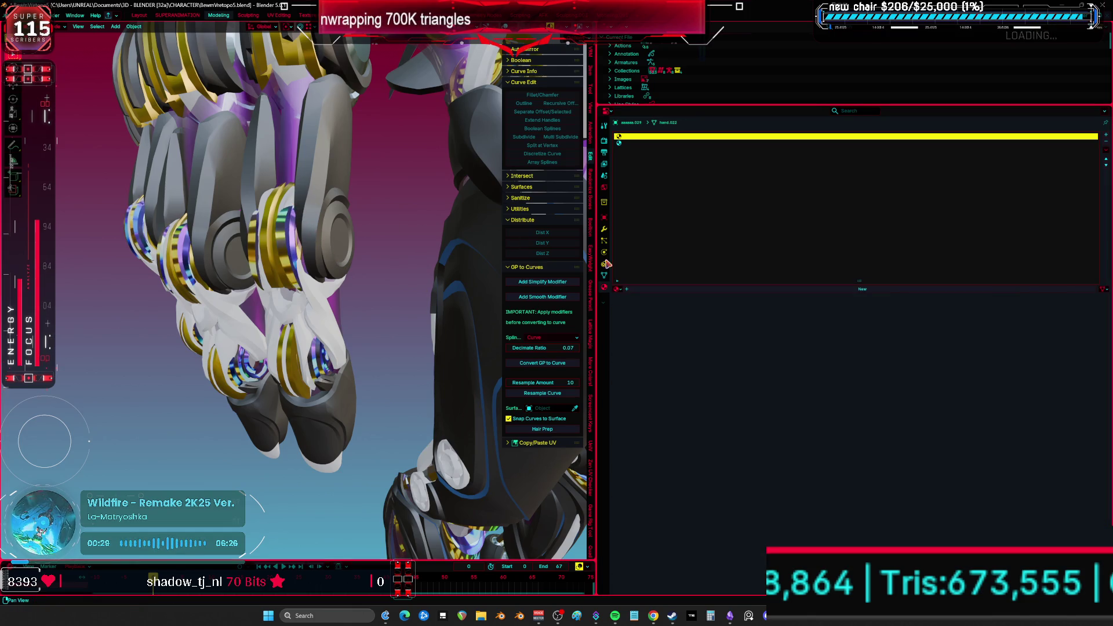
{"action": "left_click", "coordinate": [618, 289]}
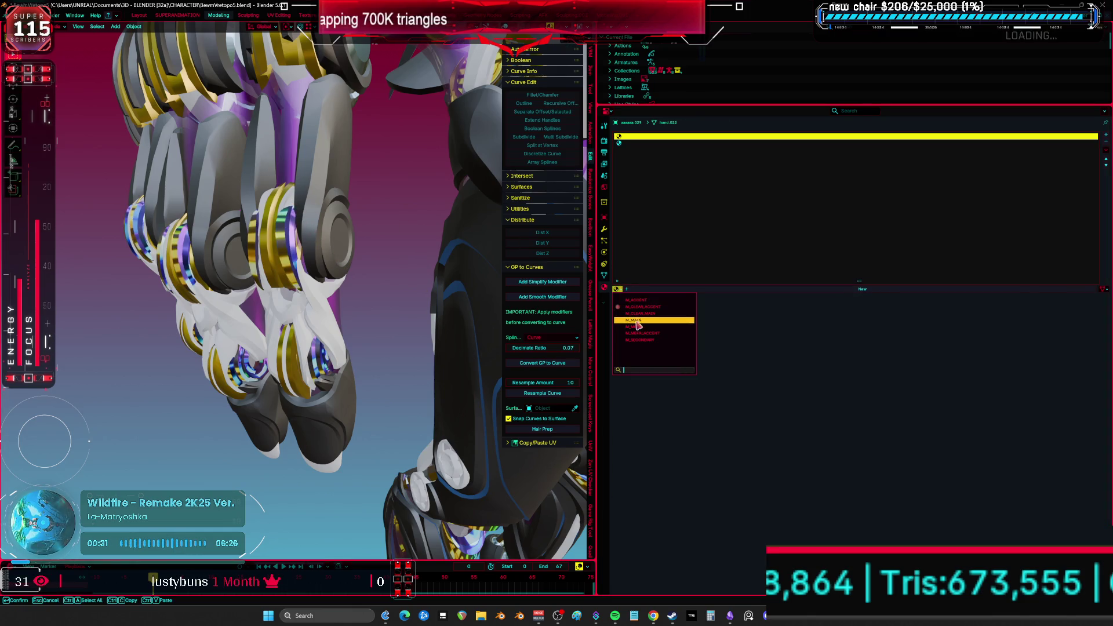
{"action": "left_click", "coordinate": [635, 320]}
{"action": "left_click", "coordinate": [618, 290]}
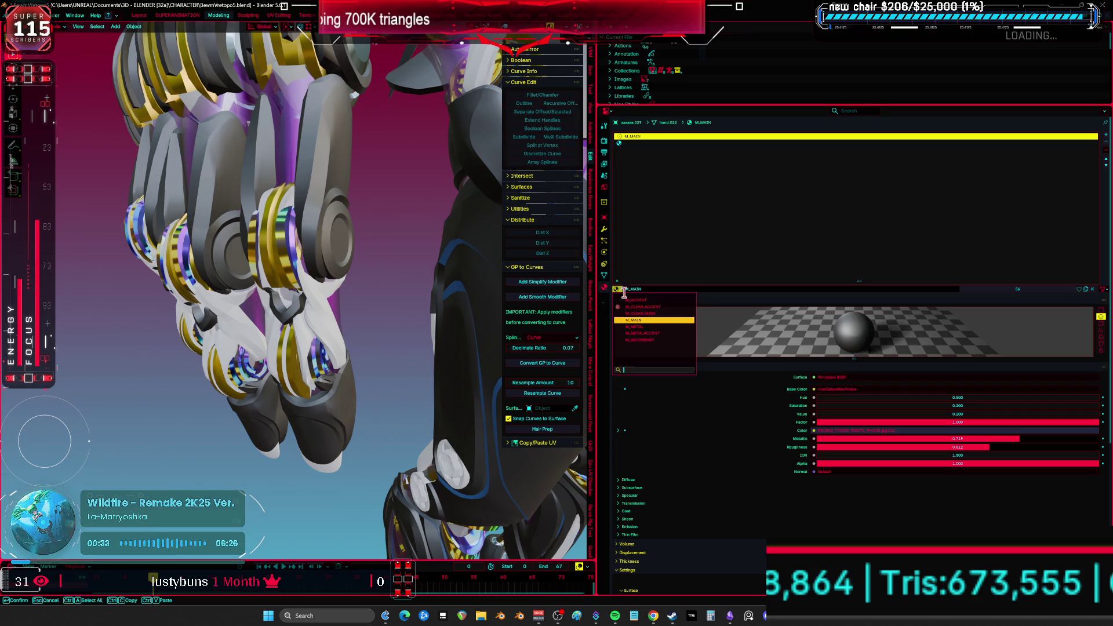
{"action": "left_click", "coordinate": [652, 333]}
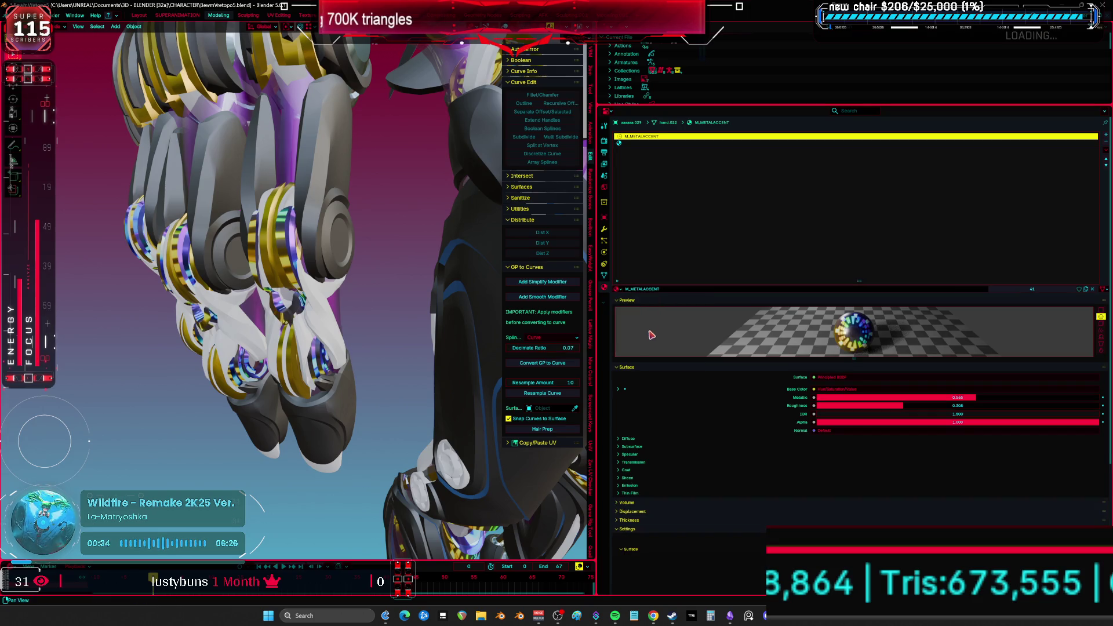
{"action": "left_click", "coordinate": [631, 143]}
{"action": "left_click", "coordinate": [619, 289]}
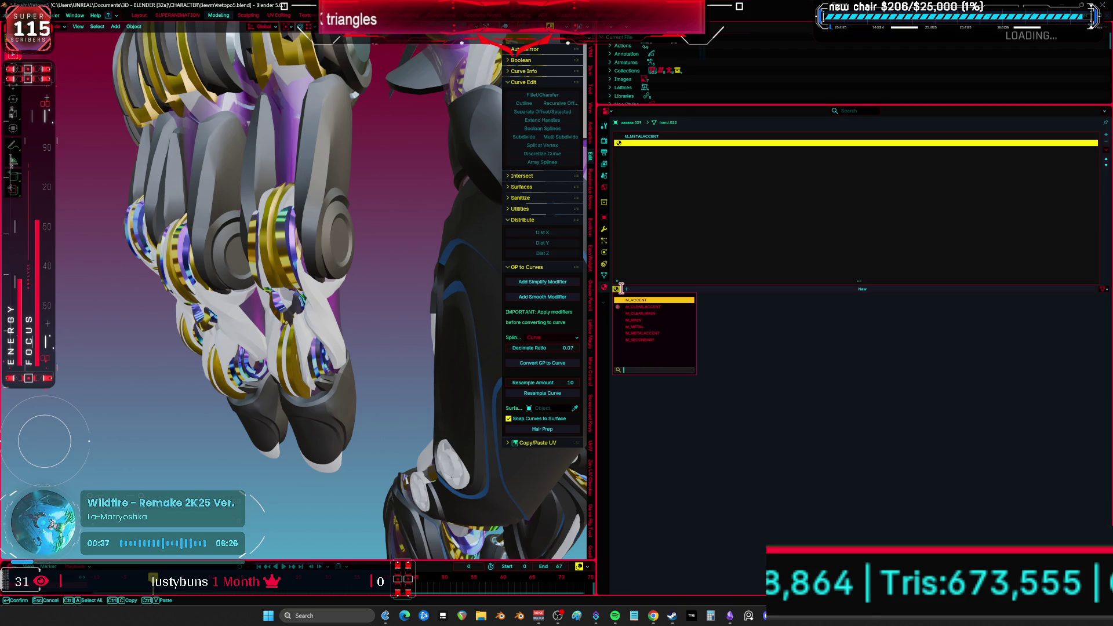
{"action": "left_click", "coordinate": [648, 319]}
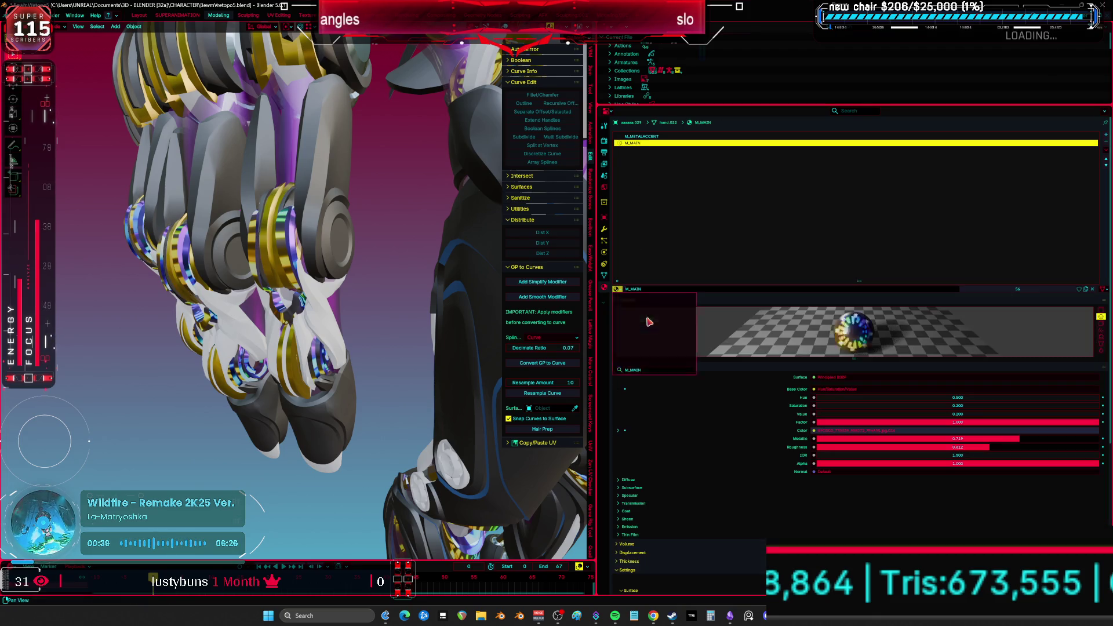
- Assign M_MAIN to another bare hand piece and to the one using the default material
{"action": "left_click", "coordinate": [331, 292]}
{"action": "left_click", "coordinate": [618, 289]}
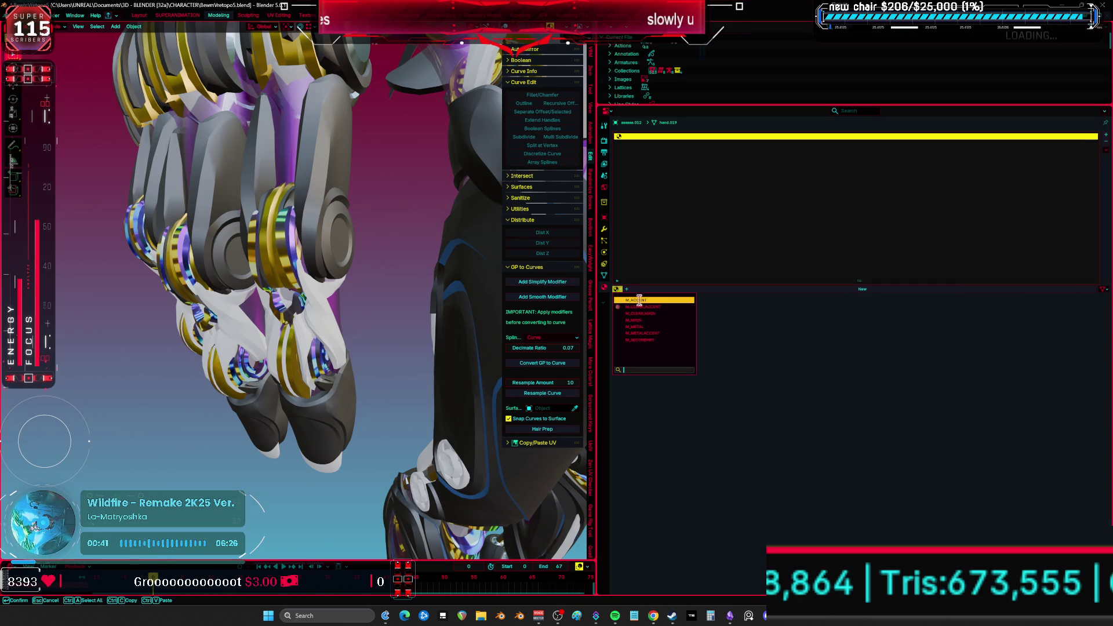
{"action": "left_click", "coordinate": [648, 320]}
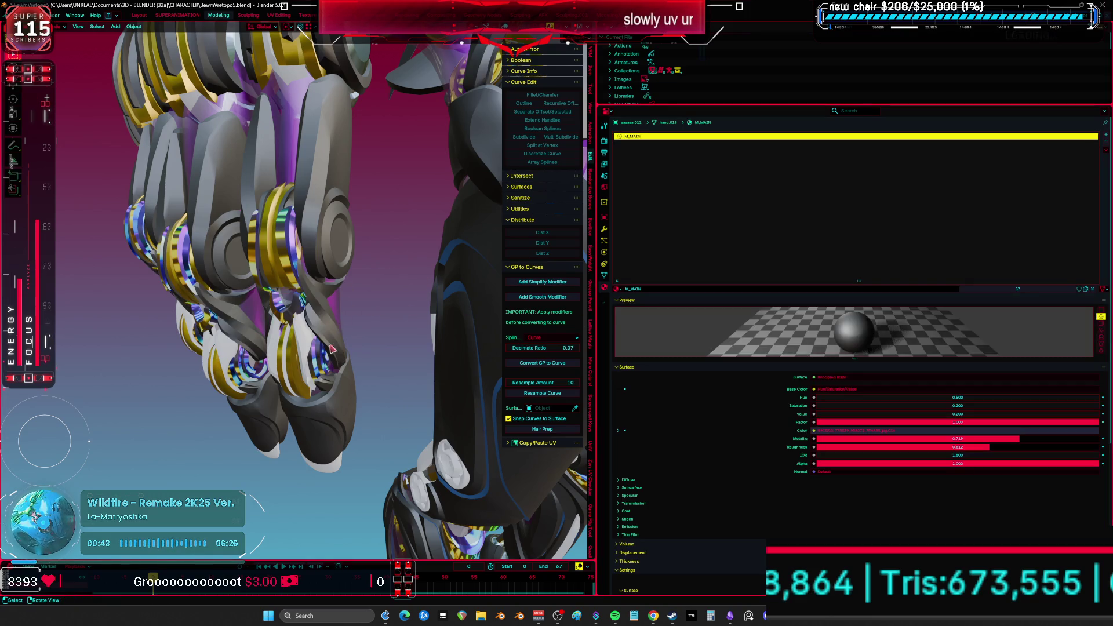
{"action": "left_click", "coordinate": [307, 344]}
{"action": "left_click", "coordinate": [453, 263]}
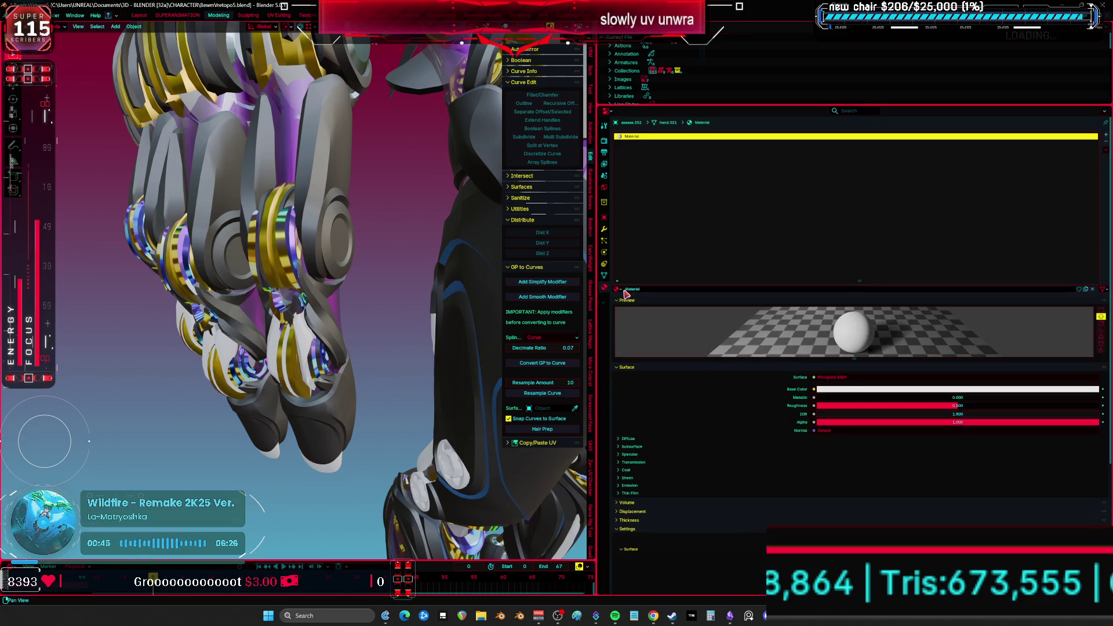
{"action": "left_click", "coordinate": [617, 288]}
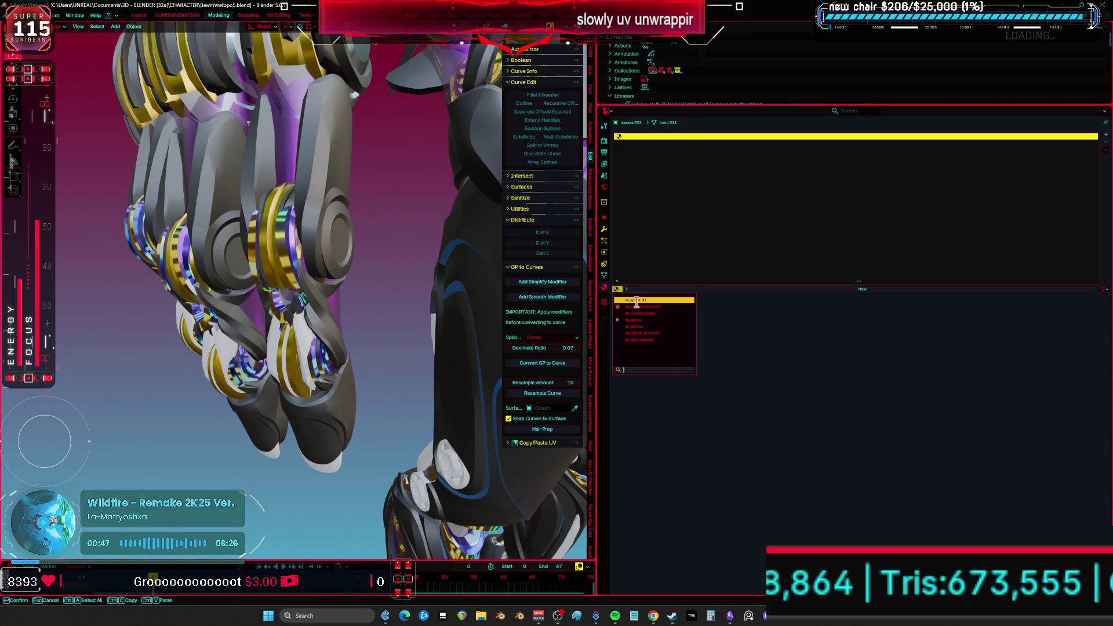
{"action": "left_click", "coordinate": [649, 320]}
{"action": "mouse_move", "coordinate": [371, 301]}
{"action": "middle_mouse_down"}
{"action": "mouse_move", "coordinate": [387, 298]}
{"action": "mouse_move", "coordinate": [397, 270]}
{"action": "middle_mouse_up"}
{"action": "left_click", "coordinate": [397, 270]}
- Fill the hand part's empty second and third slots with M_METALACCENT and M_METAL
{"action": "left_click", "coordinate": [643, 144]}
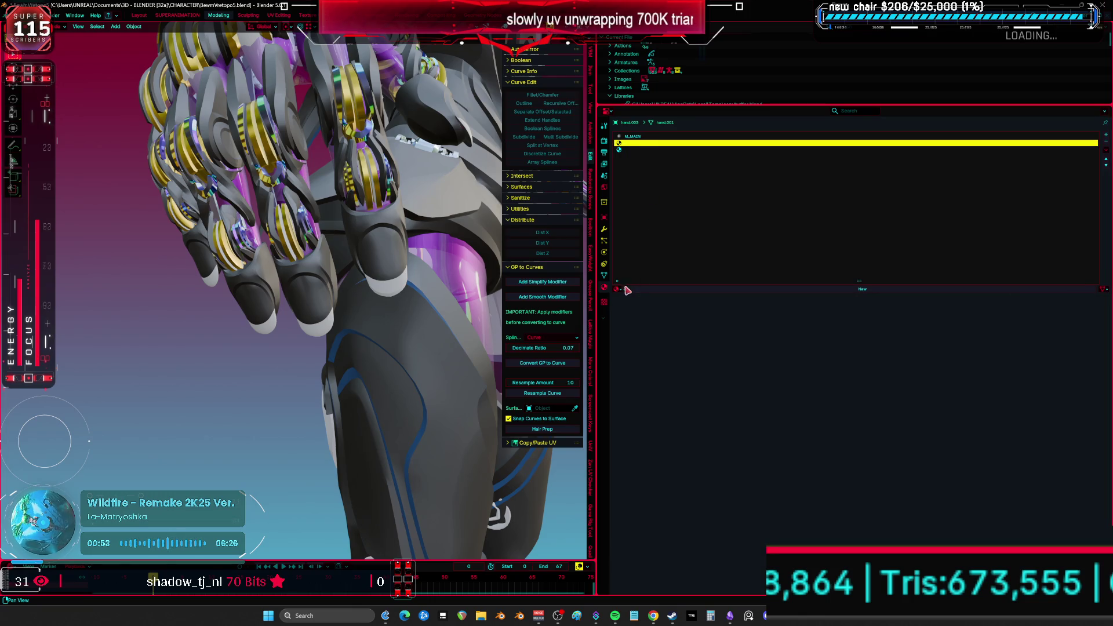
{"action": "left_click", "coordinate": [621, 288]}
{"action": "left_click", "coordinate": [659, 332]}
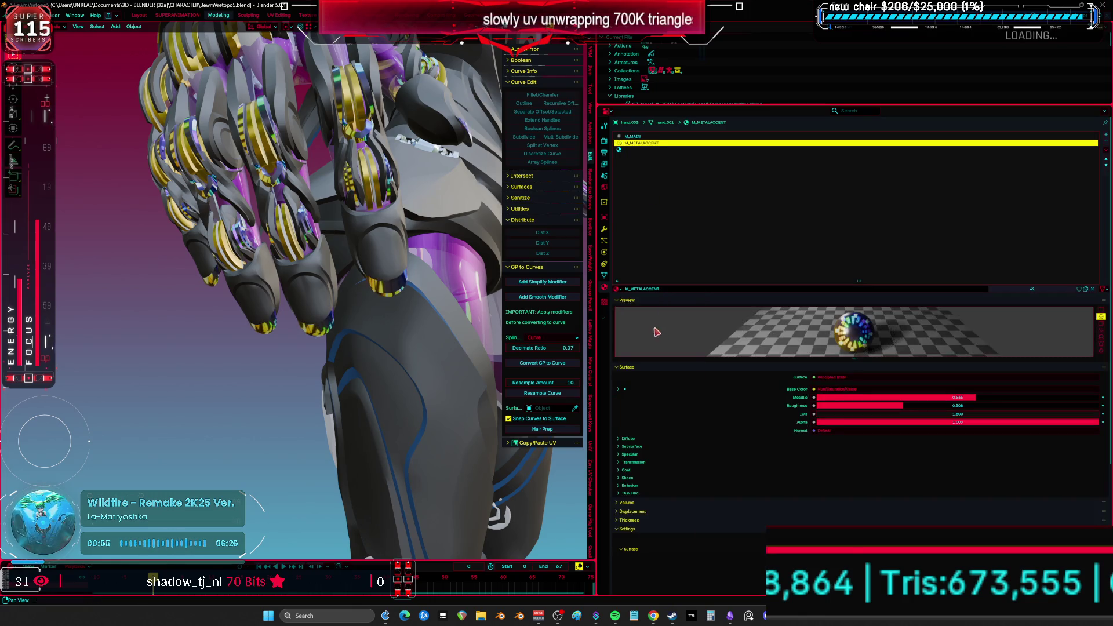
{"action": "left_click", "coordinate": [627, 150]}
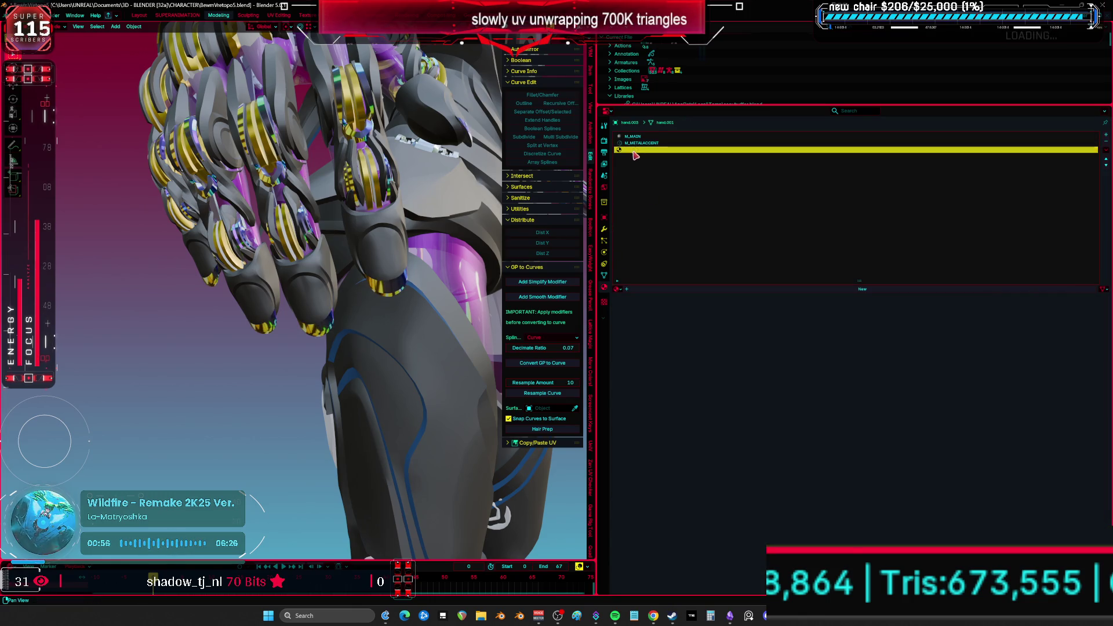
{"action": "left_click", "coordinate": [622, 289]}
{"action": "key", "text": "ctrl+z"}
{"action": "key", "text": "ctrl+z"}
{"action": "left_click", "coordinate": [637, 149]}
{"action": "left_click", "coordinate": [617, 289]}
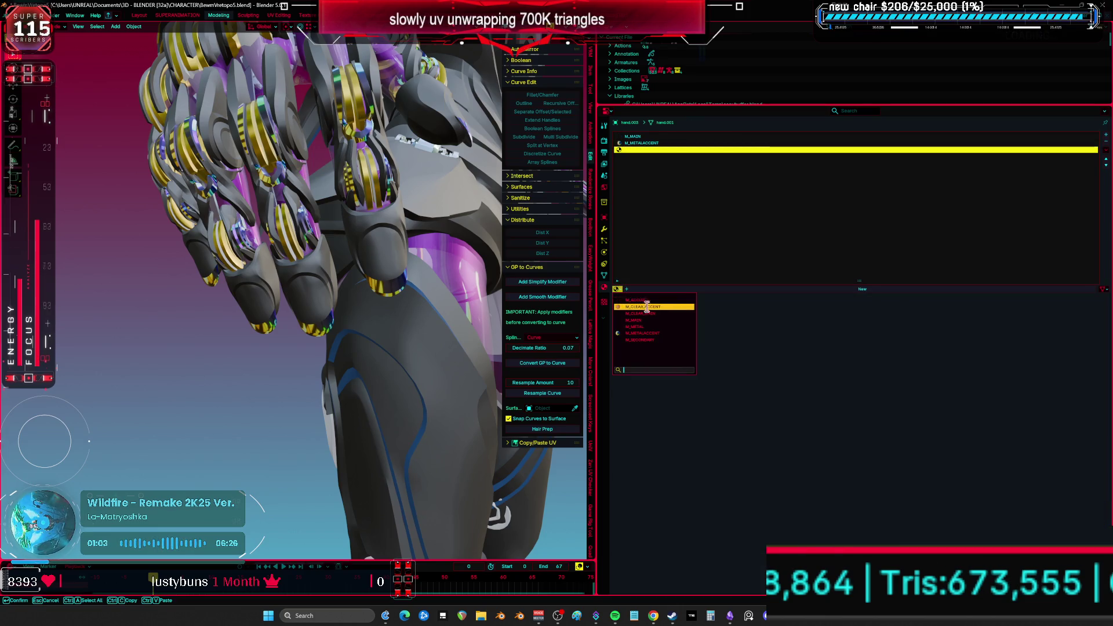
{"action": "left_click", "coordinate": [655, 327]}
- Give the bare finger cylinder M_METAL, replacing the briefly assigned M_ACCENT
{"action": "mouse_move", "coordinate": [360, 290]}
{"action": "middle_mouse_down"}
{"action": "mouse_move", "coordinate": [256, 269]}
{"action": "mouse_move", "coordinate": [406, 344]}
{"action": "mouse_move", "coordinate": [406, 308]}
{"action": "mouse_move", "coordinate": [365, 280]}
{"action": "mouse_move", "coordinate": [403, 290]}
{"action": "middle_mouse_up"}
{"action": "left_click", "coordinate": [403, 290]}
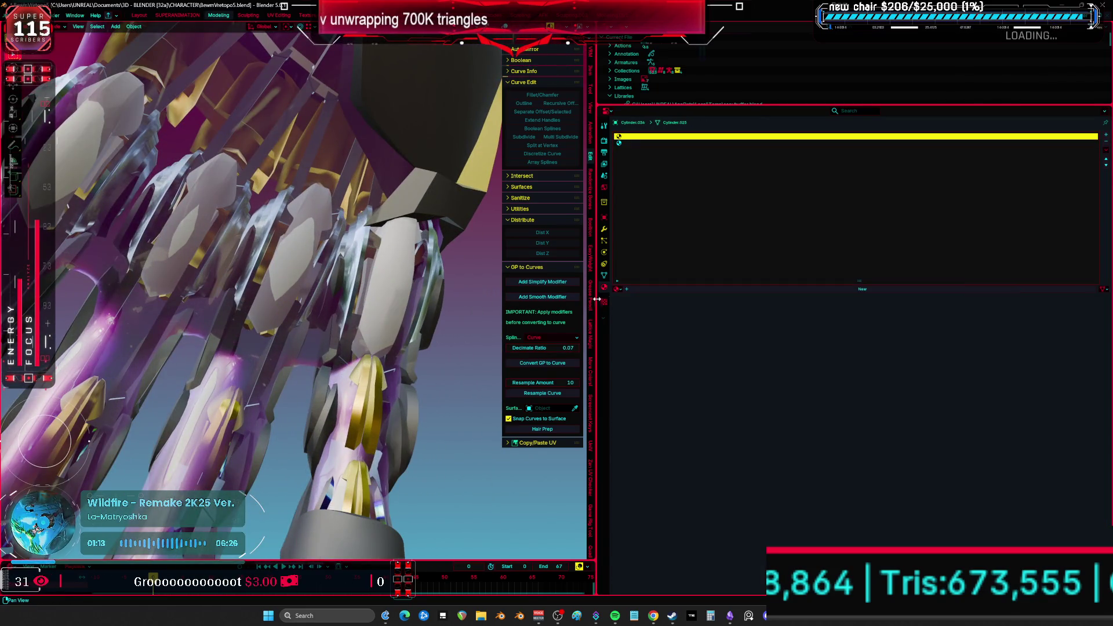
{"action": "left_click", "coordinate": [619, 289]}
{"action": "left_click", "coordinate": [647, 301]}
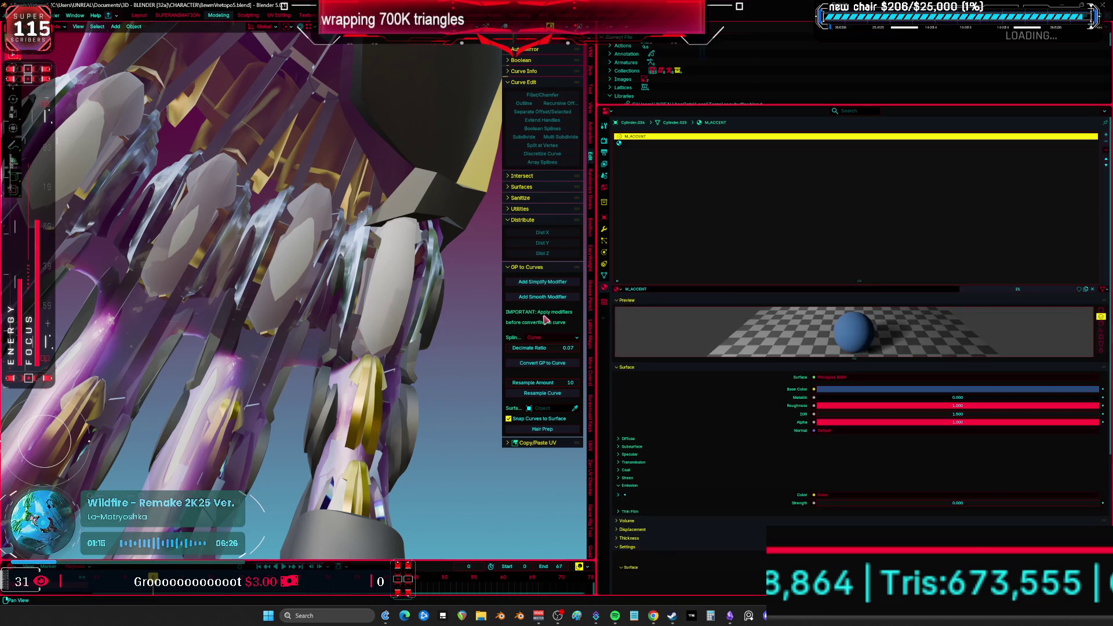
{"action": "left_click", "coordinate": [622, 290]}
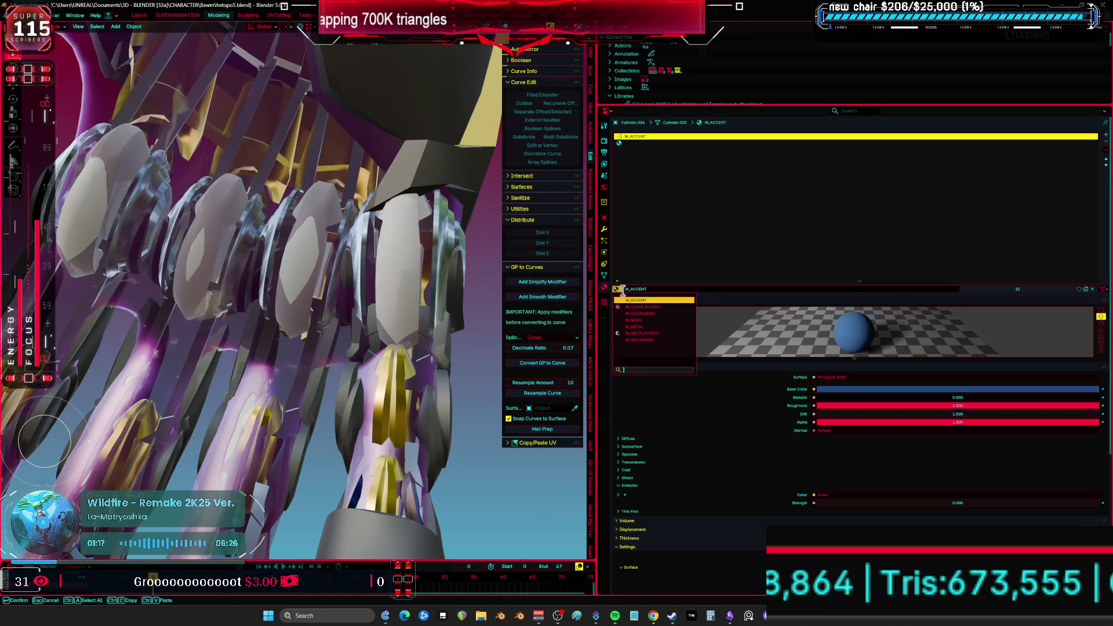
{"action": "left_click", "coordinate": [649, 327]}
- Set the finger piece's second slot to M_METALACCENT and its other slot to M_SECONDARY
{"action": "mouse_move", "coordinate": [406, 289]}
{"action": "middle_mouse_down"}
{"action": "mouse_move", "coordinate": [435, 311]}
{"action": "mouse_move", "coordinate": [400, 313]}
{"action": "middle_mouse_up"}
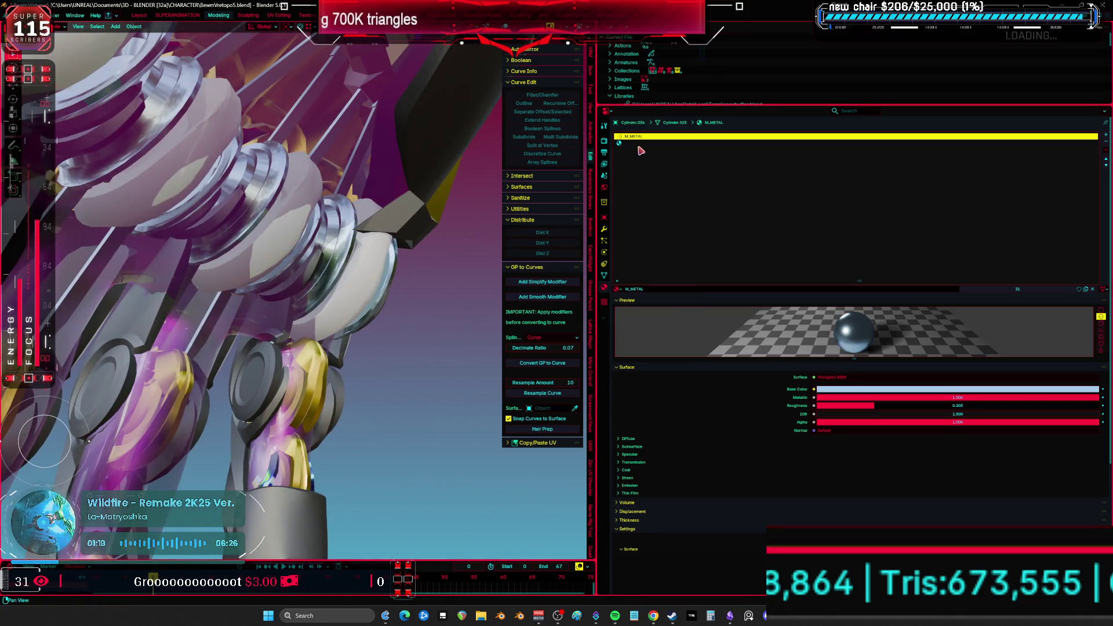
{"action": "left_click", "coordinate": [640, 145]}
{"action": "left_click", "coordinate": [618, 290]}
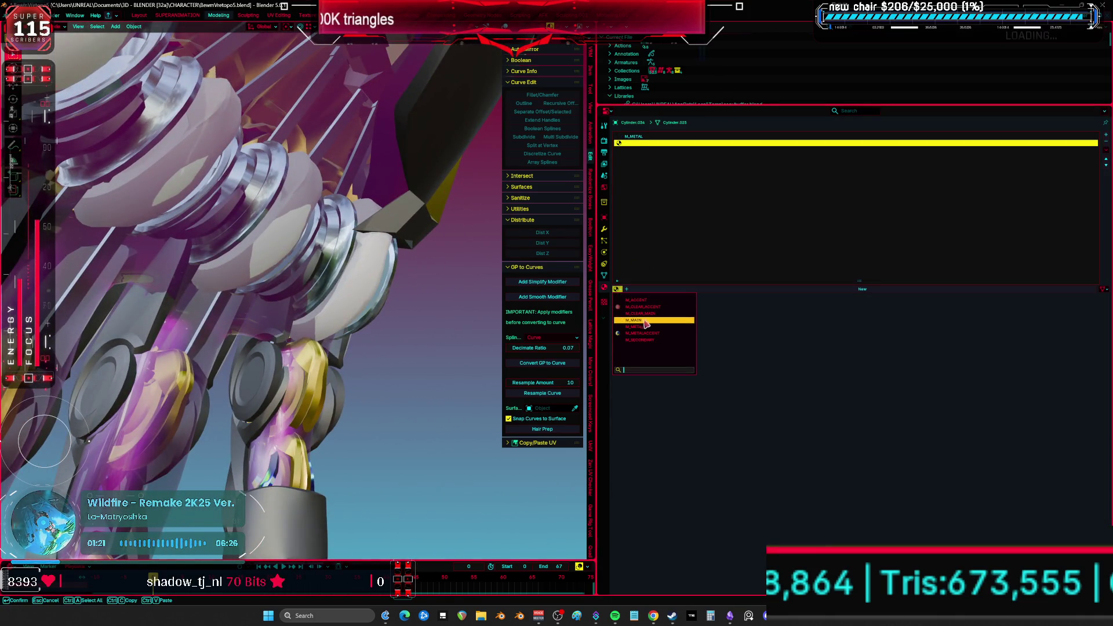
{"action": "left_click", "coordinate": [647, 325]}
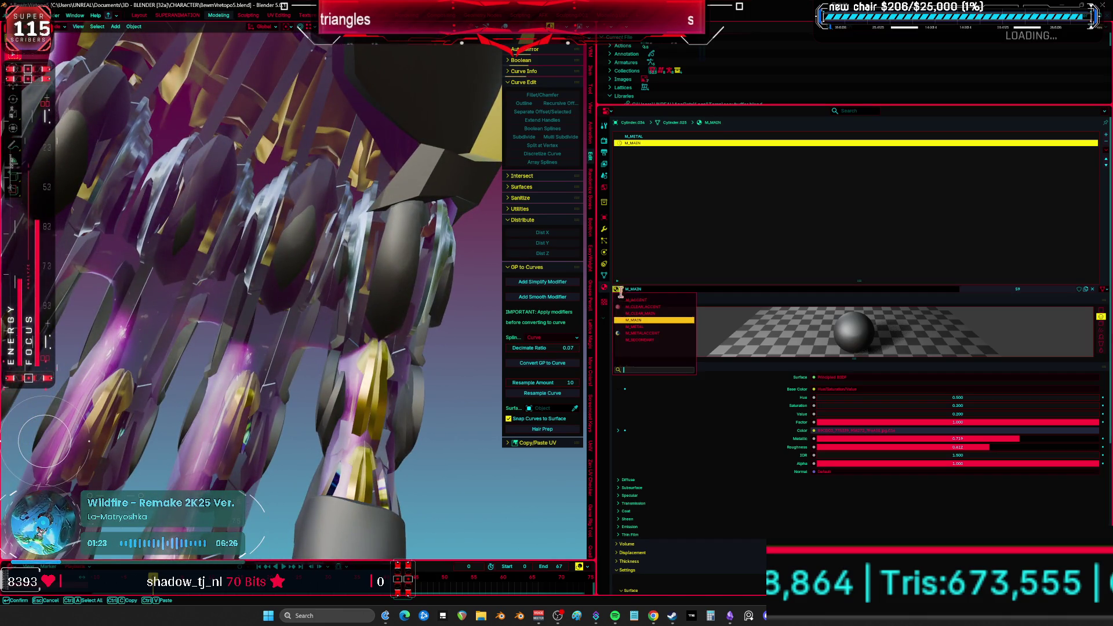
{"action": "left_click", "coordinate": [640, 334]}
{"action": "middle_click_drag", "start_coordinate": [371, 278], "coordinate": [409, 301]}
{"action": "left_click", "coordinate": [619, 290]}
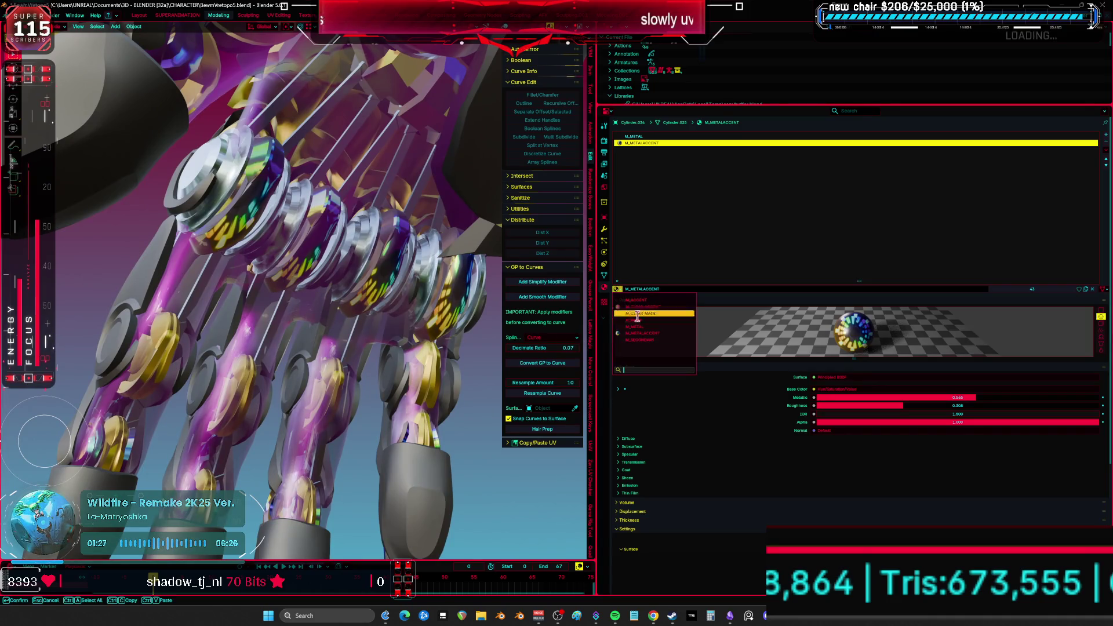
{"action": "left_click", "coordinate": [648, 340]}
- Assign M_METAL to the empty second slot of another hand joint piece
{"action": "mouse_move", "coordinate": [289, 285]}
{"action": "middle_mouse_down"}
{"action": "mouse_move", "coordinate": [270, 270]}
{"action": "mouse_move", "coordinate": [470, 301]}
{"action": "mouse_move", "coordinate": [261, 274]}
{"action": "mouse_move", "coordinate": [239, 339]}
{"action": "middle_mouse_up"}
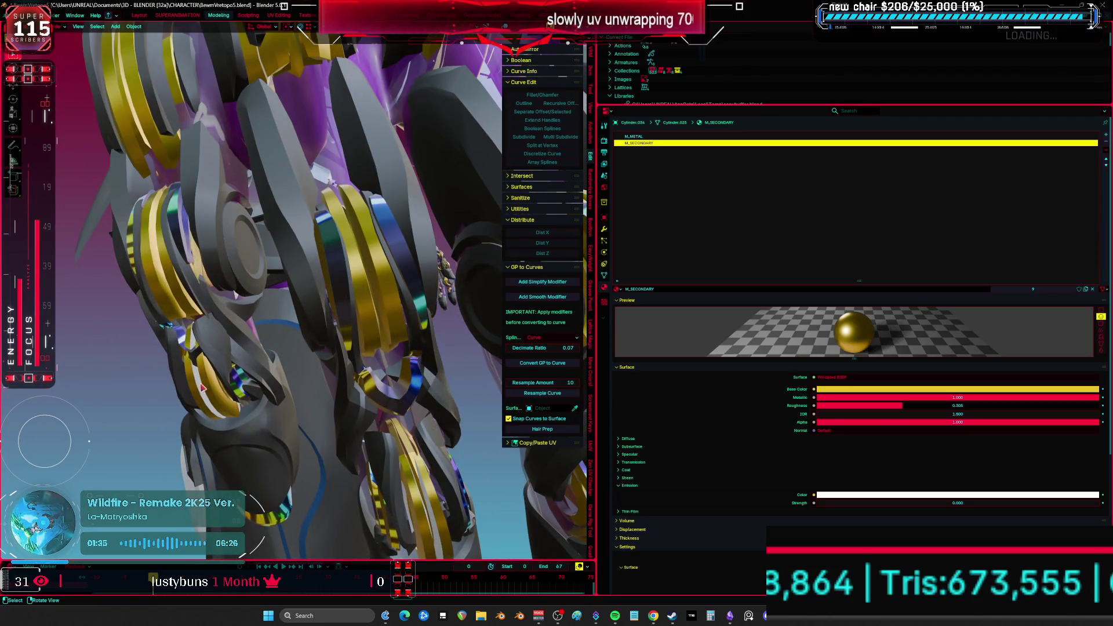
{"action": "left_click", "coordinate": [338, 338]}
{"action": "left_click", "coordinate": [651, 148]}
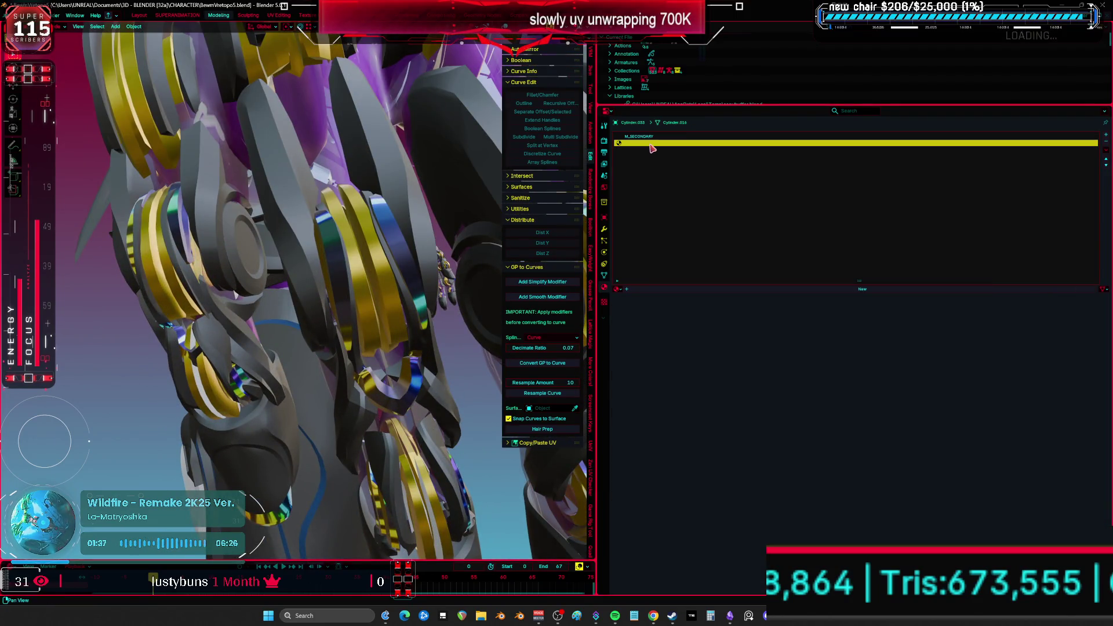
{"action": "left_click", "coordinate": [621, 289]}
{"action": "left_click", "coordinate": [641, 330]}
- Zoom in on the chest piece and set its material slot to M_METALACCENT
{"action": "mouse_move", "coordinate": [348, 278]}
{"action": "middle_mouse_down"}
{"action": "mouse_move", "coordinate": [402, 301]}
{"action": "mouse_move", "coordinate": [354, 331]}
{"action": "mouse_move", "coordinate": [363, 339]}
{"action": "mouse_move", "coordinate": [382, 310]}
{"action": "mouse_move", "coordinate": [292, 210]}
{"action": "mouse_move", "coordinate": [410, 280]}
{"action": "mouse_move", "coordinate": [424, 306]}
{"action": "mouse_move", "coordinate": [525, 331]}
{"action": "mouse_move", "coordinate": [409, 287]}
{"action": "middle_mouse_up"}
{"action": "scroll", "coordinate": [373, 348], "scroll_direction": "up", "scroll_amount": 3}
{"action": "key", "text": "ctrl+space"}
{"action": "scroll", "coordinate": [533, 335], "scroll_direction": "up", "scroll_amount": 2}
{"action": "scroll", "coordinate": [408, 287], "scroll_direction": "up", "scroll_amount": 3}
{"action": "key", "text": "ctrl+space"}
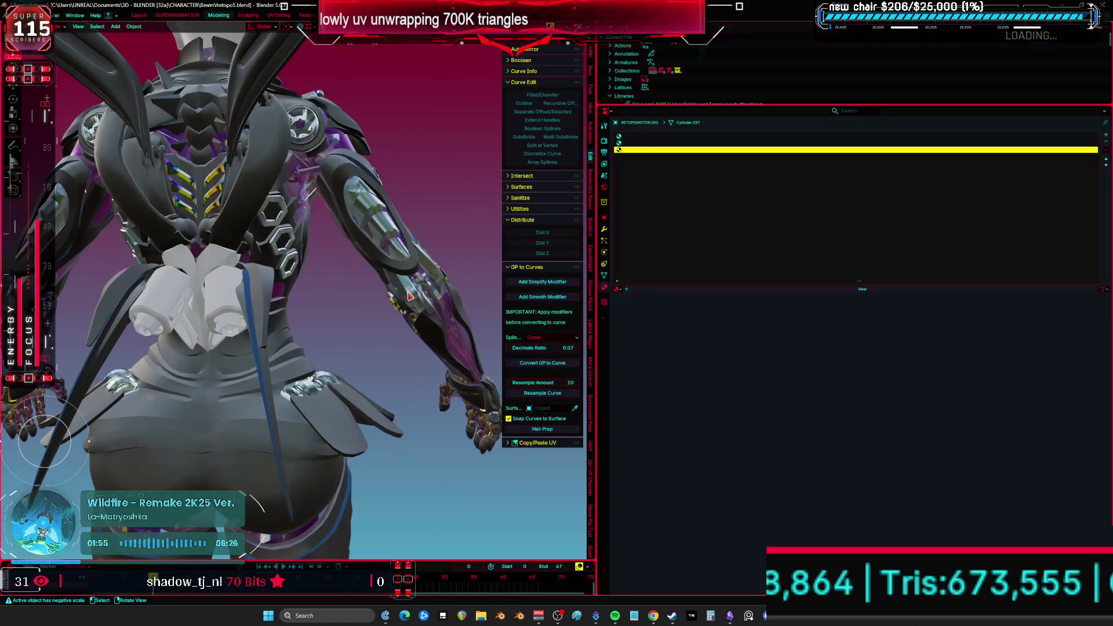
{"action": "scroll", "coordinate": [348, 300], "scroll_direction": "up", "scroll_amount": 5}
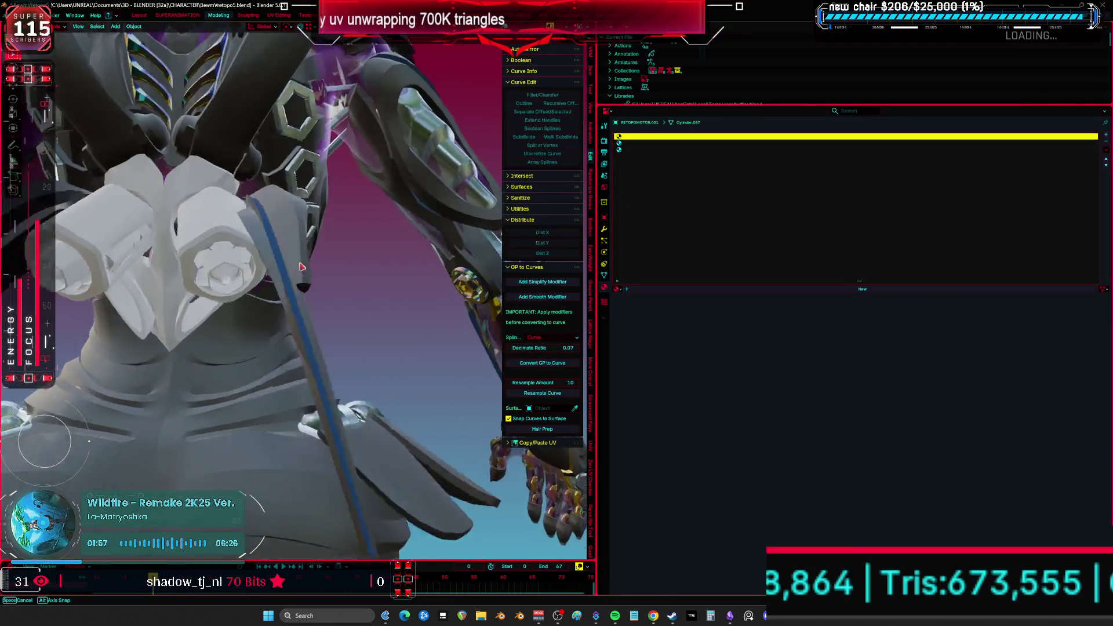
{"action": "left_click", "coordinate": [618, 288]}
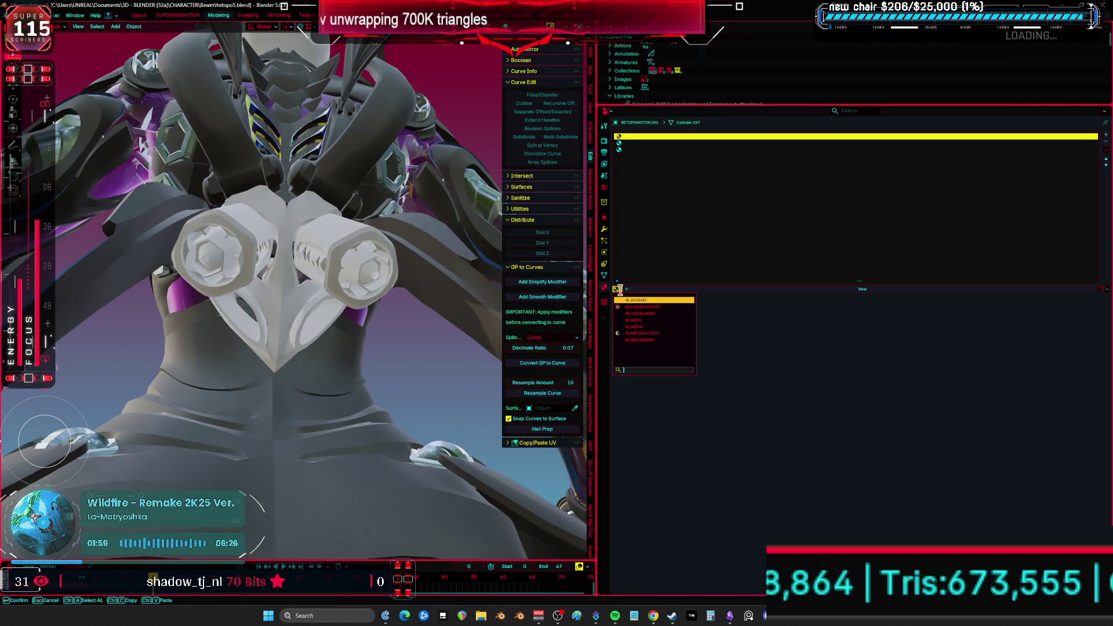
{"action": "left_click", "coordinate": [652, 321]}
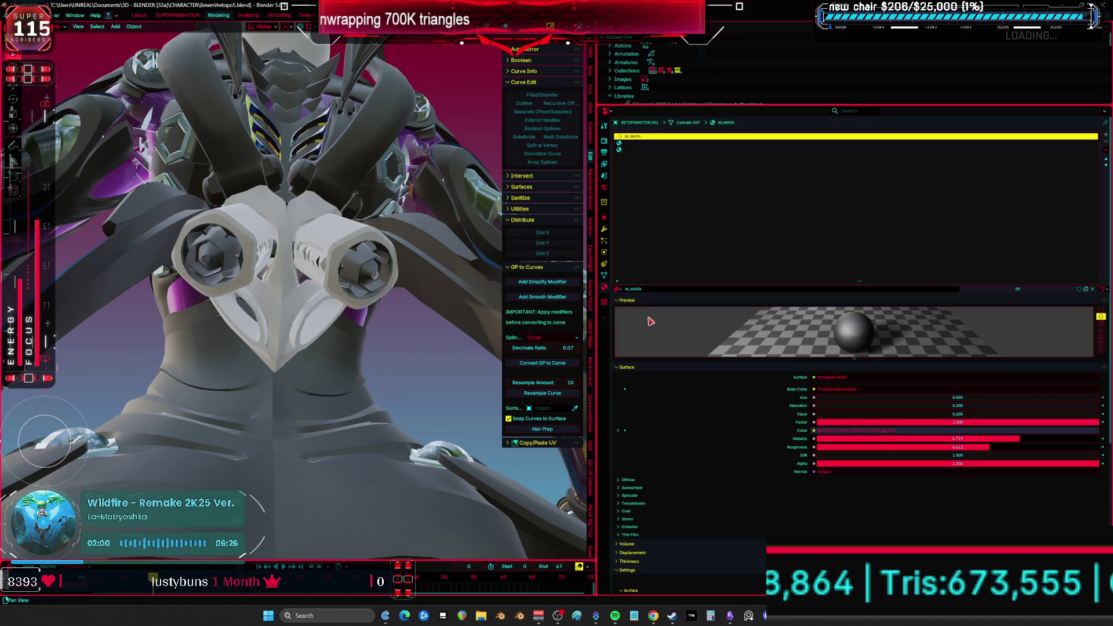
{"action": "left_click", "coordinate": [621, 289]}
{"action": "left_click", "coordinate": [652, 333]}
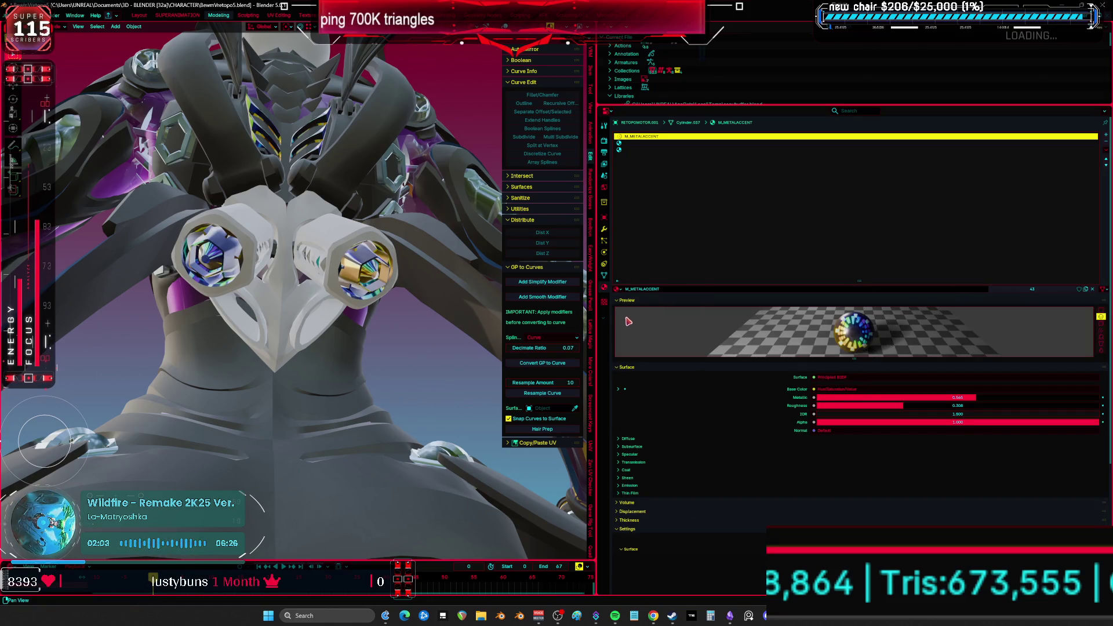
- Fill the chest piece's empty slot with M_METALACCENT and its first slot with M_SECONDARY
{"action": "left_click", "coordinate": [629, 142]}
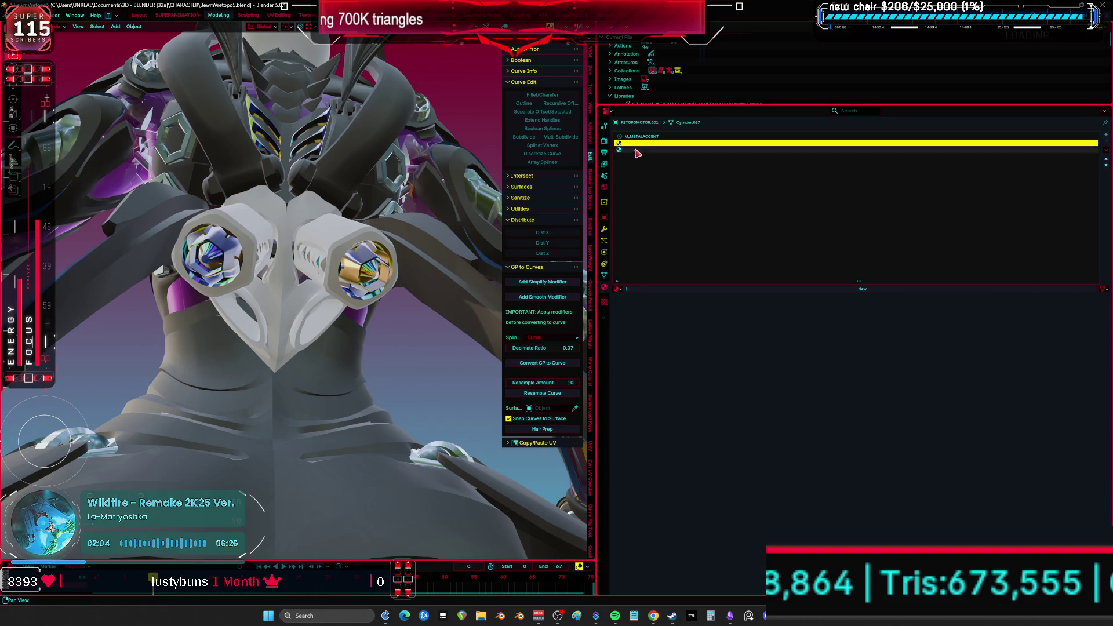
{"action": "left_click", "coordinate": [620, 288]}
{"action": "left_click", "coordinate": [646, 321]}
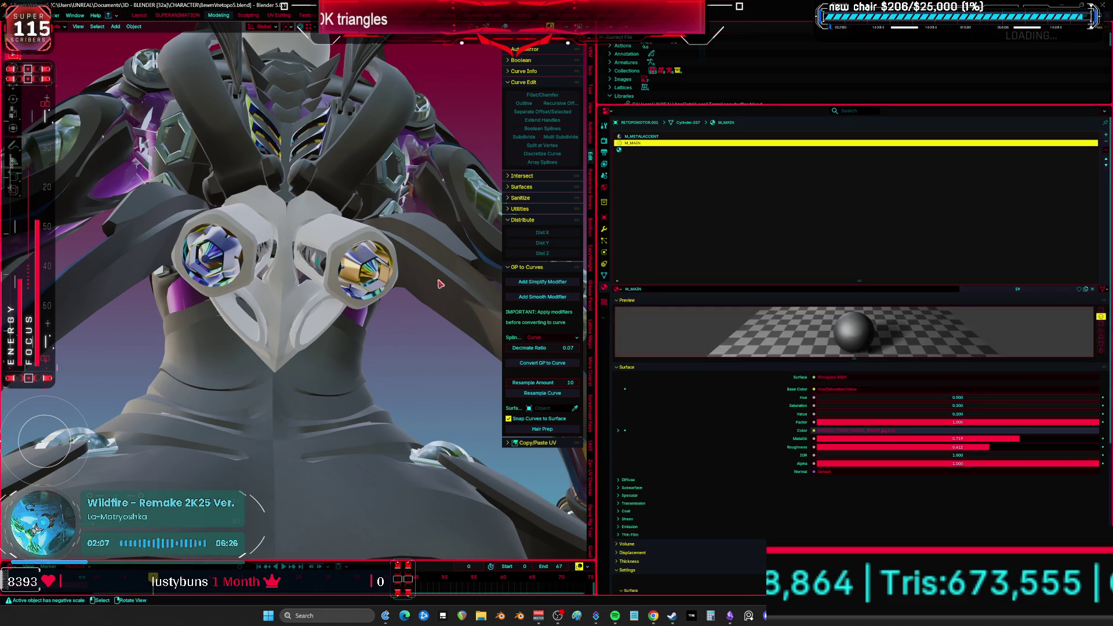
{"action": "left_click", "coordinate": [620, 288]}
{"action": "left_click", "coordinate": [655, 333]}
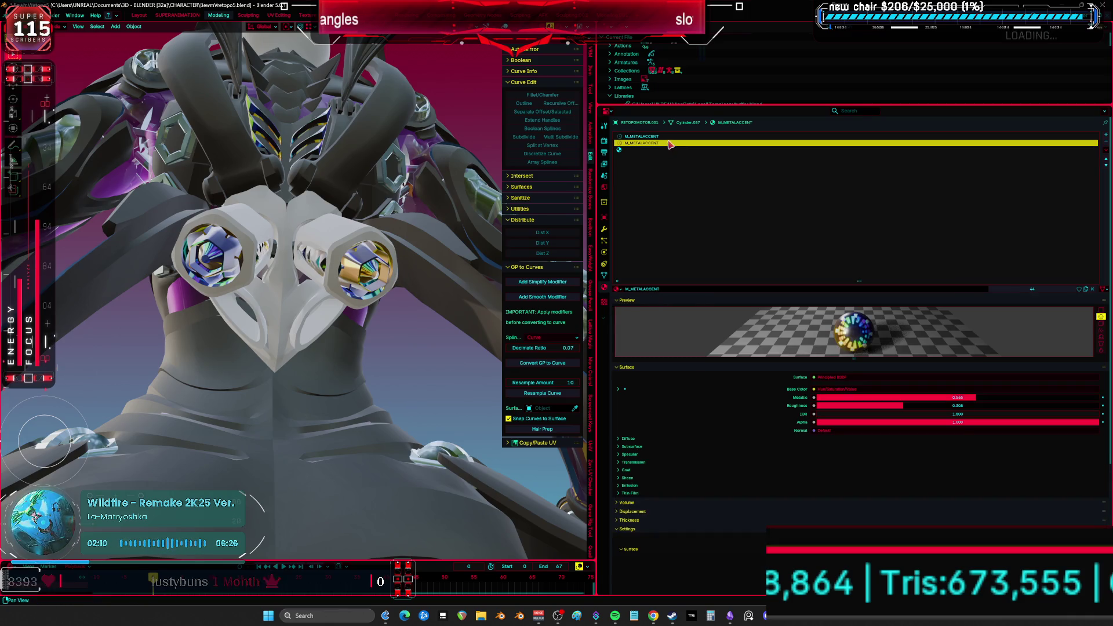
{"action": "left_click", "coordinate": [620, 289]}
{"action": "left_click", "coordinate": [651, 341]}
{"action": "left_click", "coordinate": [624, 150]}
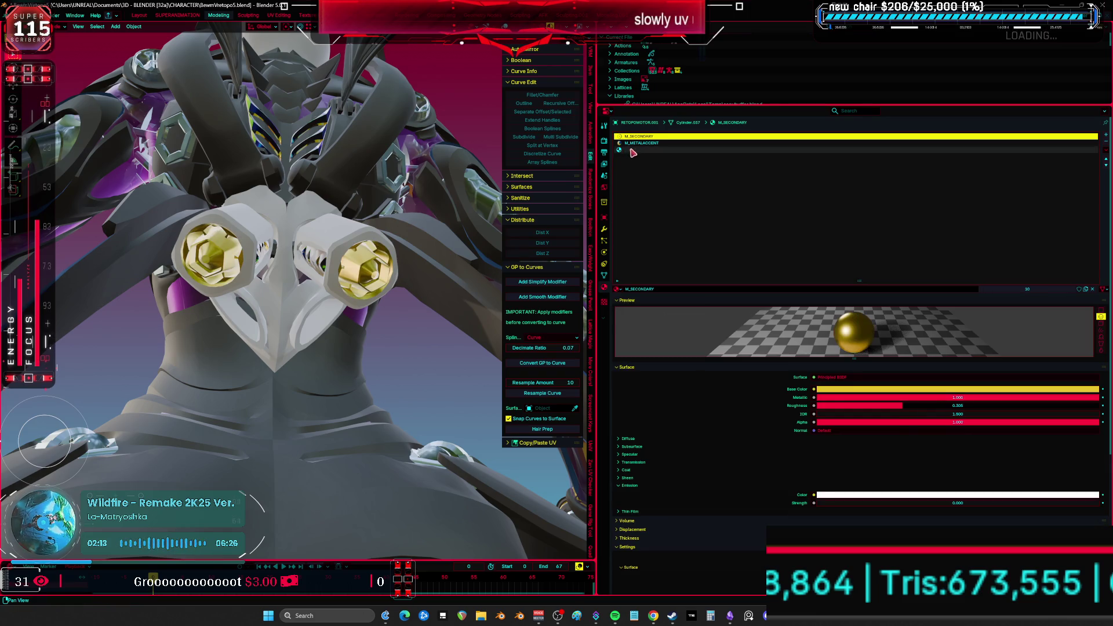
{"action": "left_click", "coordinate": [619, 289]}
- Assign M_MAIN to another piece, then maximize the 3D view and zoom in
{"action": "mouse_move", "coordinate": [348, 260]}
{"action": "middle_mouse_down"}
{"action": "mouse_move", "coordinate": [429, 238]}
{"action": "mouse_move", "coordinate": [406, 278]}
{"action": "mouse_move", "coordinate": [358, 302]}
{"action": "mouse_move", "coordinate": [481, 282]}
{"action": "mouse_move", "coordinate": [586, 316]}
{"action": "mouse_move", "coordinate": [472, 258]}
{"action": "mouse_move", "coordinate": [365, 249]}
{"action": "mouse_move", "coordinate": [415, 273]}
{"action": "middle_mouse_up"}
{"action": "left_click", "coordinate": [619, 289]}
{"action": "left_click", "coordinate": [633, 321]}
{"action": "key", "text": "ctrl+space"}
{"action": "scroll", "coordinate": [557, 302], "scroll_direction": "up", "scroll_amount": 5}
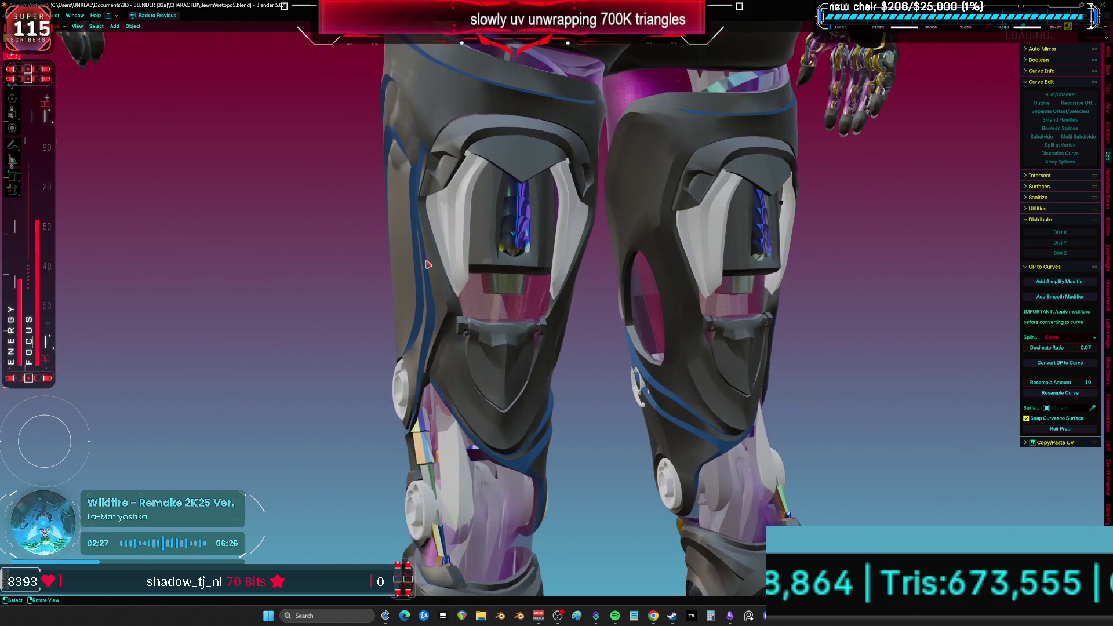
- Assign M_SECONDARY to the selected knee piece's material slot
{"action": "key", "text": "ctrl+space"}
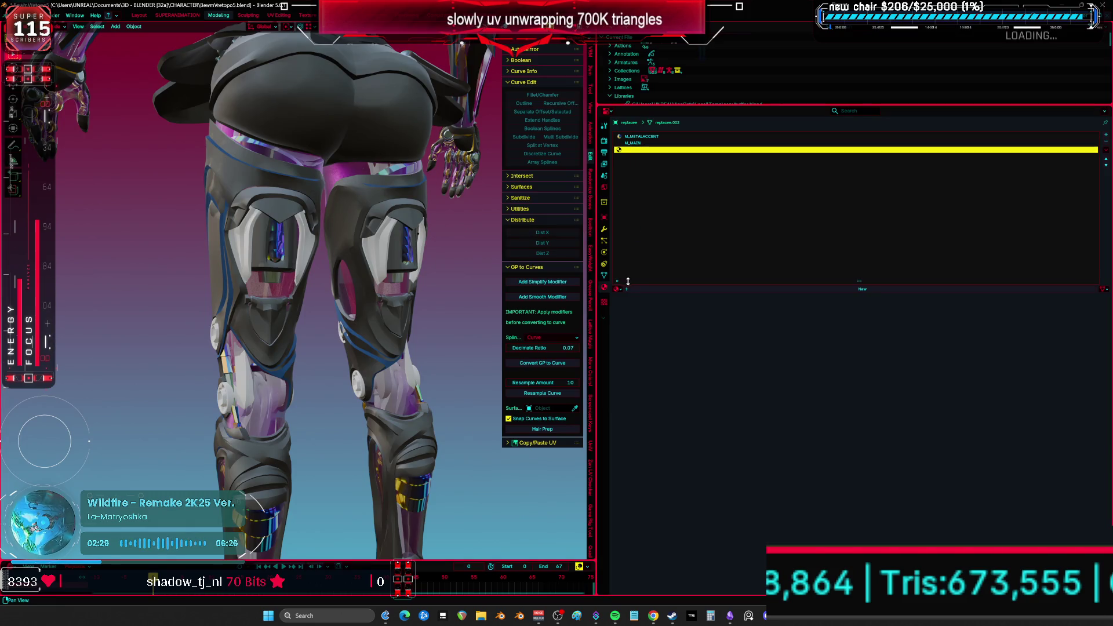
{"action": "left_click", "coordinate": [1106, 150]}
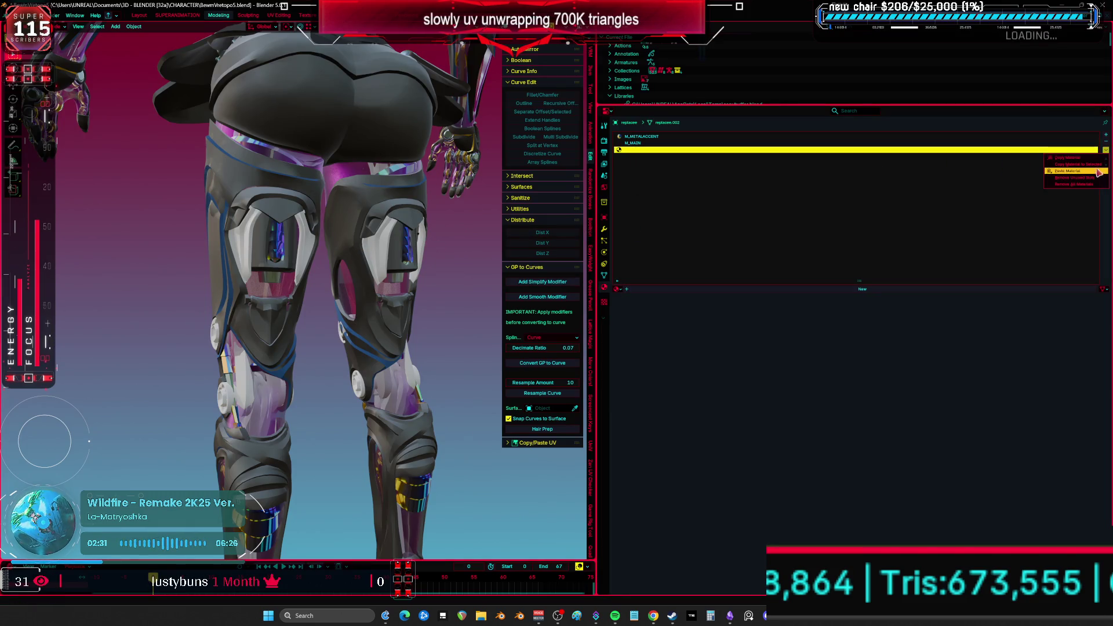
{"action": "scroll", "coordinate": [301, 279], "scroll_direction": "up", "scroll_amount": 2}
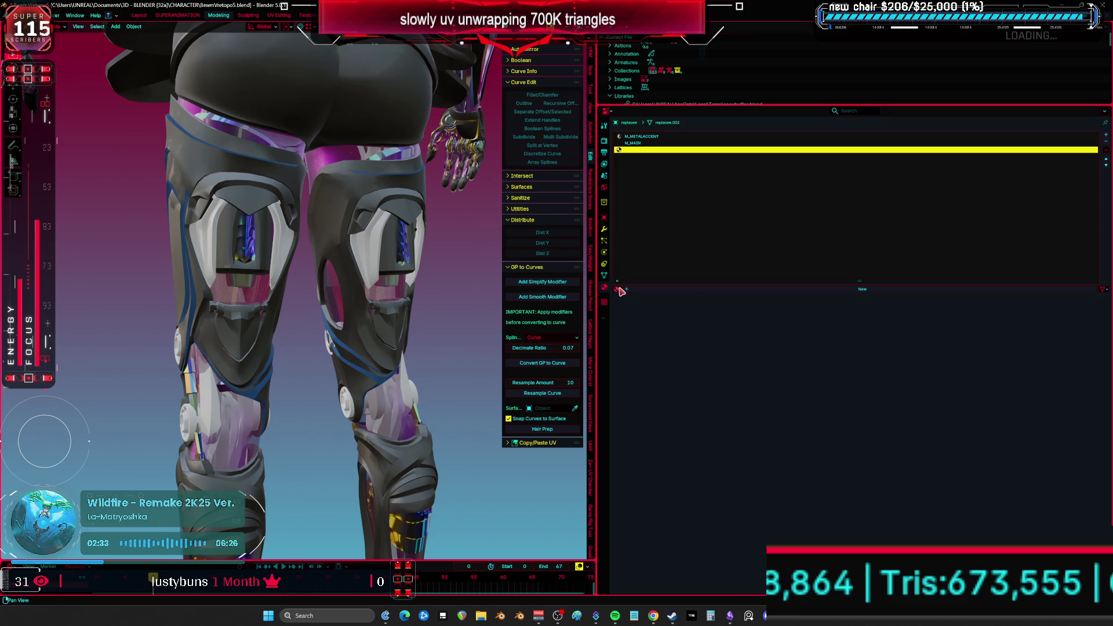
{"action": "left_click", "coordinate": [619, 289]}
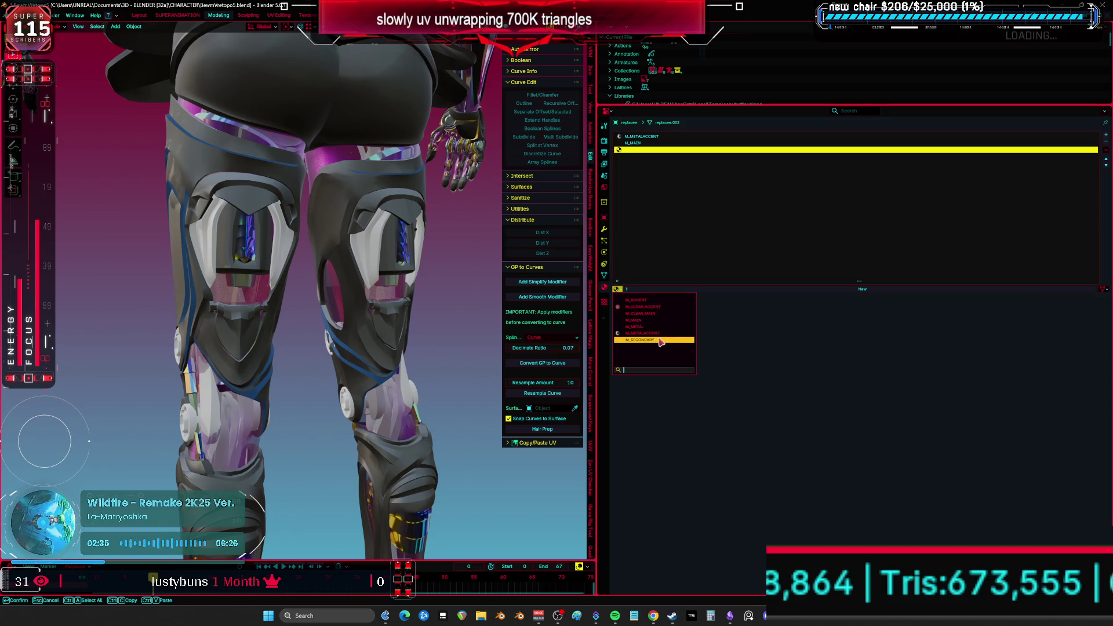
{"action": "left_click", "coordinate": [661, 340]}
- Give another knee piece M_METAL, M_SECONDARY and M_METALACCENT in its three empty slots
{"action": "mouse_move", "coordinate": [348, 272]}
{"action": "middle_mouse_down"}
{"action": "mouse_move", "coordinate": [315, 262]}
{"action": "mouse_move", "coordinate": [274, 348]}
{"action": "middle_mouse_up"}
{"action": "left_click", "coordinate": [268, 356]}
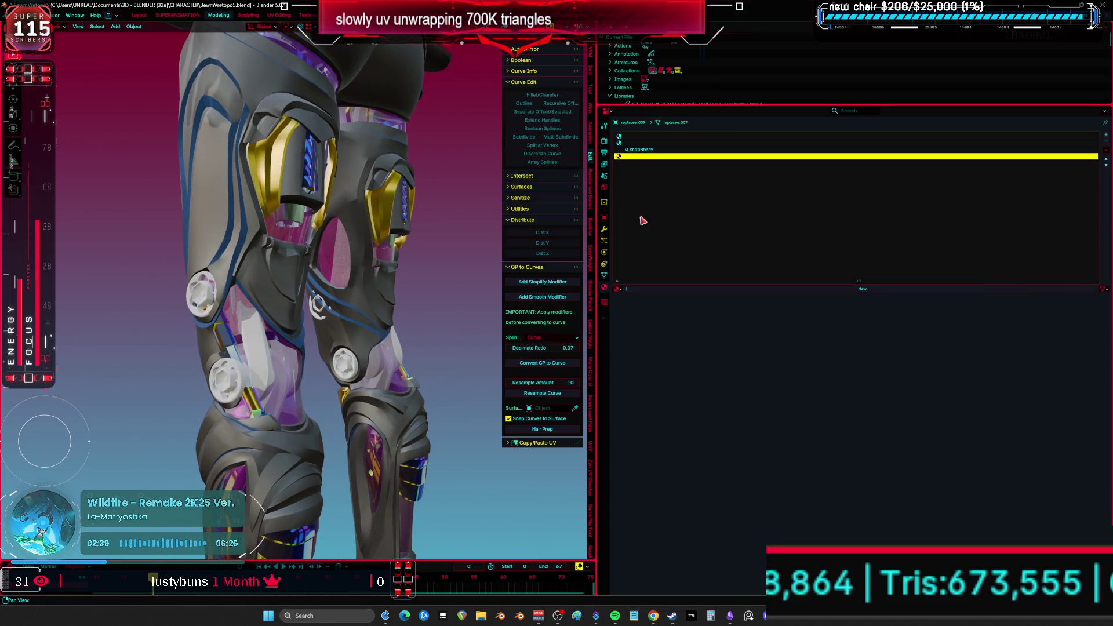
{"action": "left_click", "coordinate": [618, 289]}
{"action": "left_click", "coordinate": [646, 328]}
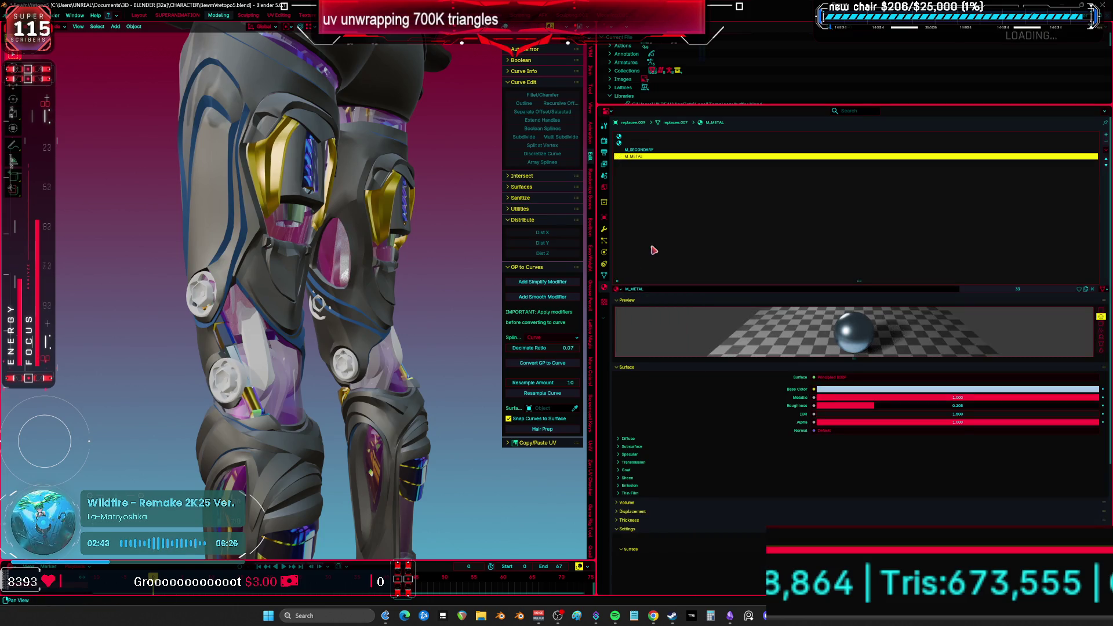
{"action": "key", "text": "Up"}
{"action": "key", "text": "Up"}
{"action": "left_click", "coordinate": [618, 290]}
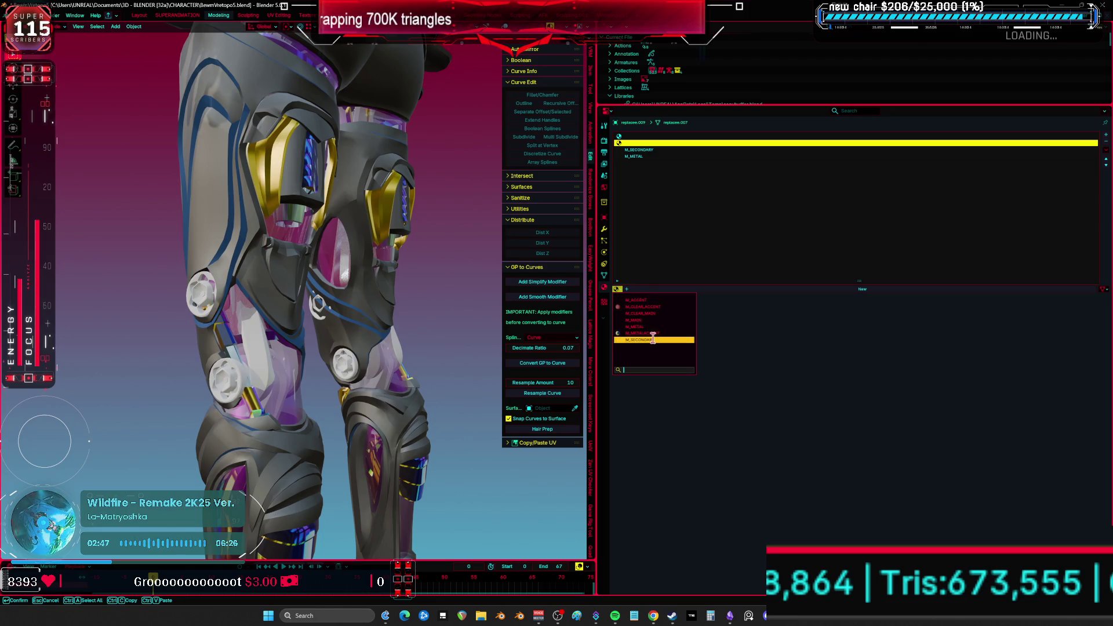
{"action": "left_click", "coordinate": [653, 340]}
{"action": "key", "text": "Up"}
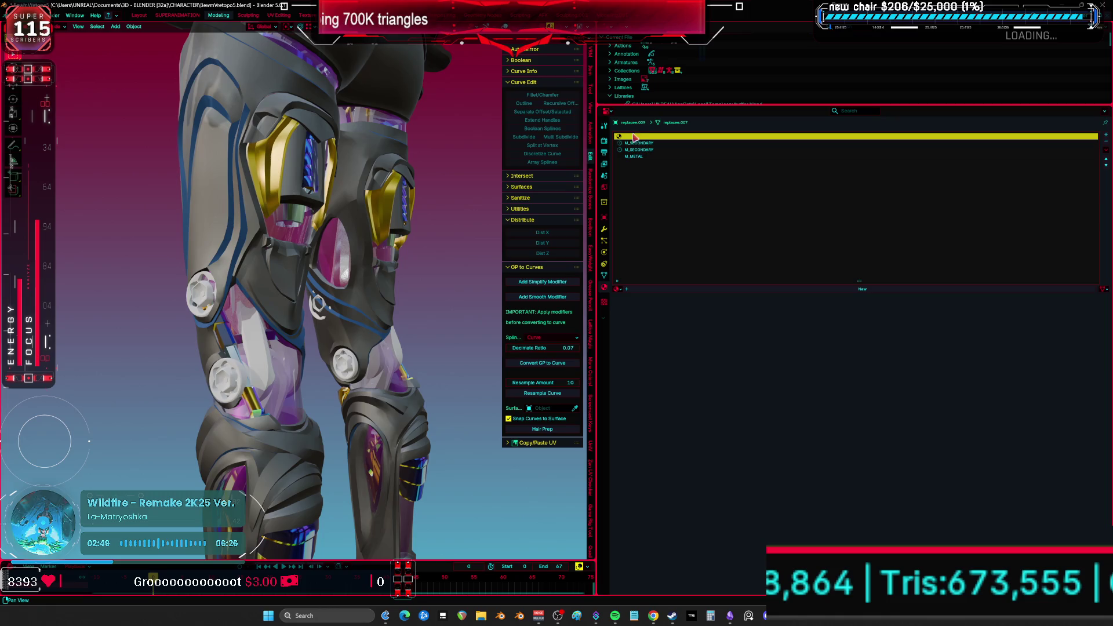
{"action": "left_click", "coordinate": [618, 289]}
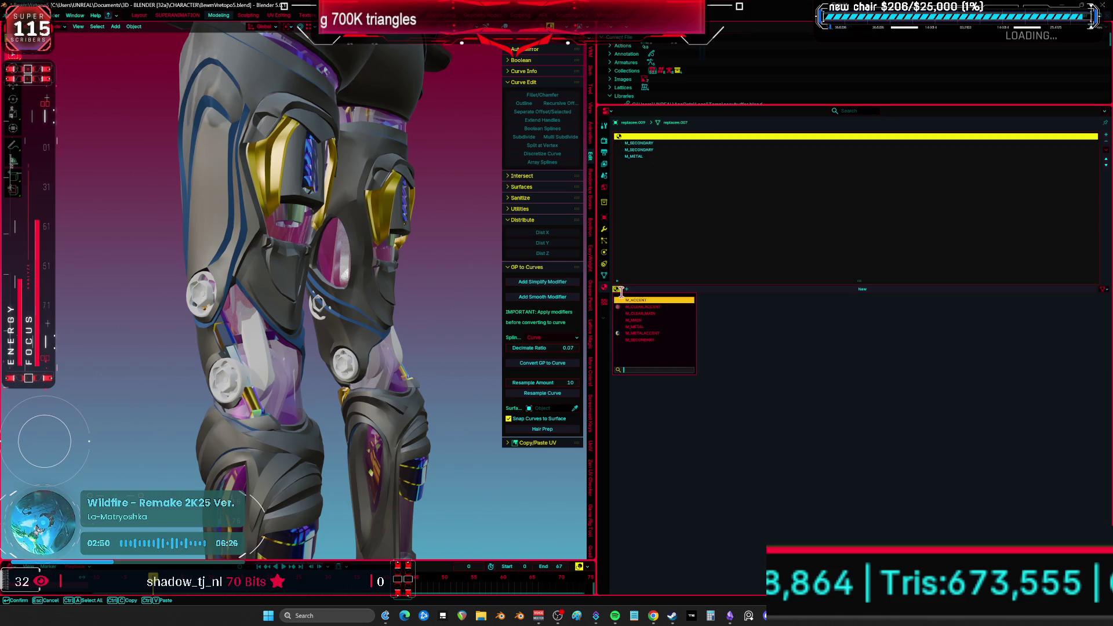
{"action": "left_click", "coordinate": [629, 332]}
- Swing to a close side view of one knee and select the knee bolt
{"action": "mouse_move", "coordinate": [372, 302]}
{"action": "middle_mouse_down"}
{"action": "mouse_move", "coordinate": [359, 301]}
{"action": "mouse_move", "coordinate": [381, 301]}
{"action": "mouse_move", "coordinate": [276, 310]}
{"action": "middle_mouse_up"}
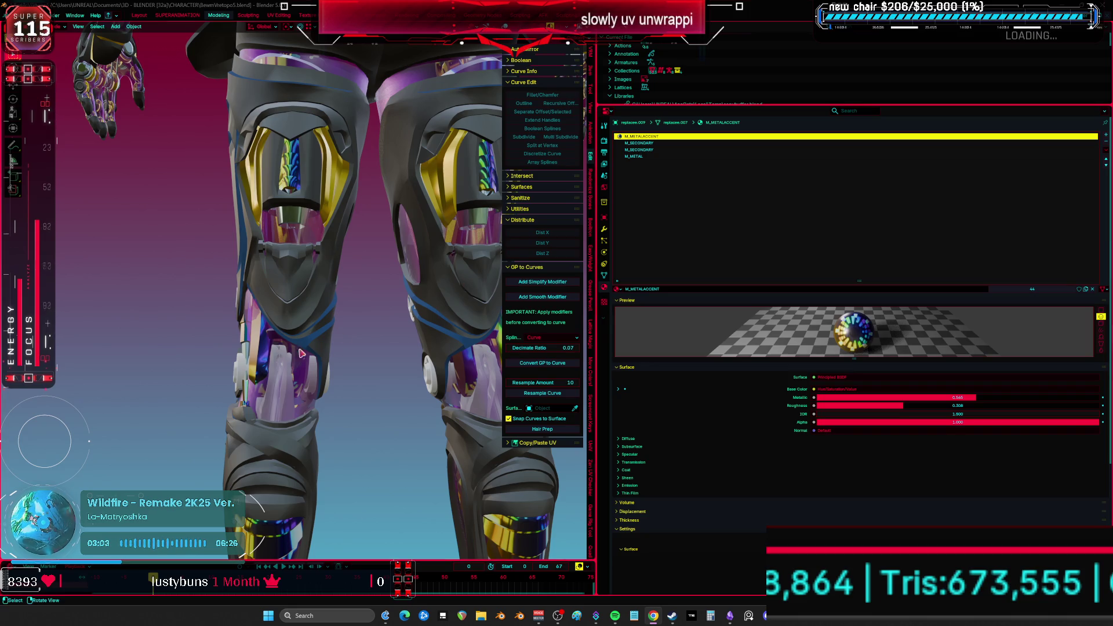
{"action": "middle_click_drag", "start_coordinate": [588, 221], "coordinate": [313, 273]}
{"action": "left_click", "coordinate": [314, 272]}
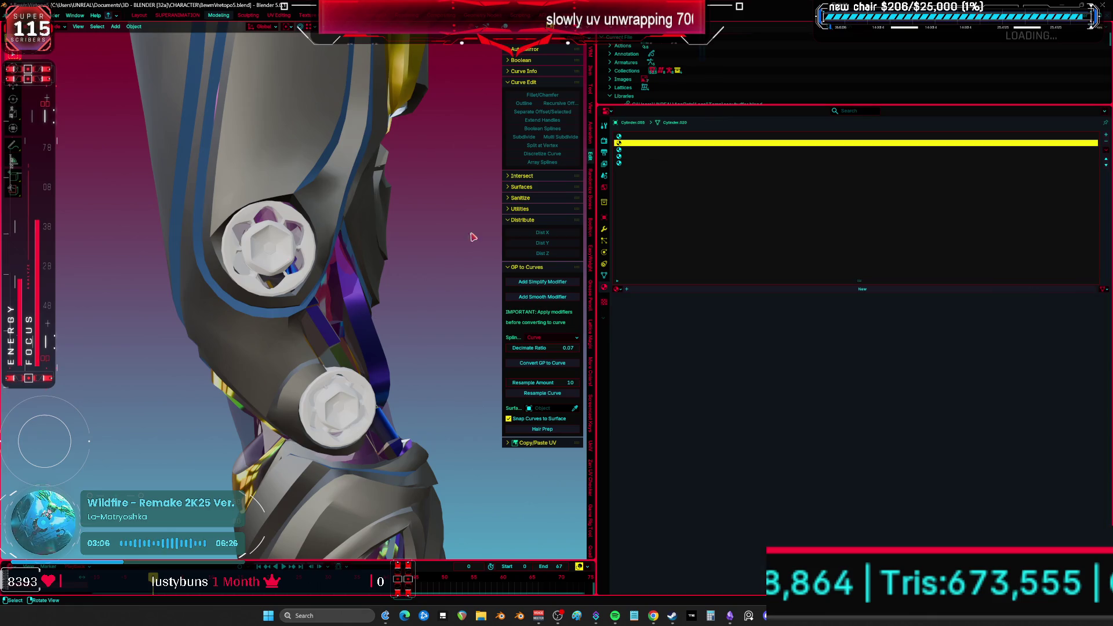
- Assign M_METALACCENT, clear empty slots, and add a new slot with M_METAL
{"action": "left_click", "coordinate": [620, 290]}
{"action": "type", "text": "metalac"}
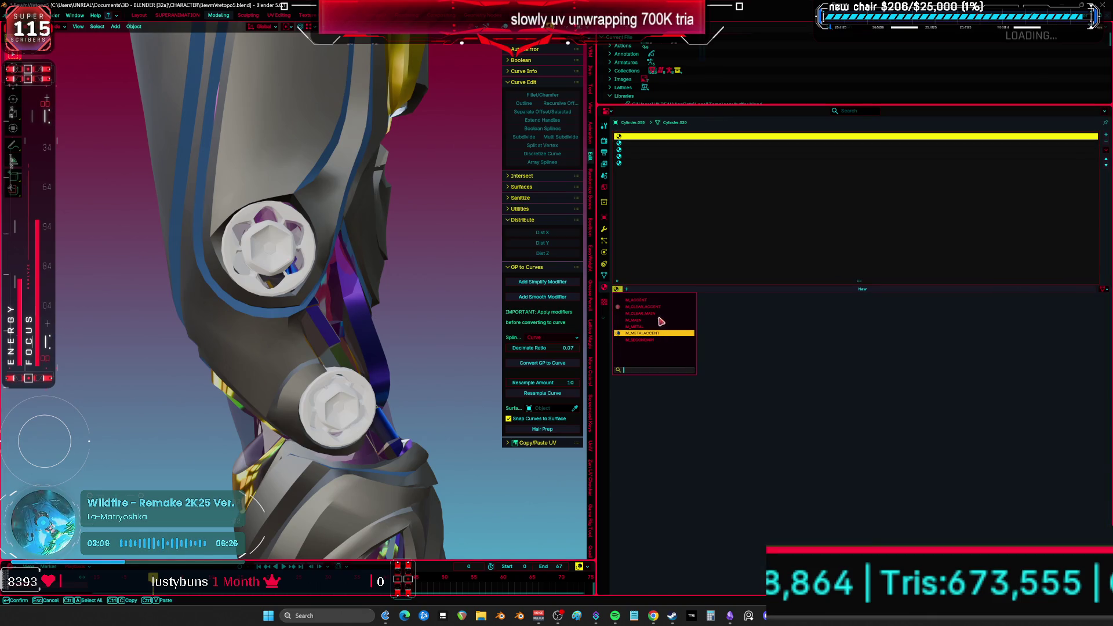
{"action": "key", "text": "Return"}
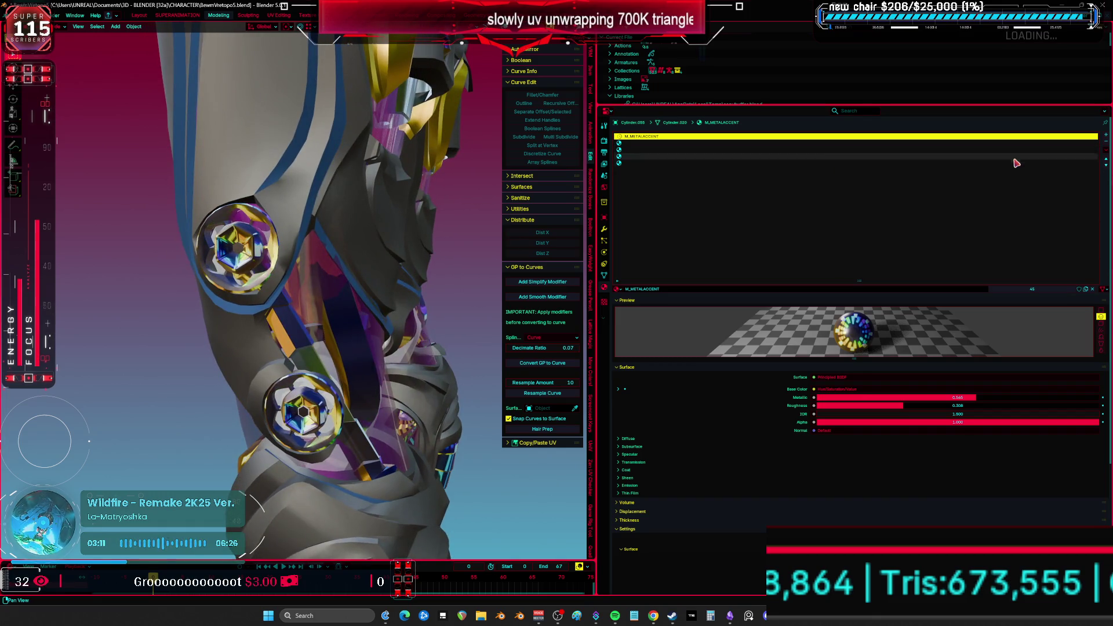
{"action": "left_click", "coordinate": [1104, 156]}
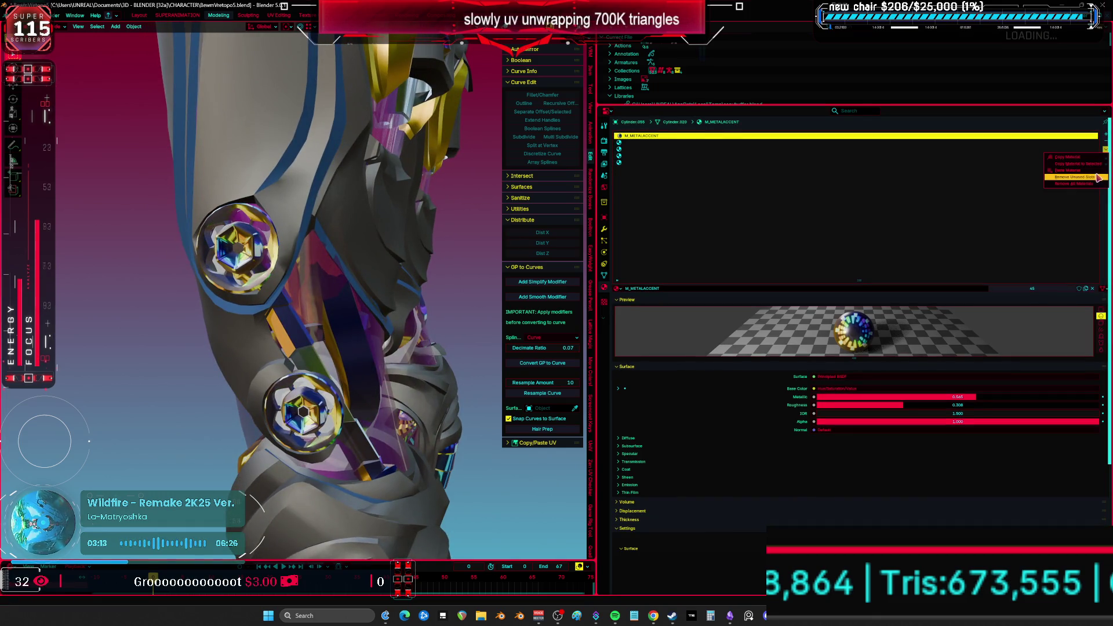
{"action": "left_click", "coordinate": [1079, 177]}
{"action": "left_click", "coordinate": [1106, 134]}
{"action": "left_click", "coordinate": [618, 289]}
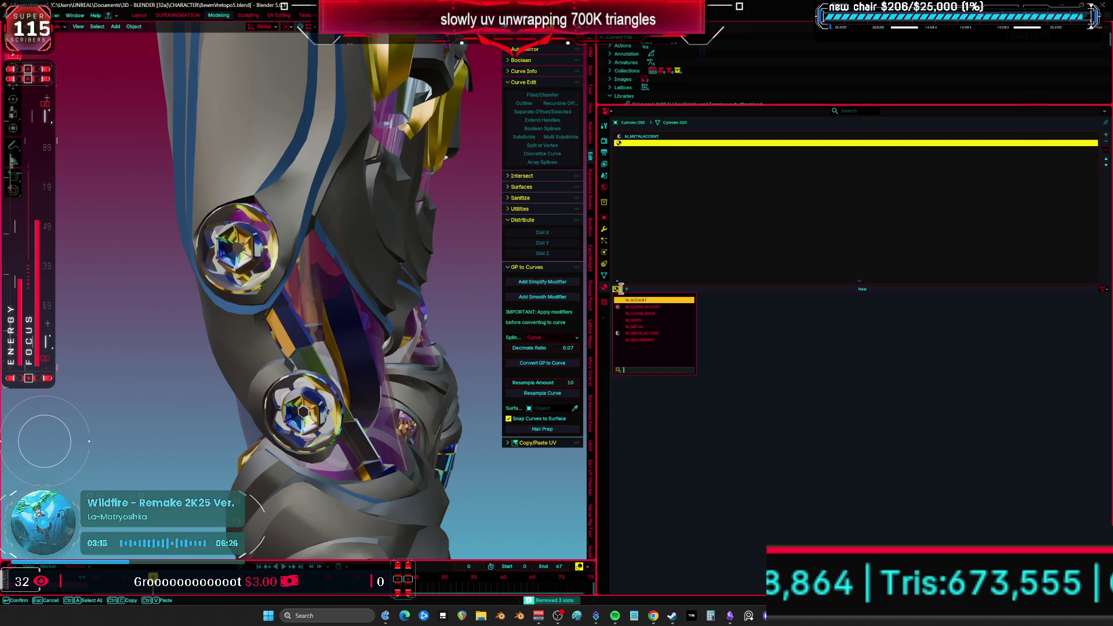
{"action": "key", "text": "Return"}
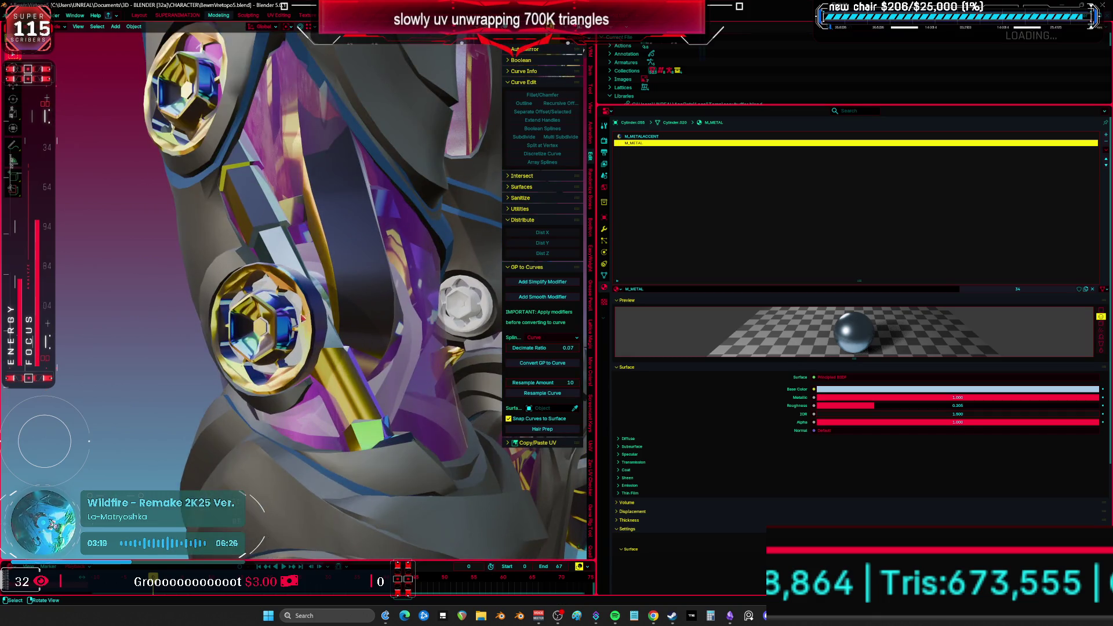
- Strip unused slots from the leg joint part and apply M_METAL to it
{"action": "left_click", "coordinate": [305, 313]}
{"action": "left_click", "coordinate": [1107, 152]}
{"action": "left_click", "coordinate": [1094, 176]}
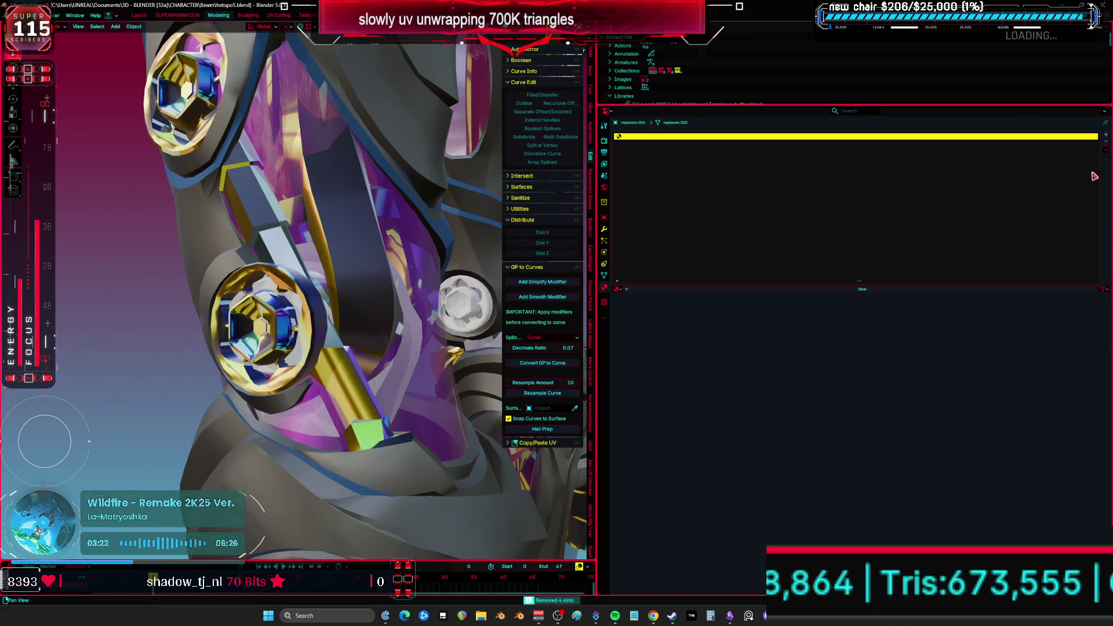
{"action": "left_click", "coordinate": [619, 289]}
{"action": "key", "text": "Return"}
- Zoom in on the knee and assign M_MAIN to the knee bolt cylinder
{"action": "mouse_move", "coordinate": [426, 351]}
{"action": "middle_mouse_down"}
{"action": "mouse_move", "coordinate": [409, 317]}
{"action": "mouse_move", "coordinate": [450, 294]}
{"action": "mouse_move", "coordinate": [249, 298]}
{"action": "mouse_move", "coordinate": [406, 312]}
{"action": "middle_mouse_up"}
{"action": "scroll", "coordinate": [406, 312], "scroll_direction": "up", "scroll_amount": 8}
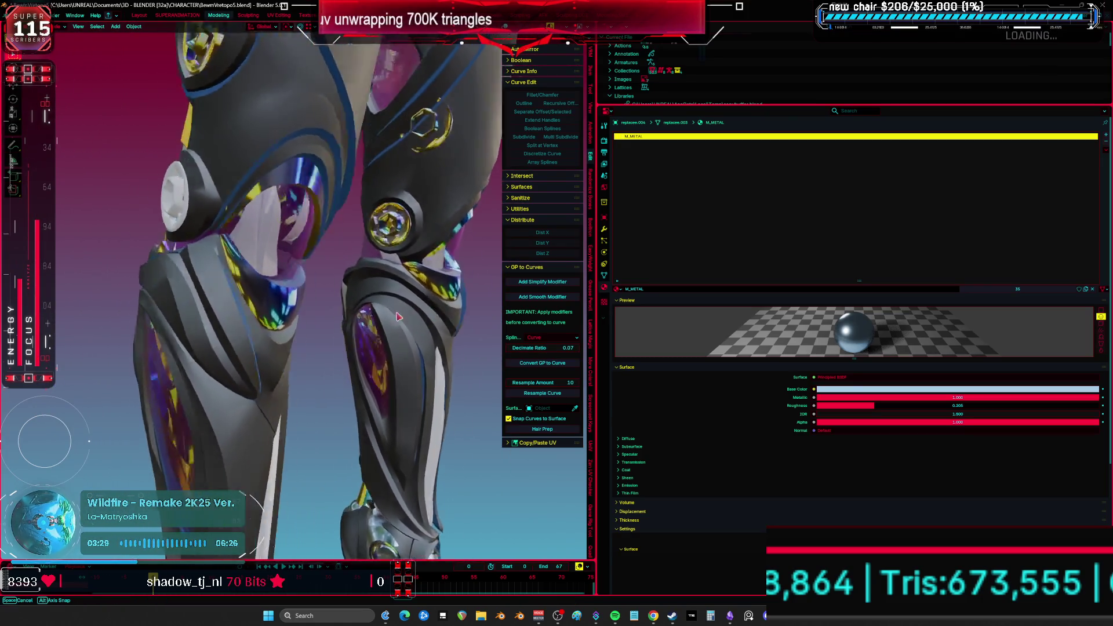
{"action": "middle_click_drag", "start_coordinate": [357, 406], "coordinate": [330, 380], "text": "shift"}
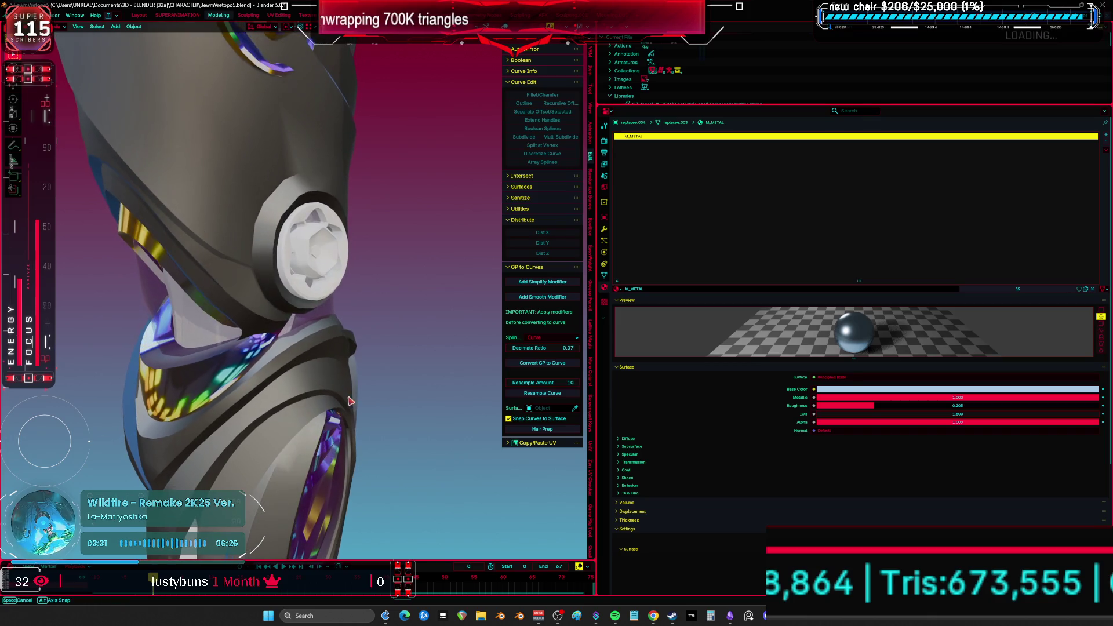
{"action": "left_click", "coordinate": [314, 269]}
{"action": "left_click", "coordinate": [617, 289]}
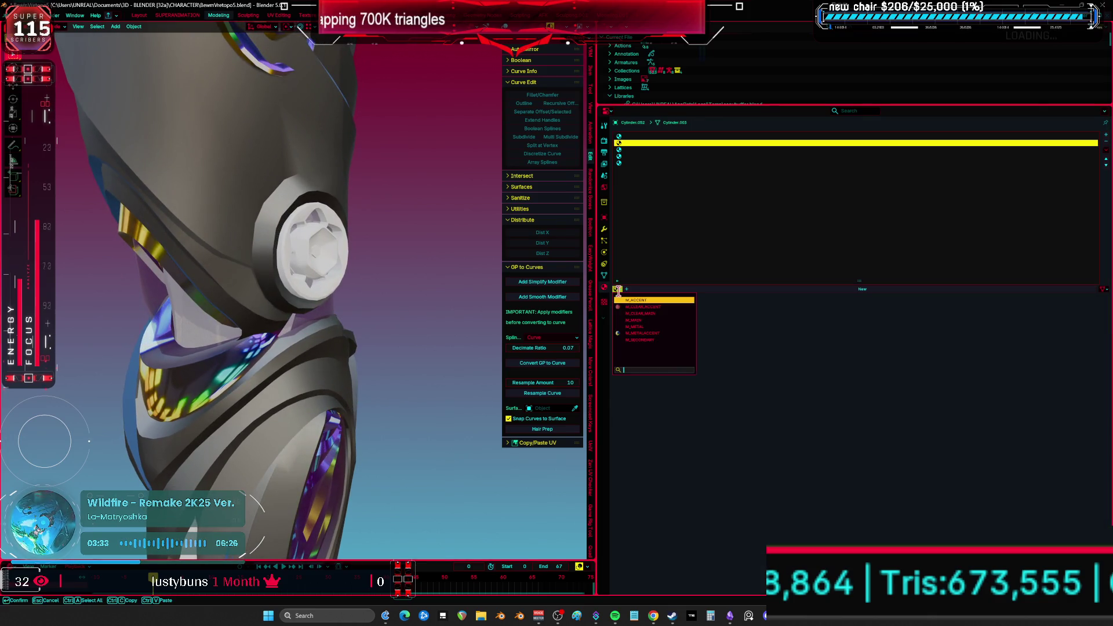
{"action": "left_click", "coordinate": [649, 321]}
- Check the knee bolt in wireframe, then isolate the cylinder in local view
{"action": "middle_click_drag", "start_coordinate": [442, 288], "coordinate": [415, 291]}
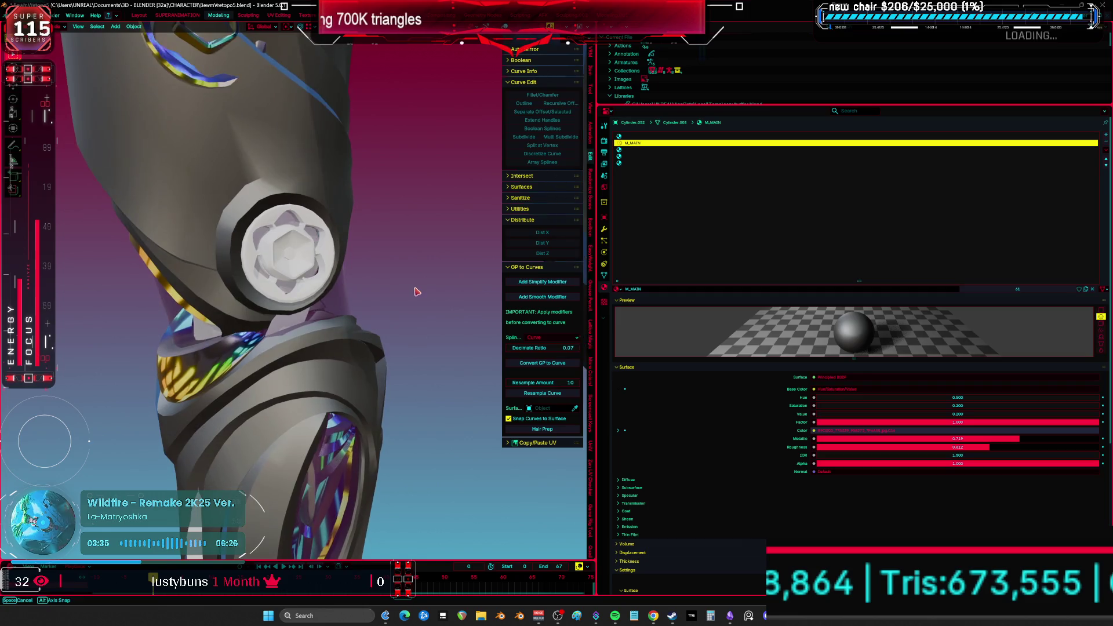
{"action": "key", "text": "shift+z"}
{"action": "mouse_move", "coordinate": [348, 278]}
{"action": "middle_mouse_down"}
{"action": "mouse_move", "coordinate": [262, 265]}
{"action": "mouse_move", "coordinate": [435, 269]}
{"action": "mouse_move", "coordinate": [409, 302]}
{"action": "mouse_move", "coordinate": [427, 326]}
{"action": "mouse_move", "coordinate": [441, 313]}
{"action": "middle_mouse_up"}
{"action": "key", "text": "shift+z"}
{"action": "key", "text": "KP_Divide"}
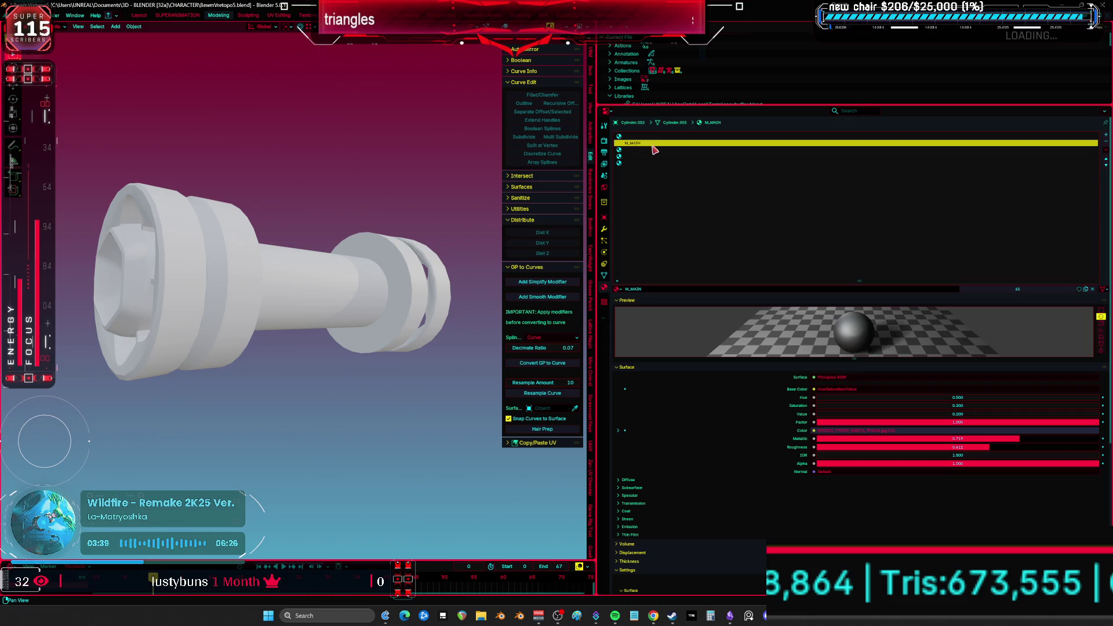
- Set the bolt's second slot to M_METAL, remove unused slots, and top slot to M_METALACCENT
{"action": "left_click", "coordinate": [656, 150]}
{"action": "left_click", "coordinate": [618, 289]}
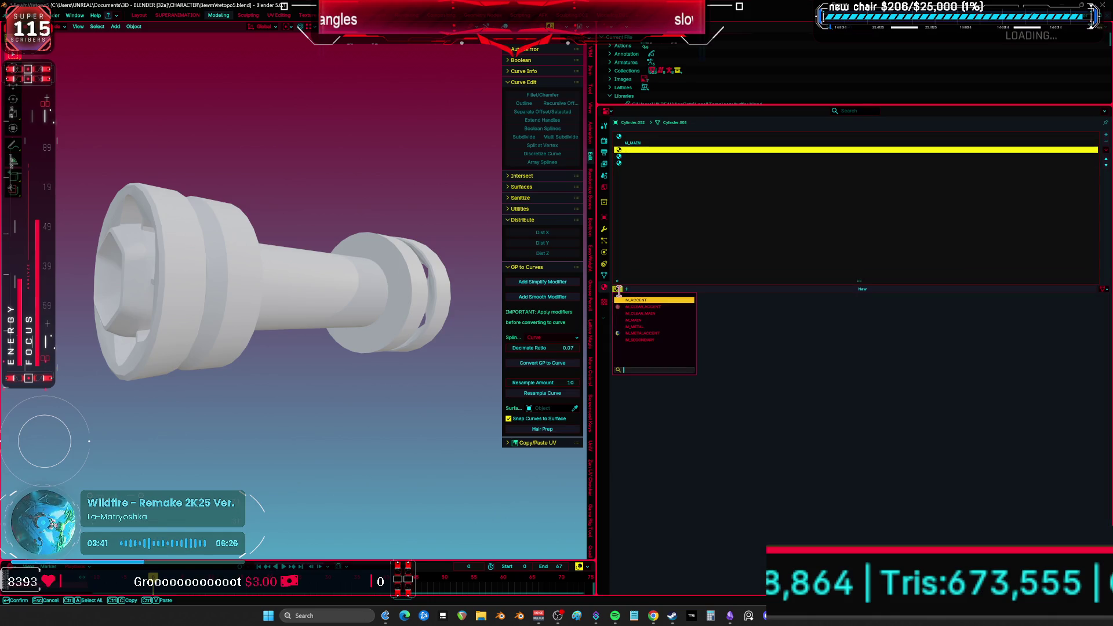
{"action": "left_click", "coordinate": [646, 328]}
{"action": "left_click", "coordinate": [1095, 156]}
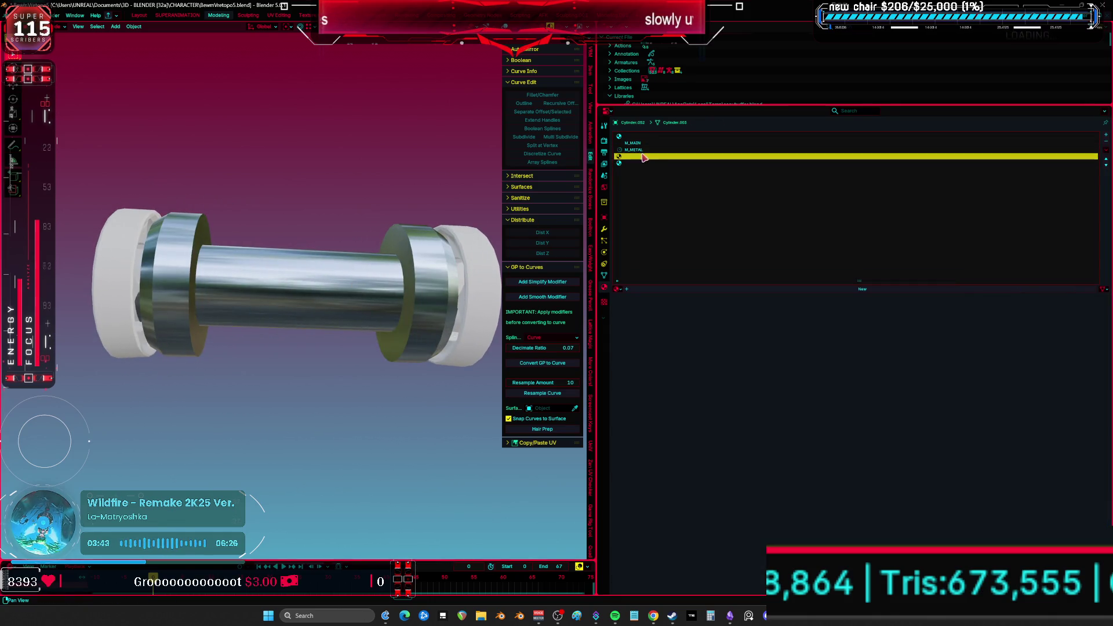
{"action": "left_click", "coordinate": [1105, 157]}
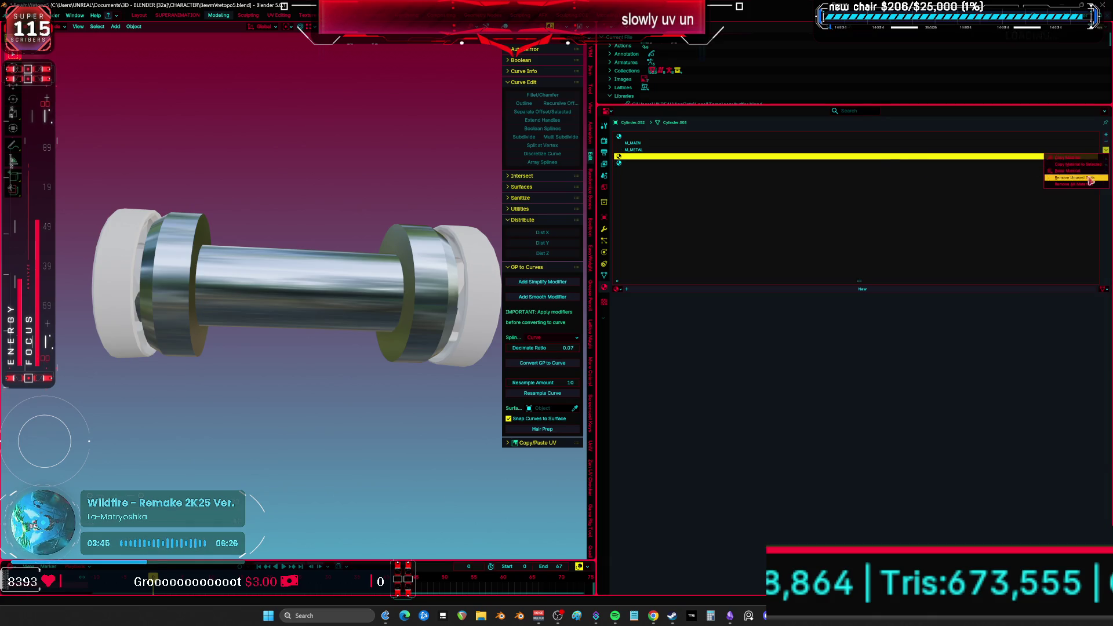
{"action": "left_click", "coordinate": [1078, 179]}
{"action": "left_click", "coordinate": [667, 137]}
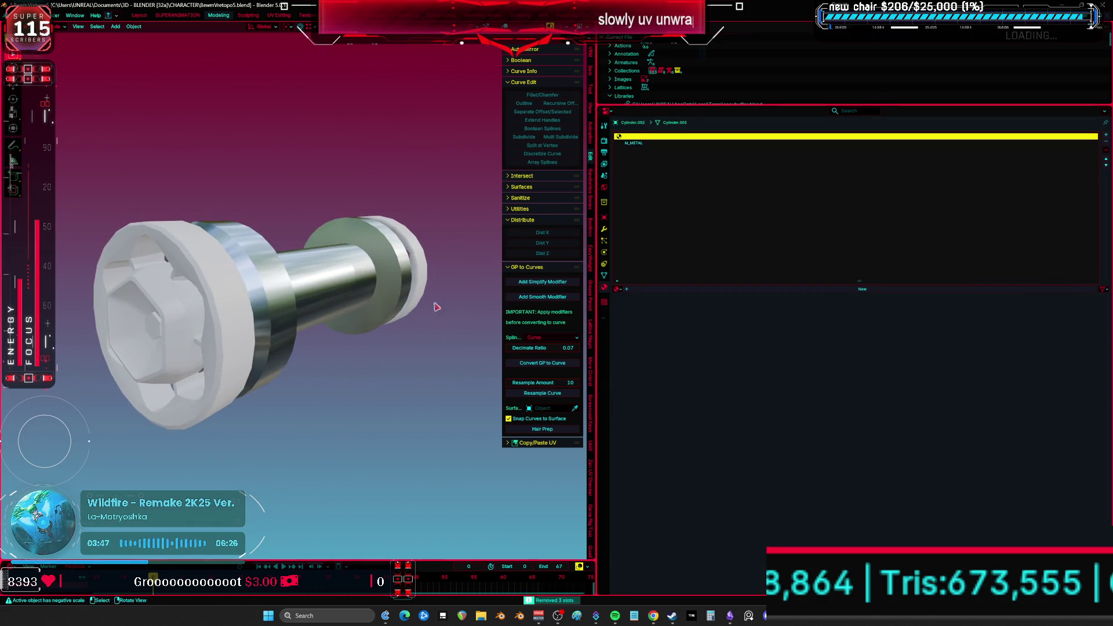
{"action": "left_click", "coordinate": [619, 290]}
{"action": "left_click", "coordinate": [673, 333]}
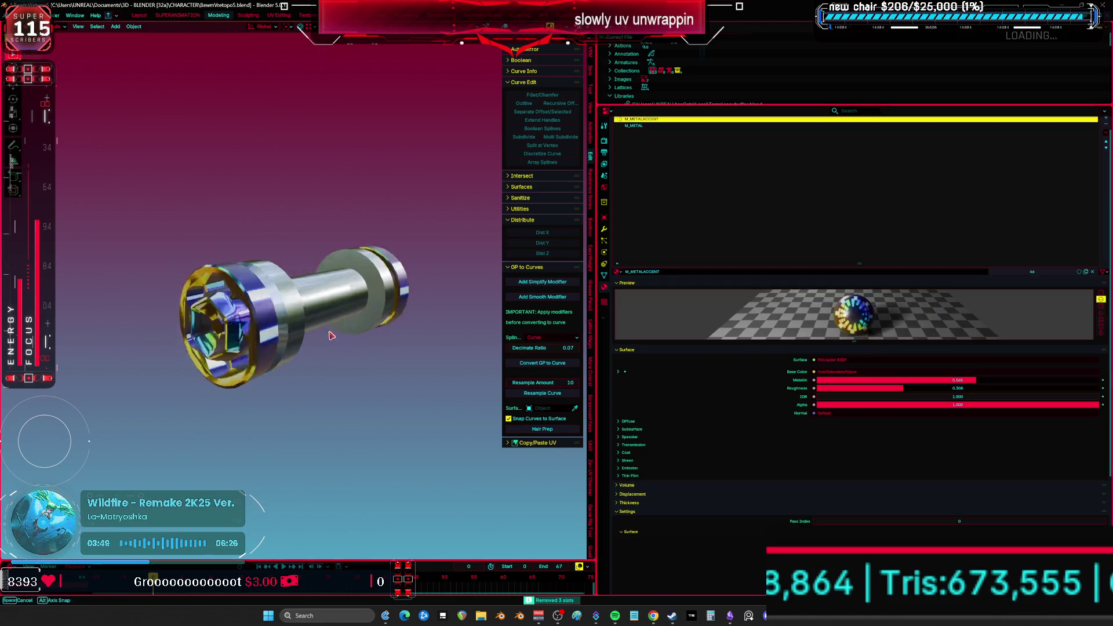
- Orbit back to the legs and maximize the 3D view to inspect the recolored knee bolts
{"action": "mouse_move", "coordinate": [323, 343]}
{"action": "middle_mouse_down"}
{"action": "mouse_move", "coordinate": [348, 313]}
{"action": "mouse_move", "coordinate": [580, 382]}
{"action": "mouse_move", "coordinate": [655, 436]}
{"action": "mouse_move", "coordinate": [638, 275]}
{"action": "mouse_move", "coordinate": [539, 348]}
{"action": "mouse_move", "coordinate": [553, 318]}
{"action": "mouse_move", "coordinate": [464, 230]}
{"action": "middle_mouse_up"}
{"action": "key", "text": "ctrl+space"}
{"action": "scroll", "coordinate": [510, 365], "scroll_direction": "down", "scroll_amount": 5}
{"action": "scroll", "coordinate": [638, 272], "scroll_direction": "up", "scroll_amount": 4}
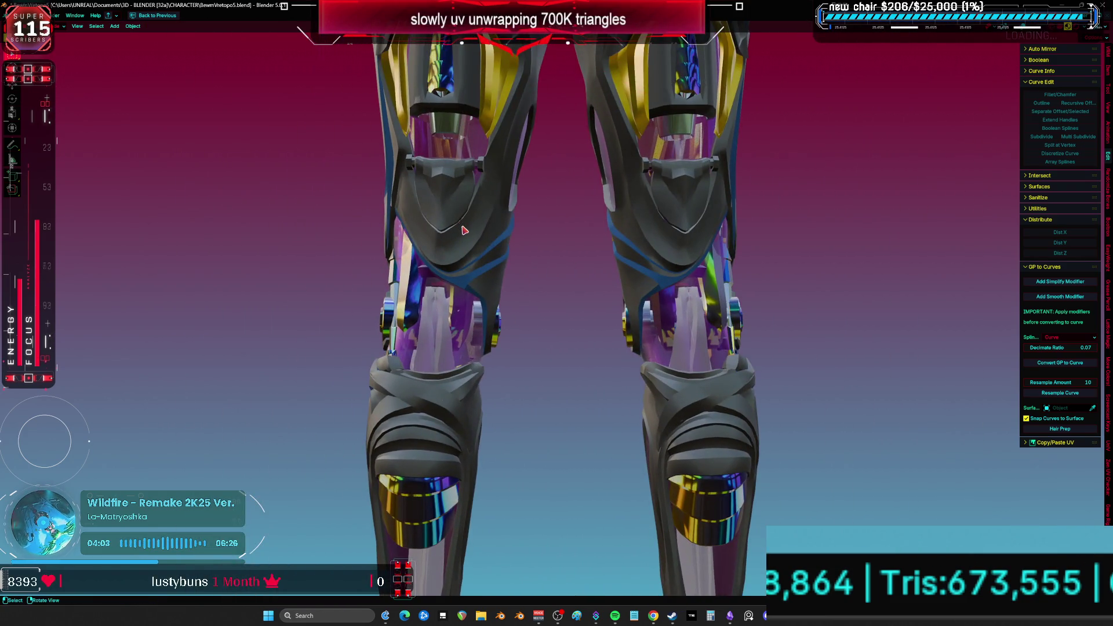
- Hide the lower shin pieces and grey knee armour, then assign M_METAL to the selected slot
{"action": "key", "text": "h"}
{"action": "key", "text": "h"}
{"action": "scroll", "coordinate": [474, 287], "scroll_direction": "up", "scroll_amount": 2}
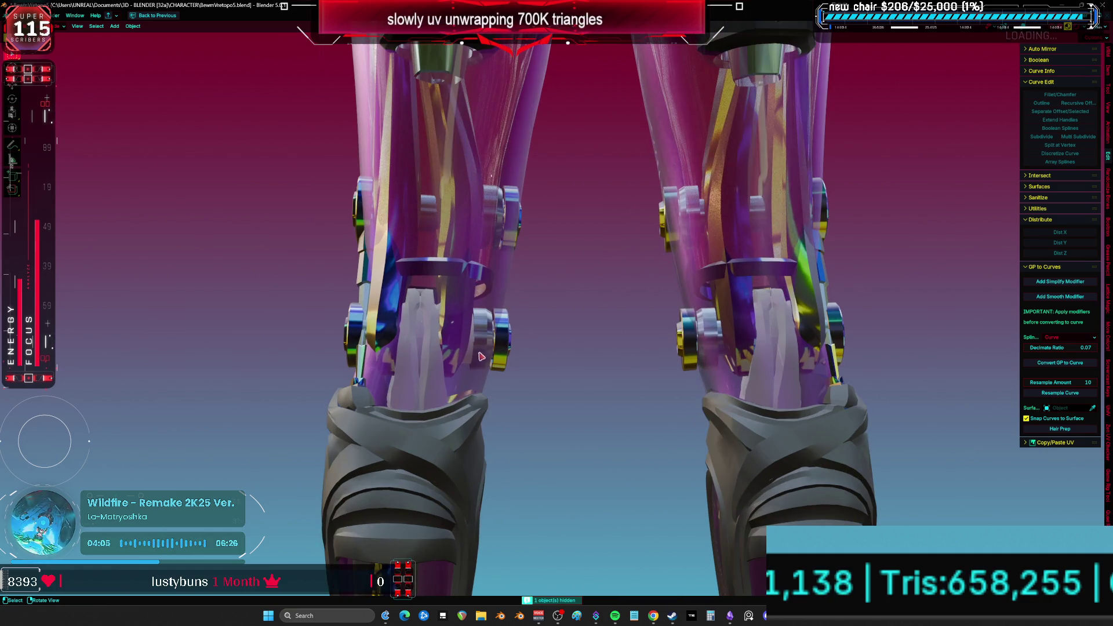
{"action": "key", "text": "h"}
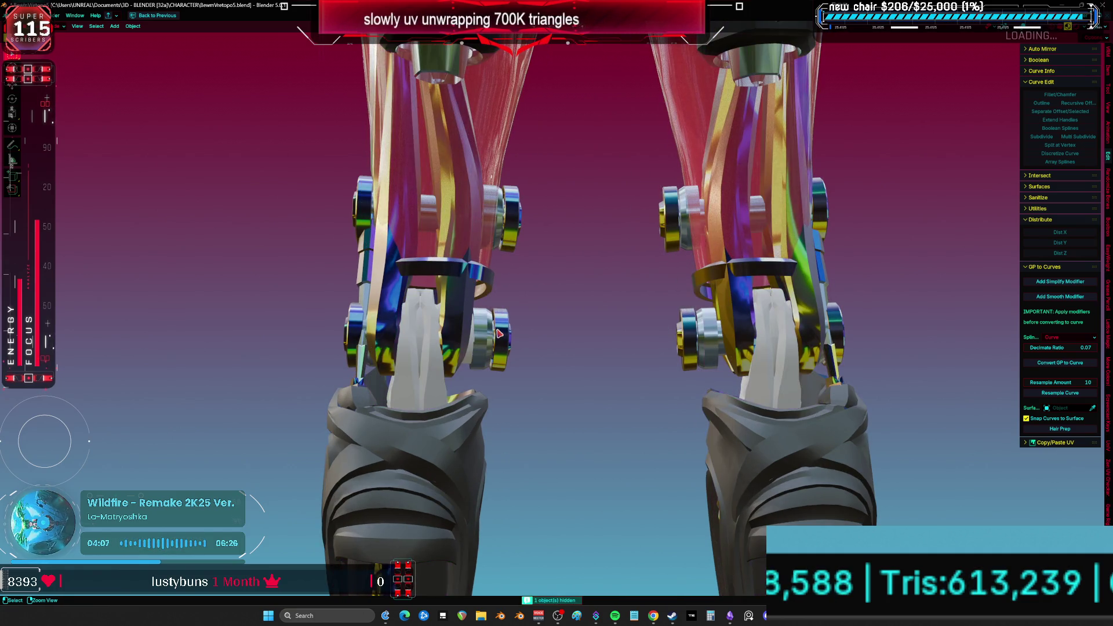
{"action": "key", "text": "ctrl+space"}
{"action": "left_click", "coordinate": [618, 289]}
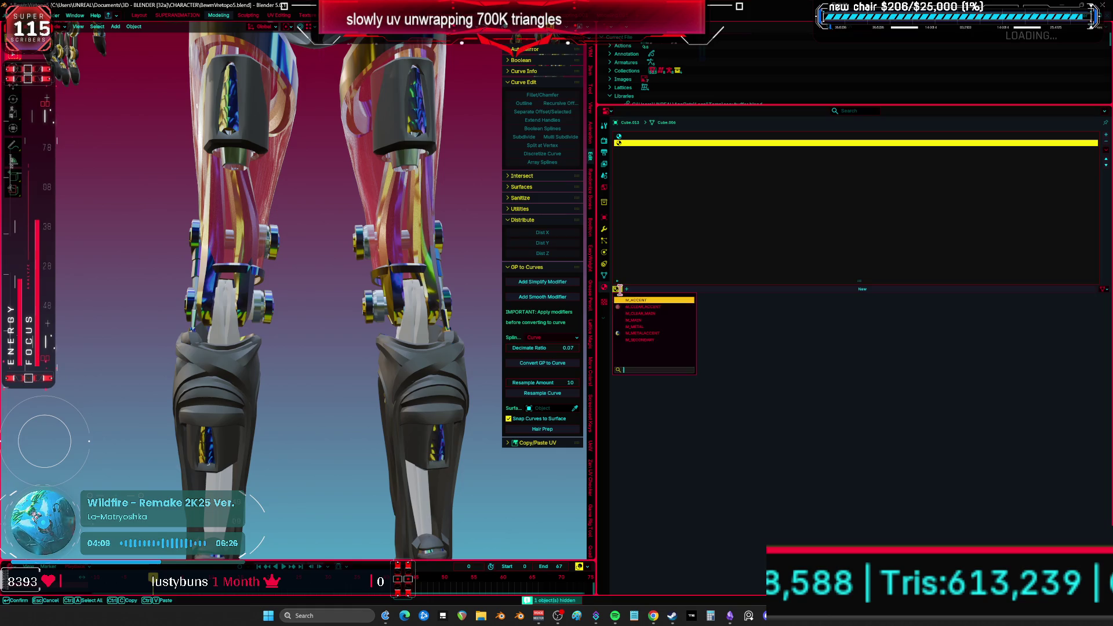
{"action": "left_click", "coordinate": [644, 331]}
- Hide the pink transparent shin covers and give a leg strut the M_METAL material
{"action": "mouse_move", "coordinate": [400, 309]}
{"action": "middle_mouse_down"}
{"action": "mouse_move", "coordinate": [297, 313]}
{"action": "mouse_move", "coordinate": [320, 241]}
{"action": "mouse_move", "coordinate": [290, 294]}
{"action": "middle_mouse_up"}
{"action": "left_click", "coordinate": [158, 306]}
{"action": "mouse_move", "coordinate": [157, 306]}
{"action": "middle_mouse_down"}
{"action": "mouse_move", "coordinate": [310, 337]}
{"action": "mouse_move", "coordinate": [374, 172]}
{"action": "middle_mouse_up"}
{"action": "key", "text": "h"}
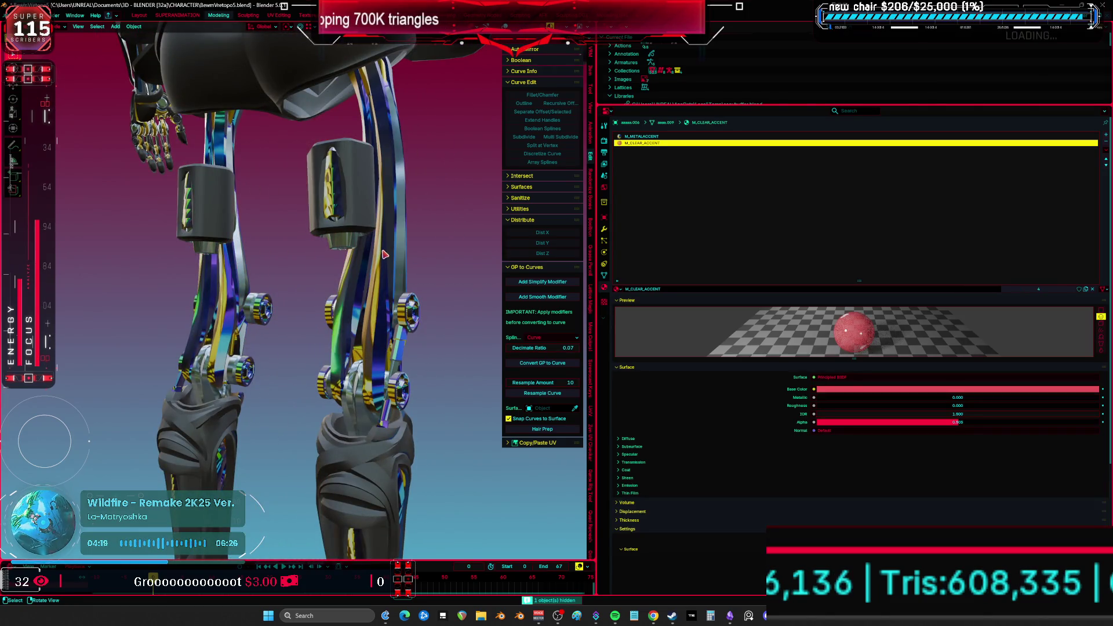
{"action": "left_click", "coordinate": [394, 244]}
{"action": "left_click", "coordinate": [617, 289]}
{"action": "left_click", "coordinate": [643, 326]}
- Try M_METAL on the M_SECONDARY slot, then put M_SECONDARY back
{"action": "mouse_move", "coordinate": [359, 313]}
{"action": "middle_mouse_down"}
{"action": "mouse_move", "coordinate": [404, 311]}
{"action": "mouse_move", "coordinate": [365, 319]}
{"action": "middle_mouse_up"}
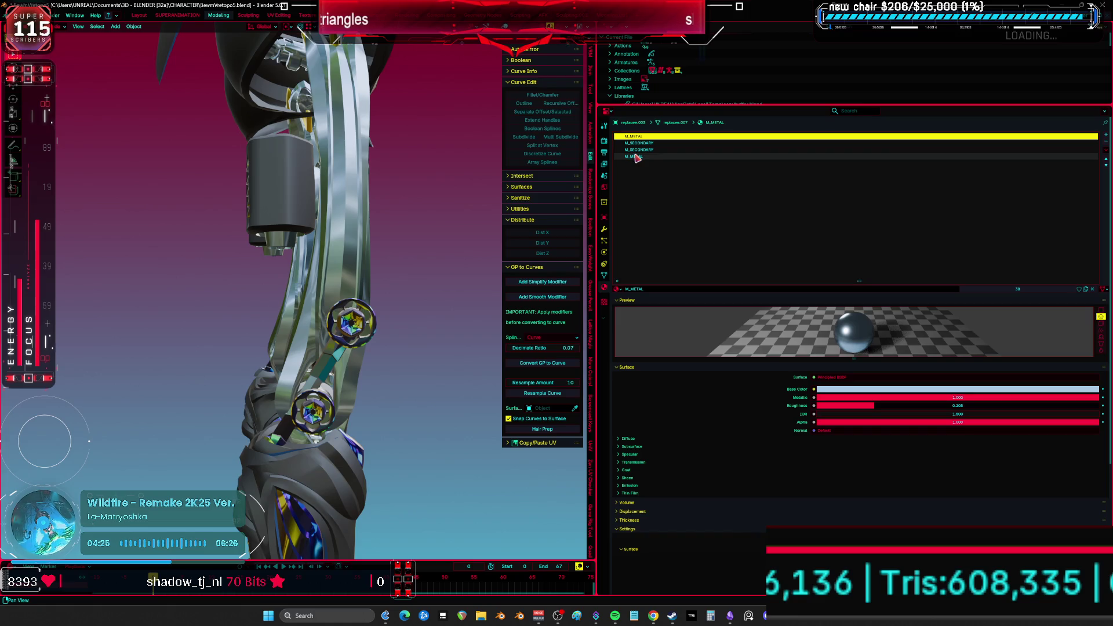
{"action": "left_click", "coordinate": [1105, 149]}
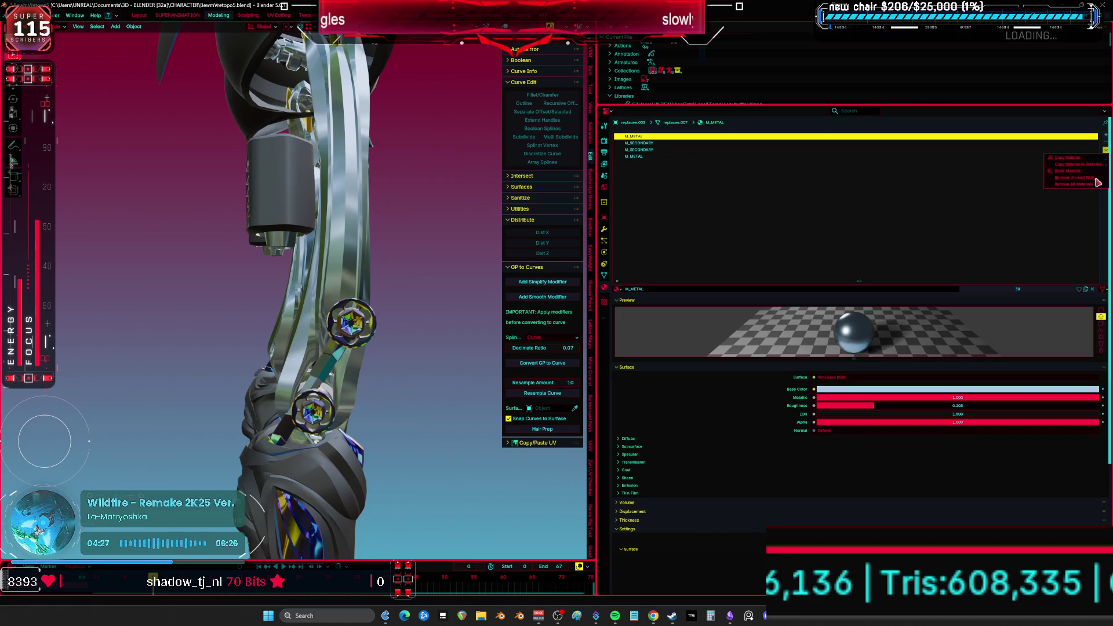
{"action": "left_click", "coordinate": [638, 143]}
{"action": "left_click", "coordinate": [618, 290]}
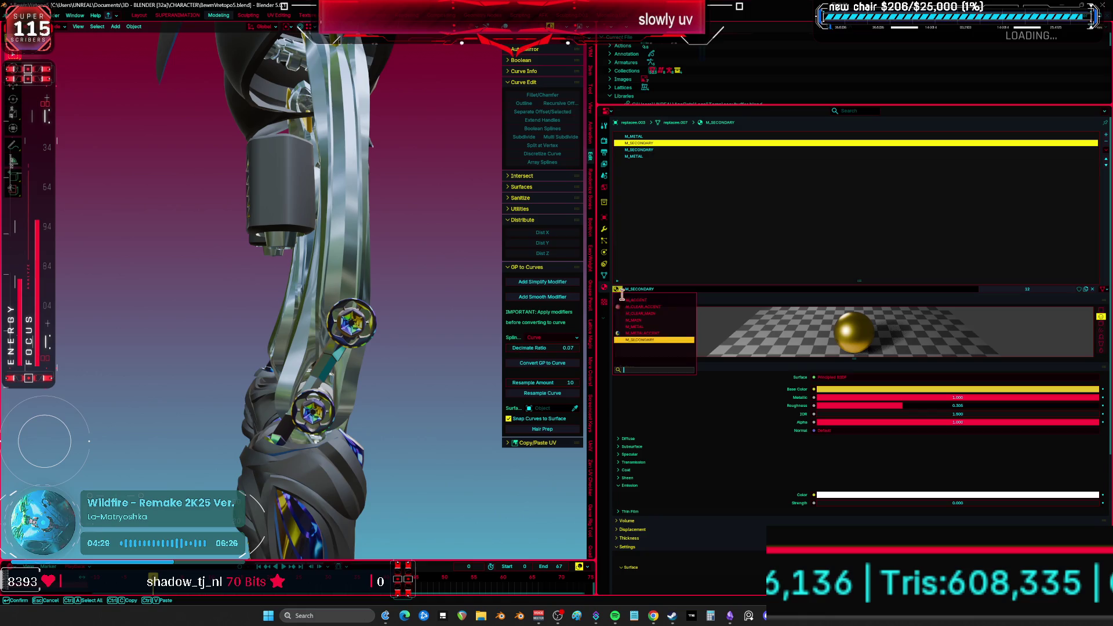
{"action": "left_click", "coordinate": [644, 328]}
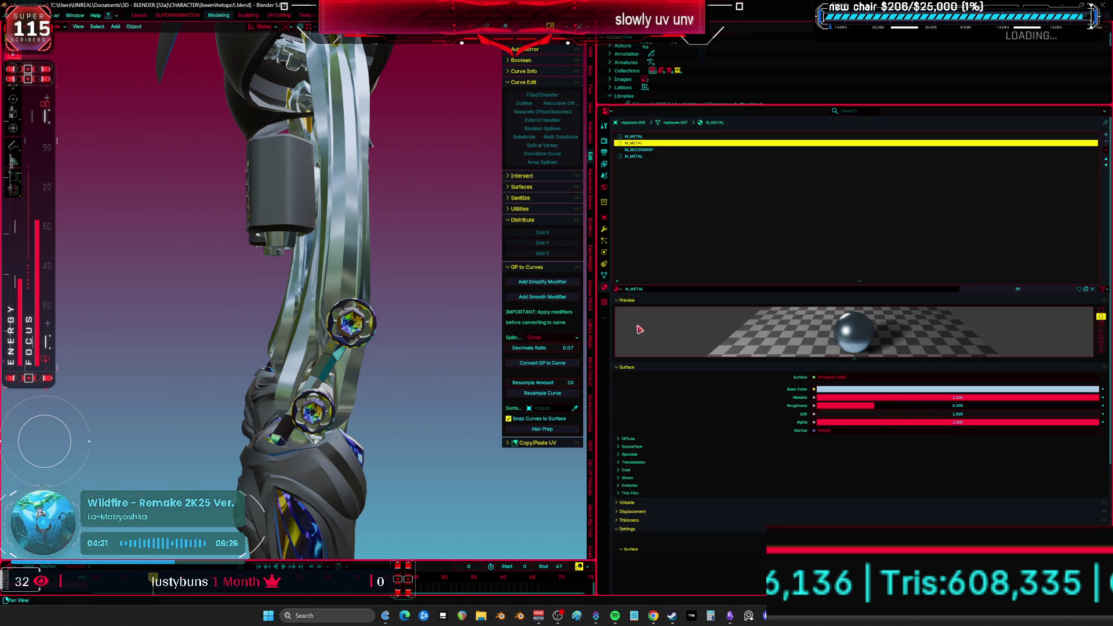
{"action": "left_click", "coordinate": [619, 290]}
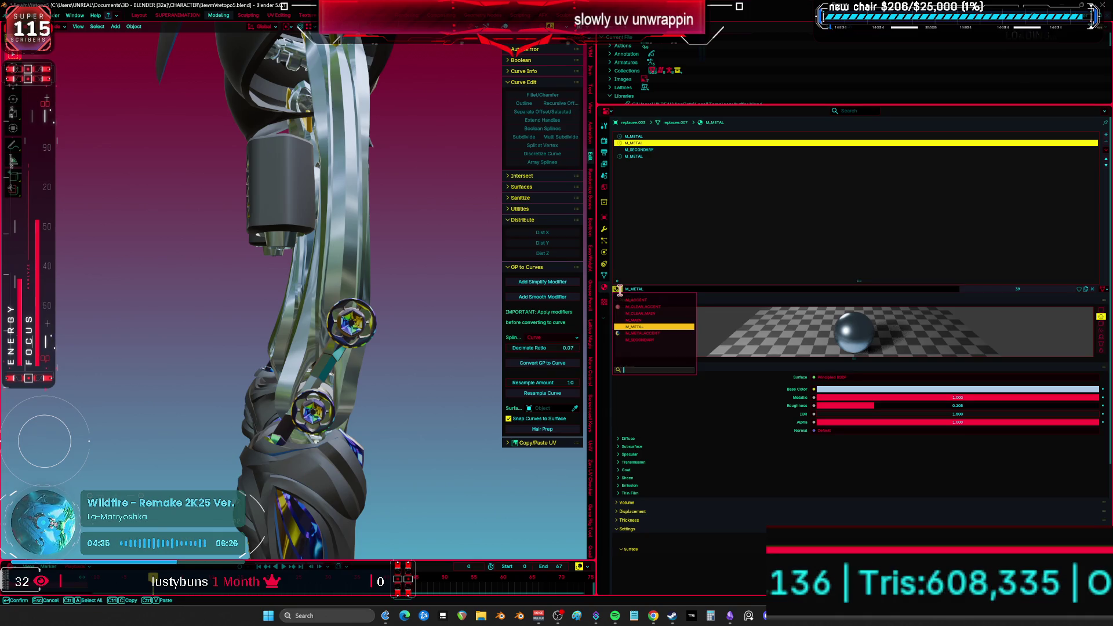
{"action": "left_click", "coordinate": [650, 339]}
- Switch the second M_SECONDARY slot and the M_METAL slot to M_METALACCENT
{"action": "mouse_move", "coordinate": [410, 311]}
{"action": "middle_mouse_down"}
{"action": "mouse_move", "coordinate": [269, 315]}
{"action": "mouse_move", "coordinate": [325, 325]}
{"action": "middle_mouse_up"}
{"action": "left_click", "coordinate": [654, 150]}
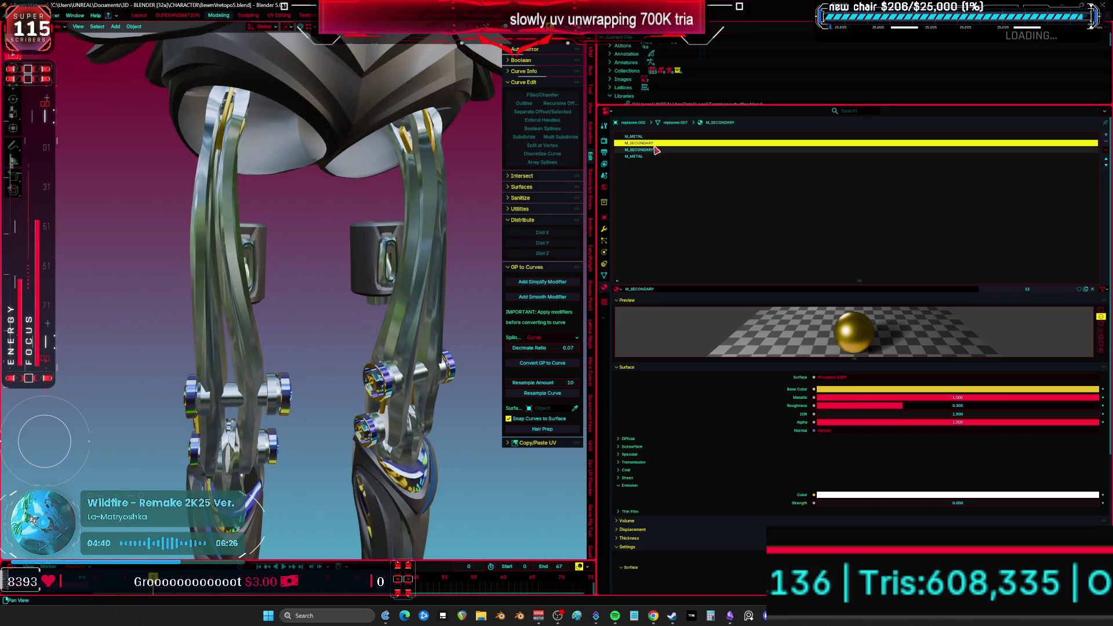
{"action": "left_click", "coordinate": [619, 289]}
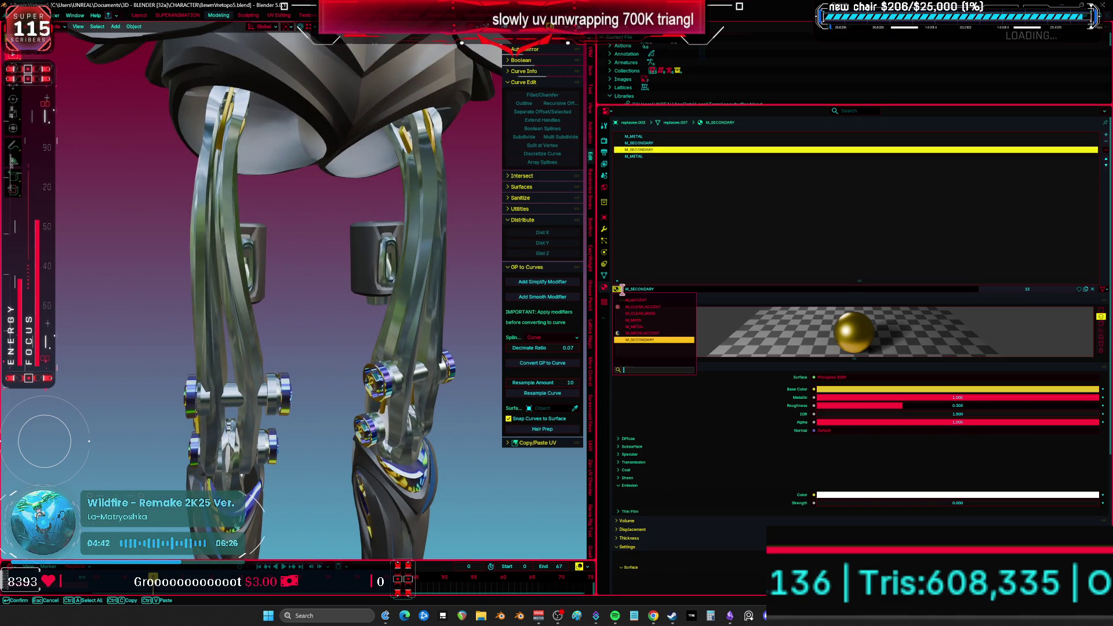
{"action": "left_click", "coordinate": [645, 333]}
{"action": "mouse_move", "coordinate": [447, 301]}
{"action": "middle_mouse_down"}
{"action": "mouse_move", "coordinate": [415, 294]}
{"action": "mouse_move", "coordinate": [429, 293]}
{"action": "middle_mouse_up"}
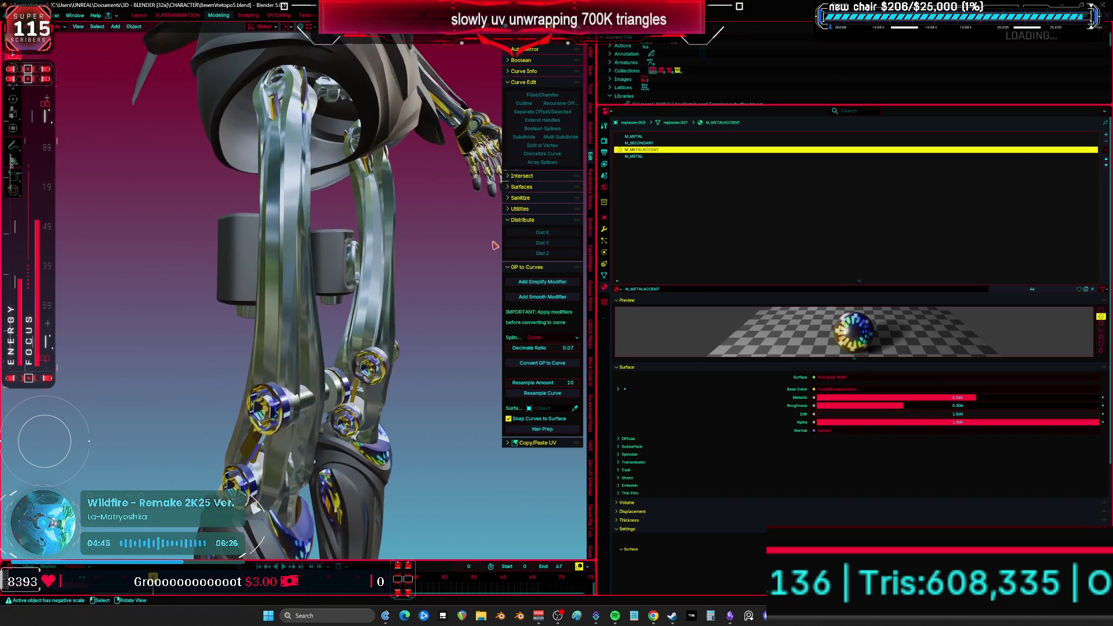
{"action": "left_click", "coordinate": [638, 156]}
{"action": "left_click", "coordinate": [620, 289]}
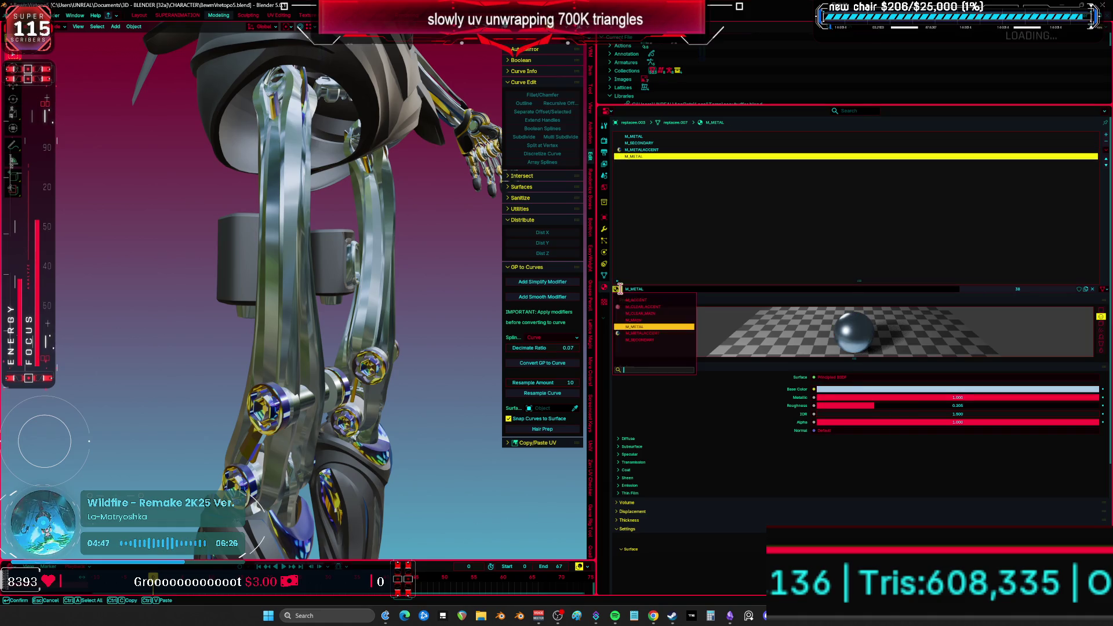
{"action": "left_click", "coordinate": [644, 336]}
- Hide four more leg covering pieces, including the shin panel
{"action": "mouse_move", "coordinate": [409, 316]}
{"action": "middle_mouse_down"}
{"action": "mouse_move", "coordinate": [392, 322]}
{"action": "mouse_move", "coordinate": [378, 278]}
{"action": "mouse_move", "coordinate": [139, 283]}
{"action": "mouse_move", "coordinate": [261, 293]}
{"action": "mouse_move", "coordinate": [313, 326]}
{"action": "middle_mouse_up"}
{"action": "left_click", "coordinate": [261, 293]}
{"action": "key", "text": "h"}
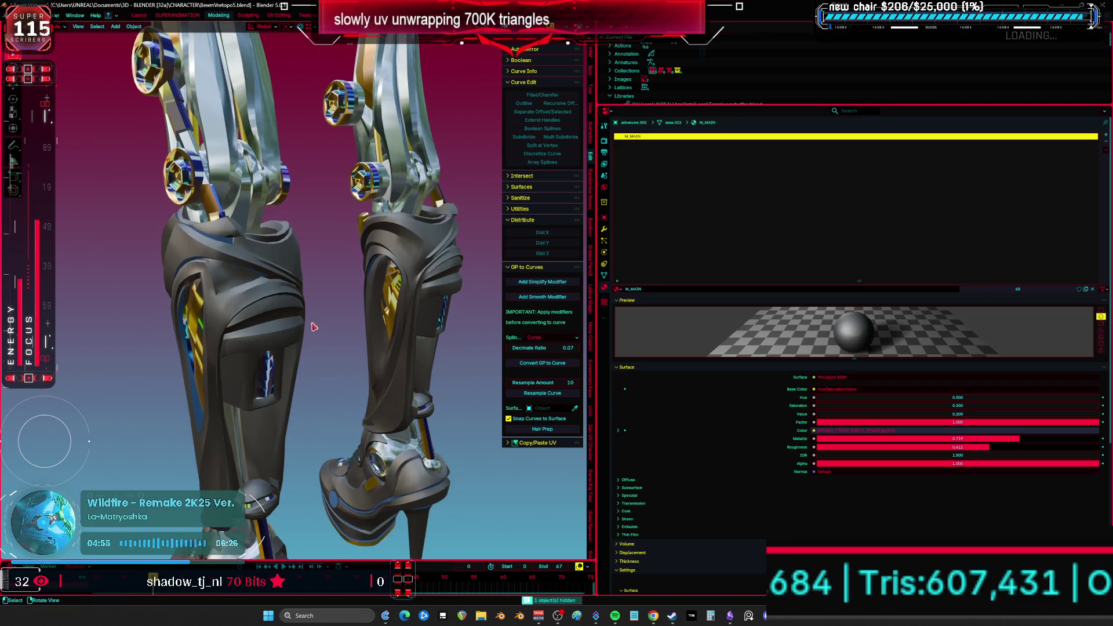
{"action": "left_click", "coordinate": [273, 318]}
{"action": "key", "text": "h"}
{"action": "left_click", "coordinate": [264, 346]}
{"action": "key", "text": "h"}
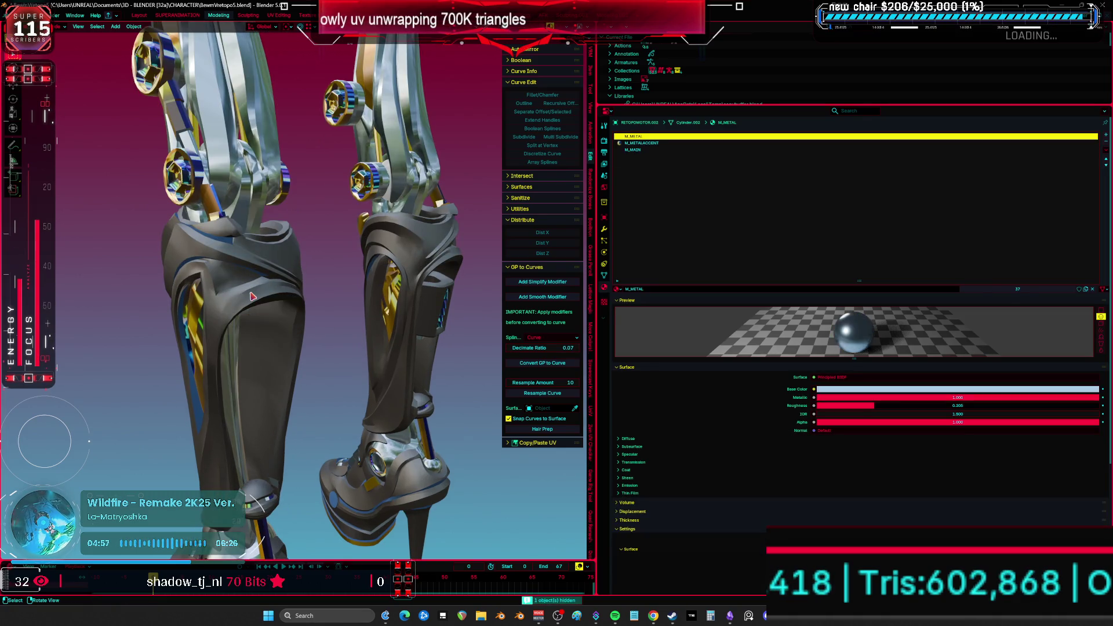
{"action": "left_click", "coordinate": [253, 298]}
{"action": "key", "text": "h"}
{"action": "mouse_move", "coordinate": [273, 298]}
{"action": "middle_mouse_down"}
{"action": "mouse_move", "coordinate": [243, 300]}
{"action": "mouse_move", "coordinate": [325, 298]}
{"action": "middle_mouse_up"}
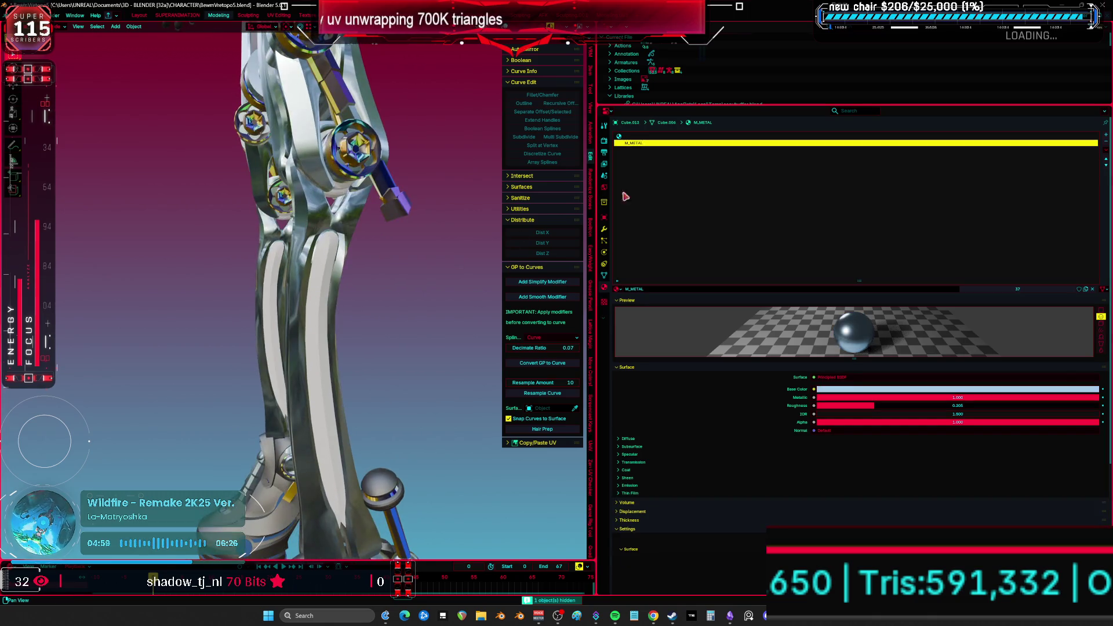
- Assign M_METALACCENT to the empty first material slot and save the file
{"action": "left_click", "coordinate": [643, 137]}
{"action": "left_click", "coordinate": [618, 288]}
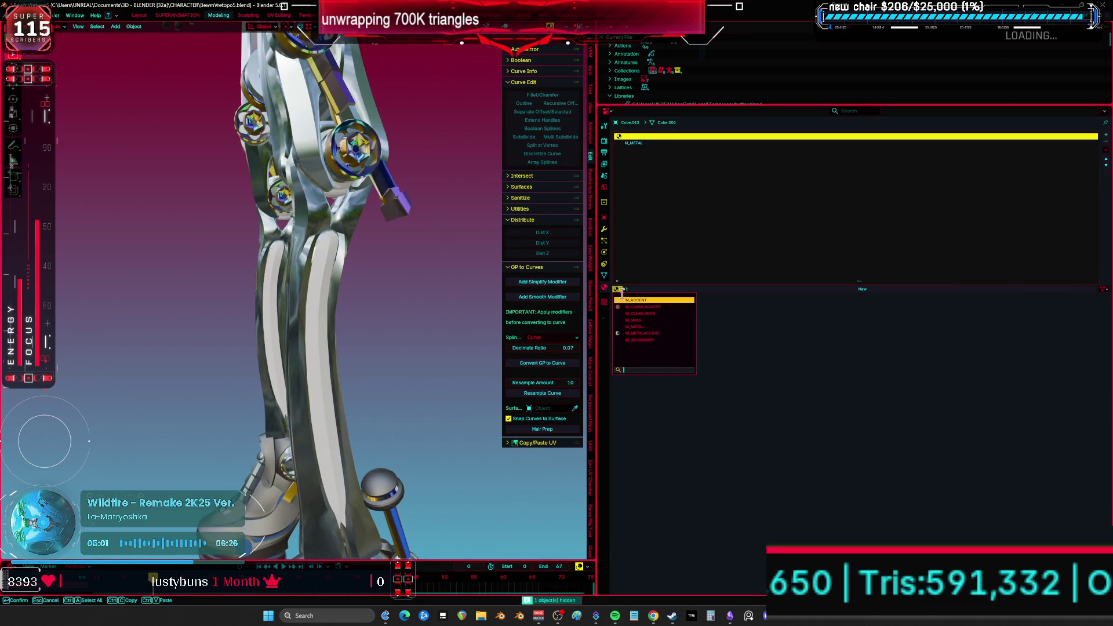
{"action": "left_click", "coordinate": [649, 329]}
{"action": "mouse_move", "coordinate": [383, 255]}
{"action": "middle_mouse_down"}
{"action": "mouse_move", "coordinate": [344, 270]}
{"action": "mouse_move", "coordinate": [390, 301]}
{"action": "mouse_move", "coordinate": [496, 292]}
{"action": "mouse_move", "coordinate": [418, 300]}
{"action": "mouse_move", "coordinate": [458, 303]}
{"action": "mouse_move", "coordinate": [517, 207]}
{"action": "mouse_move", "coordinate": [579, 455]}
{"action": "mouse_move", "coordinate": [703, 323]}
{"action": "middle_mouse_up"}
{"action": "key", "text": "ctrl+space"}
{"action": "key", "text": "ctrl+s"}
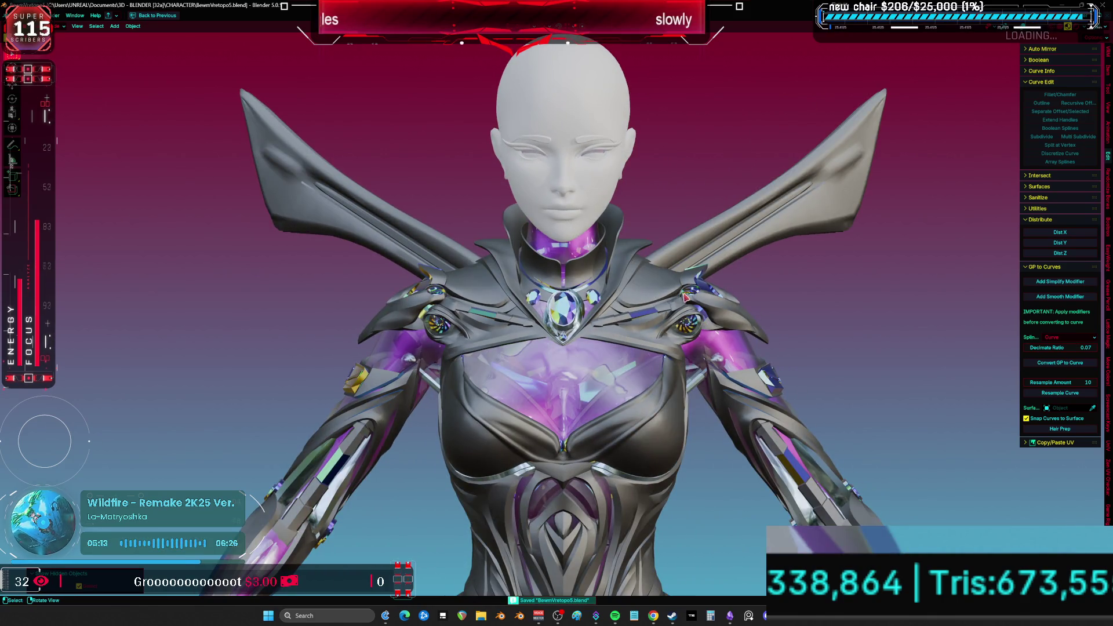
{"action": "scroll", "coordinate": [735, 316], "scroll_direction": "up", "scroll_amount": 2}
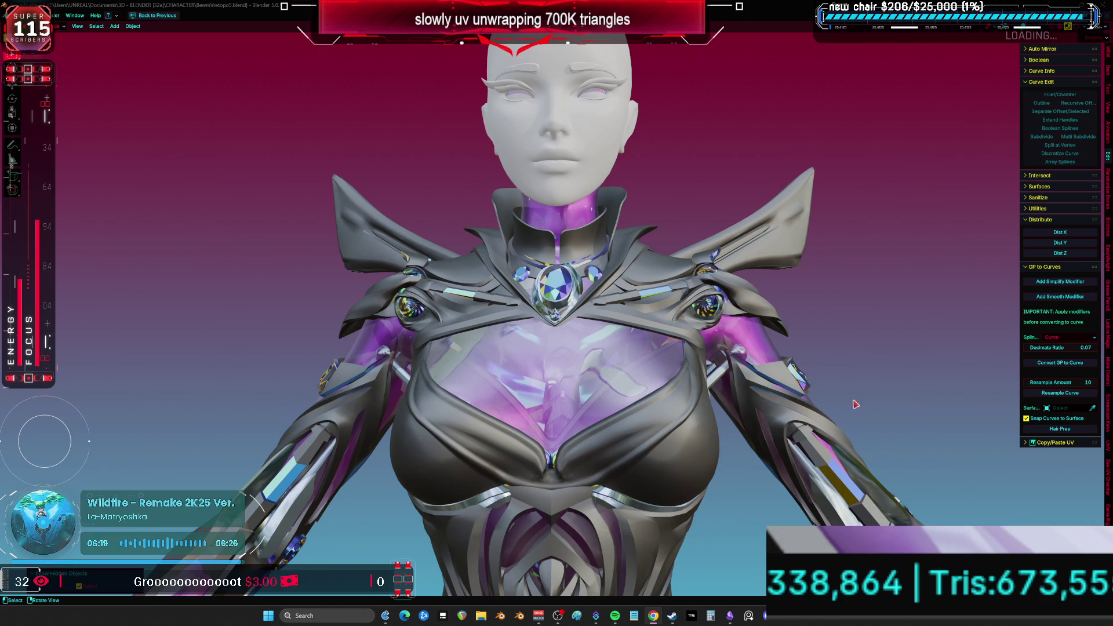
{"action": "middle_click_drag", "start_coordinate": [856, 404], "coordinate": [528, 419]}
{"action": "mouse_move", "coordinate": [586, 302]}
{"action": "middle_mouse_down"}
{"action": "mouse_move", "coordinate": [650, 305]}
{"action": "mouse_move", "coordinate": [550, 304]}
{"action": "mouse_move", "coordinate": [607, 291]}
{"action": "middle_mouse_up"}
{"action": "scroll", "coordinate": [608, 291], "scroll_direction": "up", "scroll_amount": 2}
{"action": "key", "text": "ctrl+space"}
{"action": "middle_click_drag", "start_coordinate": [377, 308], "coordinate": [382, 310]}
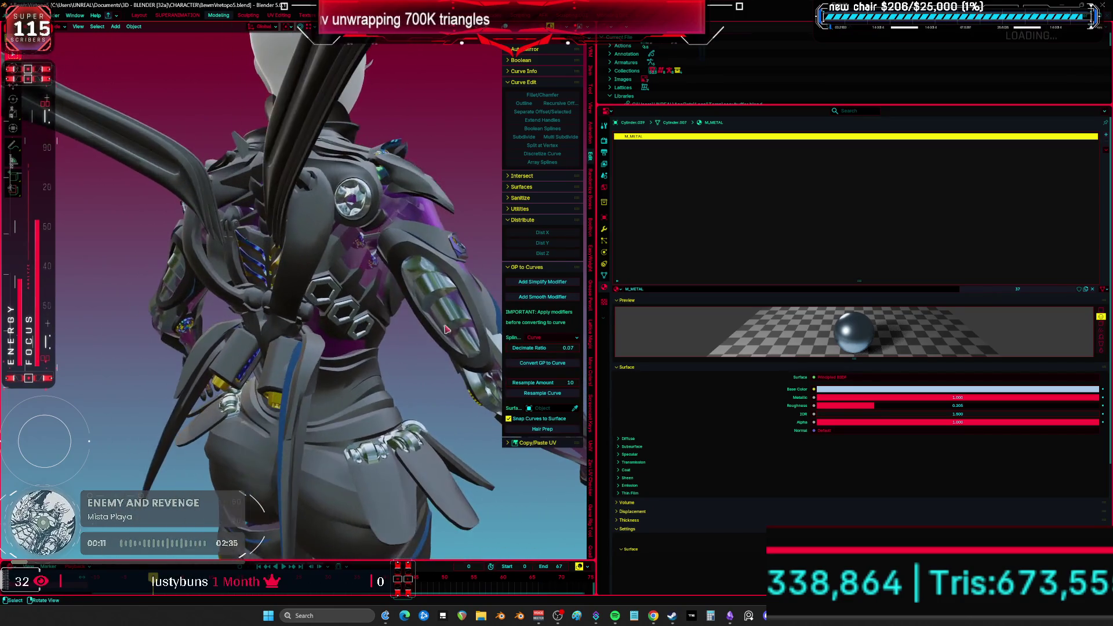
{"action": "left_click", "coordinate": [467, 348]}
{"action": "middle_click_drag", "start_coordinate": [467, 348], "coordinate": [455, 328]}
{"action": "mouse_move", "coordinate": [345, 327]}
{"action": "middle_mouse_down"}
{"action": "mouse_move", "coordinate": [388, 332]}
{"action": "mouse_move", "coordinate": [81, 330]}
{"action": "middle_mouse_up"}
{"action": "middle_click_drag", "start_coordinate": [297, 329], "coordinate": [482, 342]}
{"action": "mouse_move", "coordinate": [55, 355]}
{"action": "middle_mouse_down"}
{"action": "mouse_move", "coordinate": [269, 357]}
{"action": "mouse_move", "coordinate": [241, 355]}
{"action": "middle_mouse_up"}
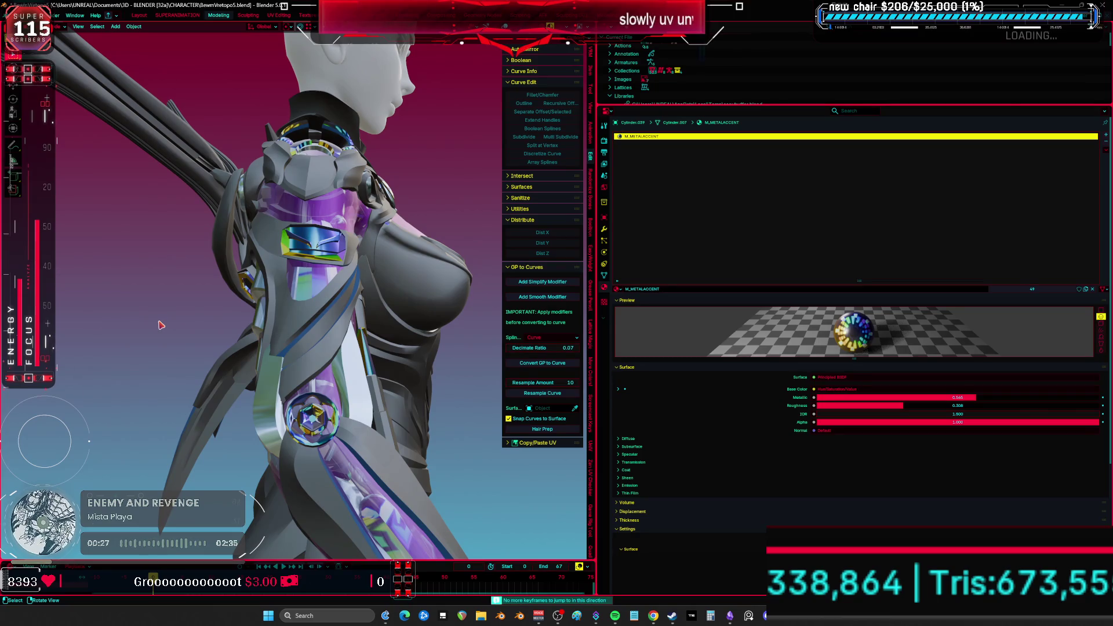
{"action": "key", "text": "ctrl+space"}
{"action": "mouse_move", "coordinate": [406, 354]}
{"action": "middle_mouse_down"}
{"action": "mouse_move", "coordinate": [519, 361]}
{"action": "mouse_move", "coordinate": [441, 357]}
{"action": "middle_mouse_up"}
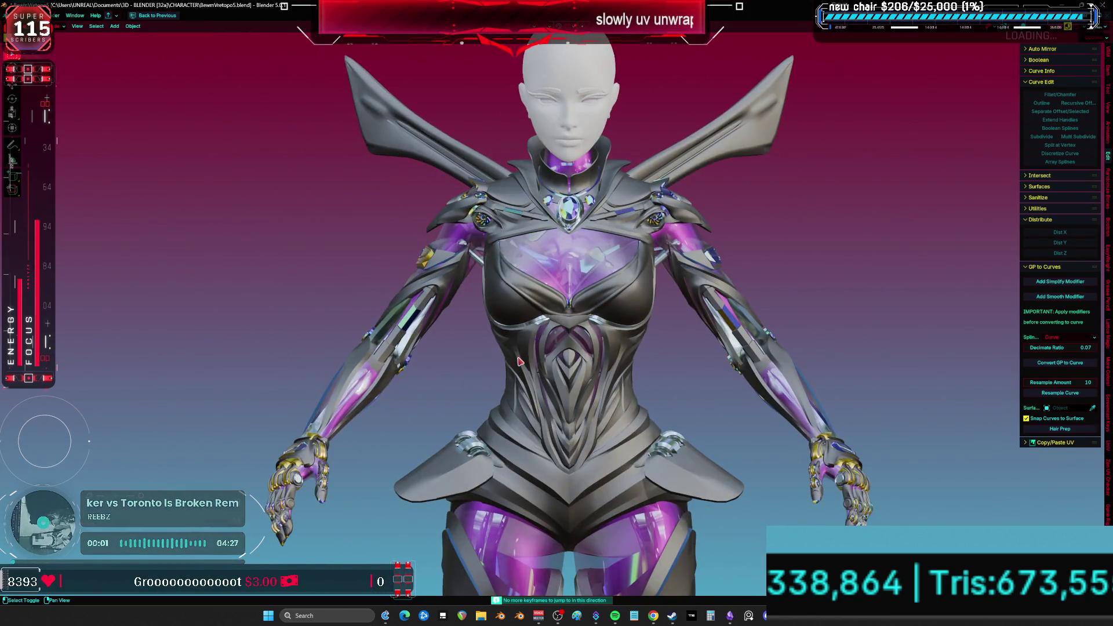
- Orbit to a low side view of hand and hip, then snap to the rear view
{"action": "scroll", "coordinate": [406, 342], "scroll_direction": "up", "scroll_amount": 3}
{"action": "scroll", "coordinate": [366, 327], "scroll_direction": "up", "scroll_amount": 2}
{"action": "mouse_move", "coordinate": [367, 327]}
{"action": "middle_mouse_down"}
{"action": "mouse_move", "coordinate": [600, 360]}
{"action": "mouse_move", "coordinate": [451, 304]}
{"action": "mouse_move", "coordinate": [602, 317]}
{"action": "mouse_move", "coordinate": [562, 246]}
{"action": "mouse_move", "coordinate": [503, 267]}
{"action": "mouse_move", "coordinate": [585, 280]}
{"action": "mouse_move", "coordinate": [611, 336]}
{"action": "mouse_move", "coordinate": [640, 289]}
{"action": "mouse_move", "coordinate": [564, 404]}
{"action": "mouse_move", "coordinate": [673, 302]}
{"action": "middle_mouse_up"}
{"action": "key", "text": "ctrl+KP_1"}
{"action": "scroll", "coordinate": [673, 303], "scroll_direction": "down", "scroll_amount": 3}
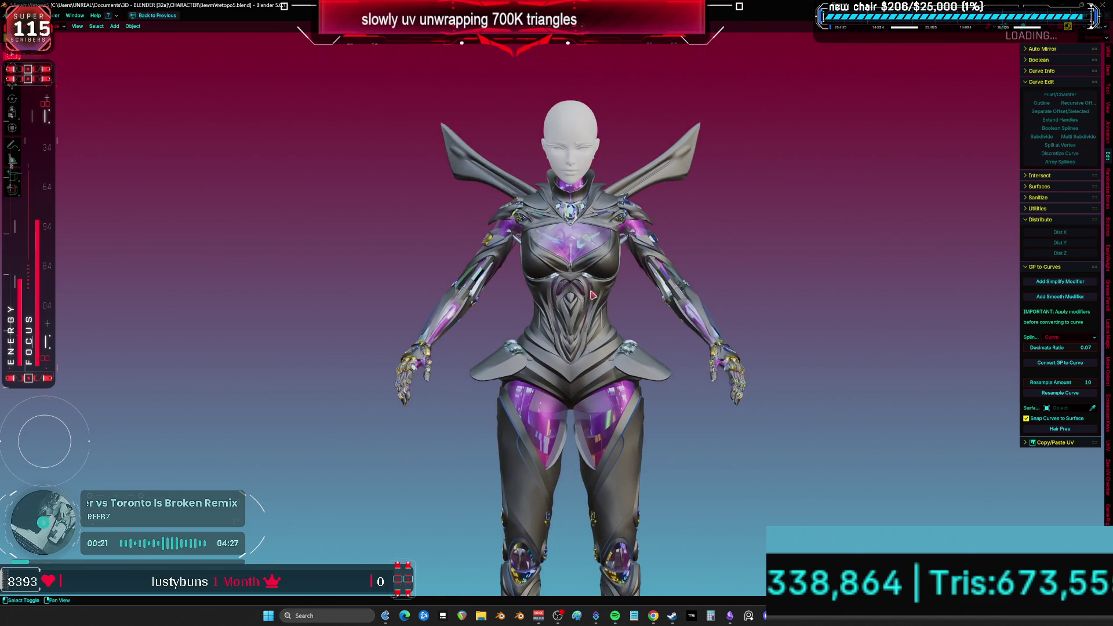
{"action": "scroll", "coordinate": [597, 303], "scroll_direction": "up", "scroll_amount": 4}
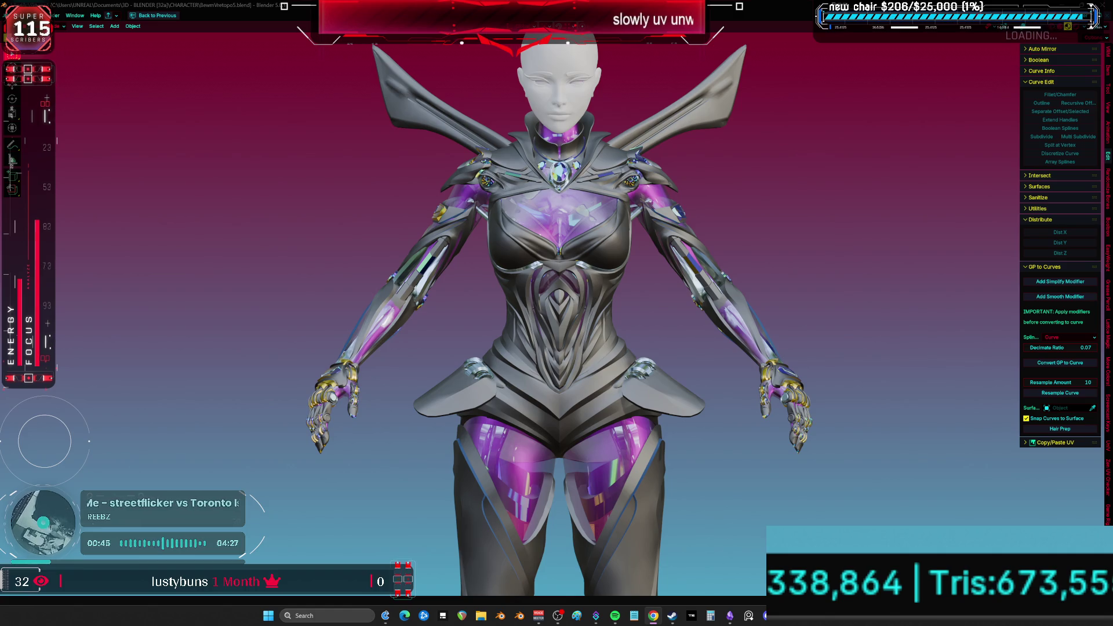
- Snip the 'intimidatingly complex' chat comment and paste it beneath the other clips in Obsidian
{"action": "key", "text": "super+shift+s"}
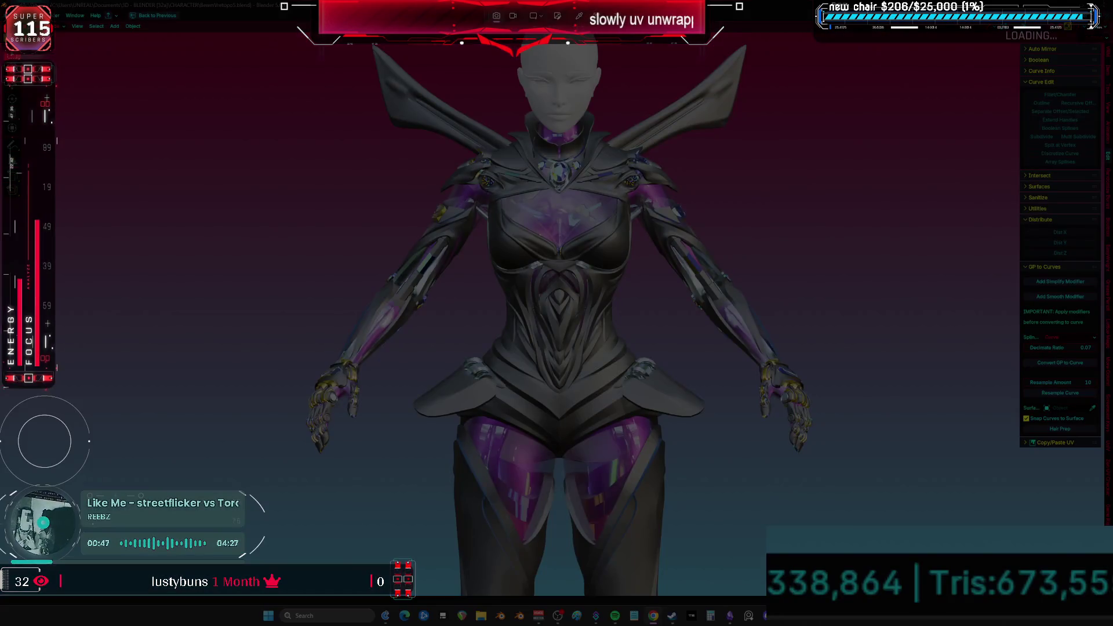
{"action": "key", "text": "Escape"}
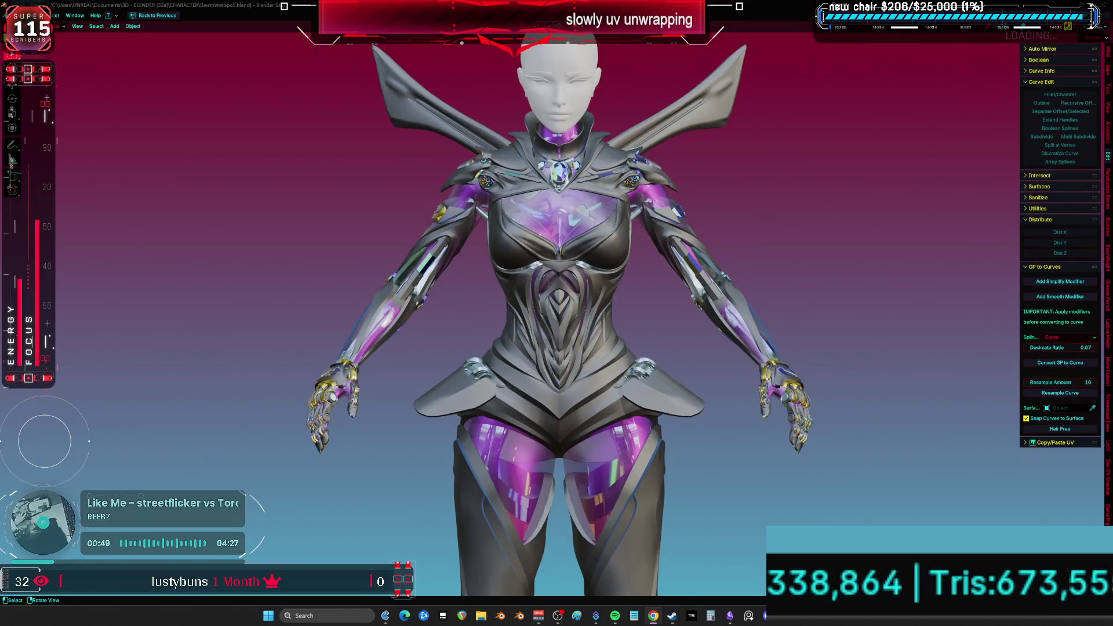
{"action": "left_click", "coordinate": [730, 616]}
{"action": "scroll", "coordinate": [480, 365], "scroll_direction": "down", "scroll_amount": 3}
{"action": "key", "text": "ctrl+v"}
{"action": "right_click", "coordinate": [473, 360]}
{"action": "left_click", "coordinate": [666, 335]}
{"action": "left_click_drag", "start_coordinate": [666, 335], "coordinate": [419, 284]}
{"action": "left_click", "coordinate": [777, 273]}
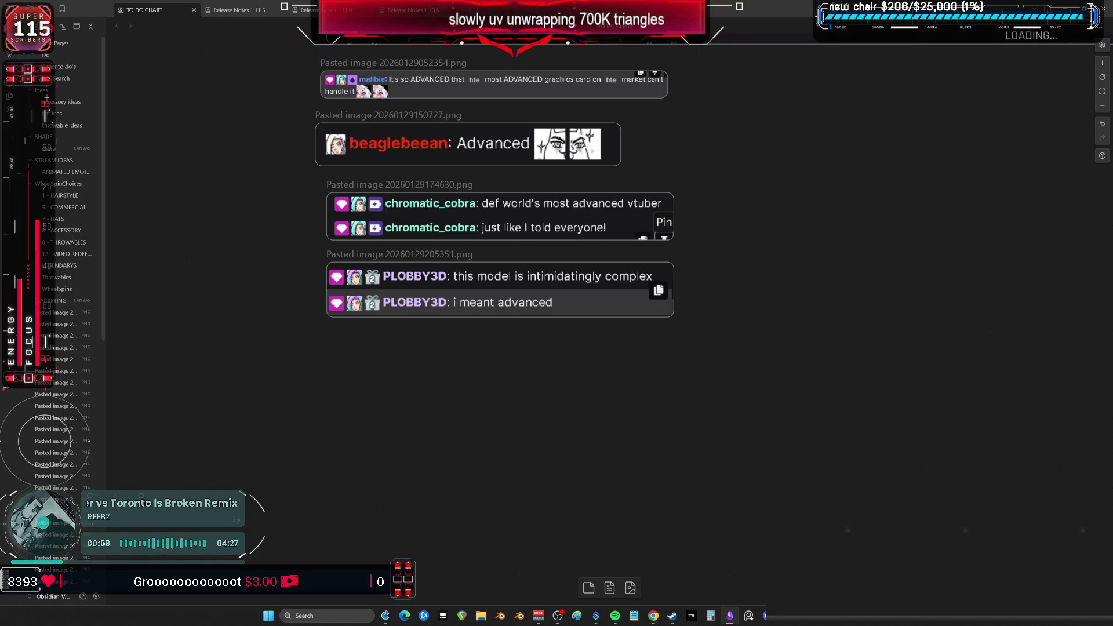
- Switch back to Blender and orbit to view the character's back from below
{"action": "key", "text": "alt+Tab"}
{"action": "mouse_move", "coordinate": [682, 400]}
{"action": "middle_mouse_down"}
{"action": "mouse_move", "coordinate": [486, 371]}
{"action": "mouse_move", "coordinate": [552, 352]}
{"action": "mouse_move", "coordinate": [620, 371]}
{"action": "mouse_move", "coordinate": [576, 345]}
{"action": "mouse_move", "coordinate": [621, 362]}
{"action": "mouse_move", "coordinate": [567, 380]}
{"action": "mouse_move", "coordinate": [554, 372]}
{"action": "mouse_move", "coordinate": [574, 336]}
{"action": "middle_mouse_up"}
{"action": "scroll", "coordinate": [580, 351], "scroll_direction": "up", "scroll_amount": 6}
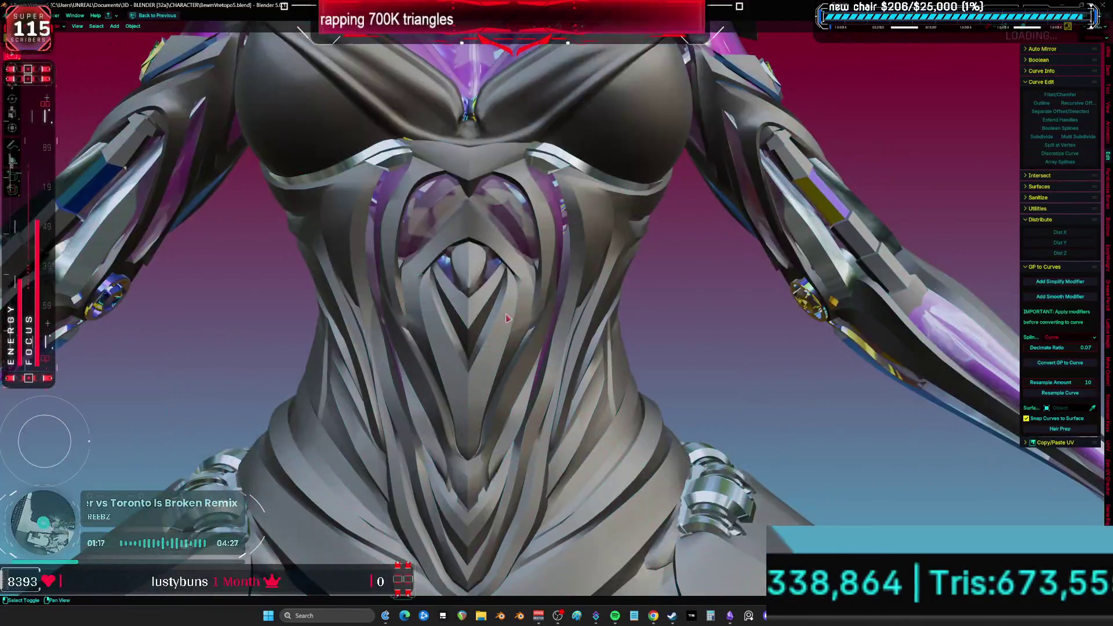
{"action": "scroll", "coordinate": [642, 298], "scroll_direction": "down", "scroll_amount": 3}
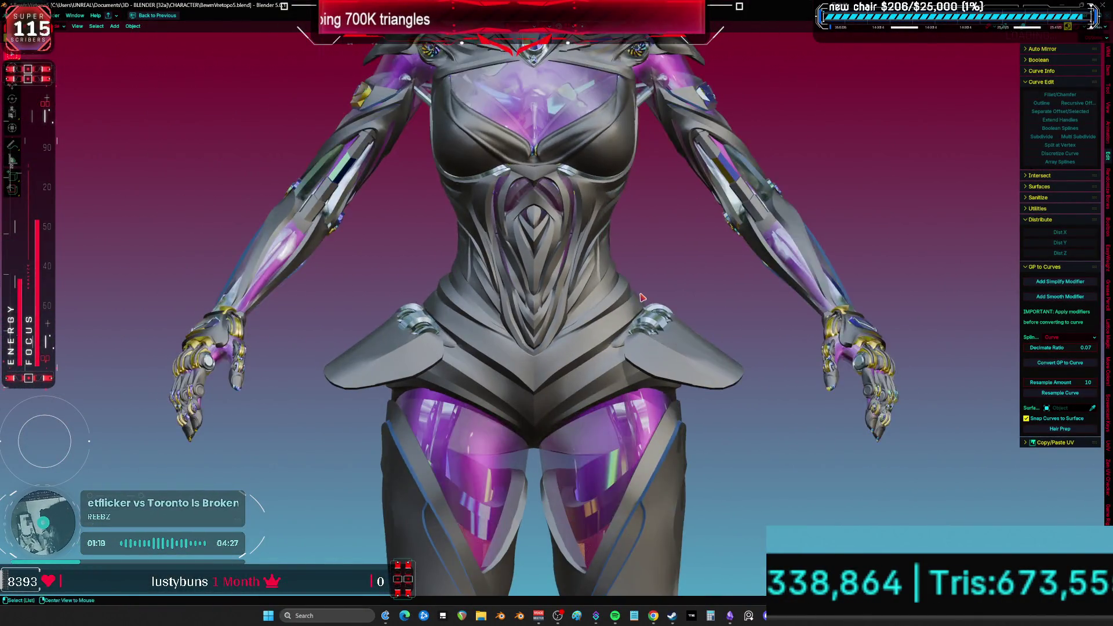
{"action": "scroll", "coordinate": [626, 337], "scroll_direction": "down", "scroll_amount": 4}
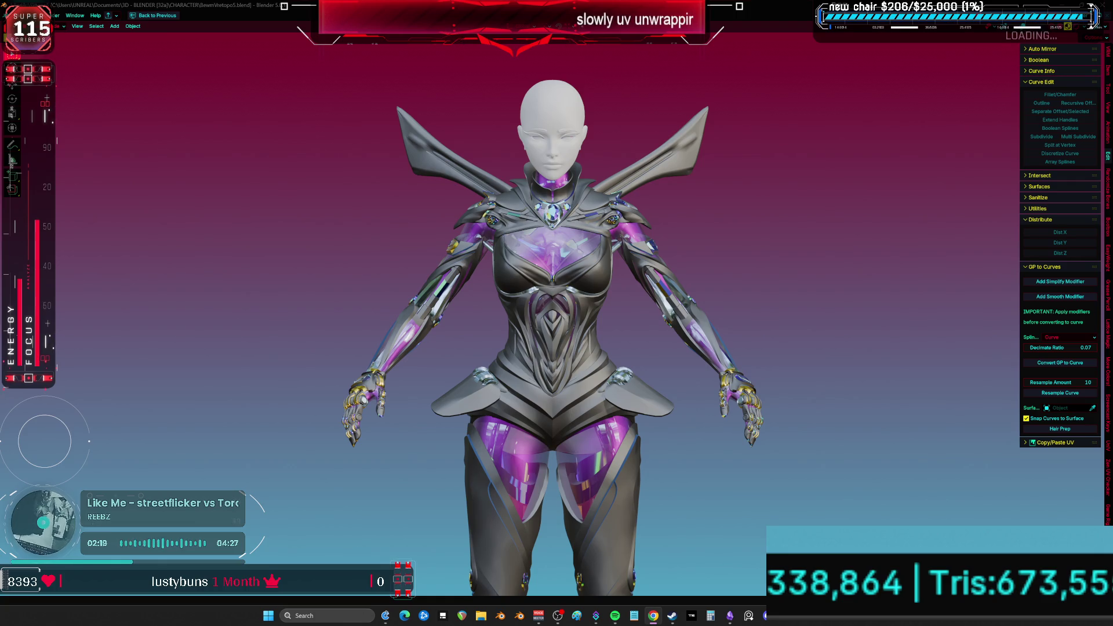
{"action": "key", "text": "KP_3"}
{"action": "mouse_move", "coordinate": [558, 259]}
{"action": "middle_mouse_down"}
{"action": "mouse_move", "coordinate": [736, 267]}
{"action": "mouse_move", "coordinate": [417, 290]}
{"action": "mouse_move", "coordinate": [580, 255]}
{"action": "mouse_move", "coordinate": [595, 246]}
{"action": "mouse_move", "coordinate": [589, 228]}
{"action": "mouse_move", "coordinate": [609, 215]}
{"action": "mouse_move", "coordinate": [747, 217]}
{"action": "mouse_move", "coordinate": [601, 225]}
{"action": "mouse_move", "coordinate": [681, 226]}
{"action": "middle_mouse_up"}
{"action": "scroll", "coordinate": [597, 252], "scroll_direction": "up", "scroll_amount": 4}
{"action": "scroll", "coordinate": [681, 225], "scroll_direction": "down", "scroll_amount": 5}
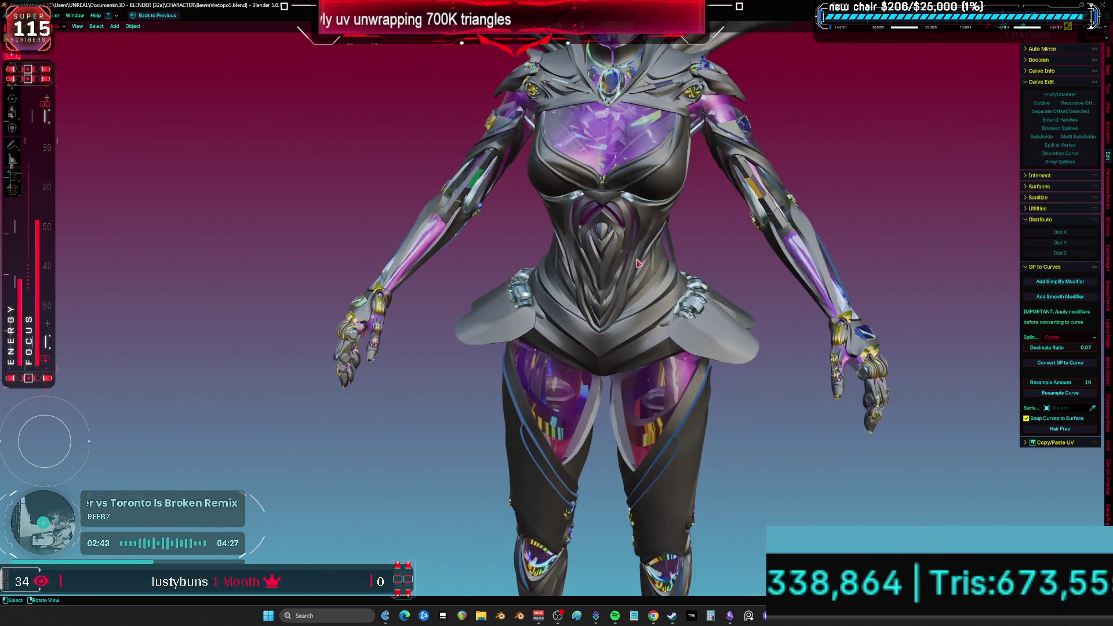
{"action": "key", "text": "ctrl+space"}
- Select a main suit piece with M_MAIN and set its Hue to 0.500
{"action": "middle_click_drag", "start_coordinate": [406, 232], "coordinate": [416, 266], "text": "shift"}
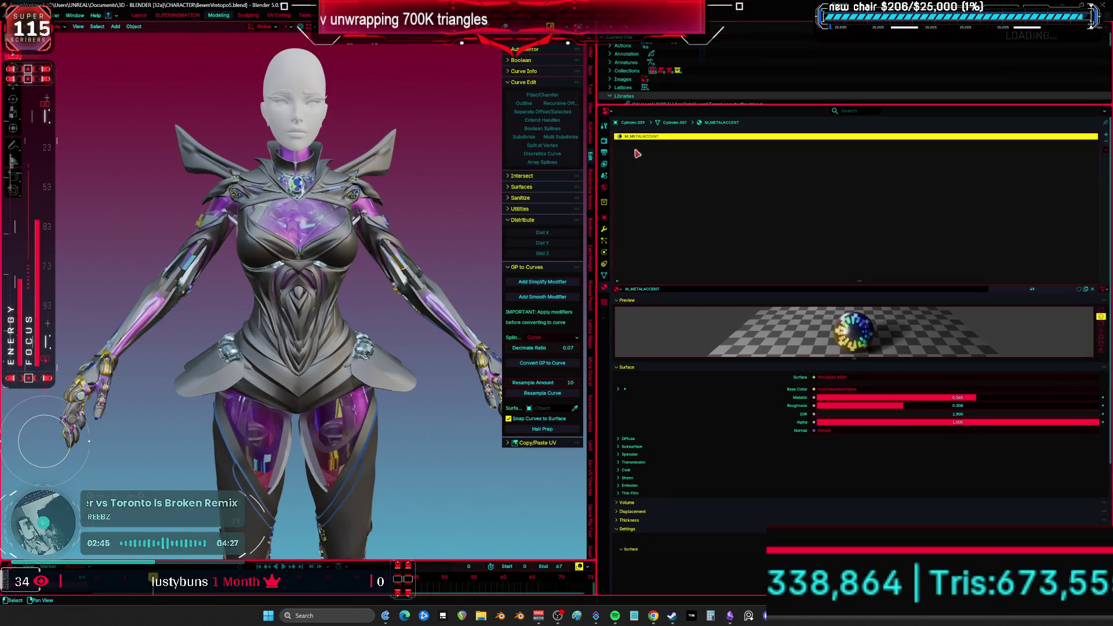
{"action": "left_click", "coordinate": [356, 255]}
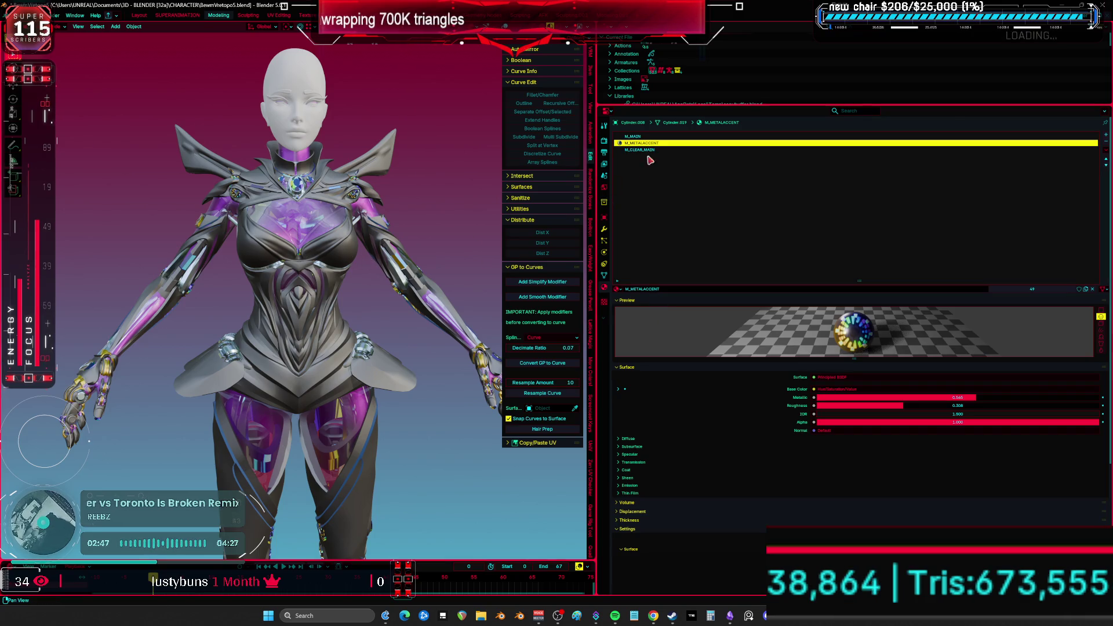
{"action": "left_click", "coordinate": [839, 398]}
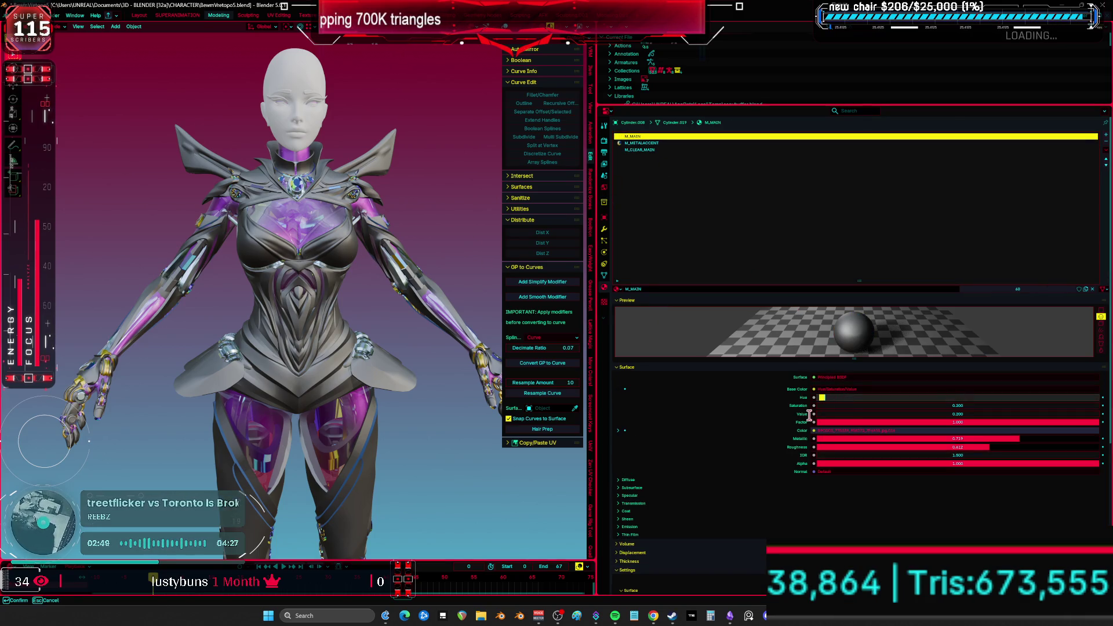
{"action": "key", "text": "Return"}
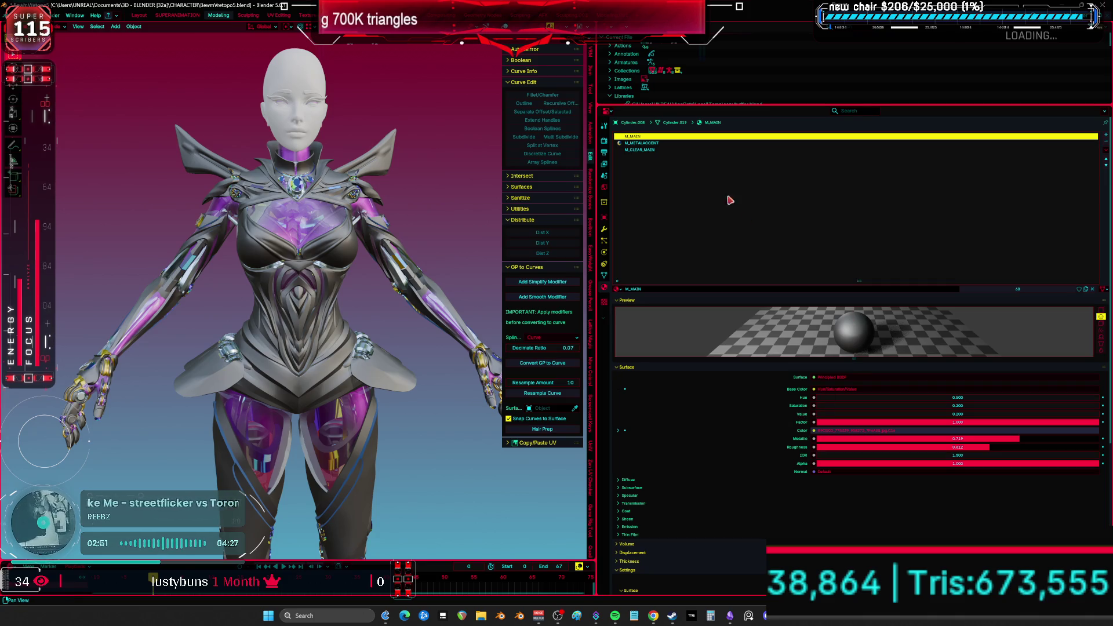
- Show M_MAIN's shader node graph in place of the outliner and shift the suit hue
{"action": "left_click", "coordinate": [606, 36]}
{"action": "left_click", "coordinate": [637, 96]}
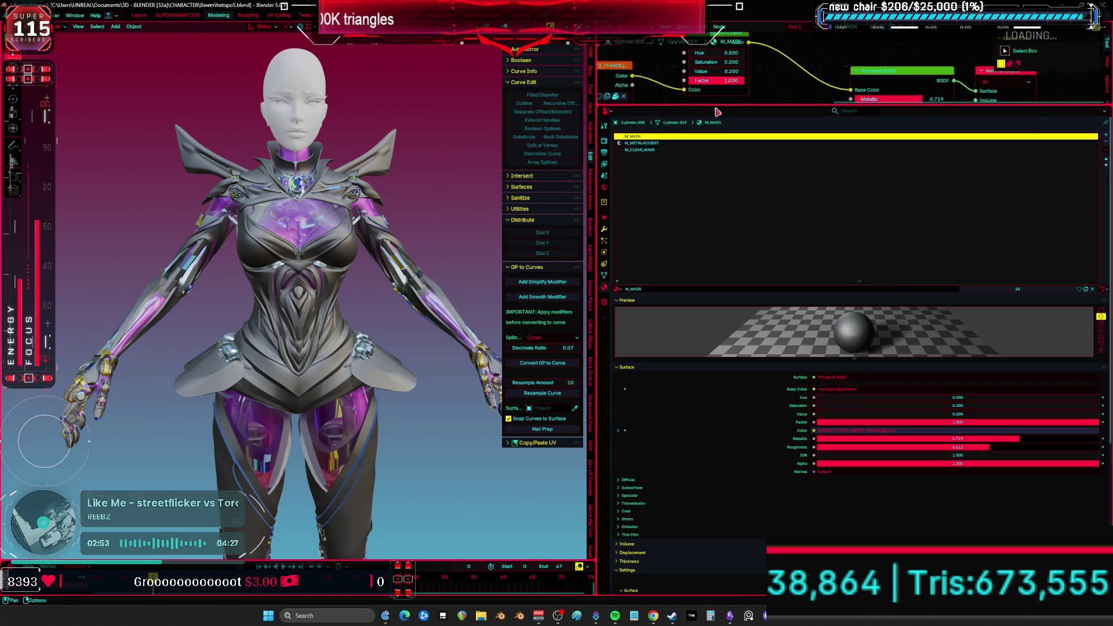
{"action": "left_click_drag", "start_coordinate": [846, 109], "coordinate": [846, 348]}
{"action": "middle_click_drag", "start_coordinate": [731, 243], "coordinate": [846, 261]}
{"action": "scroll", "coordinate": [846, 261], "scroll_direction": "up", "scroll_amount": 1}
{"action": "mouse_move", "coordinate": [795, 172]}
{"action": "left_mouse_down"}
{"action": "mouse_move", "coordinate": [835, 172]}
{"action": "mouse_move", "coordinate": [797, 199]}
{"action": "mouse_move", "coordinate": [841, 198]}
{"action": "mouse_move", "coordinate": [840, 186]}
{"action": "mouse_move", "coordinate": [754, 172]}
{"action": "left_mouse_up"}
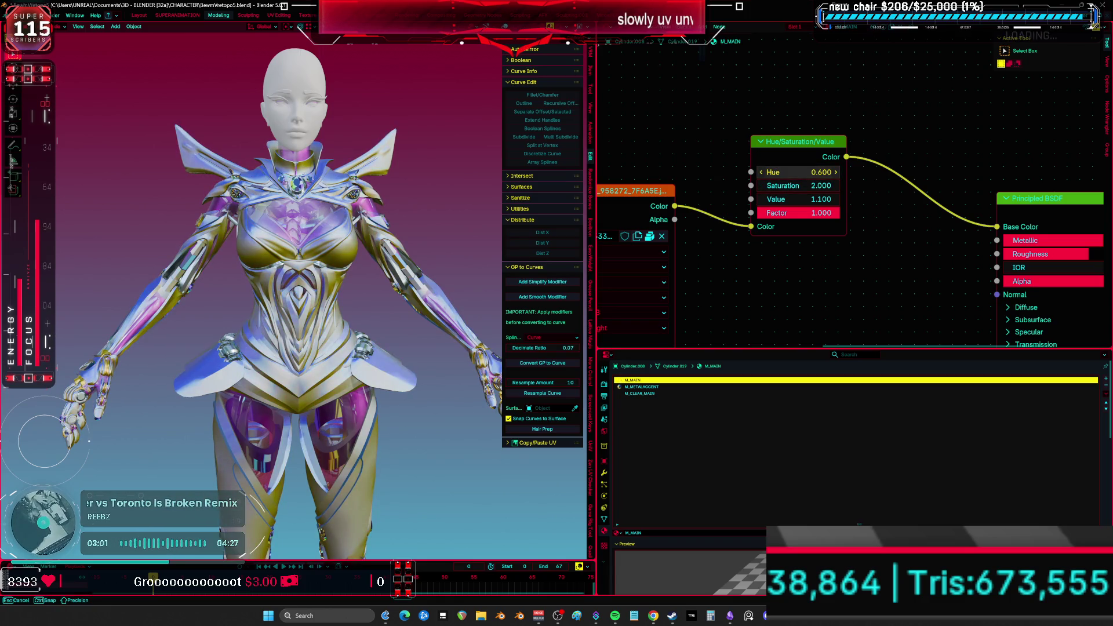
{"action": "key", "text": "ctrl+space"}
{"action": "mouse_move", "coordinate": [425, 311]}
{"action": "middle_mouse_down"}
{"action": "mouse_move", "coordinate": [780, 302]}
{"action": "mouse_move", "coordinate": [646, 289]}
{"action": "middle_mouse_up"}
{"action": "key", "text": "ctrl+space"}
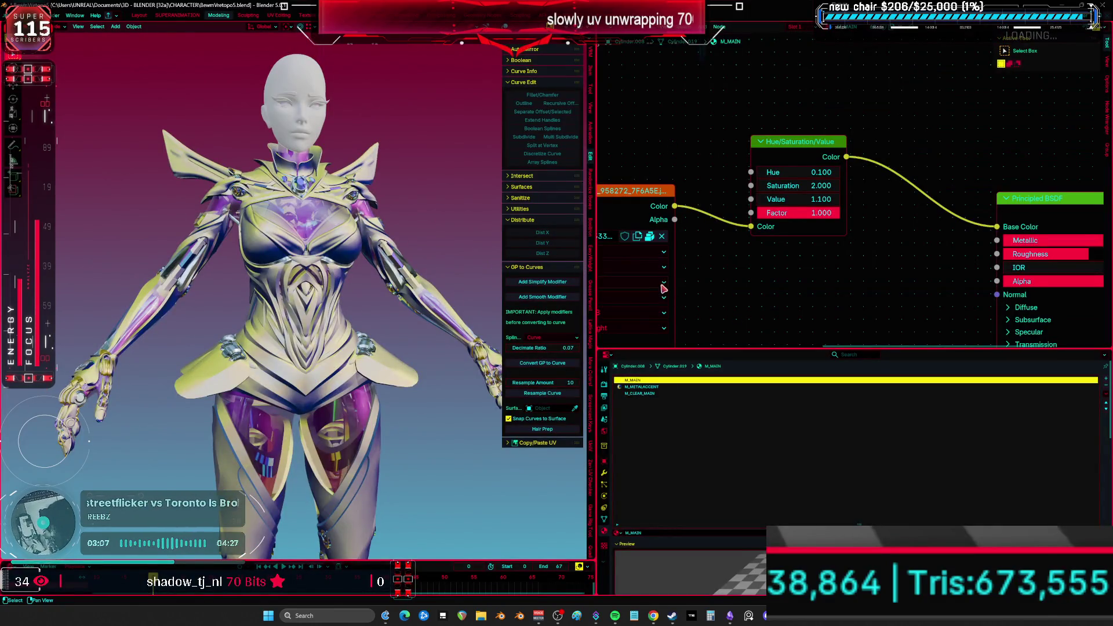
- Set the Hue/Saturation/Value node's Saturation to 1.000 and Value to 0.800
{"action": "left_click", "coordinate": [820, 186]}
{"action": "type", "text": "2"}
{"action": "key", "text": "Return"}
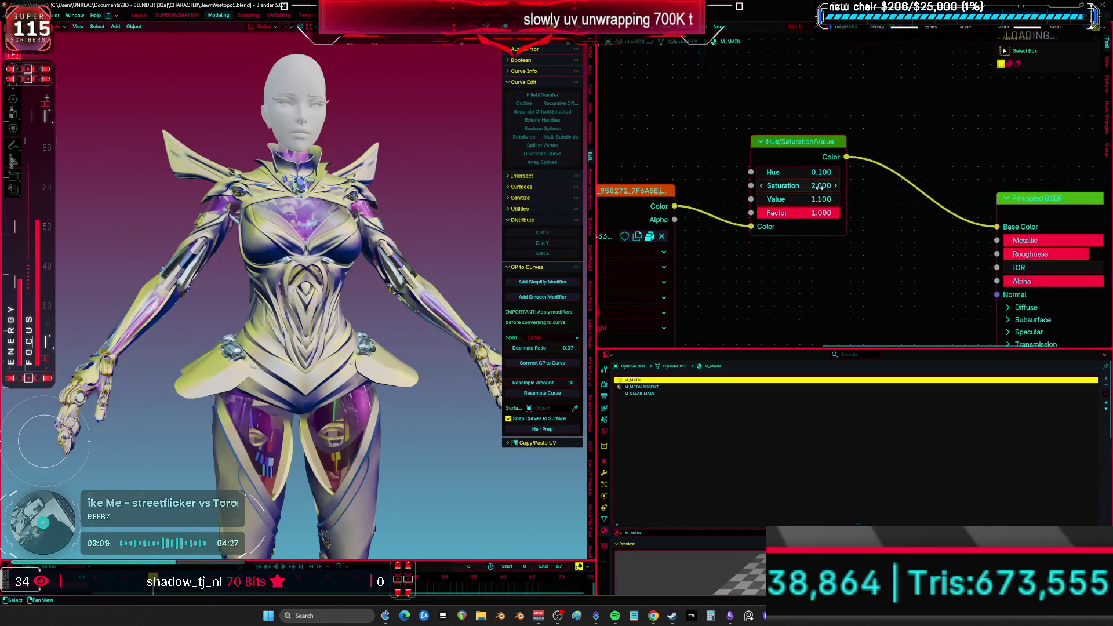
{"action": "left_click", "coordinate": [827, 186]}
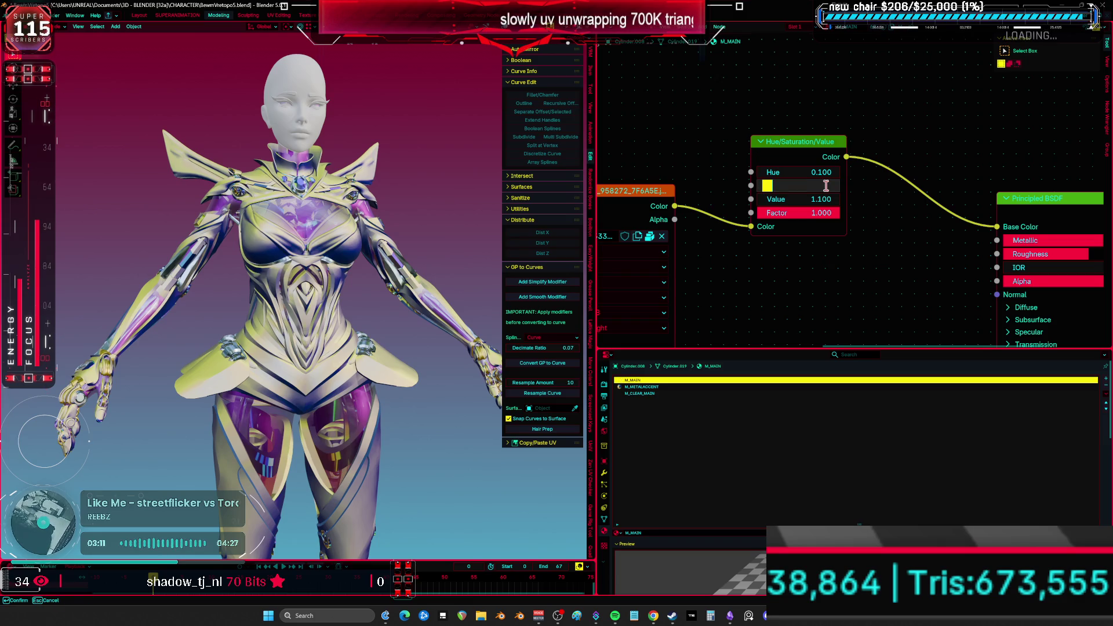
{"action": "type", "text": "1"}
{"action": "key", "text": "Return"}
{"action": "left_click", "coordinate": [815, 200]}
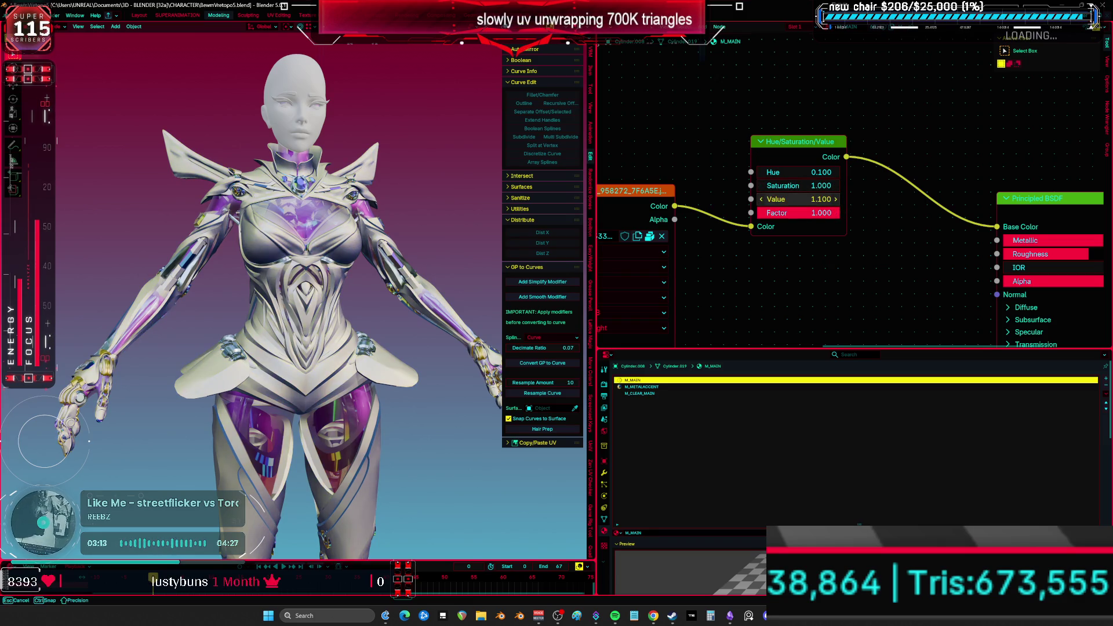
{"action": "key", "text": "BackSpace"}
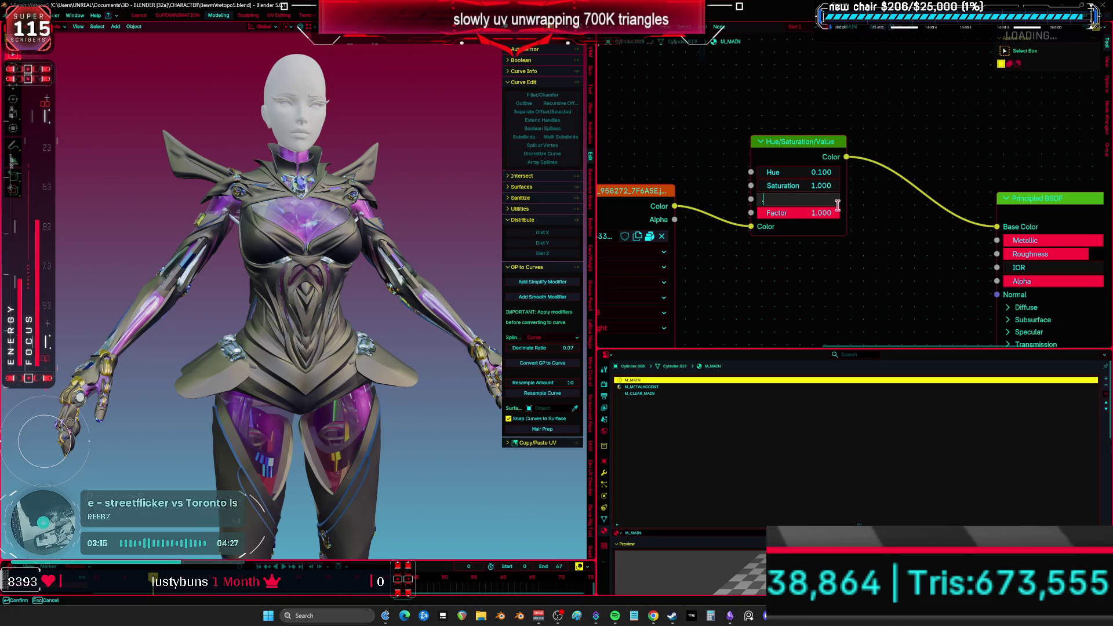
{"action": "type", "text": ".8"}
{"action": "key", "text": "Return"}
- Adjust the Metallic amount of the M_MAIN Principled BSDF
{"action": "scroll", "coordinate": [816, 241], "scroll_direction": "down", "scroll_amount": 3}
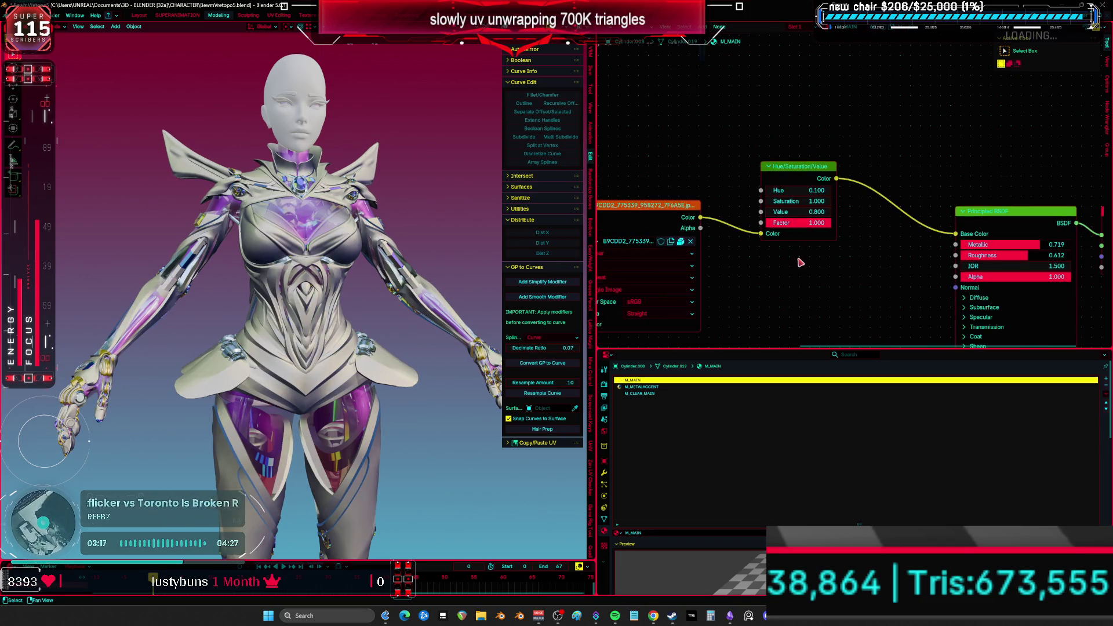
{"action": "mouse_move", "coordinate": [730, 176]}
{"action": "middle_mouse_down"}
{"action": "mouse_move", "coordinate": [745, 149]}
{"action": "mouse_move", "coordinate": [901, 77]}
{"action": "mouse_move", "coordinate": [774, 152]}
{"action": "mouse_move", "coordinate": [785, 154]}
{"action": "middle_mouse_up"}
{"action": "middle_click_drag", "start_coordinate": [874, 177], "coordinate": [763, 169]}
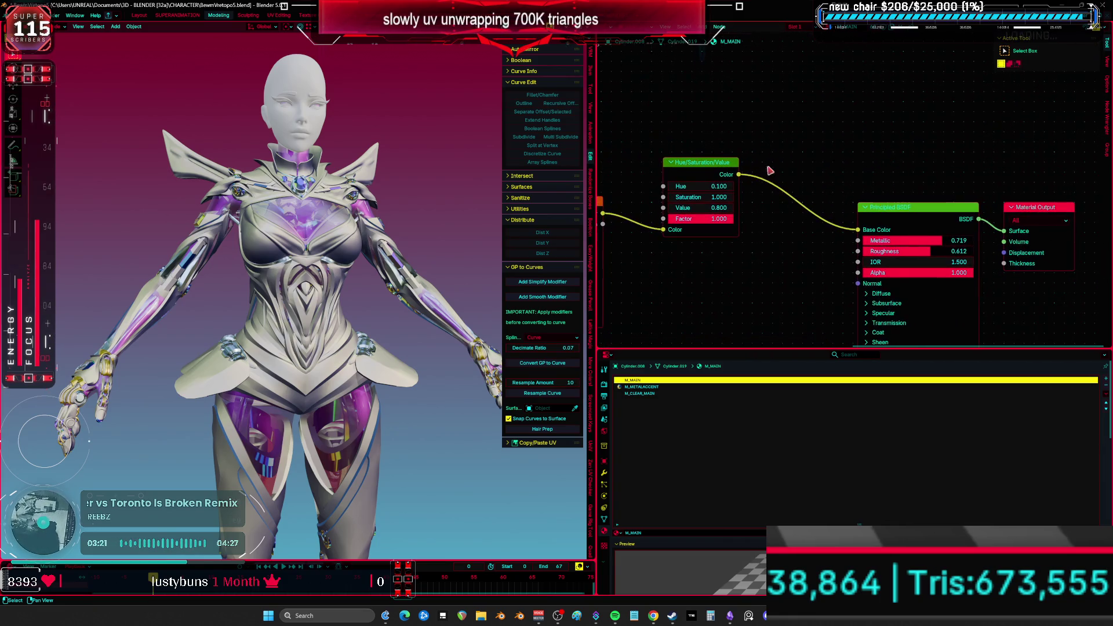
{"action": "mouse_move", "coordinate": [895, 241]}
{"action": "left_mouse_down"}
{"action": "mouse_move", "coordinate": [812, 242]}
{"action": "mouse_move", "coordinate": [962, 242]}
{"action": "mouse_move", "coordinate": [870, 251]}
{"action": "mouse_move", "coordinate": [962, 252]}
{"action": "left_mouse_up"}
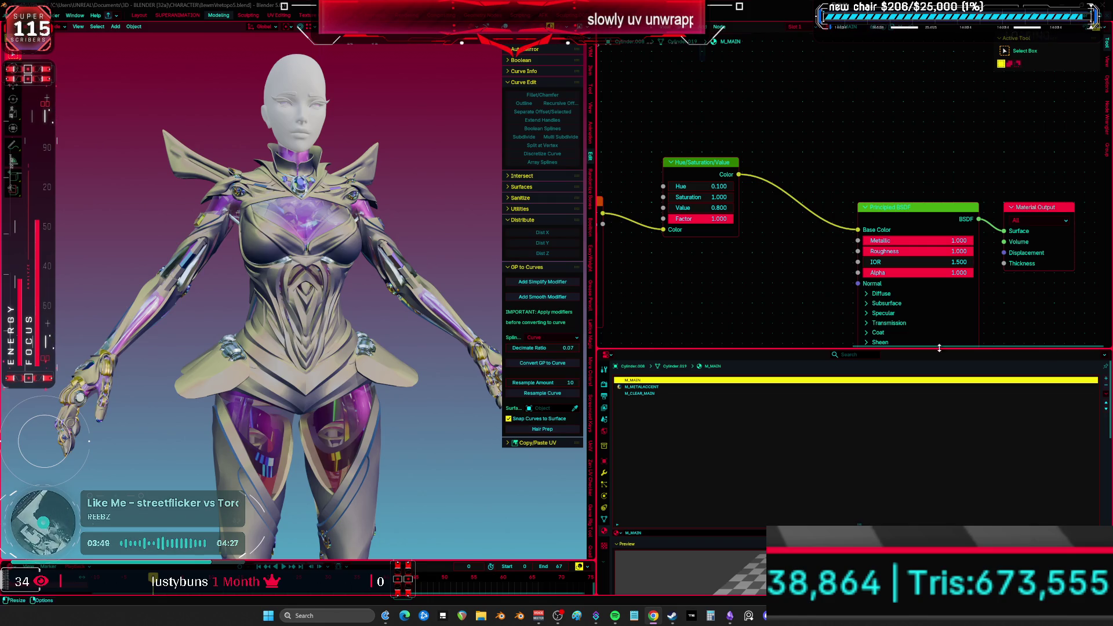
- Add a Color Ramp node above the Hue/Saturation/Value node and tidy the node layout
{"action": "mouse_move", "coordinate": [728, 83]}
{"action": "middle_mouse_down"}
{"action": "mouse_move", "coordinate": [733, 126]}
{"action": "mouse_move", "coordinate": [741, 95]}
{"action": "middle_mouse_up"}
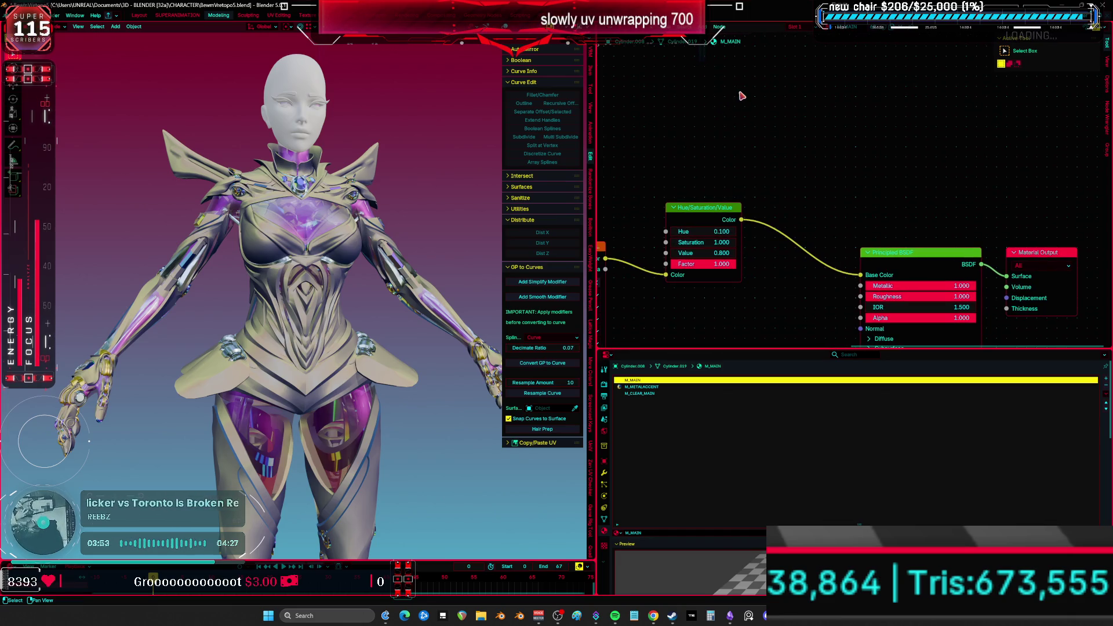
{"action": "key", "text": "shift+a"}
{"action": "left_click", "coordinate": [736, 110]}
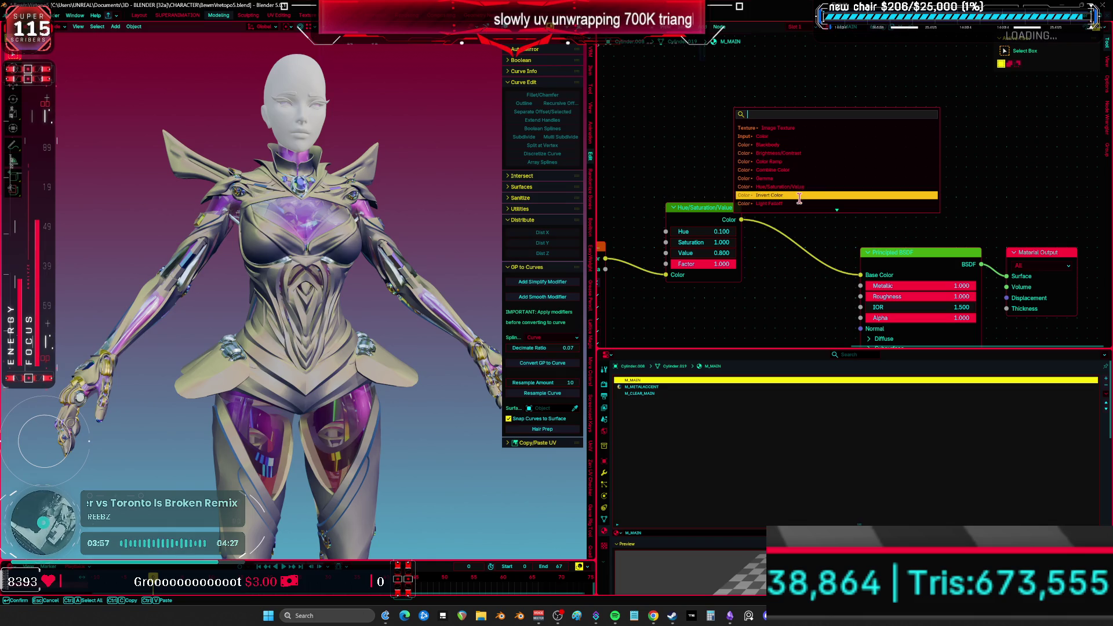
{"action": "left_click", "coordinate": [802, 164]}
{"action": "left_click", "coordinate": [751, 125]}
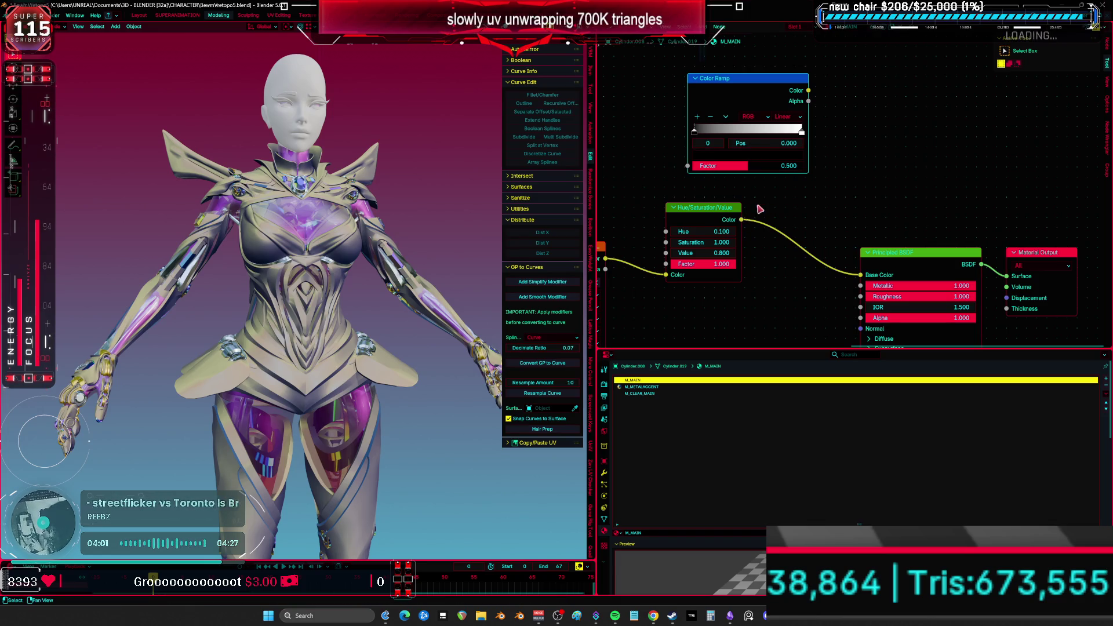
{"action": "middle_click_drag", "start_coordinate": [757, 211], "coordinate": [835, 237]}
{"action": "left_click_drag", "start_coordinate": [795, 249], "coordinate": [785, 271]}
{"action": "middle_click_drag", "start_coordinate": [845, 248], "coordinate": [702, 206]}
{"action": "left_click_drag", "start_coordinate": [790, 78], "coordinate": [827, 150]}
- Add a Divide mix node fed by the Color Ramp, undoing a stray Mix Shader
{"action": "type", "text": "mix"}
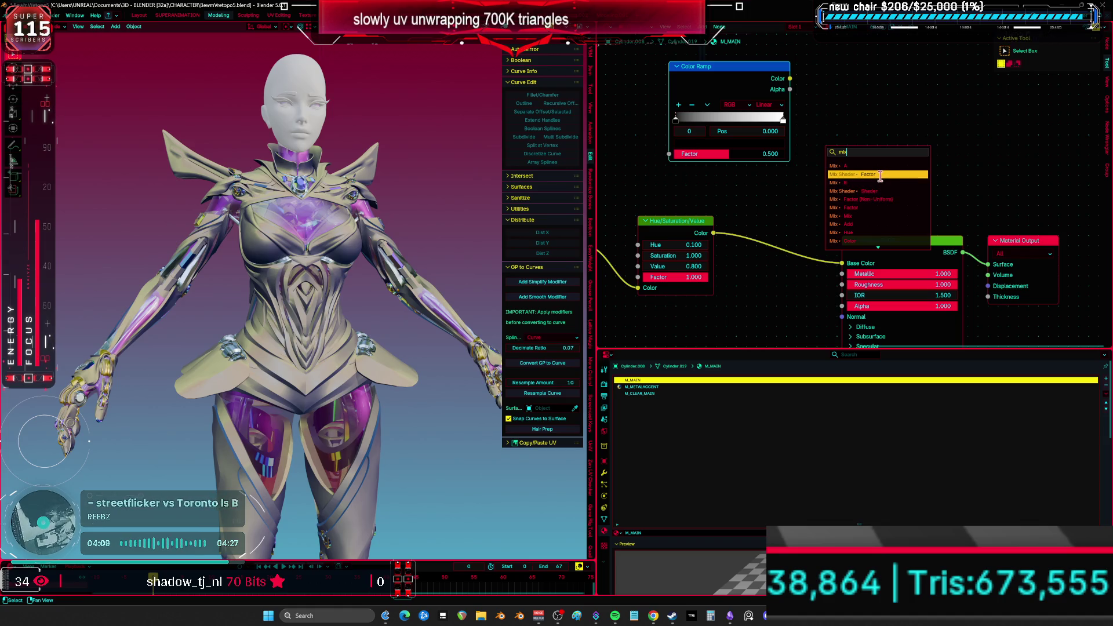
{"action": "left_click", "coordinate": [876, 174]}
{"action": "left_click", "coordinate": [873, 172]}
{"action": "key", "text": "ctrl+z"}
{"action": "left_click_drag", "start_coordinate": [790, 78], "coordinate": [824, 178]}
{"action": "type", "text": "mix"}
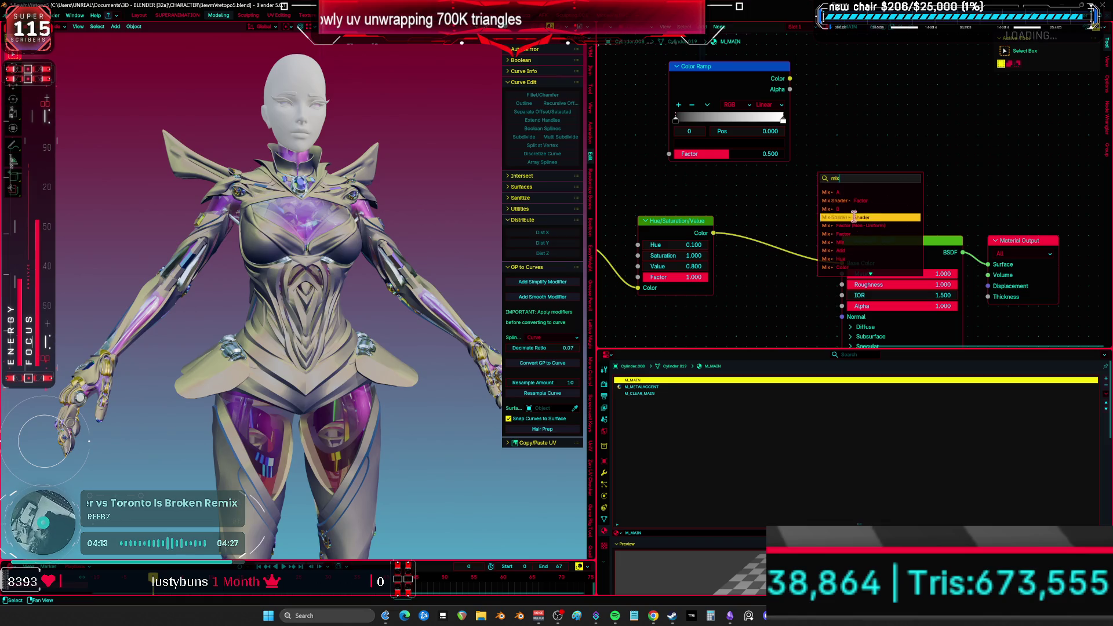
{"action": "scroll", "coordinate": [870, 255], "scroll_direction": "down", "scroll_amount": 7}
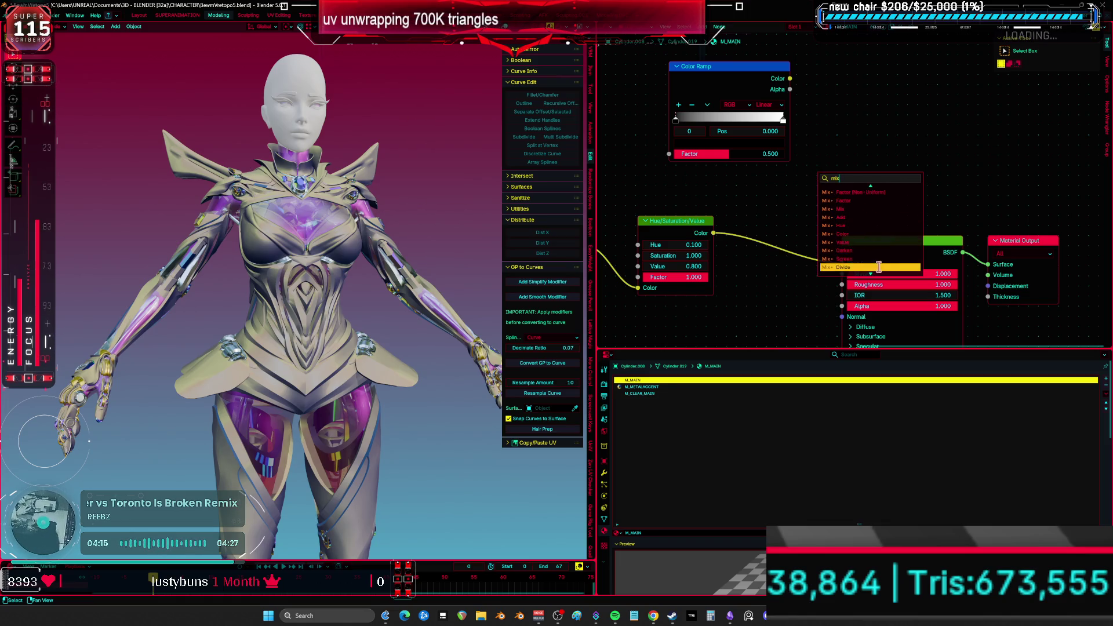
{"action": "left_click", "coordinate": [865, 242]}
- Link Hue/Saturation/Value Color to Divide's B and the Divide Result to Base Color
{"action": "left_click_drag", "start_coordinate": [715, 233], "coordinate": [832, 168]}
{"action": "left_click_drag", "start_coordinate": [902, 86], "coordinate": [857, 263]}
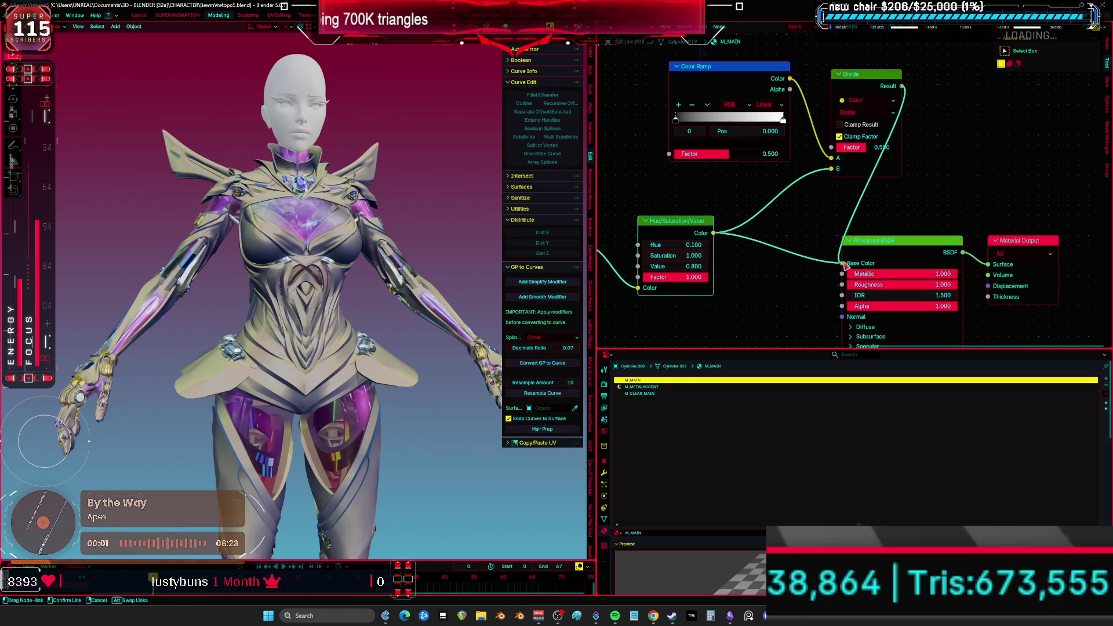
{"action": "mouse_move", "coordinate": [290, 288]}
{"action": "middle_mouse_down"}
{"action": "mouse_move", "coordinate": [410, 266]}
{"action": "mouse_move", "coordinate": [388, 269]}
{"action": "mouse_move", "coordinate": [742, 313]}
{"action": "mouse_move", "coordinate": [667, 297]}
{"action": "mouse_move", "coordinate": [741, 286]}
{"action": "mouse_move", "coordinate": [700, 318]}
{"action": "mouse_move", "coordinate": [663, 291]}
{"action": "mouse_move", "coordinate": [665, 180]}
{"action": "mouse_move", "coordinate": [657, 314]}
{"action": "middle_mouse_up"}
{"action": "key", "text": "ctrl+space"}
{"action": "key", "text": "ctrl+space"}
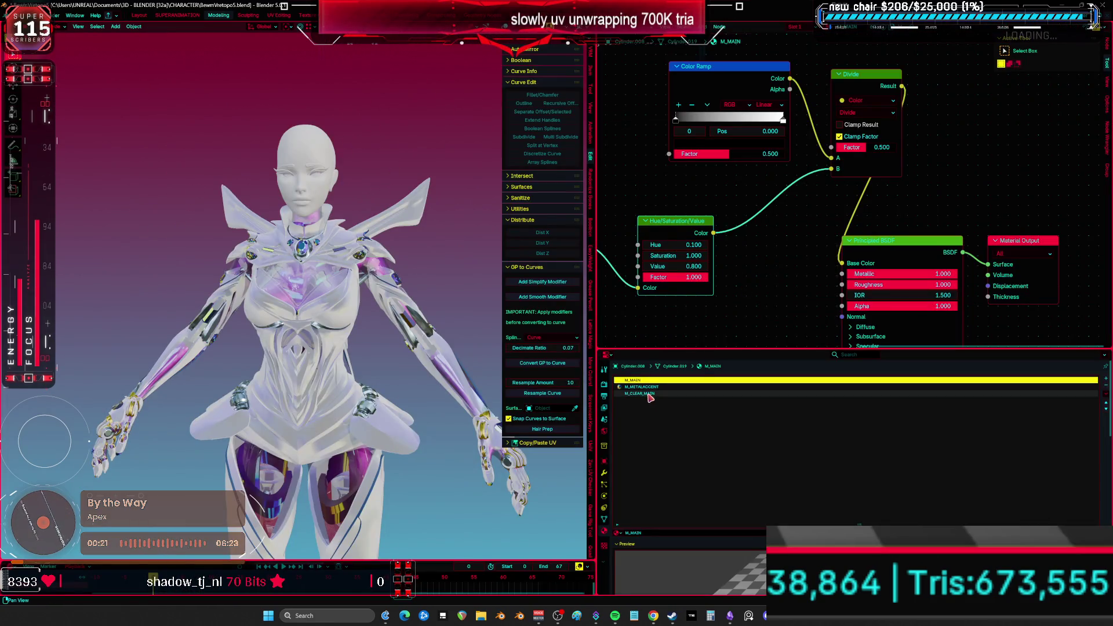
- Switch to M_CLEAR_MAIN and set its Hue/Saturation/Value Value to 5.000
{"action": "left_click", "coordinate": [638, 393]}
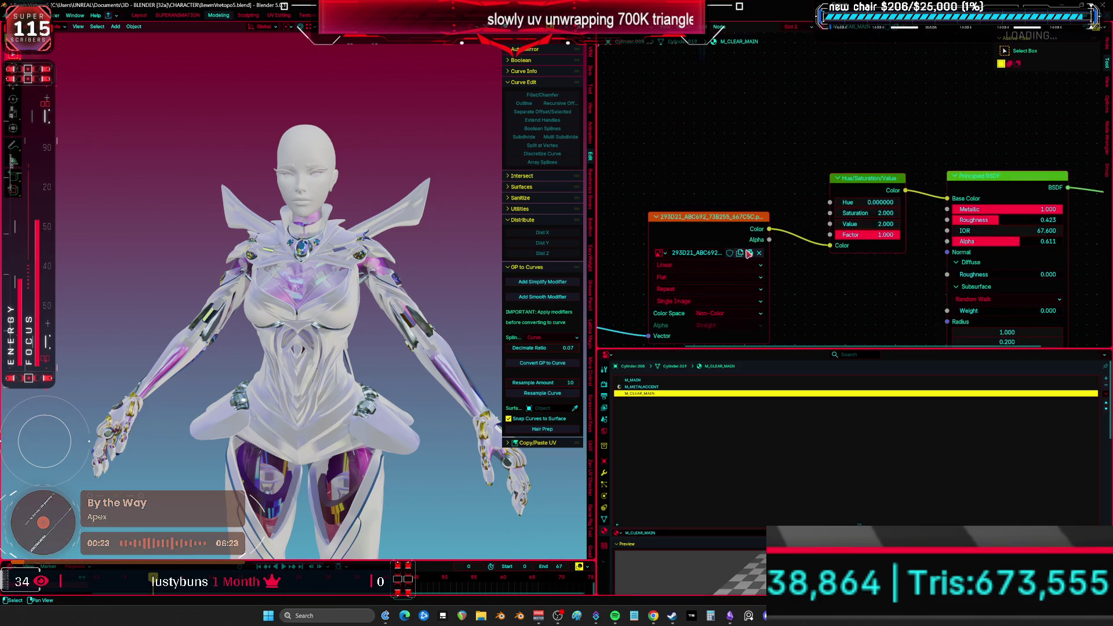
{"action": "scroll", "coordinate": [792, 244], "scroll_direction": "up", "scroll_amount": 1}
{"action": "left_click_drag", "start_coordinate": [809, 193], "coordinate": [772, 193]}
{"action": "key", "text": "Escape"}
{"action": "left_click", "coordinate": [822, 207]}
{"action": "type", "text": "5"}
{"action": "key", "text": "Return"}
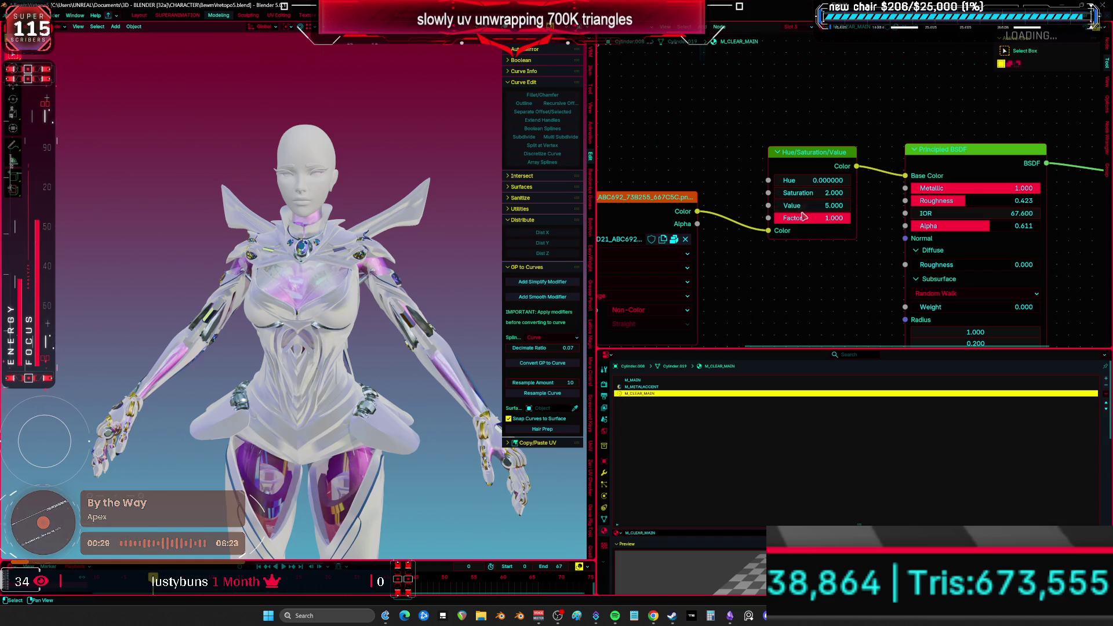
- Try Hue 0.6, then settle on Hue 0.300 for a yellow tint
{"action": "left_click_drag", "start_coordinate": [816, 183], "coordinate": [816, 183]}
{"action": "left_click", "coordinate": [816, 183]}
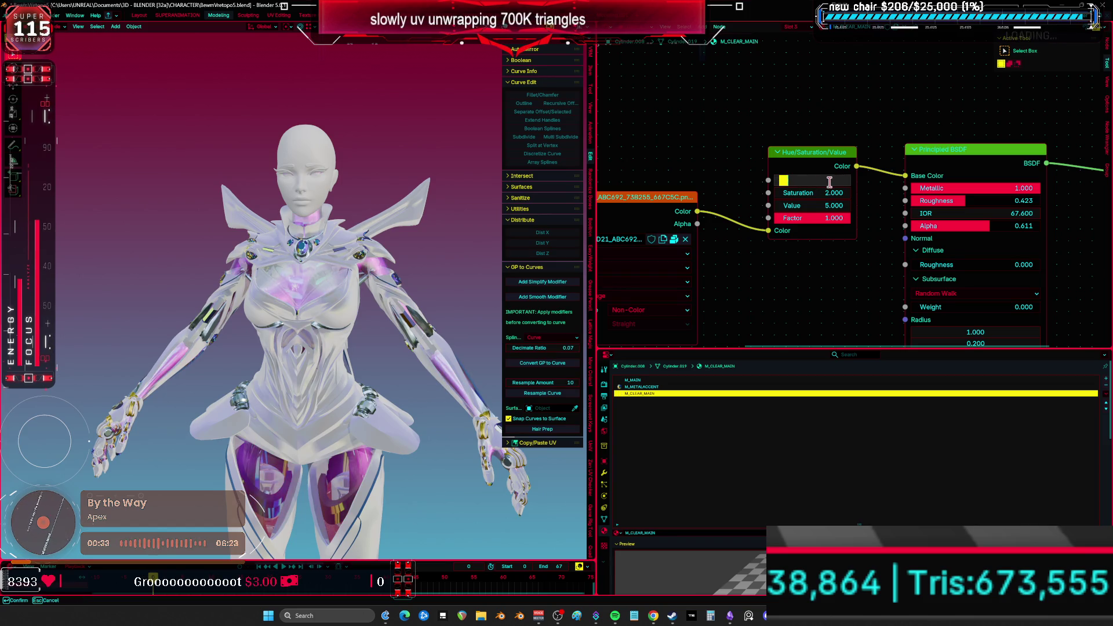
{"action": "type", "text": "0.6"}
{"action": "key", "text": "Return"}
{"action": "scroll", "coordinate": [829, 185], "scroll_direction": "left", "scroll_amount": 5, "text": "ctrl"}
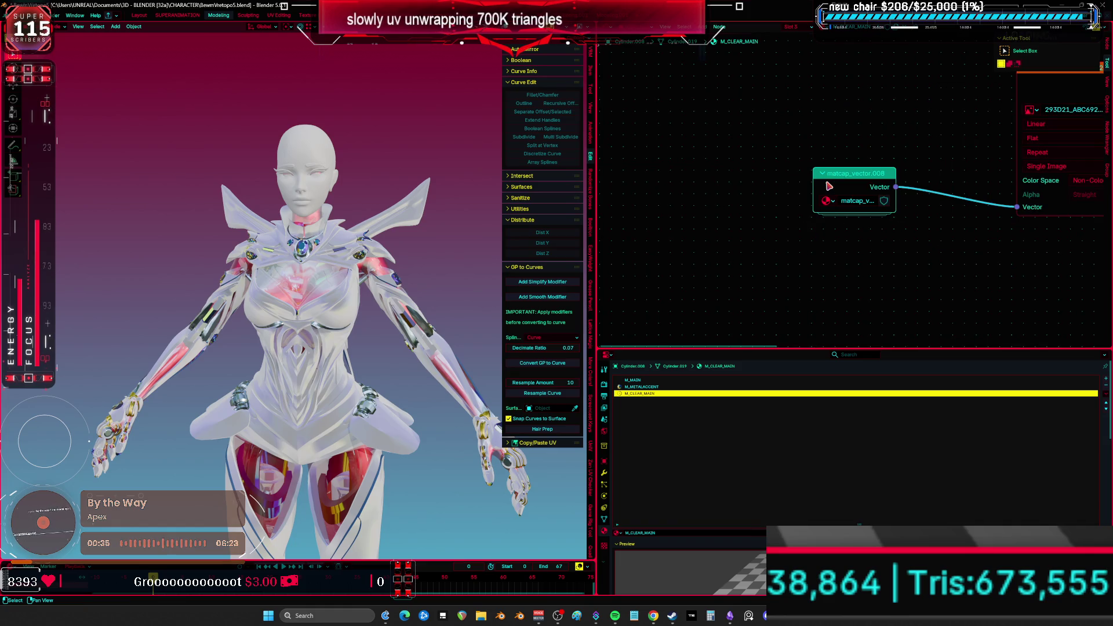
{"action": "scroll", "coordinate": [904, 107], "scroll_direction": "right", "scroll_amount": 5, "text": "ctrl"}
{"action": "left_click", "coordinate": [857, 138]}
{"action": "key", "text": "Return"}
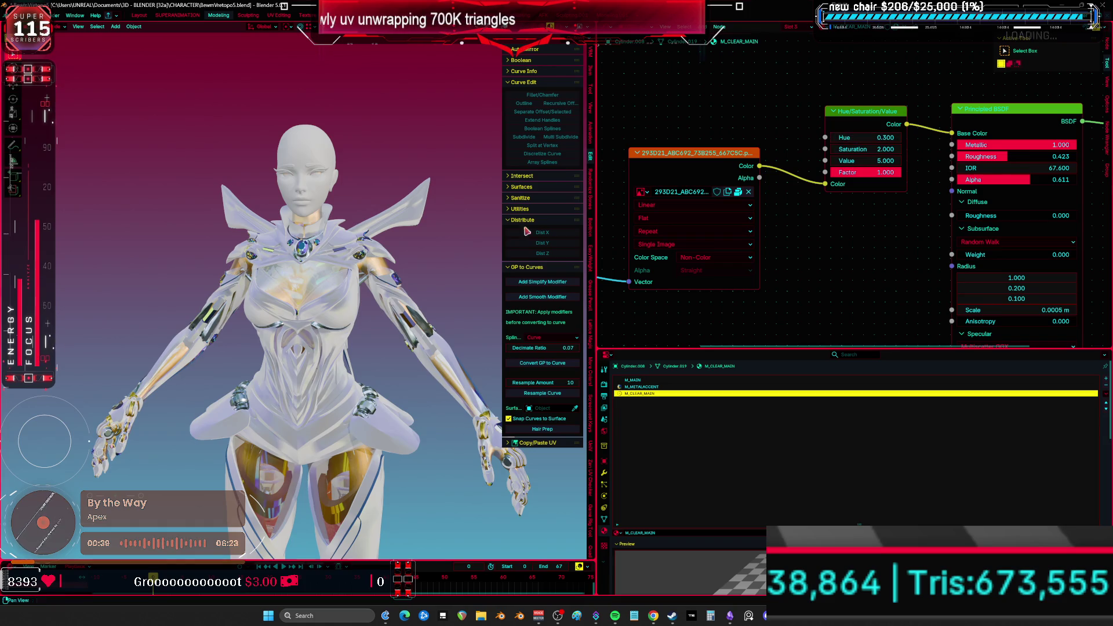
{"action": "key", "text": "ctrl+space"}
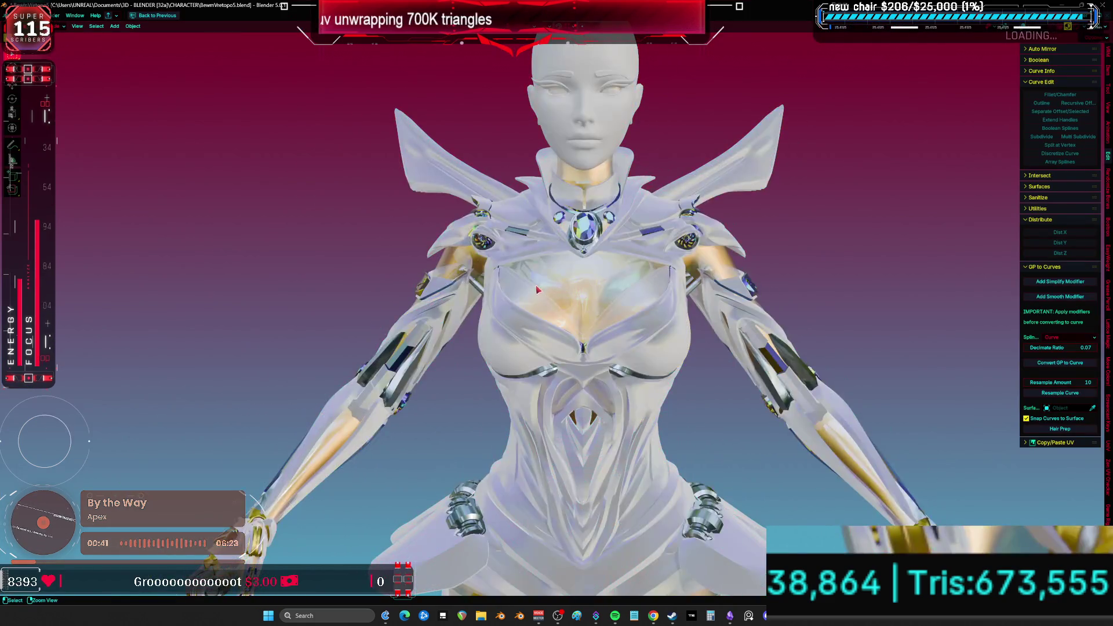
{"action": "key", "text": "ctrl+space"}
- Set Value to 12.000 and Saturation to 1.000
{"action": "left_click", "coordinate": [860, 160]}
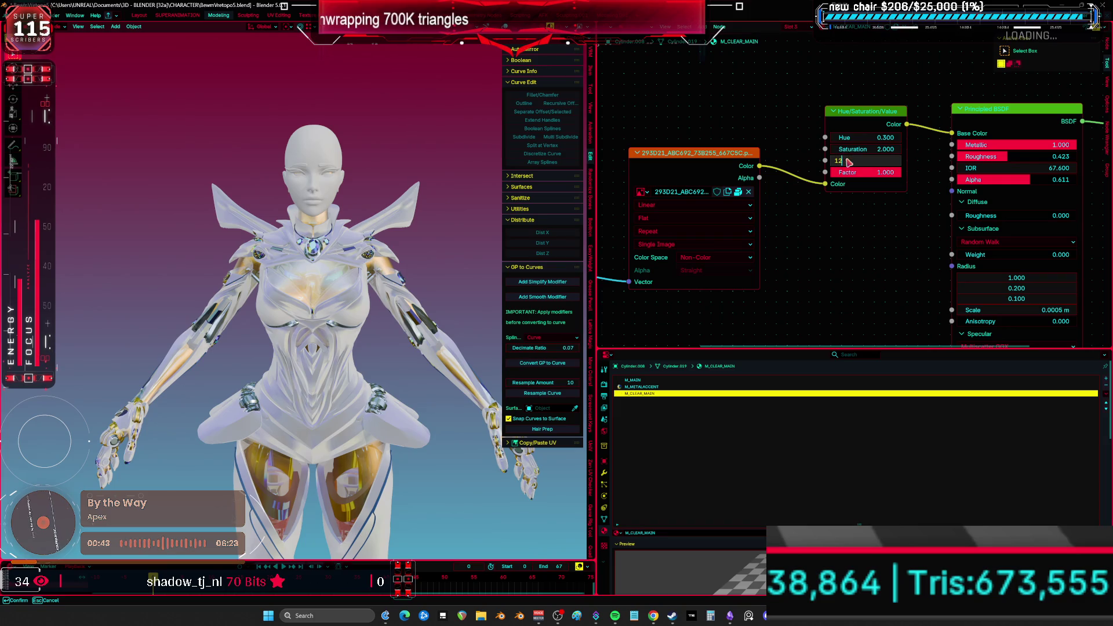
{"action": "key", "text": "ctrl+a"}
{"action": "type", "text": "12"}
{"action": "key", "text": "shift+Tab"}
{"action": "type", "text": "1"}
{"action": "key", "text": "Return"}
- Raise Saturation to 2.000 and bring Value to 1.000, then 2.000
{"action": "left_click", "coordinate": [889, 149]}
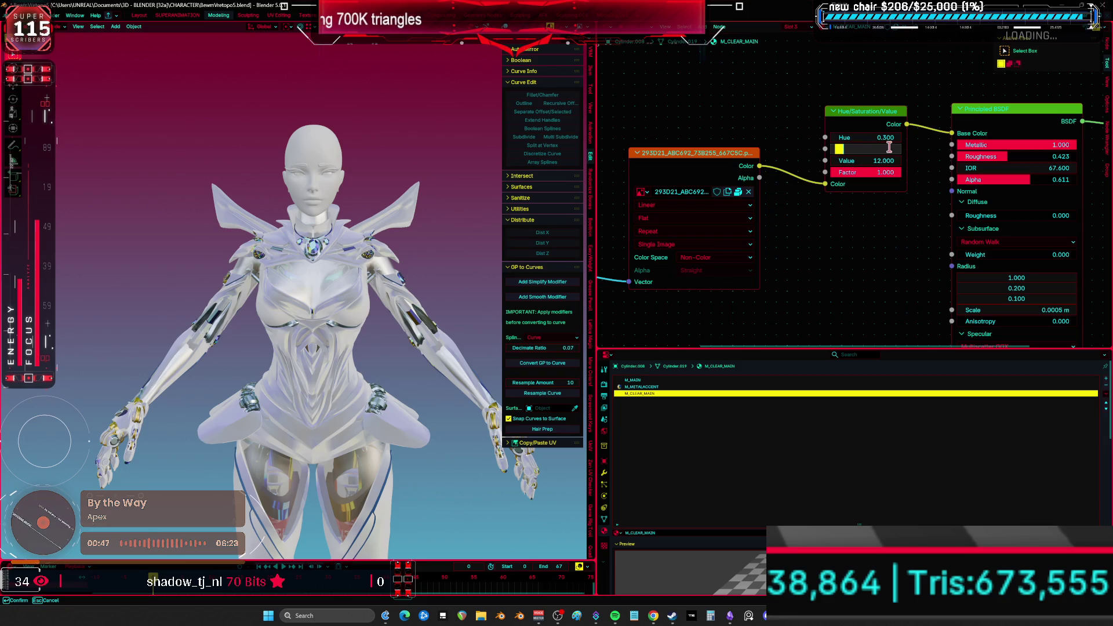
{"action": "type", "text": "2"}
{"action": "key", "text": "Return"}
{"action": "left_click", "coordinate": [872, 161]}
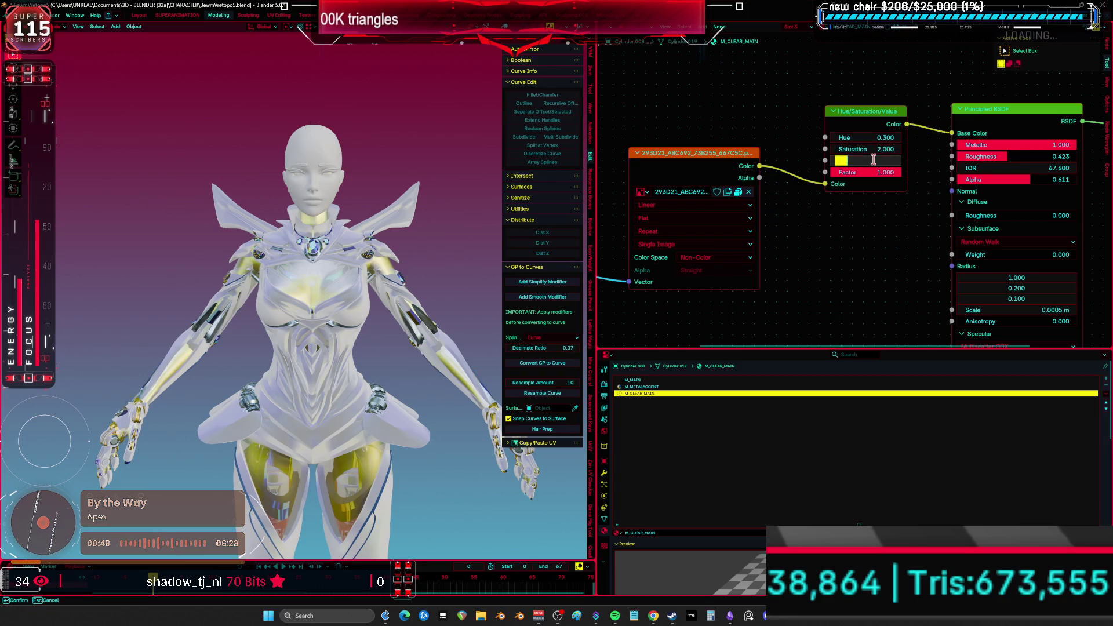
{"action": "key", "text": "Return"}
{"action": "middle_click_drag", "start_coordinate": [368, 327], "coordinate": [258, 322]}
{"action": "mouse_move", "coordinate": [873, 160]}
{"action": "left_mouse_down"}
{"action": "mouse_move", "coordinate": [888, 161]}
{"action": "mouse_move", "coordinate": [862, 169]}
{"action": "left_mouse_up"}
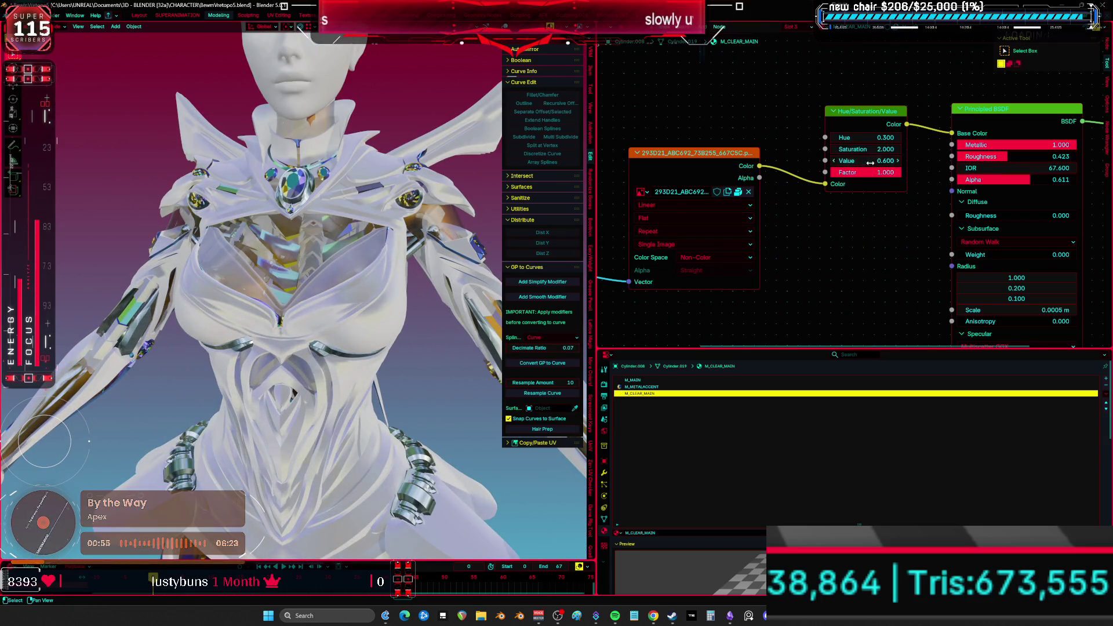
- Make the clear material non-metallic with Metallic 0 and Roughness 1.000
{"action": "key", "text": "ctrl+z"}
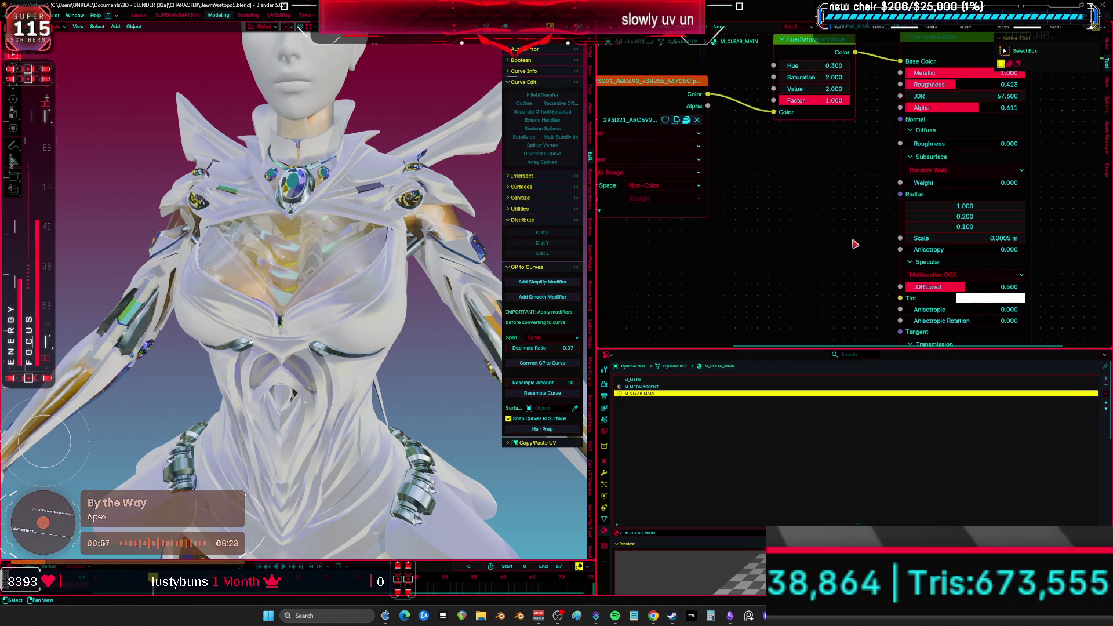
{"action": "mouse_move", "coordinate": [855, 244]}
{"action": "middle_mouse_down"}
{"action": "mouse_move", "coordinate": [783, 135]}
{"action": "mouse_move", "coordinate": [763, 44]}
{"action": "mouse_move", "coordinate": [733, 159]}
{"action": "mouse_move", "coordinate": [729, 110]}
{"action": "mouse_move", "coordinate": [765, 370]}
{"action": "middle_mouse_up"}
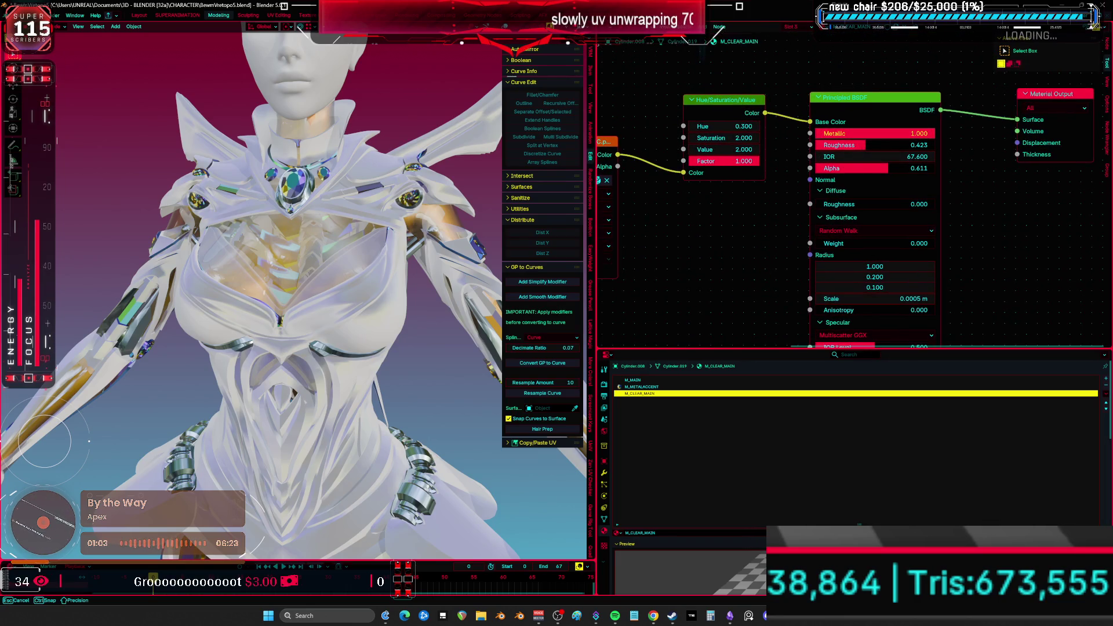
{"action": "key", "text": "BackSpace"}
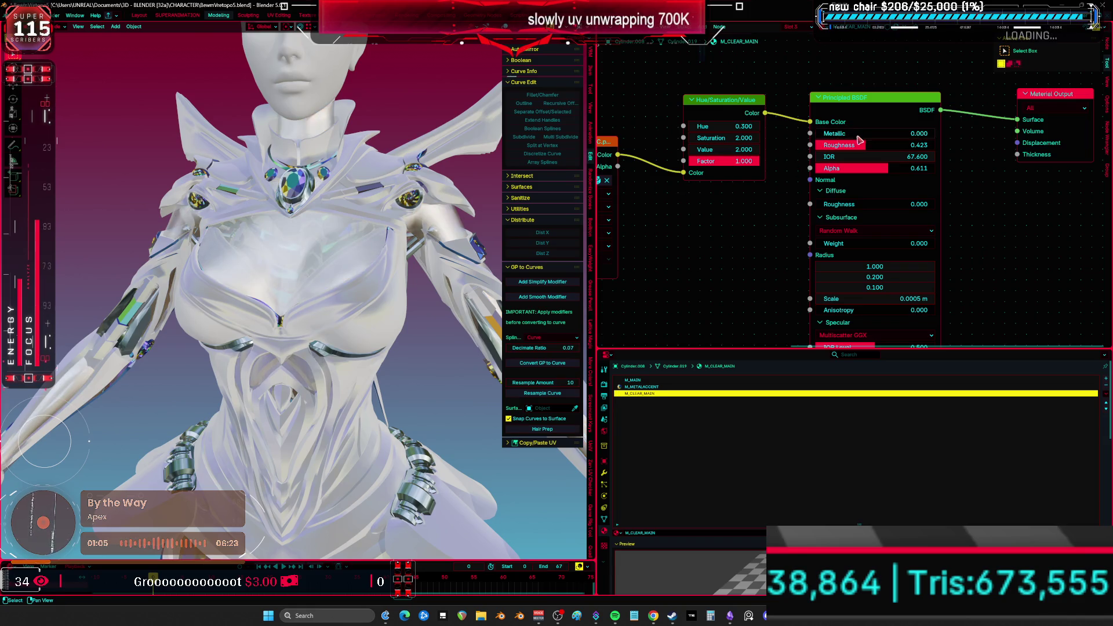
{"action": "left_click", "coordinate": [863, 143]}
{"action": "type", "text": "1"}
{"action": "key", "text": "Return"}
{"action": "middle_click_drag", "start_coordinate": [882, 146], "coordinate": [861, 182]}
{"action": "mouse_move", "coordinate": [279, 244]}
{"action": "middle_mouse_down"}
{"action": "mouse_move", "coordinate": [209, 238]}
{"action": "mouse_move", "coordinate": [240, 239]}
{"action": "middle_mouse_up"}
- Set the Hue/Saturation/Value node's Value to 2.000 and lower Alpha back to 0.611
{"action": "middle_click_drag", "start_coordinate": [762, 325], "coordinate": [763, 191]}
{"action": "mouse_move", "coordinate": [763, 276]}
{"action": "middle_mouse_down"}
{"action": "mouse_move", "coordinate": [725, 170]}
{"action": "mouse_move", "coordinate": [728, 254]}
{"action": "mouse_move", "coordinate": [726, 87]}
{"action": "mouse_move", "coordinate": [724, 221]}
{"action": "middle_mouse_up"}
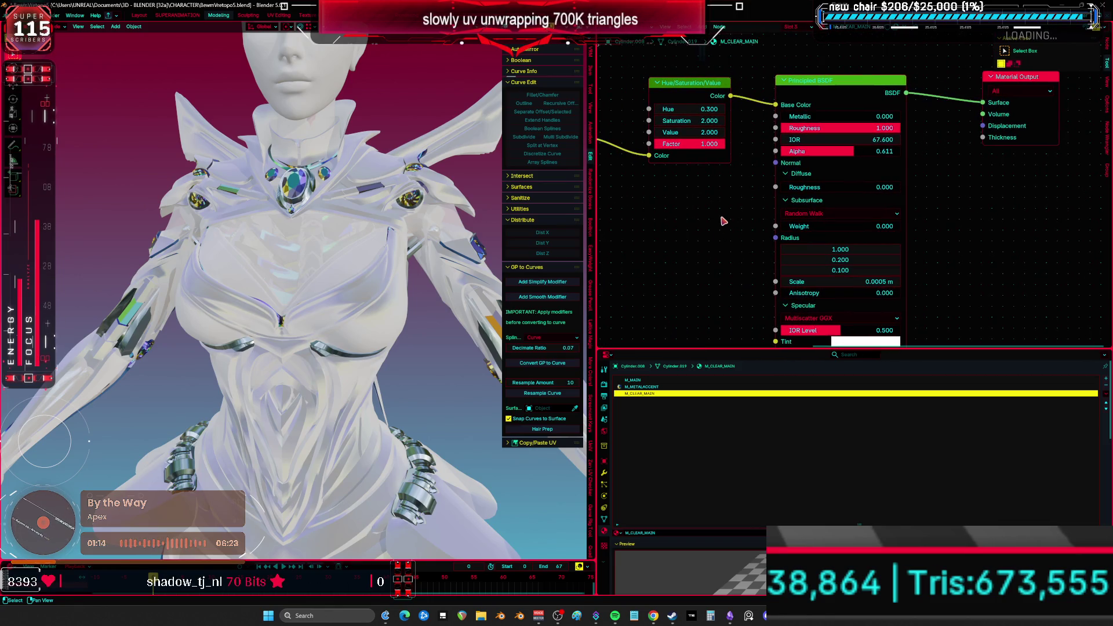
{"action": "left_click", "coordinate": [852, 150]}
{"action": "type", "text": "1"}
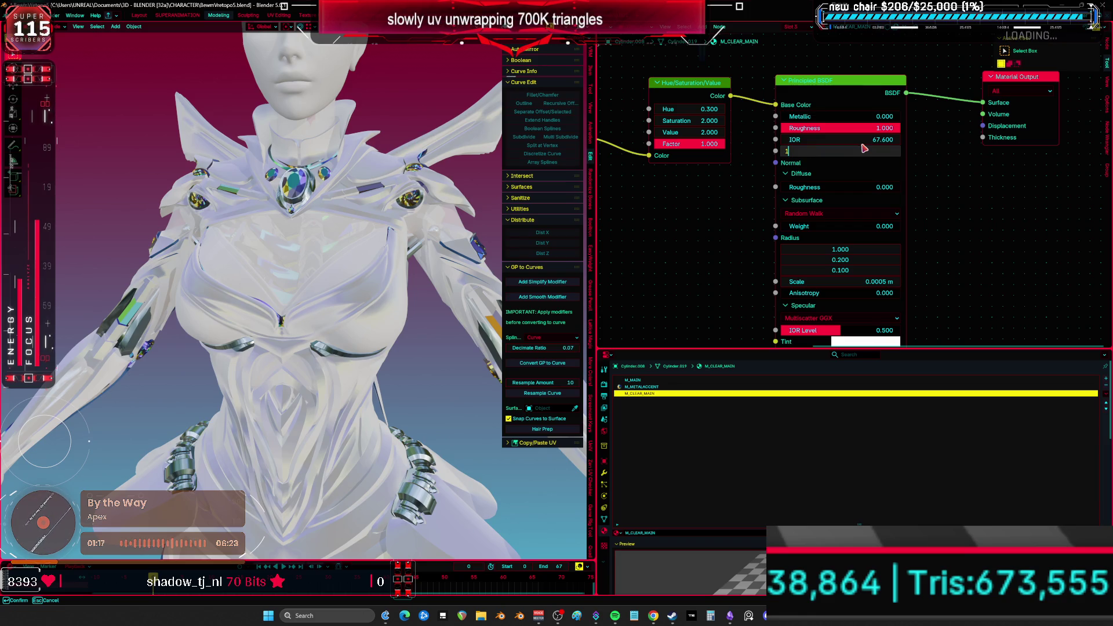
{"action": "right_click", "coordinate": [295, 269]}
{"action": "middle_click_drag", "start_coordinate": [314, 261], "coordinate": [418, 232]}
{"action": "middle_click_drag", "start_coordinate": [673, 212], "coordinate": [795, 239]}
{"action": "left_click", "coordinate": [830, 156]}
{"action": "key", "text": "ctrl+a"}
{"action": "key", "text": "Return"}
{"action": "mouse_move", "coordinate": [798, 231]}
{"action": "middle_mouse_down"}
{"action": "mouse_move", "coordinate": [885, 226]}
{"action": "mouse_move", "coordinate": [779, 254]}
{"action": "middle_mouse_up"}
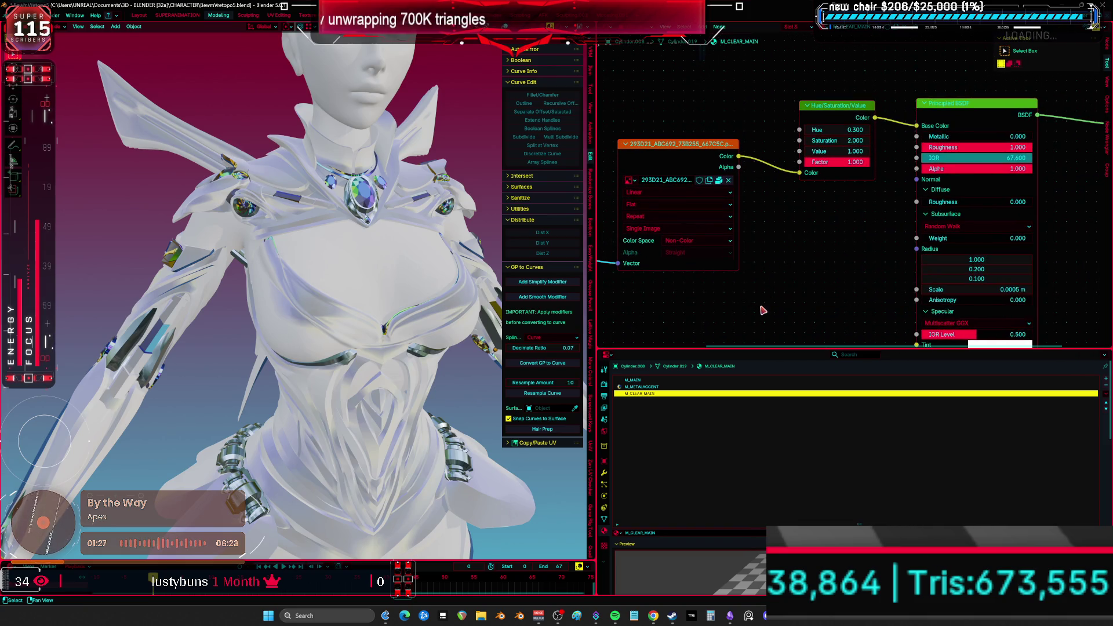
{"action": "middle_click_drag", "start_coordinate": [778, 319], "coordinate": [761, 316]}
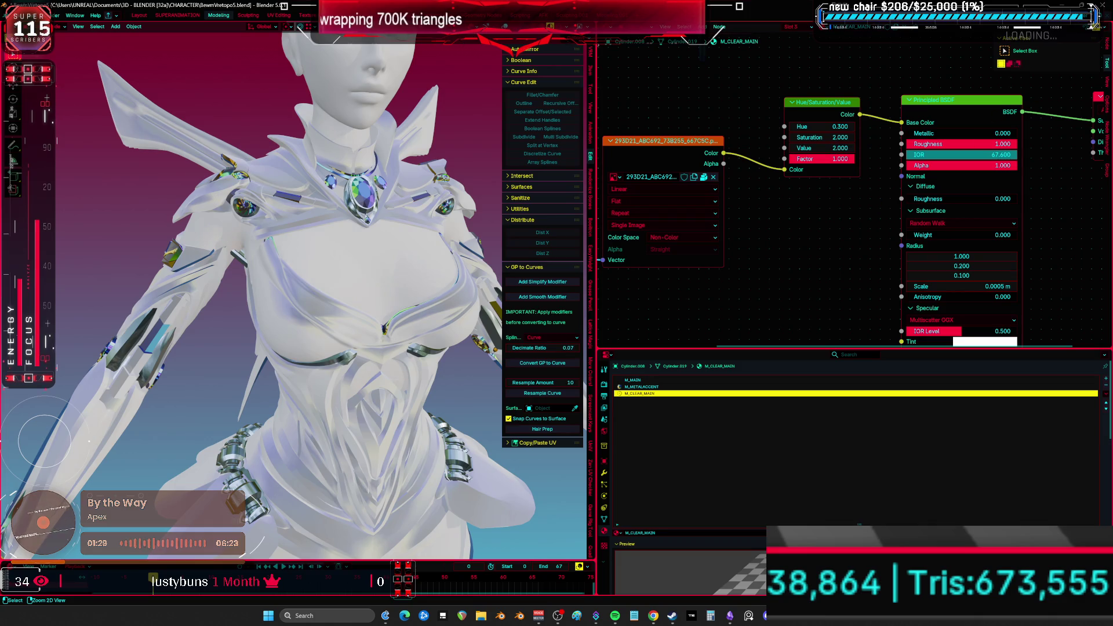
{"action": "left_click_drag", "start_coordinate": [997, 166], "coordinate": [954, 165]}
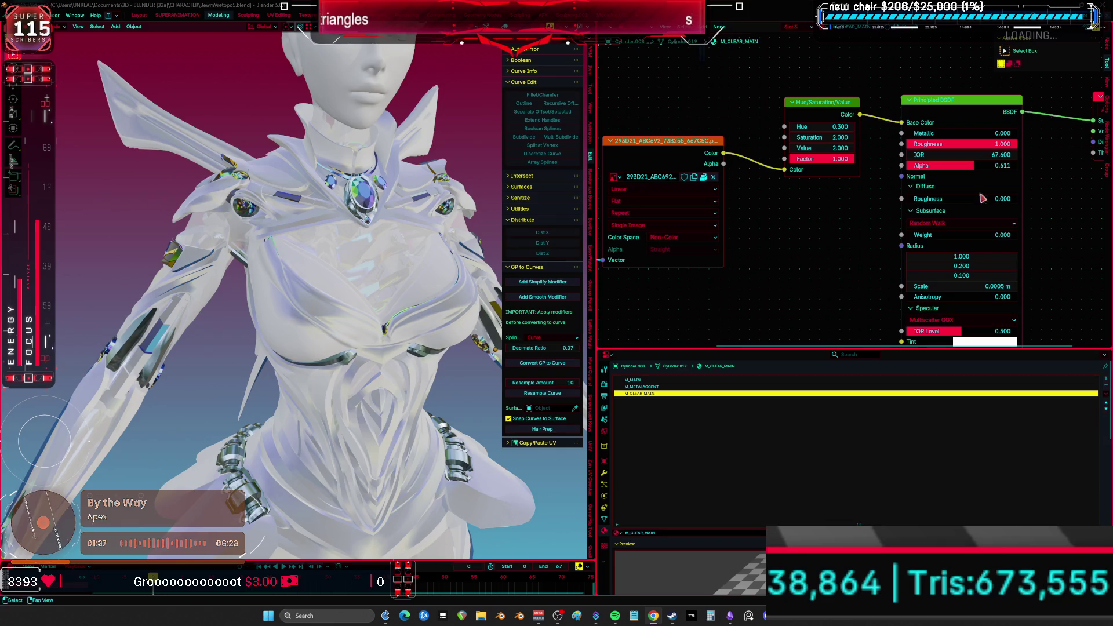
{"action": "middle_click_drag", "start_coordinate": [671, 221], "coordinate": [659, 221]}
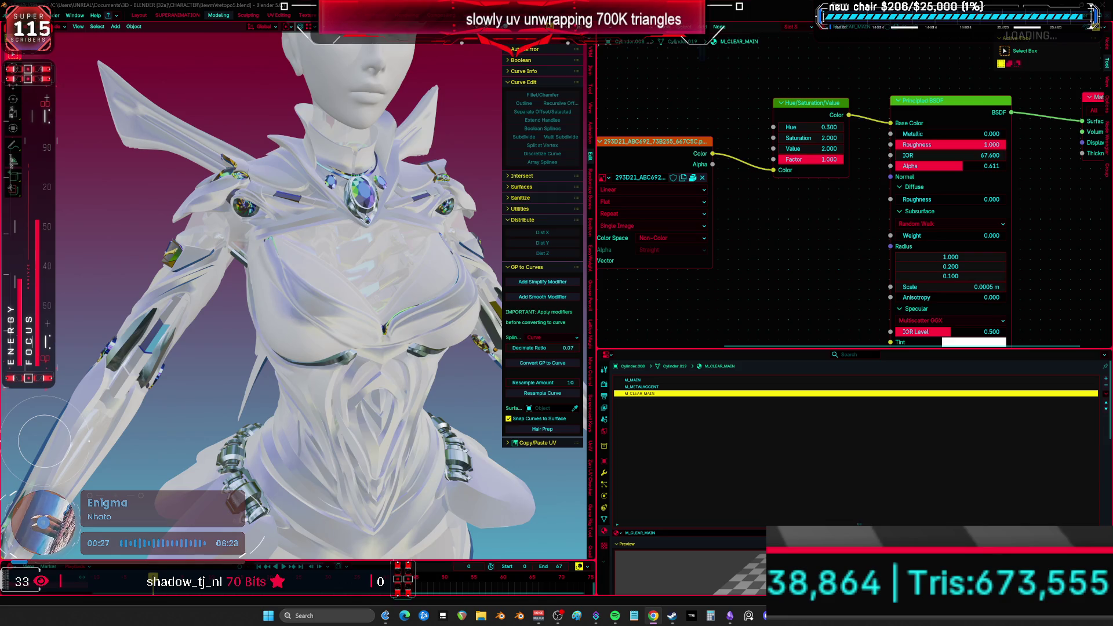
- Undo the recent suit edits, restoring the metallic finish, brighter value and pinkish hue
{"action": "mouse_move", "coordinate": [401, 249]}
{"action": "middle_mouse_down"}
{"action": "mouse_move", "coordinate": [419, 304]}
{"action": "mouse_move", "coordinate": [396, 301]}
{"action": "middle_mouse_up"}
{"action": "middle_click_drag", "start_coordinate": [824, 234], "coordinate": [793, 235]}
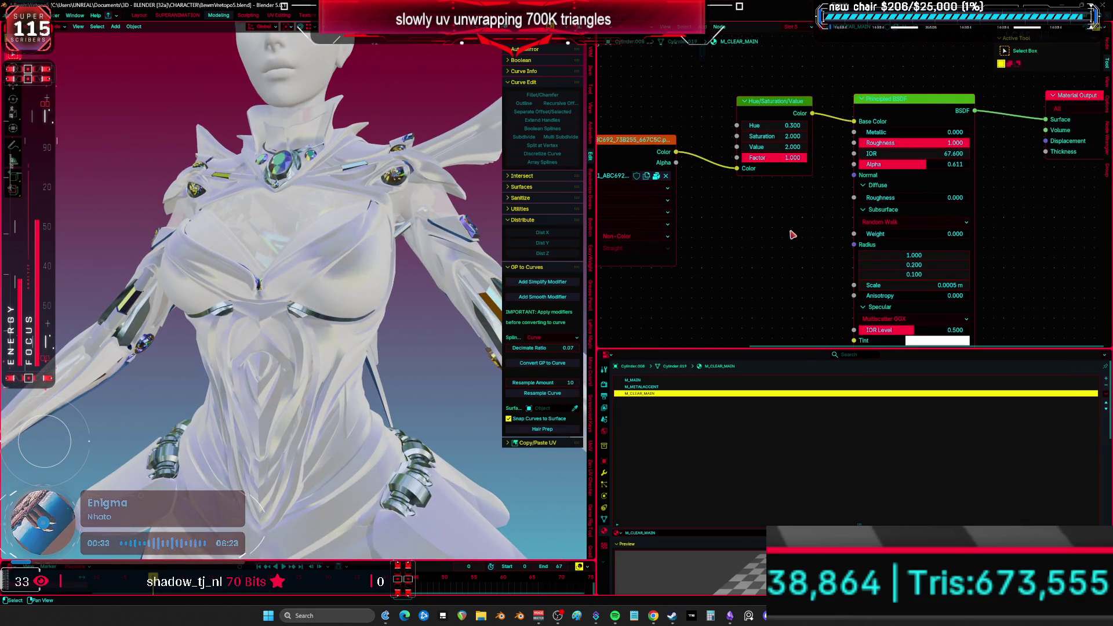
{"action": "key", "text": "ctrl+z"}
{"action": "key", "text": "ctrl+z"}
{"action": "key", "text": "ctrl+z"}
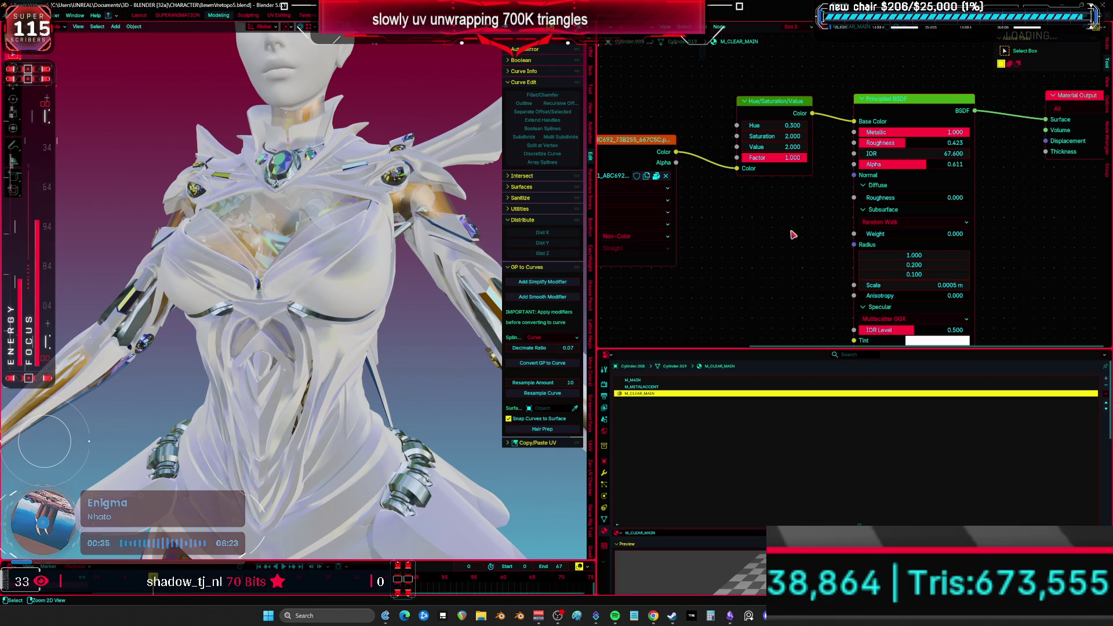
{"action": "key", "text": "ctrl+z"}
{"action": "middle_click_drag", "start_coordinate": [716, 271], "coordinate": [732, 279]}
{"action": "middle_click_drag", "start_coordinate": [313, 249], "coordinate": [348, 233]}
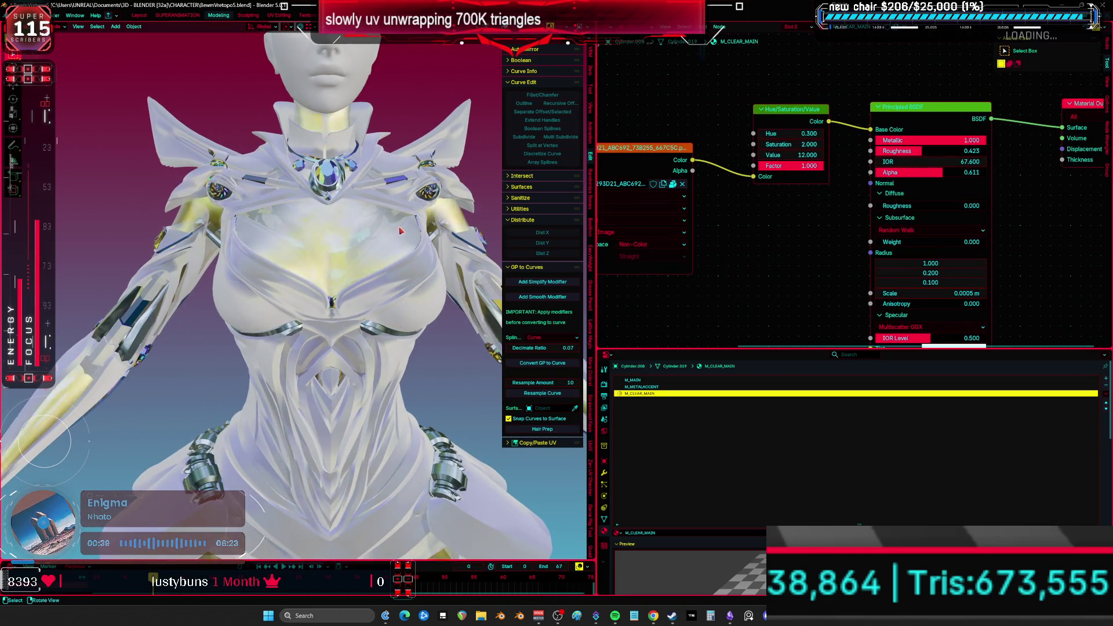
{"action": "key", "text": "ctrl+z"}
{"action": "key", "text": "ctrl+z"}
{"action": "key", "text": "ctrl+z"}
- Set the panel tint to Saturation 1.5, Value 3 and Hue 1.000
{"action": "mouse_move", "coordinate": [780, 228]}
{"action": "middle_mouse_down"}
{"action": "mouse_move", "coordinate": [814, 225]}
{"action": "mouse_move", "coordinate": [764, 239]}
{"action": "middle_mouse_up"}
{"action": "mouse_move", "coordinate": [775, 159]}
{"action": "left_mouse_down"}
{"action": "mouse_move", "coordinate": [748, 156]}
{"action": "mouse_move", "coordinate": [786, 155]}
{"action": "left_mouse_up"}
{"action": "left_click", "coordinate": [786, 155]}
{"action": "key", "text": "BackSpace"}
{"action": "type", "text": ".5"}
{"action": "key", "text": "Return"}
{"action": "left_click", "coordinate": [803, 166]}
{"action": "key", "text": "BackSpace"}
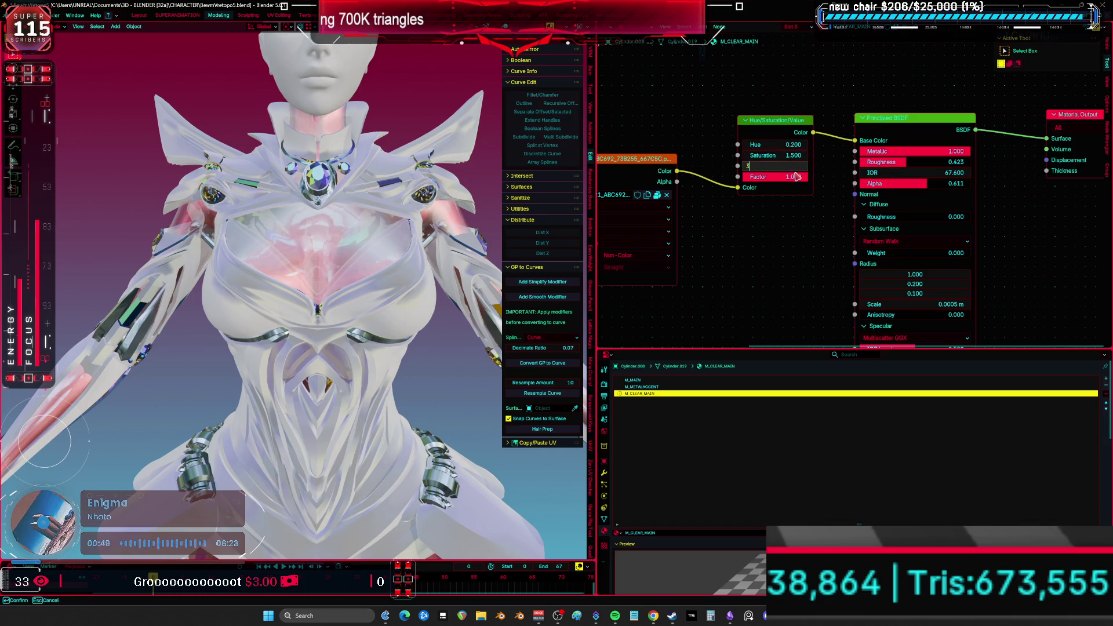
{"action": "key", "text": "Return"}
{"action": "left_click_drag", "start_coordinate": [774, 144], "coordinate": [833, 144]}
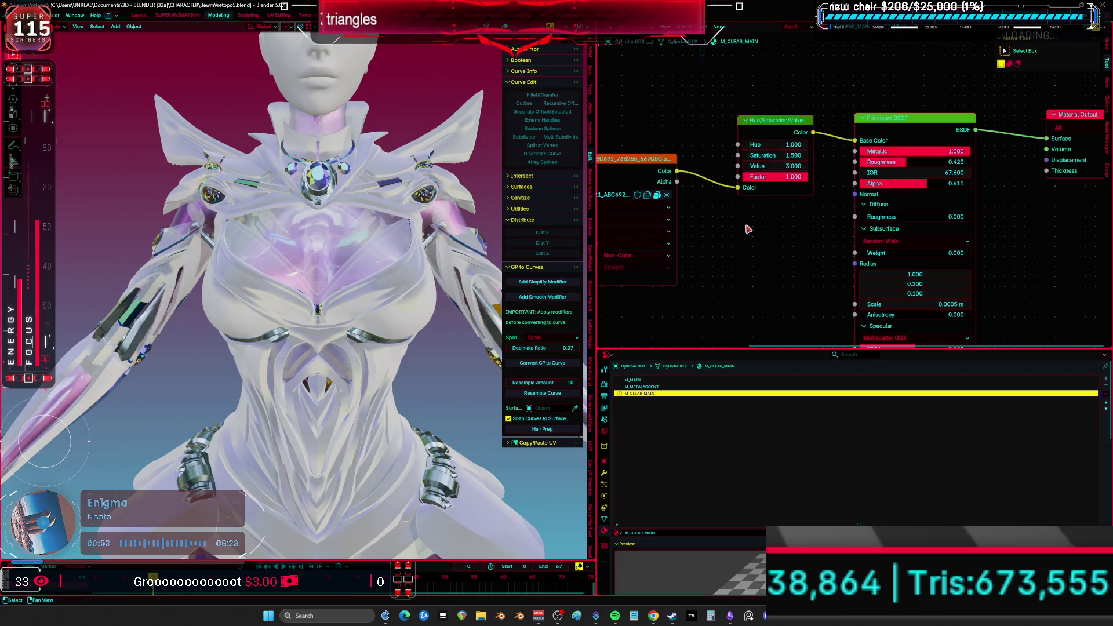
{"action": "middle_click_drag", "start_coordinate": [775, 145], "coordinate": [828, 114]}
- Inspect the lavender panels from several angles in a maximized 3D view
{"action": "scroll", "coordinate": [859, 441], "scroll_direction": "down", "scroll_amount": 2}
{"action": "mouse_move", "coordinate": [360, 359]}
{"action": "middle_mouse_down"}
{"action": "mouse_move", "coordinate": [381, 374]}
{"action": "mouse_move", "coordinate": [360, 325]}
{"action": "middle_mouse_up"}
{"action": "middle_click_drag", "start_coordinate": [786, 263], "coordinate": [751, 214]}
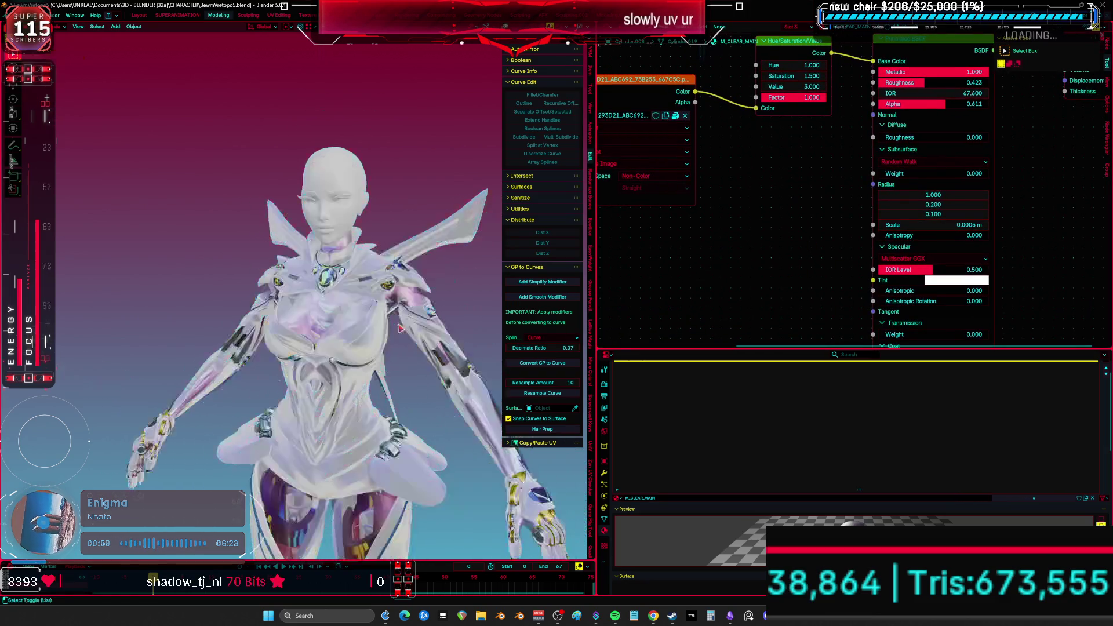
{"action": "mouse_move", "coordinate": [325, 330]}
{"action": "middle_mouse_down"}
{"action": "mouse_move", "coordinate": [309, 324]}
{"action": "mouse_move", "coordinate": [498, 347]}
{"action": "mouse_move", "coordinate": [533, 338]}
{"action": "mouse_move", "coordinate": [502, 307]}
{"action": "middle_mouse_up"}
{"action": "key", "text": "ctrl+space"}
{"action": "middle_click_drag", "start_coordinate": [513, 255], "coordinate": [553, 270]}
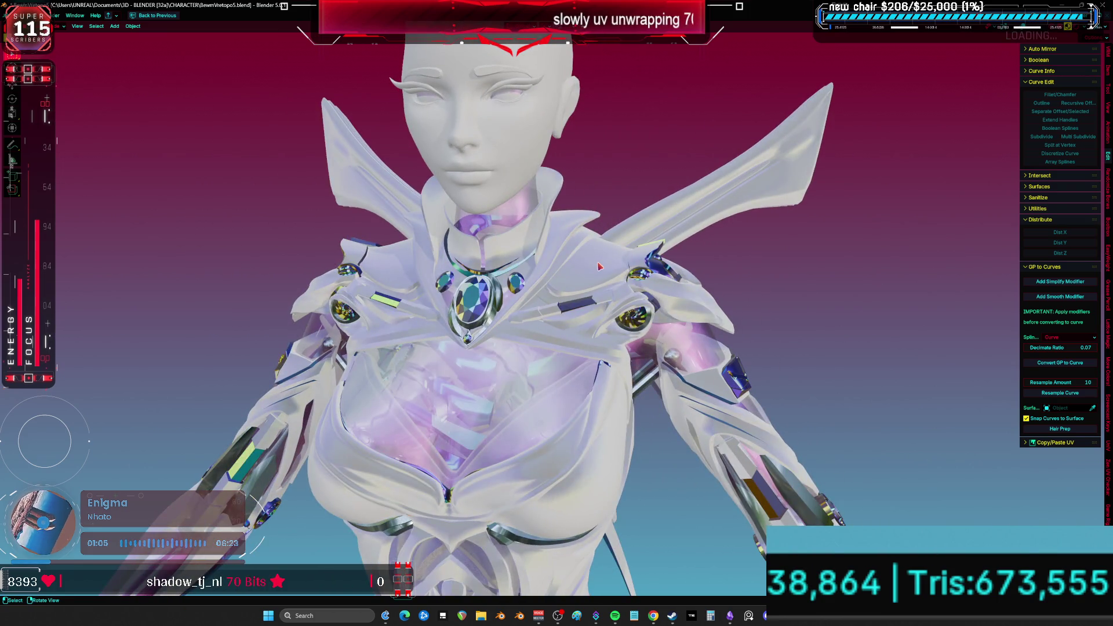
{"action": "key", "text": "ctrl+space"}
{"action": "middle_click_drag", "start_coordinate": [694, 126], "coordinate": [709, 197]}
- Set the Color Ramp's right stop to a pink-purple
{"action": "left_click", "coordinate": [799, 192]}
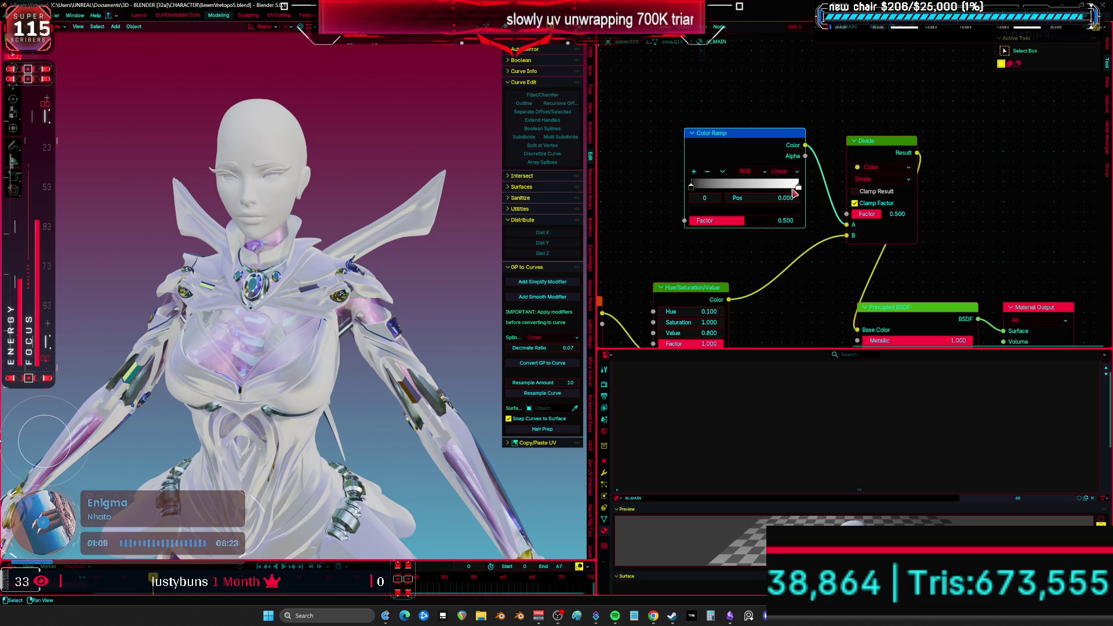
{"action": "left_click", "coordinate": [799, 187]}
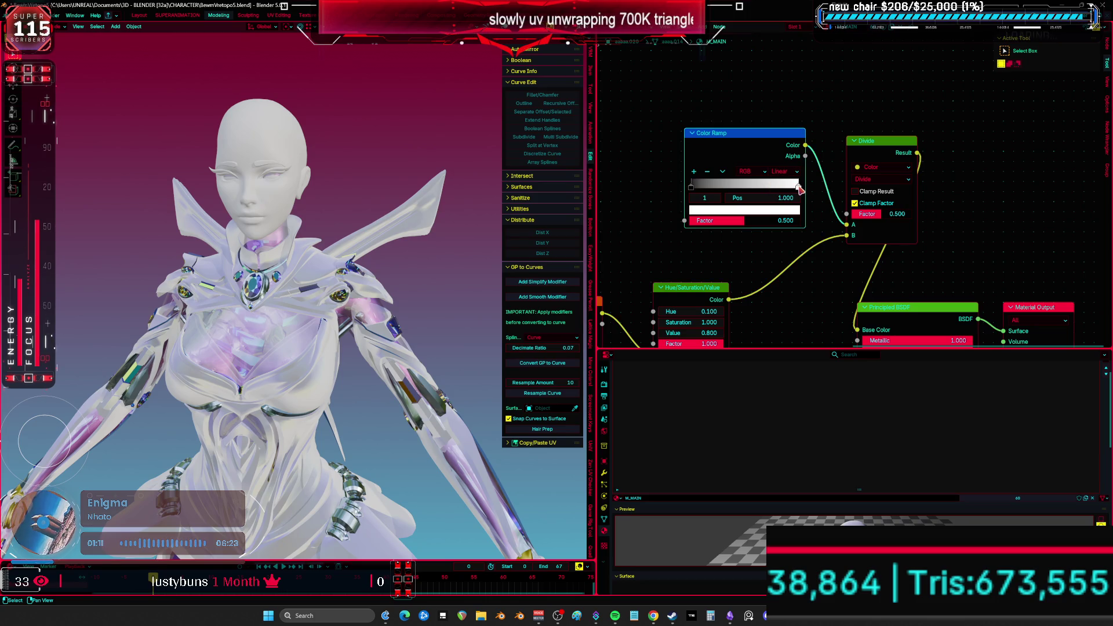
{"action": "left_click", "coordinate": [753, 213]}
{"action": "mouse_move", "coordinate": [742, 98]}
{"action": "left_mouse_down"}
{"action": "mouse_move", "coordinate": [754, 71]}
{"action": "mouse_move", "coordinate": [748, 82]}
{"action": "left_mouse_up"}
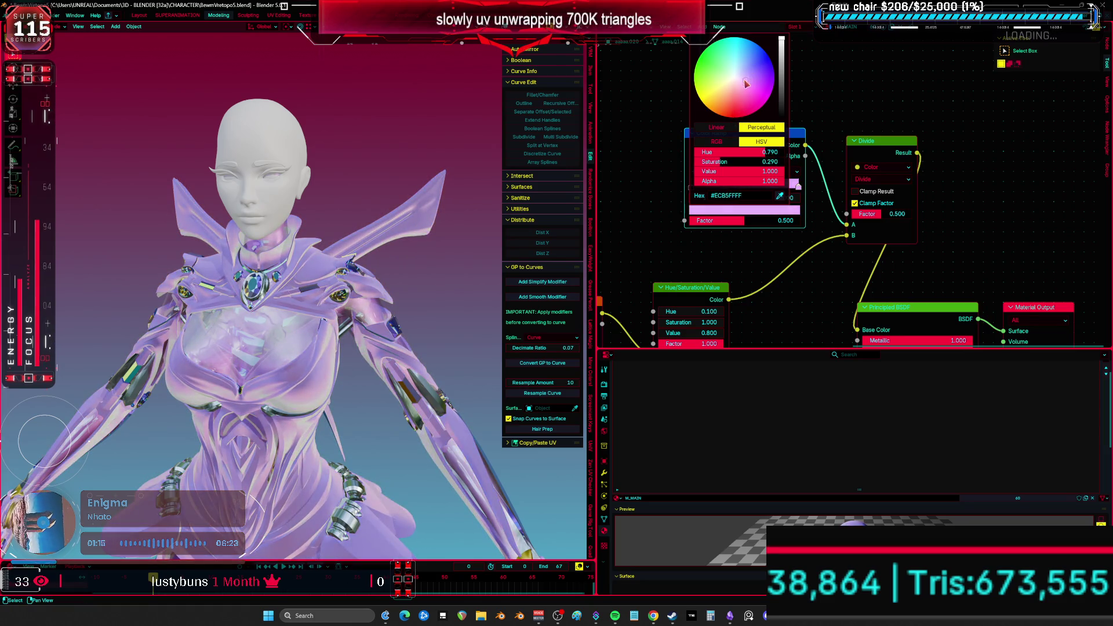
- Reposition the Color Ramp node, slide its left stop to 0.417, and add a new stop
{"action": "key", "text": "g"}
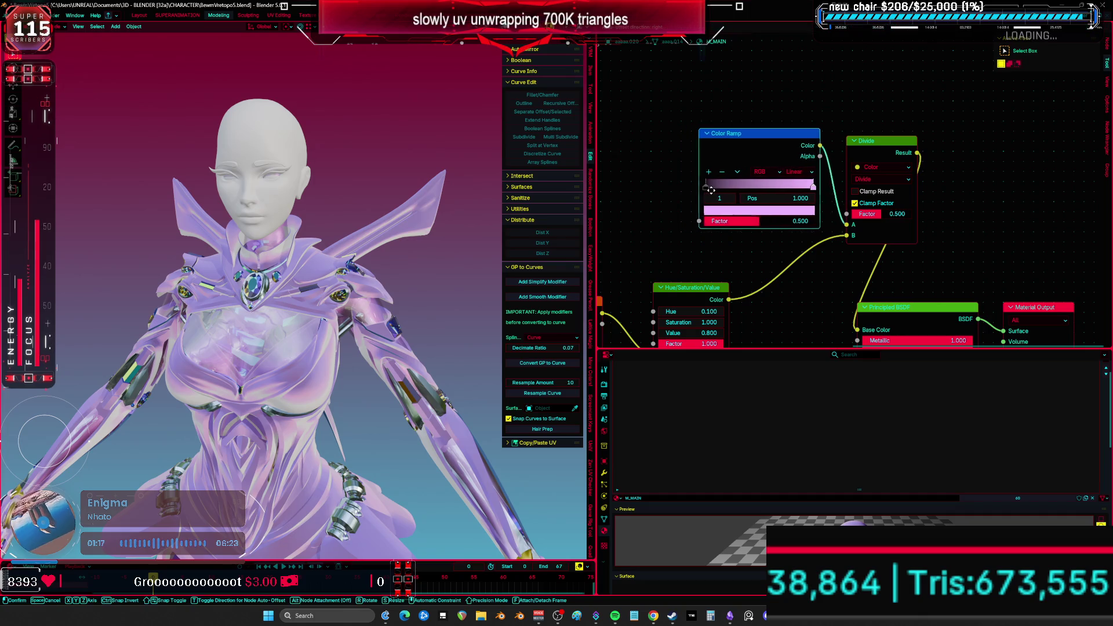
{"action": "left_click", "coordinate": [662, 177]}
{"action": "mouse_move", "coordinate": [662, 177]}
{"action": "left_mouse_down"}
{"action": "mouse_move", "coordinate": [724, 183]}
{"action": "mouse_move", "coordinate": [706, 184]}
{"action": "left_mouse_up"}
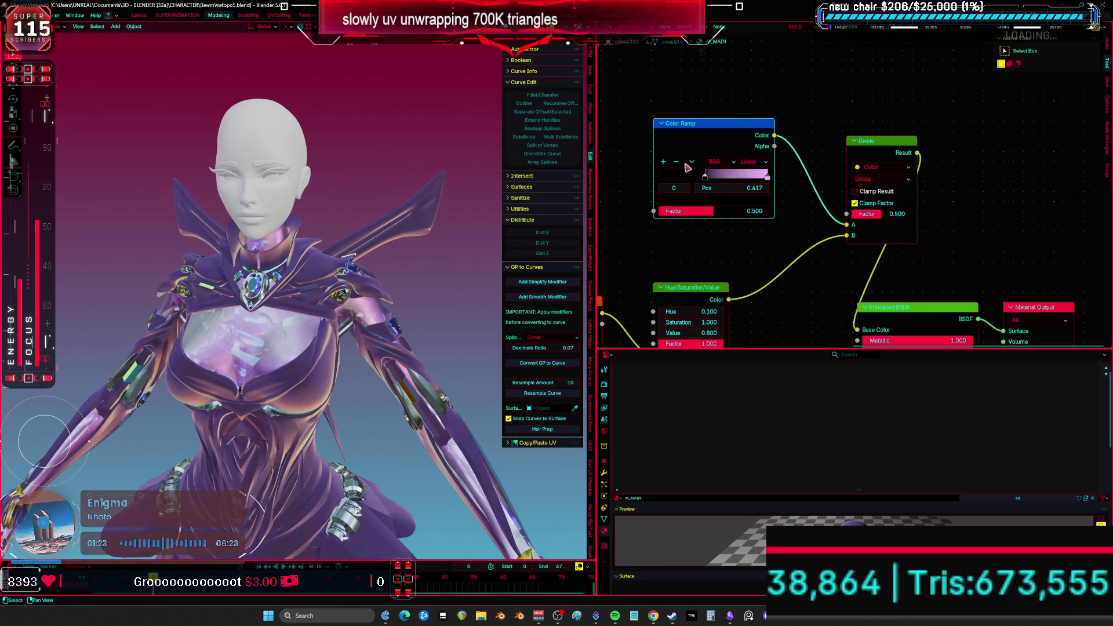
{"action": "left_click", "coordinate": [664, 162]}
{"action": "left_click", "coordinate": [707, 203]}
- Colour the new ramp stop, place it at 0.946, and review the purple suit full-screen
{"action": "left_click_drag", "start_coordinate": [707, 58], "coordinate": [712, 35]}
{"action": "mouse_move", "coordinate": [709, 182]}
{"action": "left_mouse_down"}
{"action": "mouse_move", "coordinate": [802, 182]}
{"action": "mouse_move", "coordinate": [717, 177]}
{"action": "mouse_move", "coordinate": [725, 174]}
{"action": "left_mouse_up"}
{"action": "mouse_move", "coordinate": [417, 261]}
{"action": "middle_mouse_down"}
{"action": "mouse_move", "coordinate": [489, 248]}
{"action": "mouse_move", "coordinate": [587, 288]}
{"action": "mouse_move", "coordinate": [724, 284]}
{"action": "mouse_move", "coordinate": [651, 356]}
{"action": "mouse_move", "coordinate": [701, 301]}
{"action": "mouse_move", "coordinate": [721, 332]}
{"action": "mouse_move", "coordinate": [694, 301]}
{"action": "mouse_move", "coordinate": [649, 325]}
{"action": "mouse_move", "coordinate": [296, 343]}
{"action": "mouse_move", "coordinate": [130, 304]}
{"action": "mouse_move", "coordinate": [416, 321]}
{"action": "middle_mouse_up"}
{"action": "key", "text": "ctrl+space"}
{"action": "scroll", "coordinate": [723, 284], "scroll_direction": "down", "scroll_amount": 3}
{"action": "key", "text": "ctrl+space"}
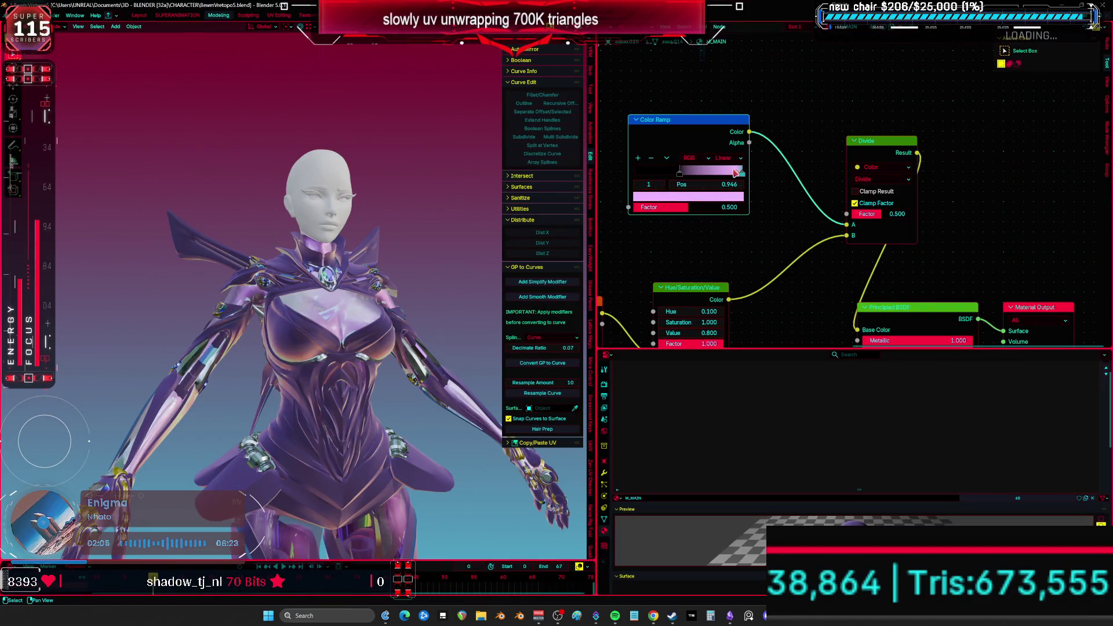
- Try red, green, yellow and blue for the ramp's end stop, settling on dark red #690D00
{"action": "left_click", "coordinate": [727, 199]}
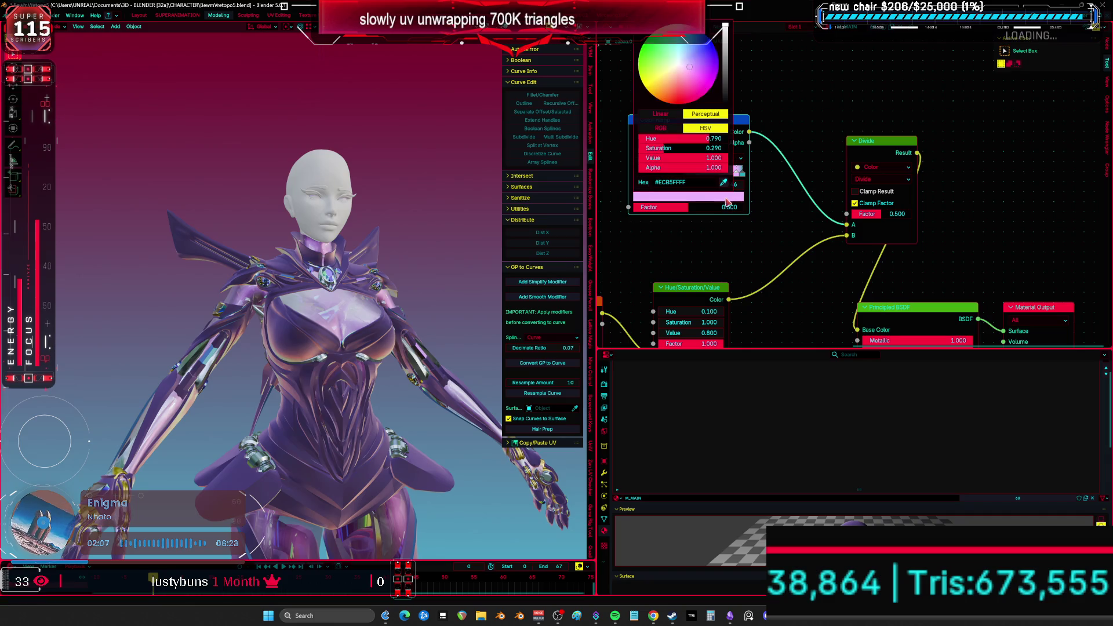
{"action": "left_click", "coordinate": [681, 108]}
{"action": "key", "text": "Escape"}
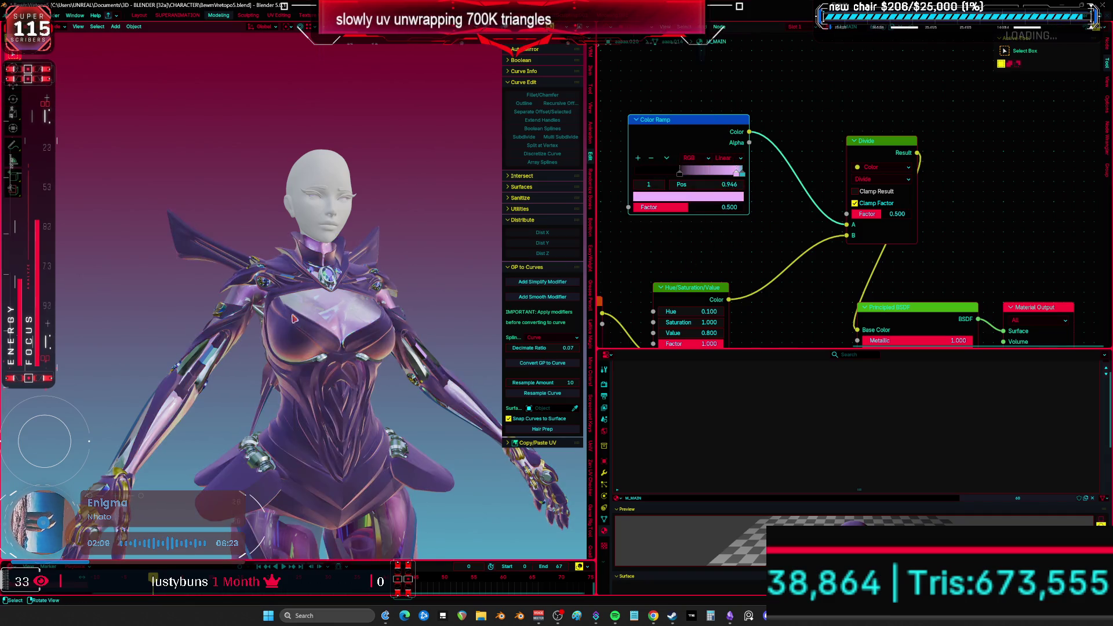
{"action": "left_click", "coordinate": [698, 199]}
{"action": "left_click", "coordinate": [642, 55]}
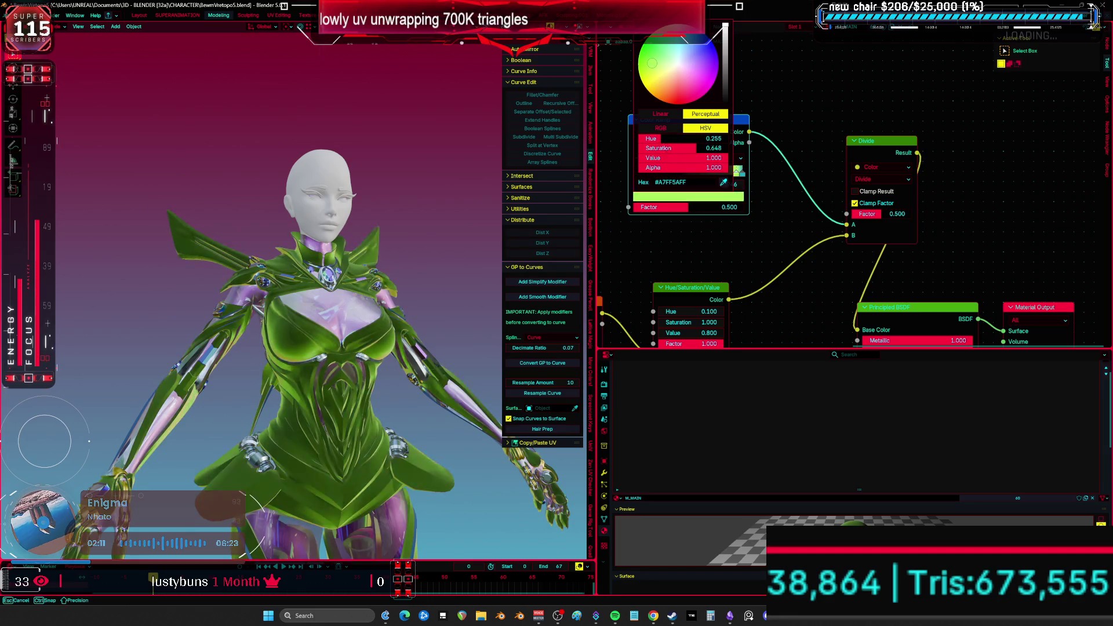
{"action": "left_click", "coordinate": [659, 77]}
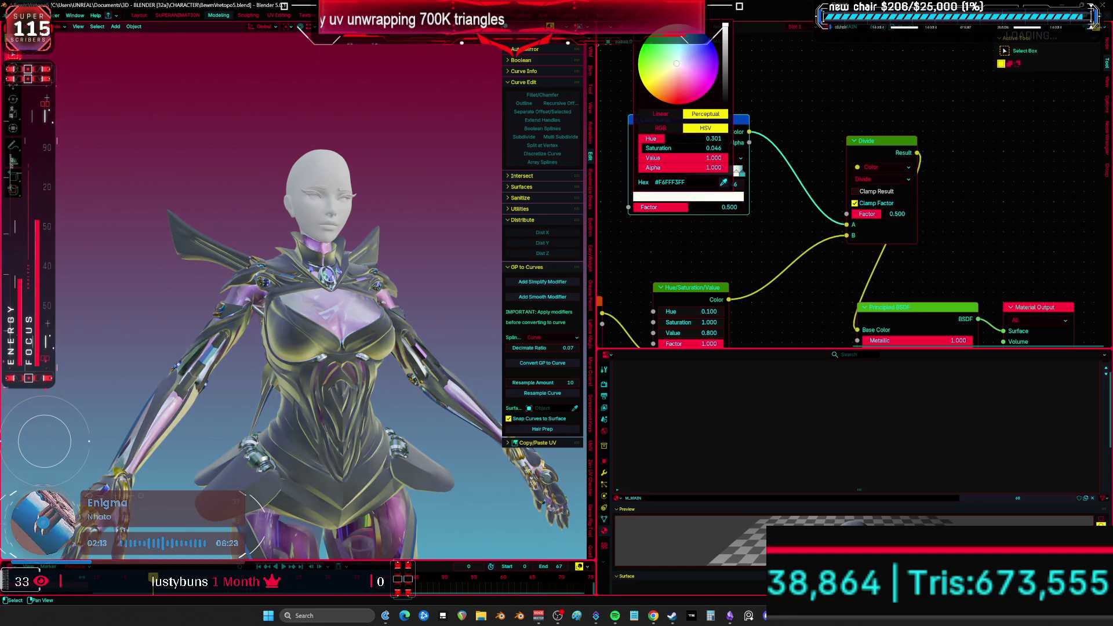
{"action": "left_click", "coordinate": [686, 46]}
{"action": "left_click", "coordinate": [725, 71]}
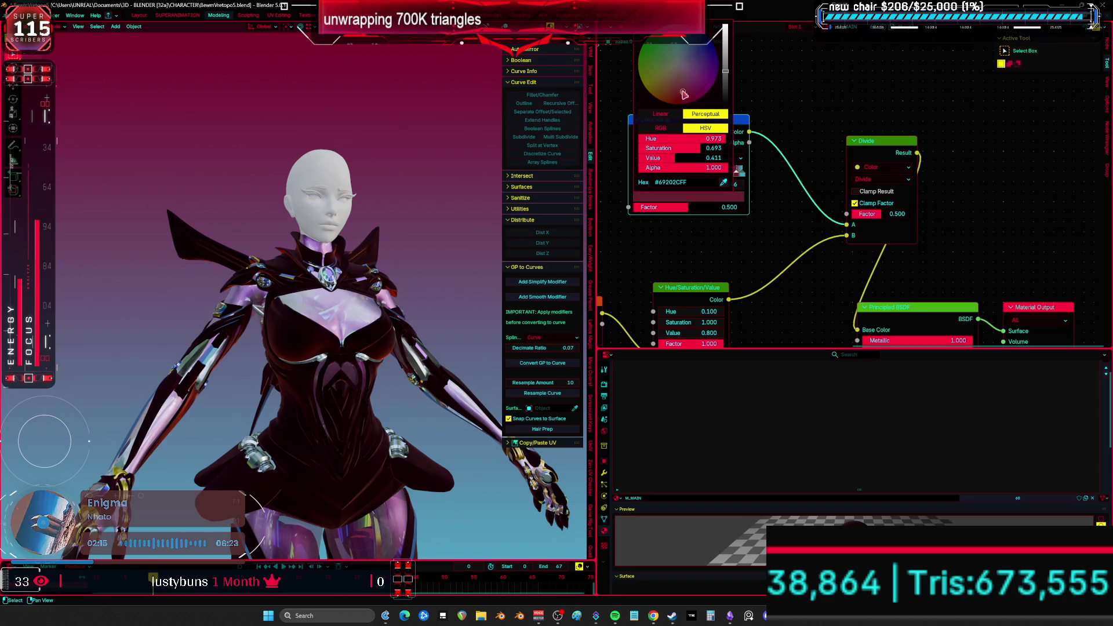
{"action": "left_click_drag", "start_coordinate": [689, 92], "coordinate": [674, 103]}
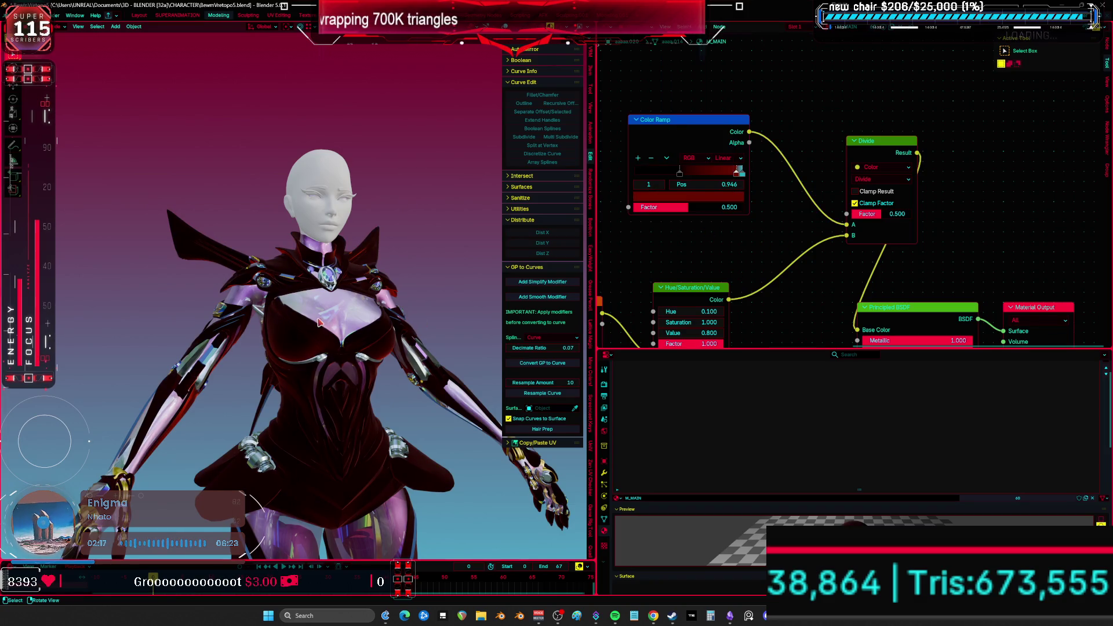
{"action": "middle_click_drag", "start_coordinate": [656, 289], "coordinate": [650, 173]}
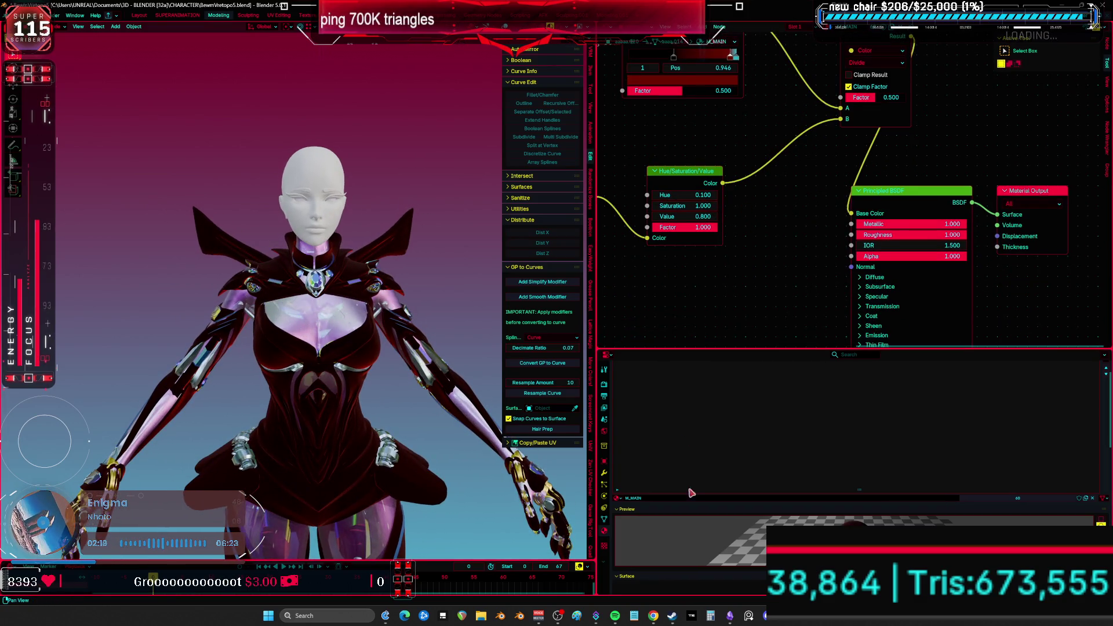
- Switch to the M_CLEAR_MAIN material and set its HSV Value to 1.600
{"action": "left_click_drag", "start_coordinate": [696, 350], "coordinate": [638, 194]}
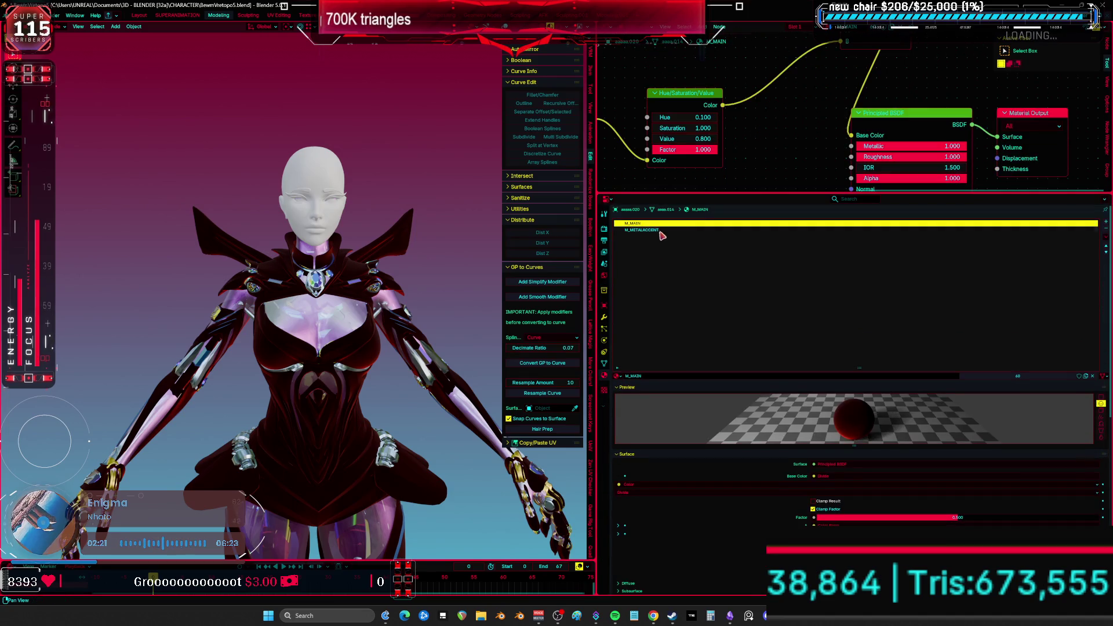
{"action": "left_click", "coordinate": [336, 322]}
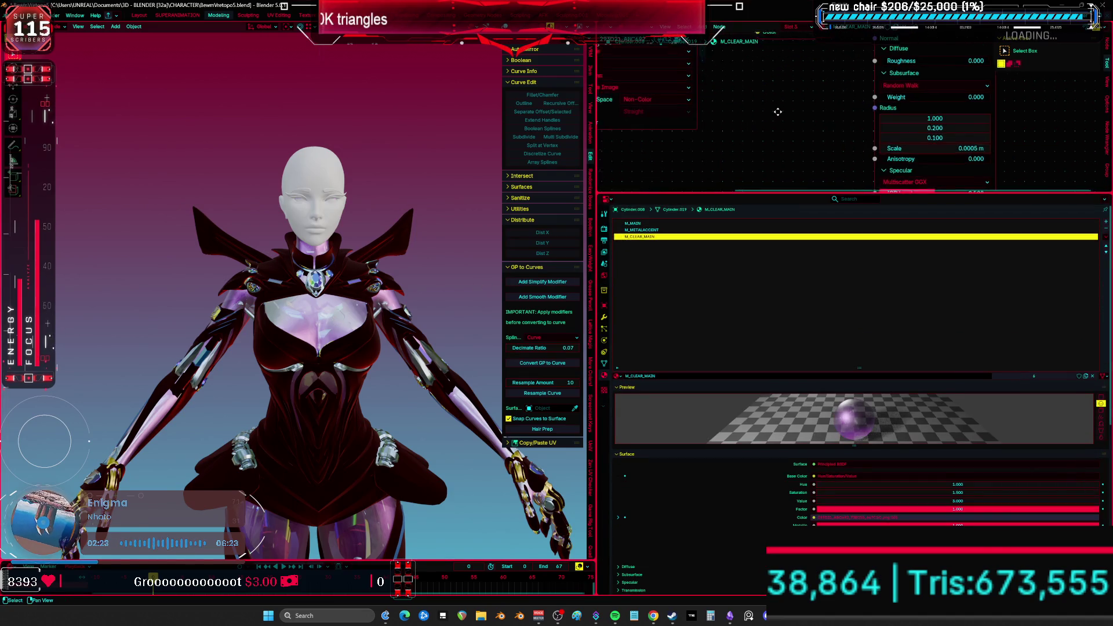
{"action": "middle_click_drag", "start_coordinate": [799, 77], "coordinate": [787, 43]}
{"action": "mouse_move", "coordinate": [780, 91]}
{"action": "left_mouse_down"}
{"action": "mouse_move", "coordinate": [731, 91]}
{"action": "mouse_move", "coordinate": [800, 91]}
{"action": "mouse_move", "coordinate": [792, 113]}
{"action": "mouse_move", "coordinate": [806, 113]}
{"action": "mouse_move", "coordinate": [742, 112]}
{"action": "mouse_move", "coordinate": [751, 126]}
{"action": "left_mouse_up"}
{"action": "middle_click_drag", "start_coordinate": [406, 261], "coordinate": [440, 252]}
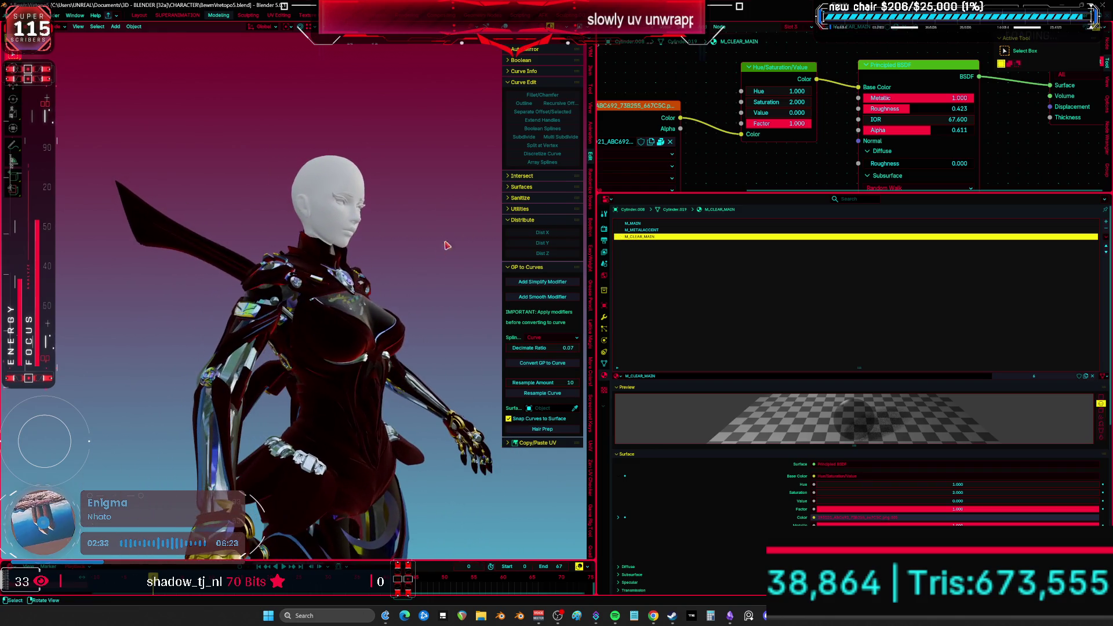
{"action": "mouse_move", "coordinate": [787, 110]}
{"action": "left_mouse_down"}
{"action": "mouse_move", "coordinate": [801, 111]}
{"action": "mouse_move", "coordinate": [777, 116]}
{"action": "left_mouse_up"}
- Set Hue to 0.220 and view the red panels from the front full-screen
{"action": "left_click", "coordinate": [799, 91]}
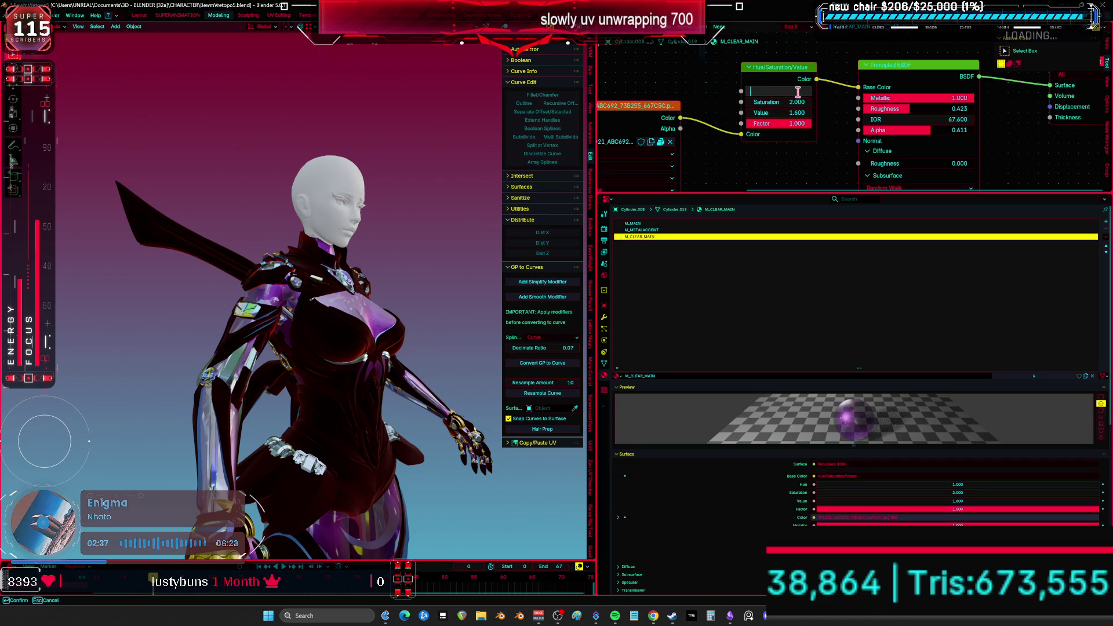
{"action": "type", "text": ".2"}
{"action": "key", "text": "Return"}
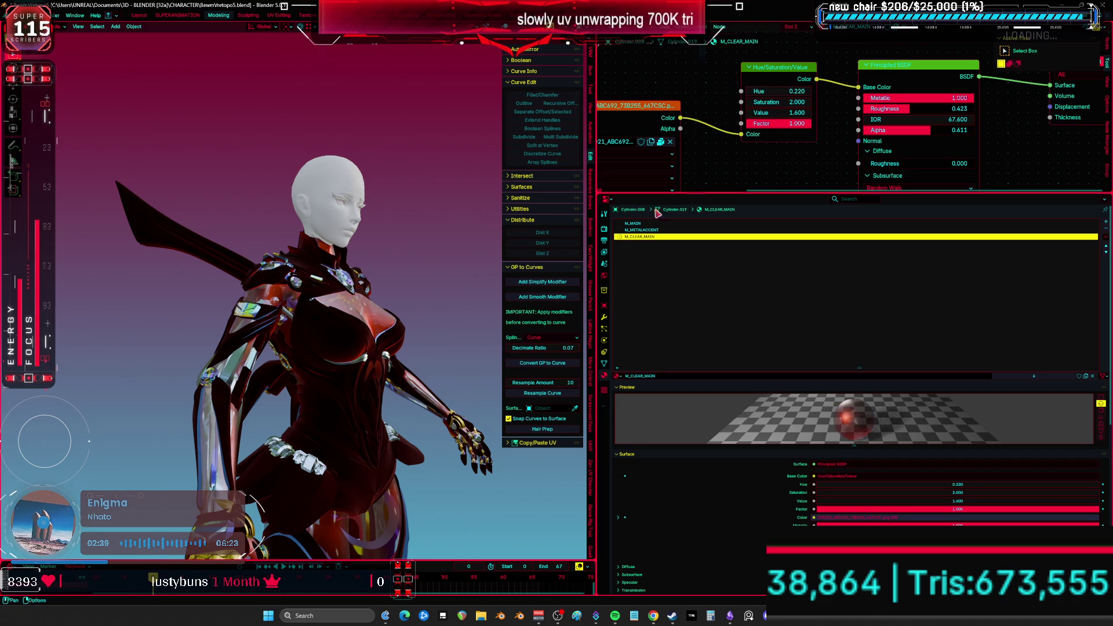
{"action": "key", "text": "KP_1"}
{"action": "key", "text": "ctrl+space"}
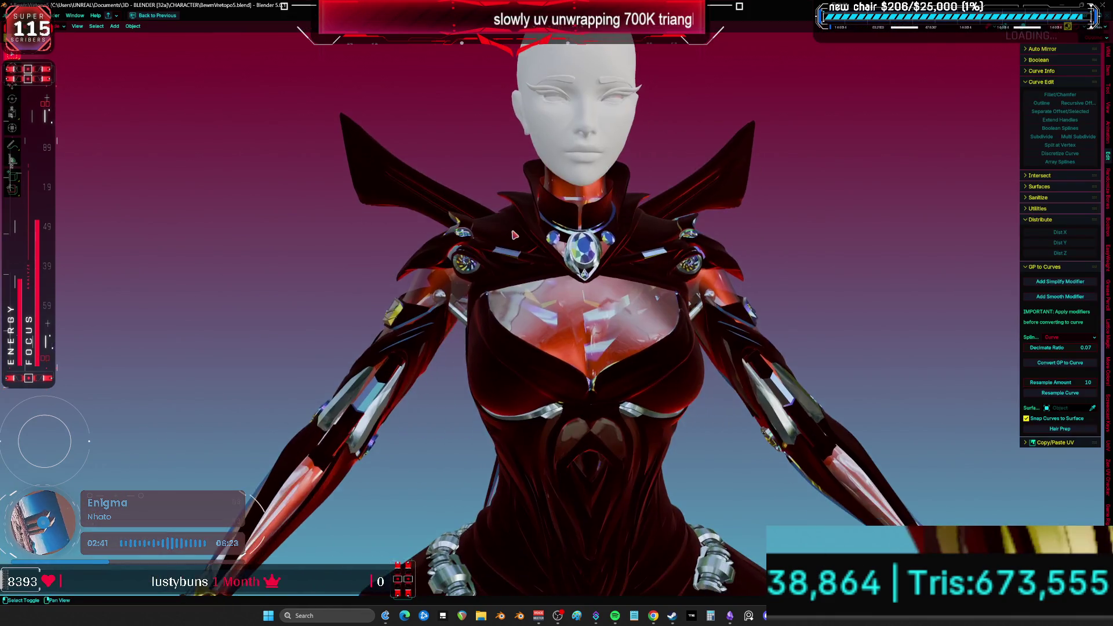
- Orbit around the crimson suit to check it from the back and three-quarter angles
{"action": "middle_click_drag", "start_coordinate": [510, 236], "coordinate": [515, 235]}
{"action": "scroll", "coordinate": [553, 216], "scroll_direction": "down", "scroll_amount": 5, "text": "shift"}
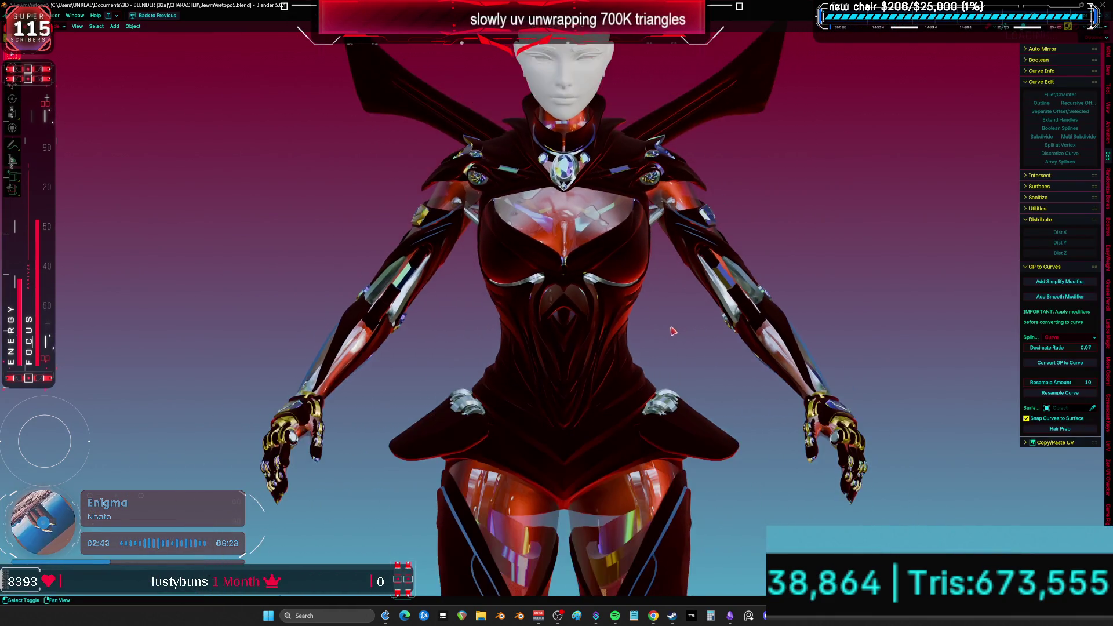
{"action": "mouse_move", "coordinate": [681, 266]}
{"action": "middle_mouse_down"}
{"action": "mouse_move", "coordinate": [503, 329]}
{"action": "mouse_move", "coordinate": [718, 329]}
{"action": "mouse_move", "coordinate": [746, 390]}
{"action": "middle_mouse_up"}
{"action": "middle_click_drag", "start_coordinate": [582, 289], "coordinate": [504, 273]}
{"action": "key", "text": "ctrl+space"}
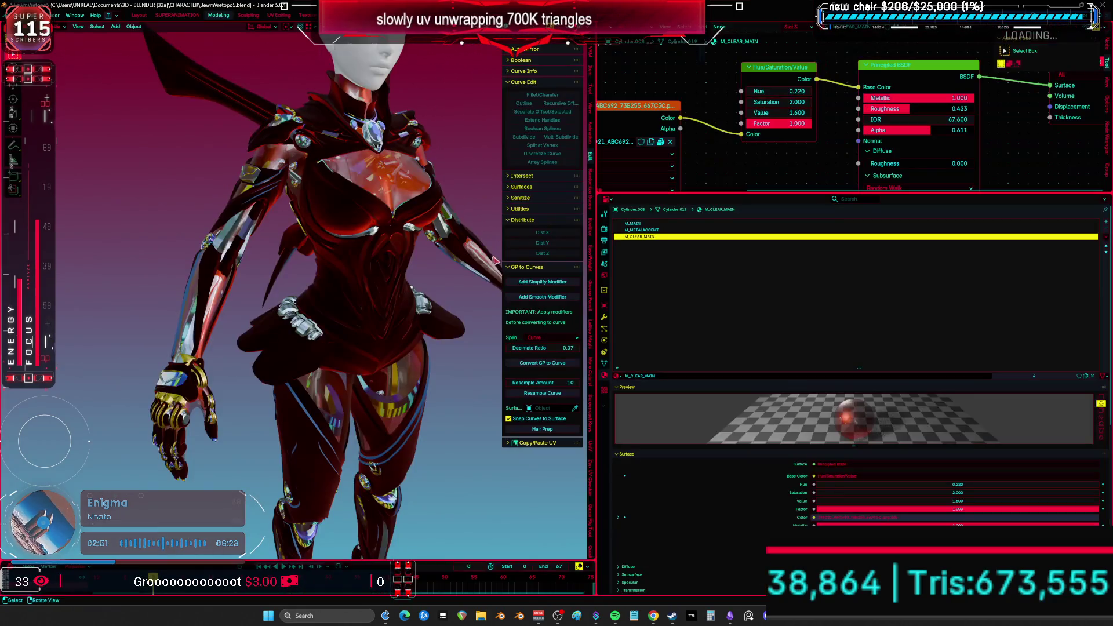
- Select a metal trim piece and make its M_METAL base colour gold
{"action": "scroll", "coordinate": [259, 229], "scroll_direction": "up", "scroll_amount": 3}
{"action": "left_click", "coordinate": [250, 257]}
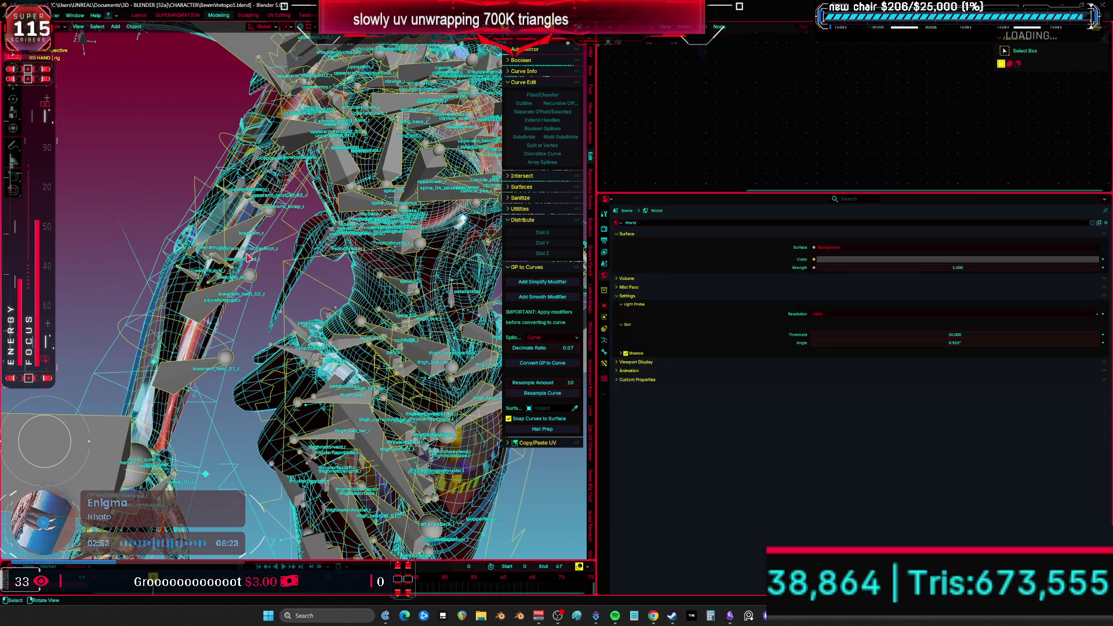
{"action": "left_click", "coordinate": [243, 256]}
{"action": "scroll", "coordinate": [624, 302], "scroll_direction": "up", "scroll_amount": 1, "text": "ctrl"}
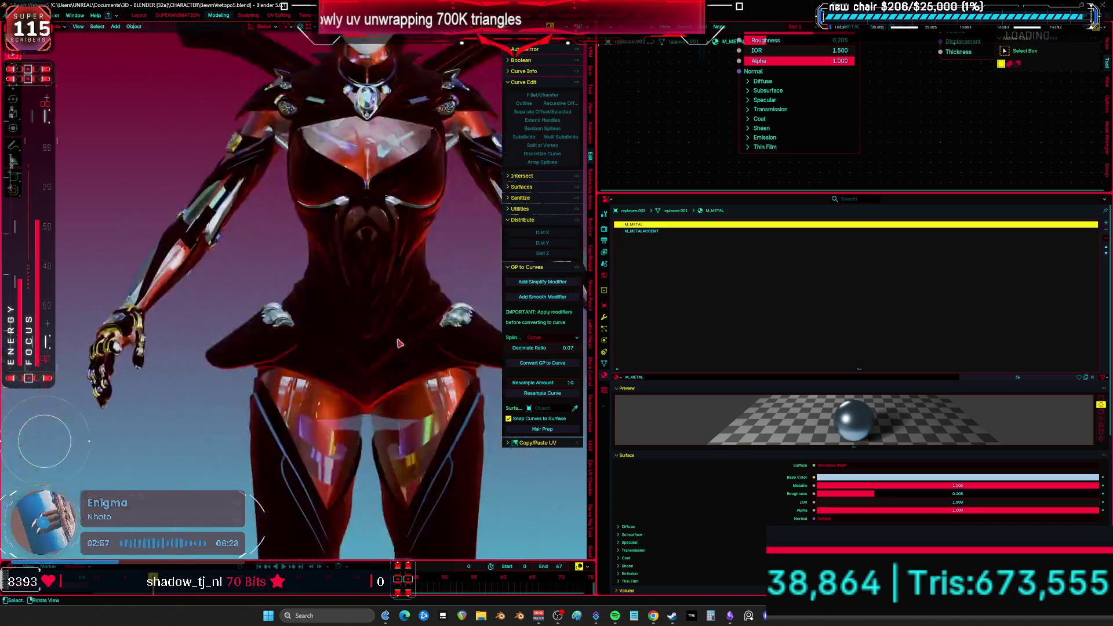
{"action": "left_click", "coordinate": [854, 478]}
{"action": "left_click", "coordinate": [1049, 400]}
{"action": "key", "text": "ctrl+space"}
{"action": "key", "text": "KP_1"}
- Inspect the gold trim from a straight front view, then restore the full workspace
{"action": "mouse_move", "coordinate": [616, 296]}
{"action": "middle_mouse_down"}
{"action": "mouse_move", "coordinate": [585, 313]}
{"action": "mouse_move", "coordinate": [667, 325]}
{"action": "mouse_move", "coordinate": [540, 337]}
{"action": "mouse_move", "coordinate": [750, 368]}
{"action": "mouse_move", "coordinate": [706, 353]}
{"action": "mouse_move", "coordinate": [793, 350]}
{"action": "middle_mouse_up"}
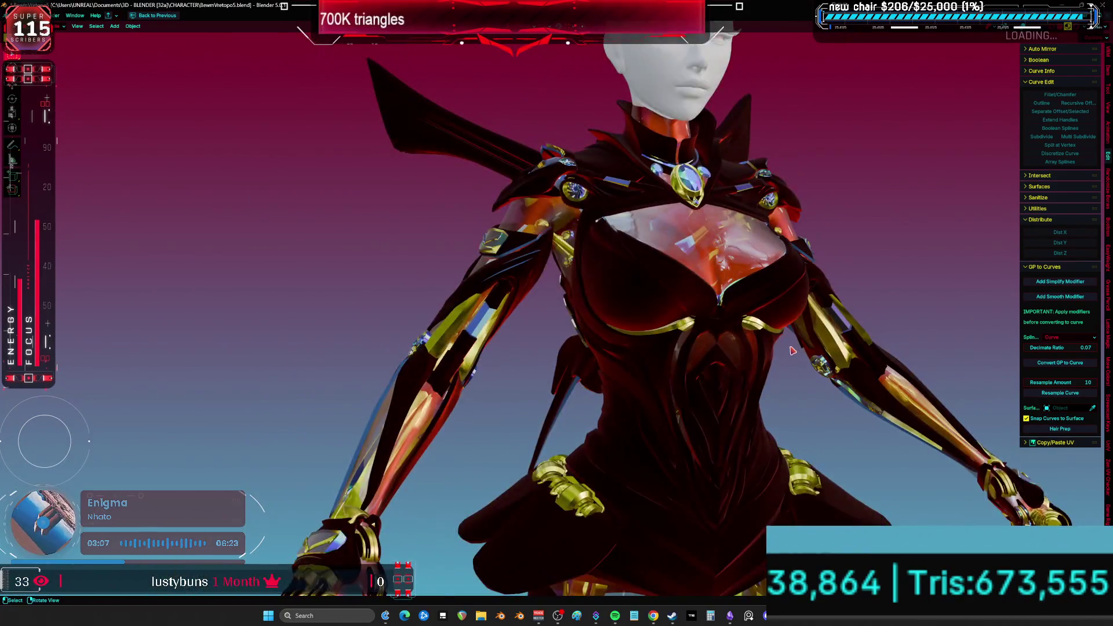
{"action": "key", "text": "KP_1"}
{"action": "scroll", "coordinate": [753, 330], "scroll_direction": "down", "scroll_amount": 3}
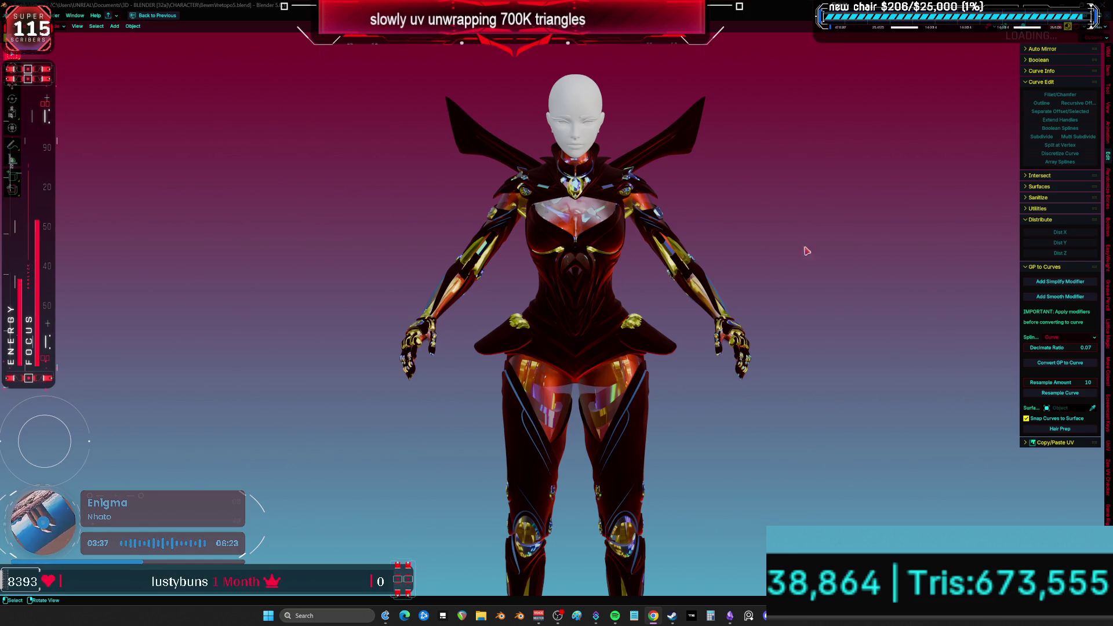
{"action": "scroll", "coordinate": [597, 404], "scroll_direction": "up", "scroll_amount": 3}
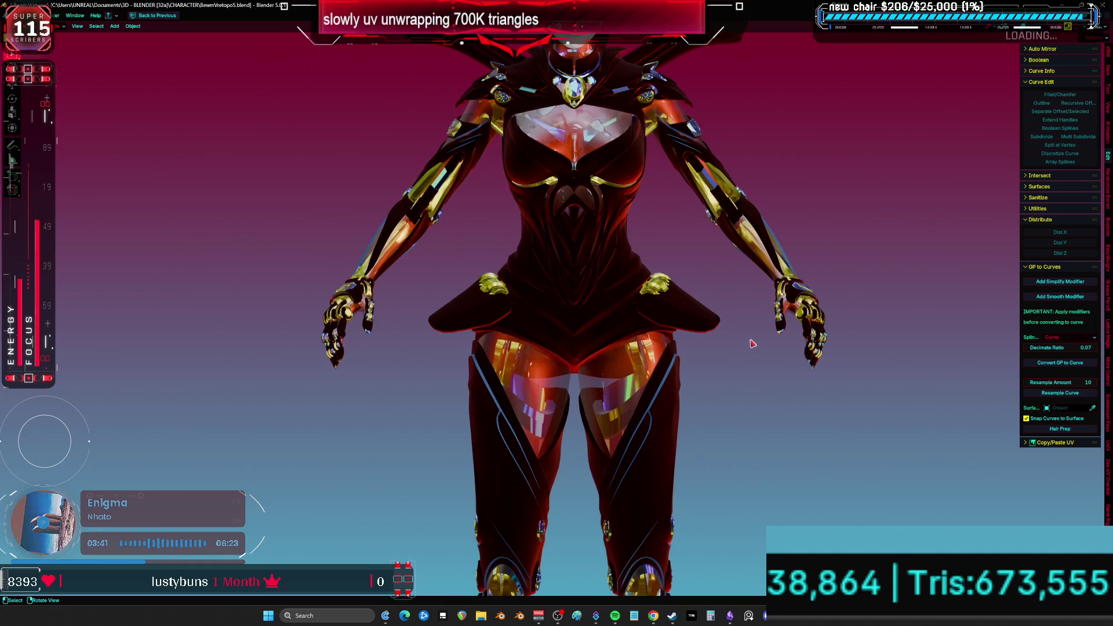
{"action": "scroll", "coordinate": [754, 344], "scroll_direction": "down", "scroll_amount": 3}
{"action": "key", "text": "ctrl+space"}
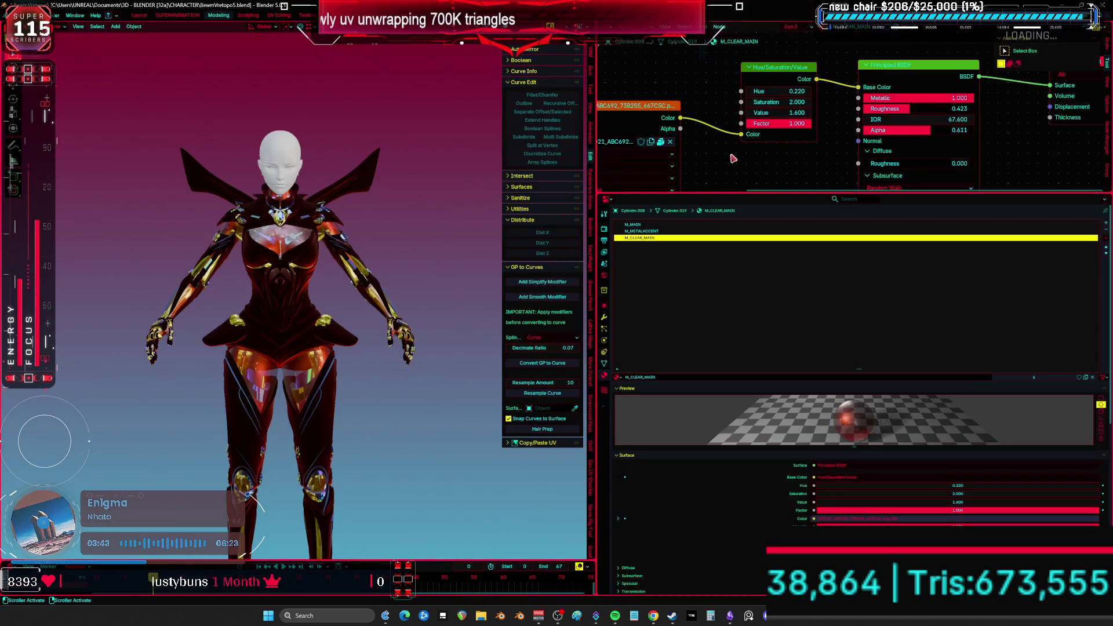
- Set the clear material's Hue to 0.5 so the panels turn green
{"action": "middle_click_drag", "start_coordinate": [711, 169], "coordinate": [763, 172]}
{"action": "left_click", "coordinate": [830, 95]}
{"action": "type", "text": "38"}
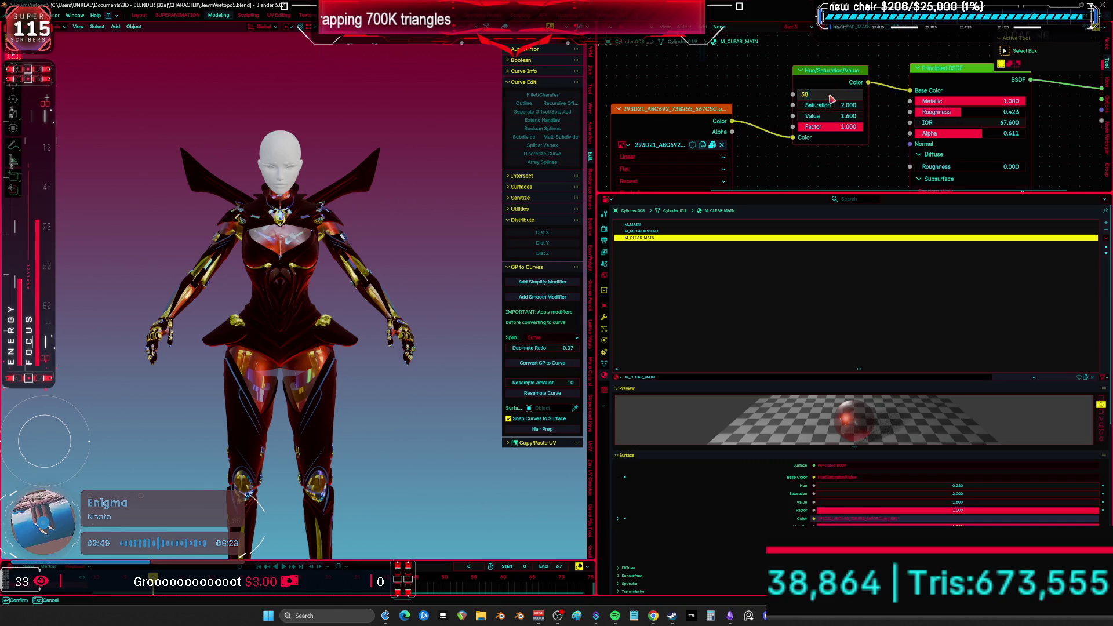
{"action": "key", "text": "Return"}
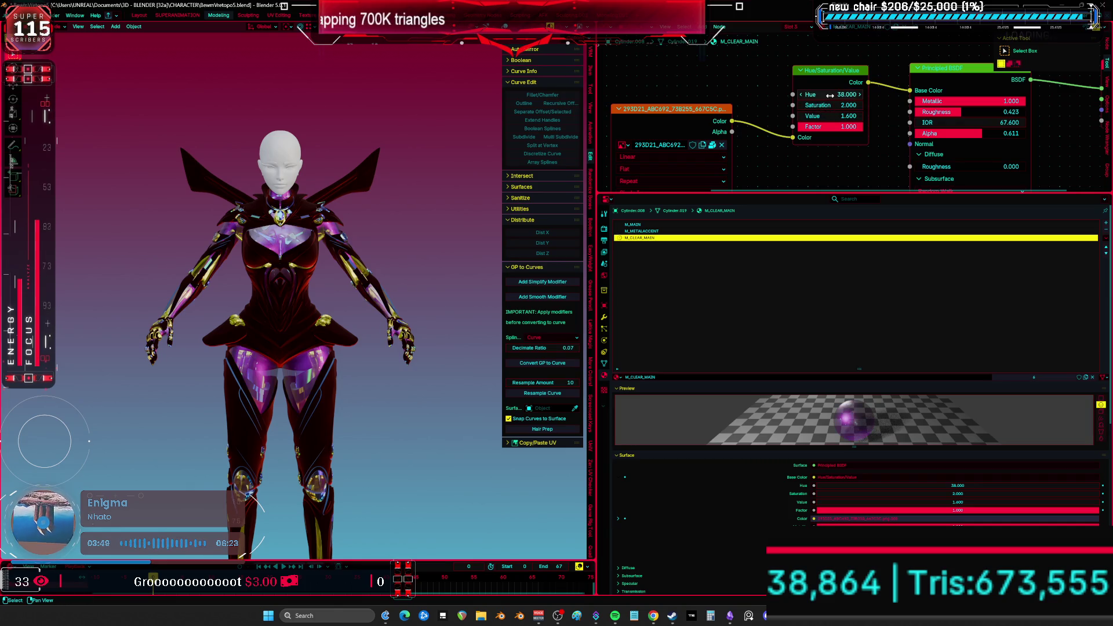
{"action": "middle_click_drag", "start_coordinate": [831, 99], "coordinate": [928, 123]}
{"action": "left_click", "coordinate": [940, 125]}
{"action": "type", "text": "0.5"}
{"action": "key", "text": "Return"}
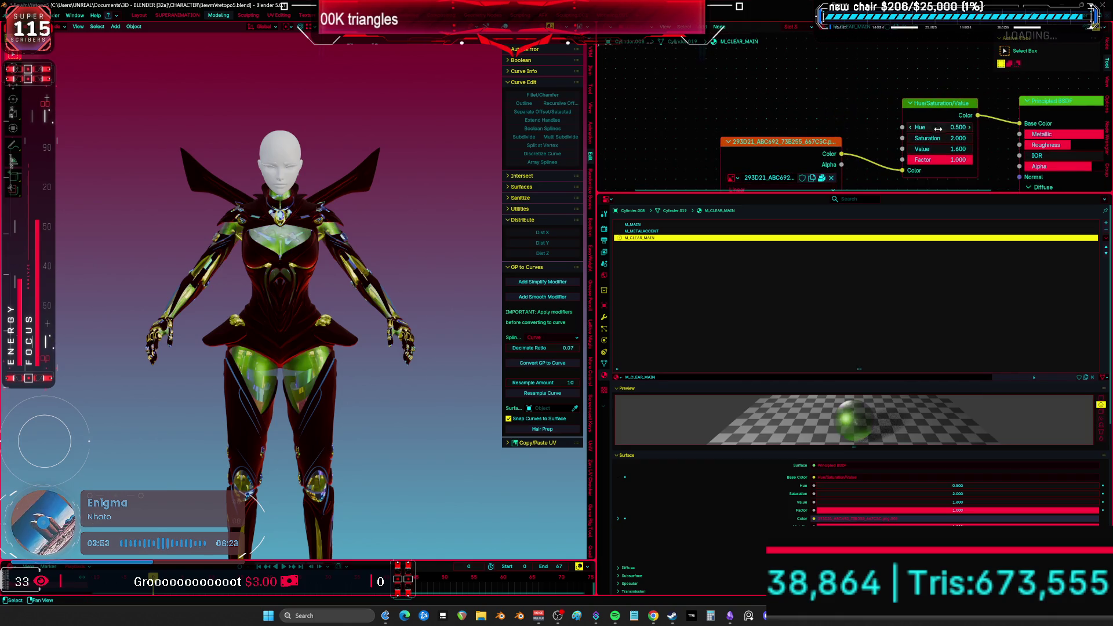
- Switch through the material slots to M_METALACCENT and then M_MAIN
{"action": "scroll", "coordinate": [341, 276], "scroll_direction": "up", "scroll_amount": 1}
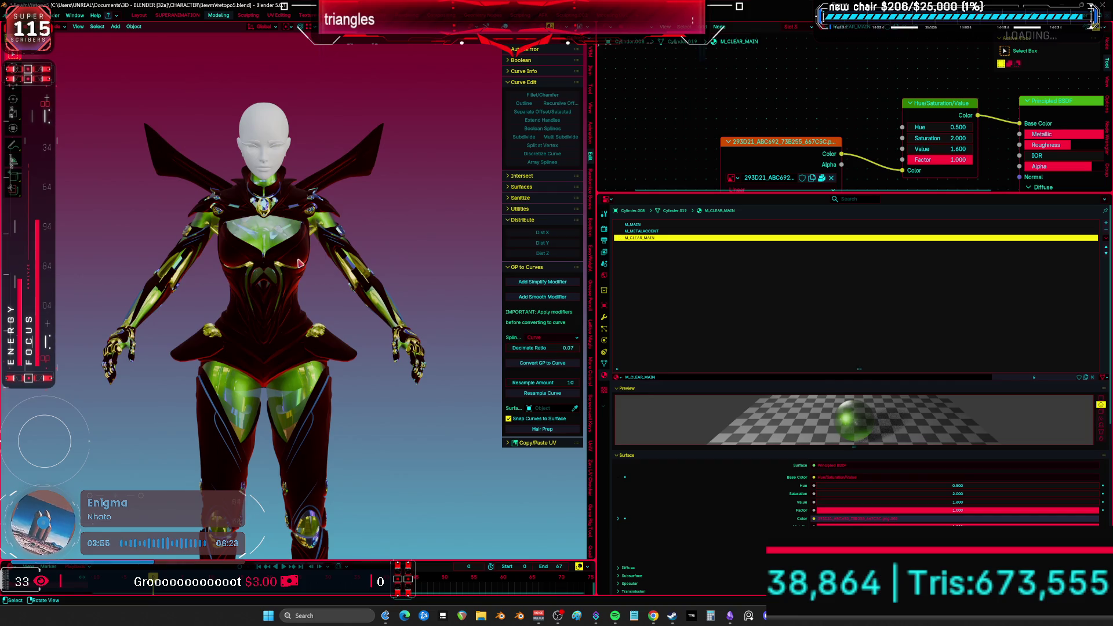
{"action": "left_click", "coordinate": [632, 231]}
{"action": "left_click", "coordinate": [633, 225]}
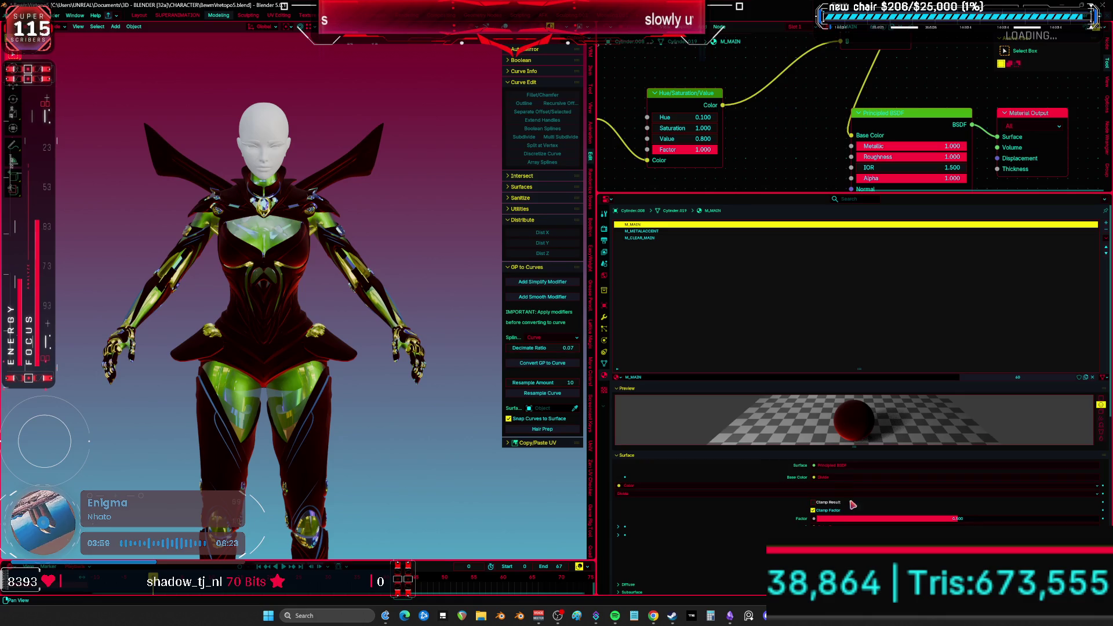
- Move the Color Ramp's first stop to position 0 and paste in a green colour
{"action": "mouse_move", "coordinate": [796, 79]}
{"action": "middle_mouse_down"}
{"action": "mouse_move", "coordinate": [774, 130]}
{"action": "mouse_move", "coordinate": [801, 192]}
{"action": "middle_mouse_up"}
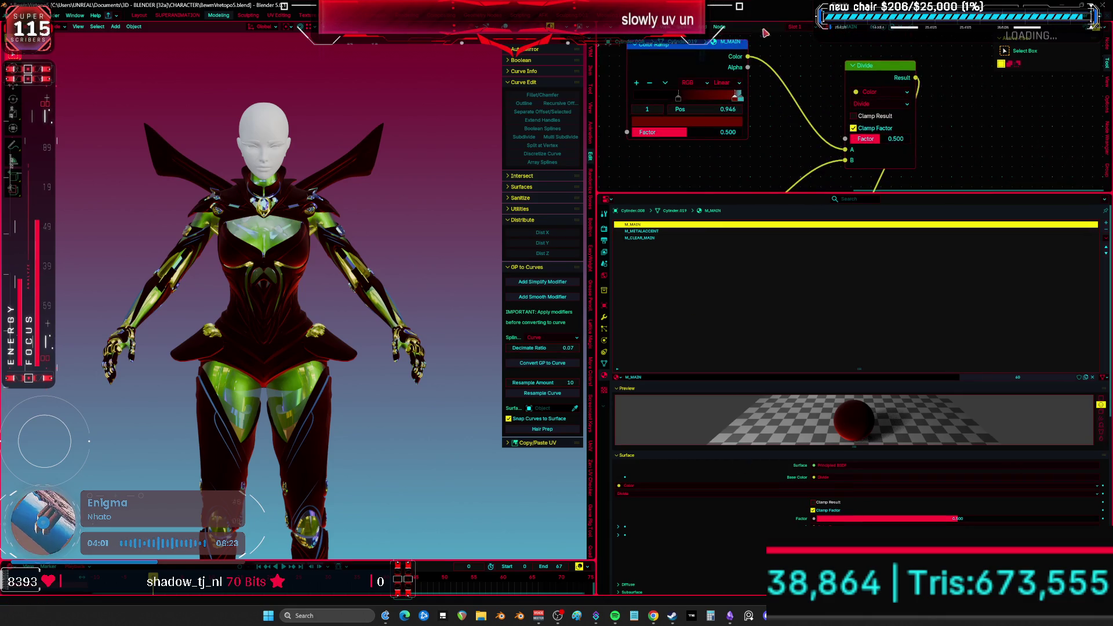
{"action": "middle_click_drag", "start_coordinate": [748, 105], "coordinate": [797, 120]}
{"action": "left_click", "coordinate": [787, 119]}
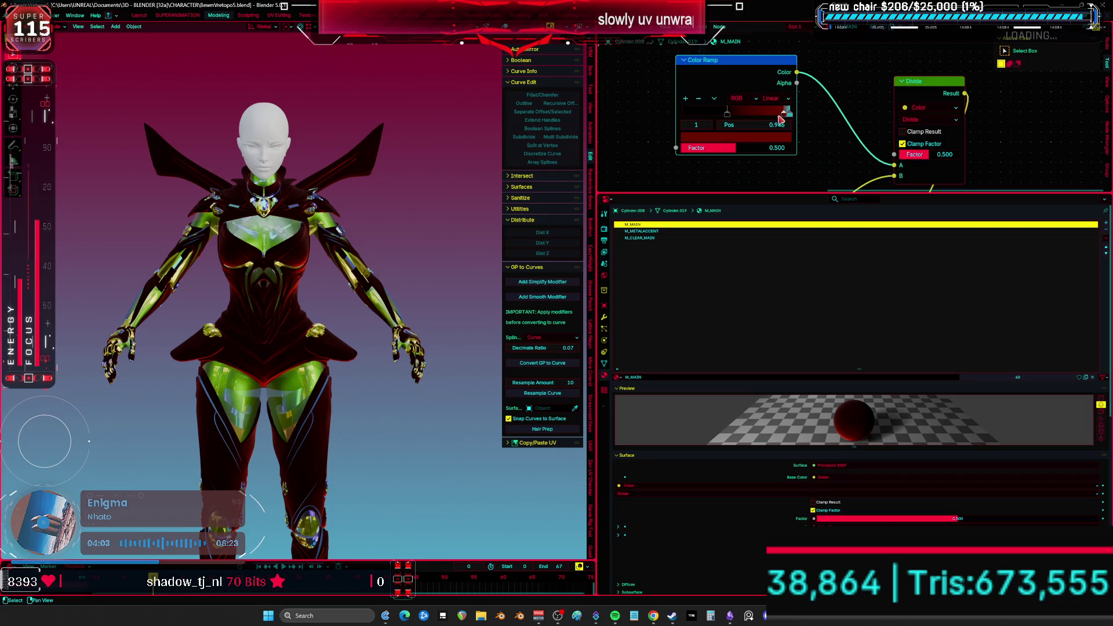
{"action": "left_click", "coordinate": [726, 115]}
{"action": "key", "text": "g"}
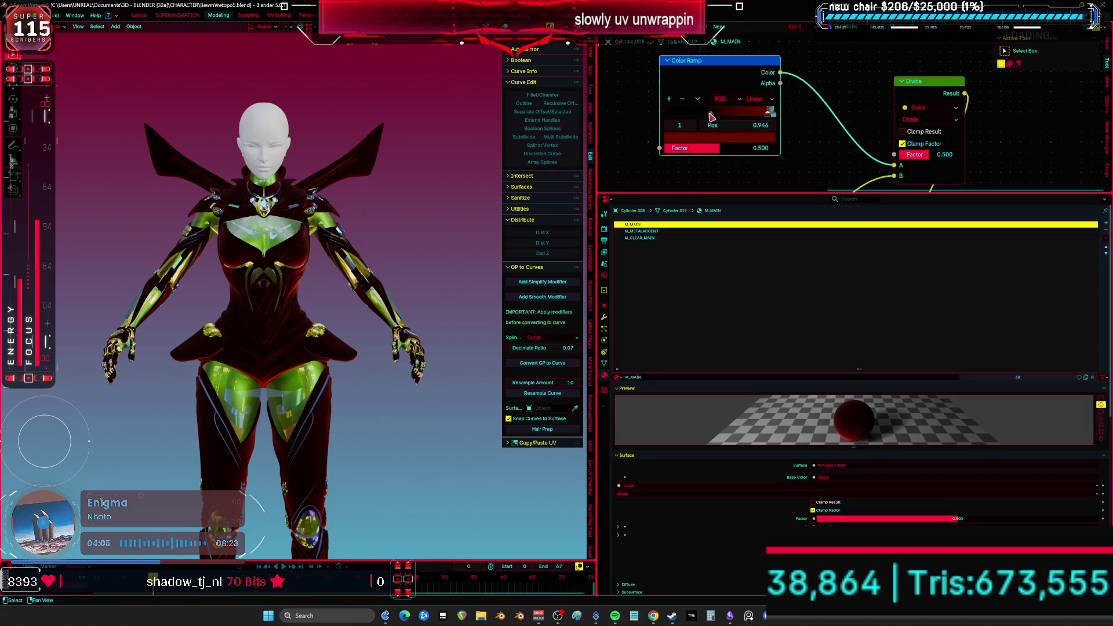
{"action": "left_click", "coordinate": [723, 115]}
{"action": "left_click_drag", "start_coordinate": [723, 114], "coordinate": [676, 114]}
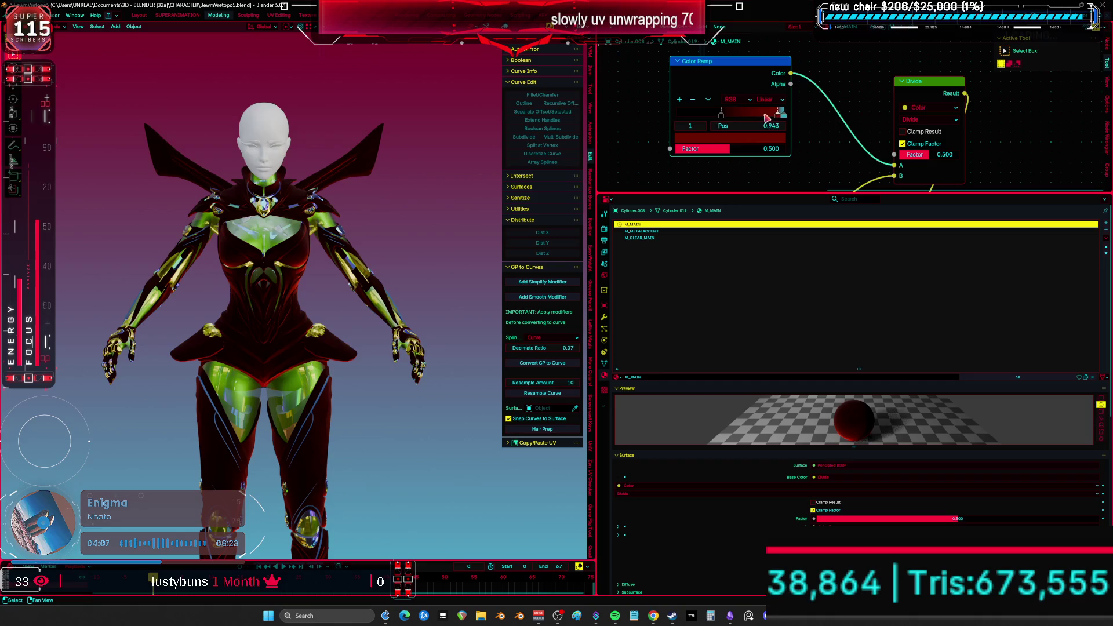
{"action": "left_click", "coordinate": [717, 139]}
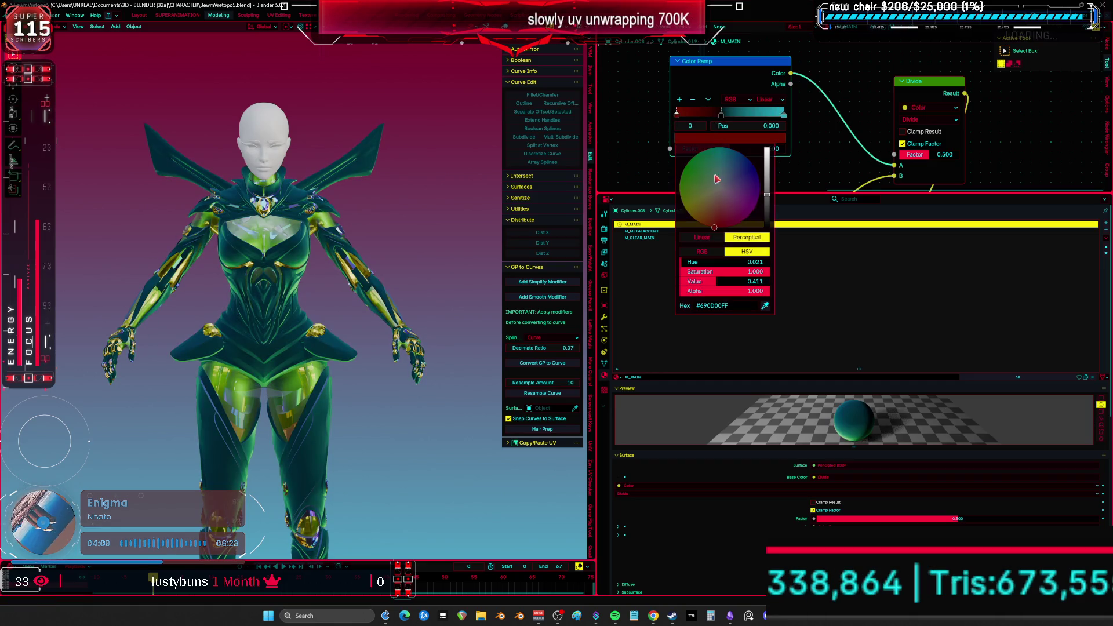
{"action": "key", "text": "ctrl+v"}
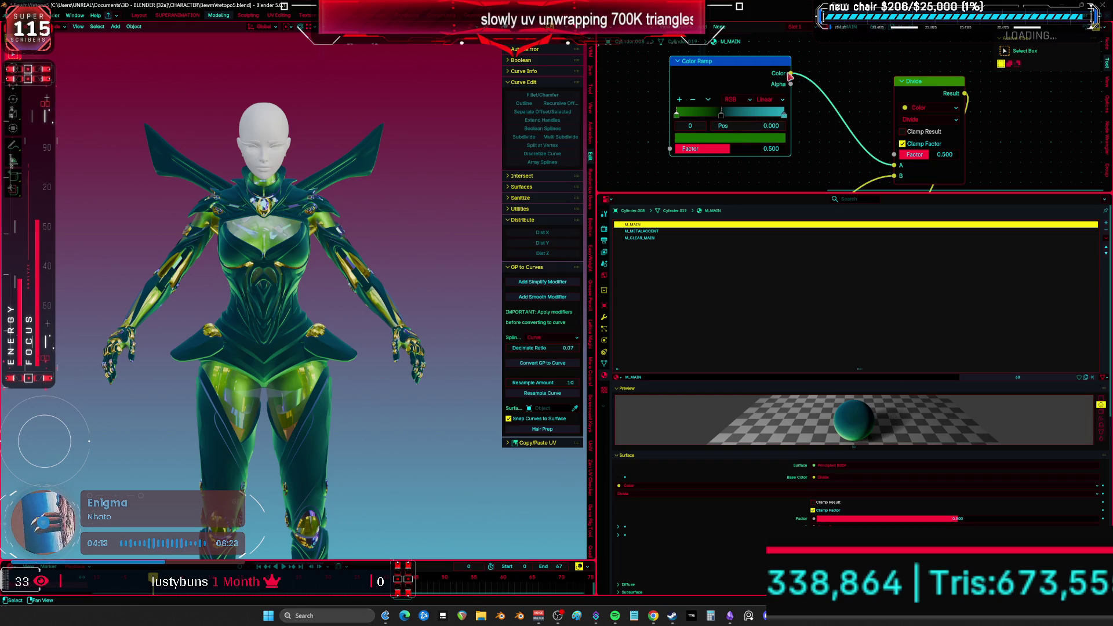
- Select the metal trim object to show its gold M_METAL material
{"action": "scroll", "coordinate": [318, 279], "scroll_direction": "up", "scroll_amount": 3}
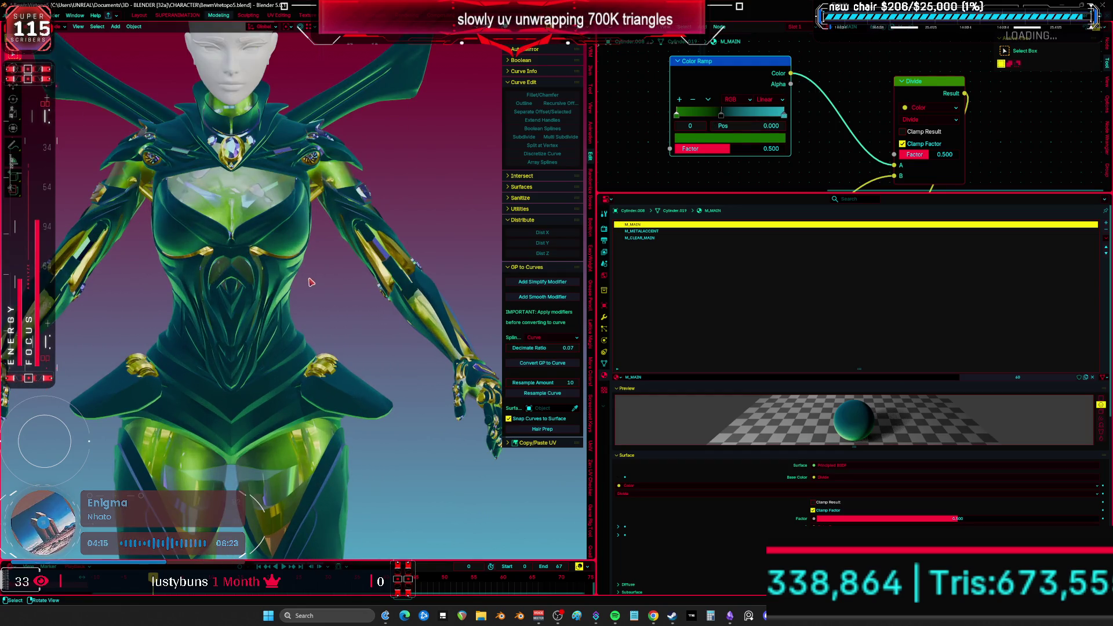
{"action": "middle_click_drag", "start_coordinate": [331, 284], "coordinate": [431, 259]}
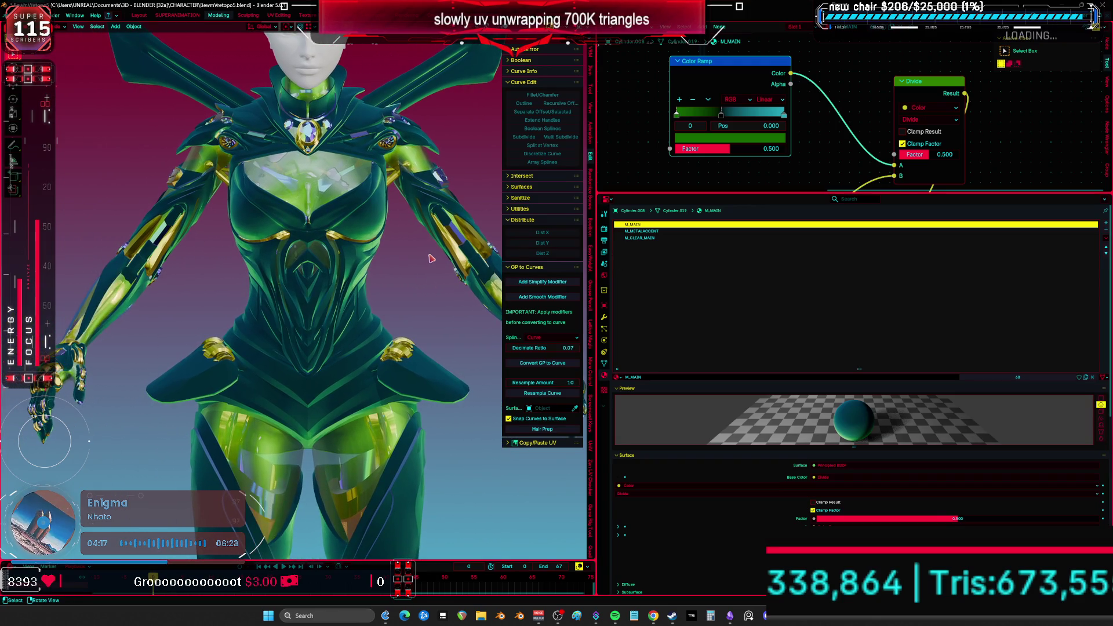
{"action": "left_click", "coordinate": [457, 254]}
{"action": "left_click", "coordinate": [650, 225]}
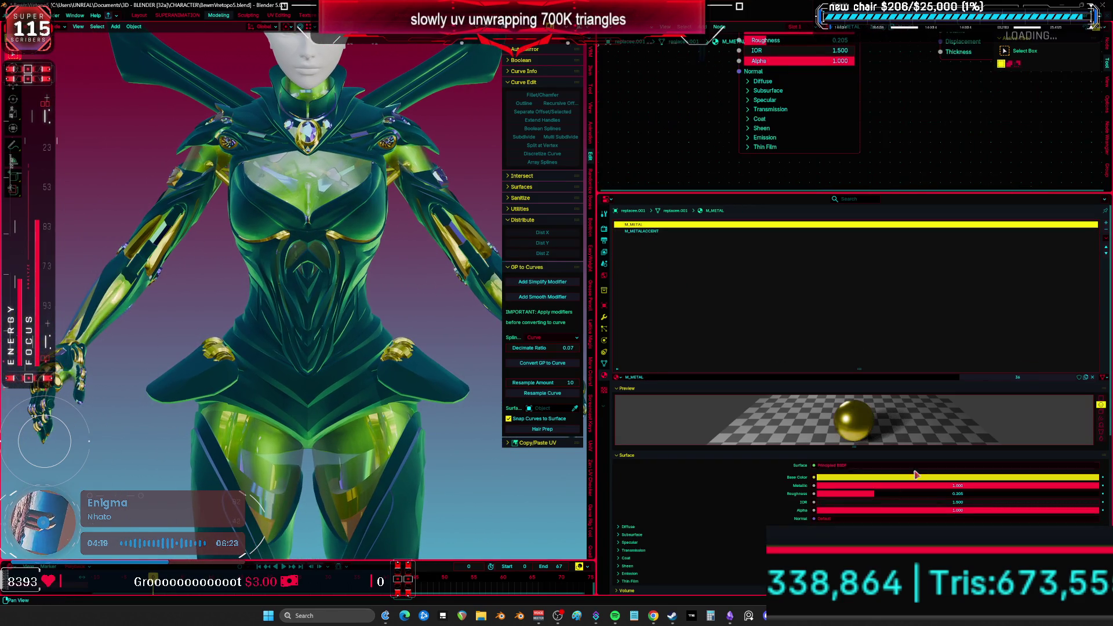
- Give M_METAL a near-white base colour, Metallic 0 and Roughness 1
{"action": "left_click", "coordinate": [906, 482]}
{"action": "left_click", "coordinate": [1063, 391]}
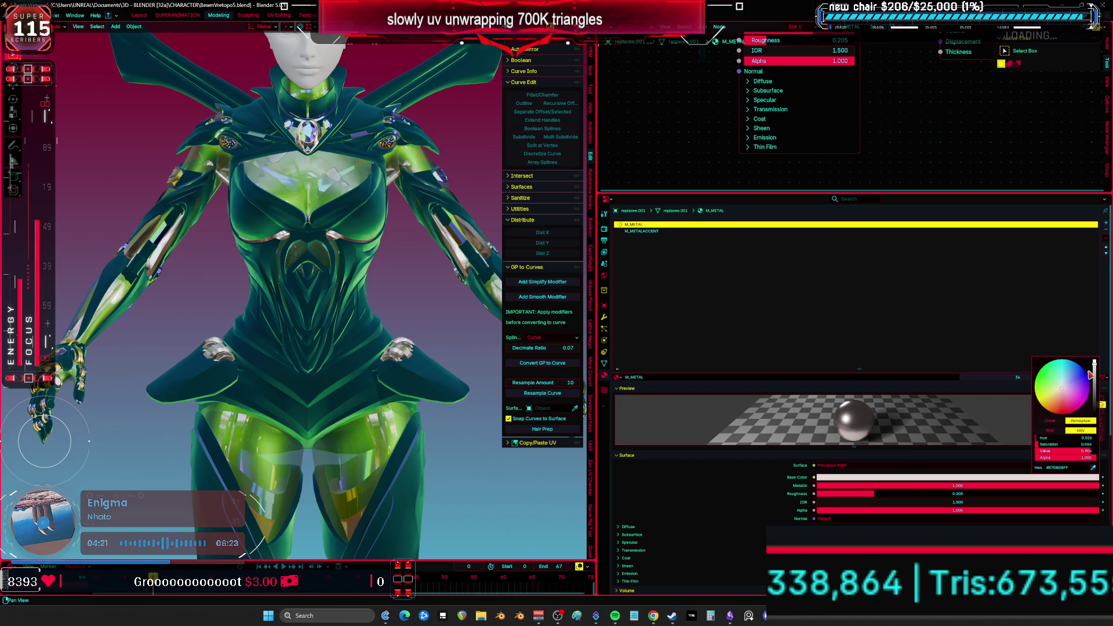
{"action": "left_click", "coordinate": [743, 525]}
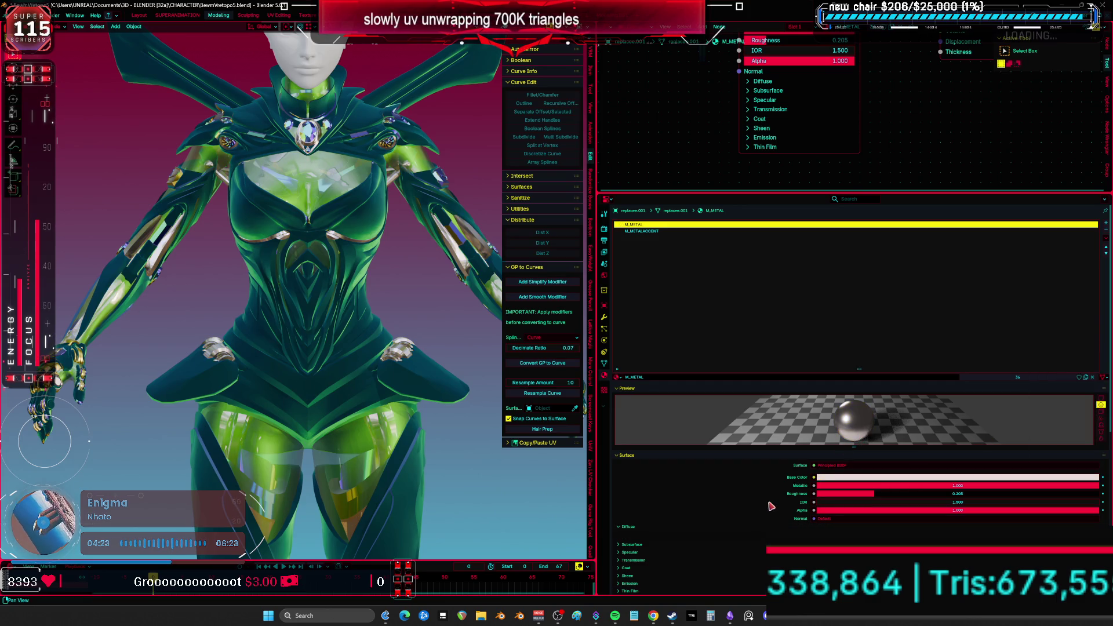
{"action": "scroll", "coordinate": [770, 507], "scroll_direction": "down", "scroll_amount": 1}
{"action": "left_click", "coordinate": [878, 468]}
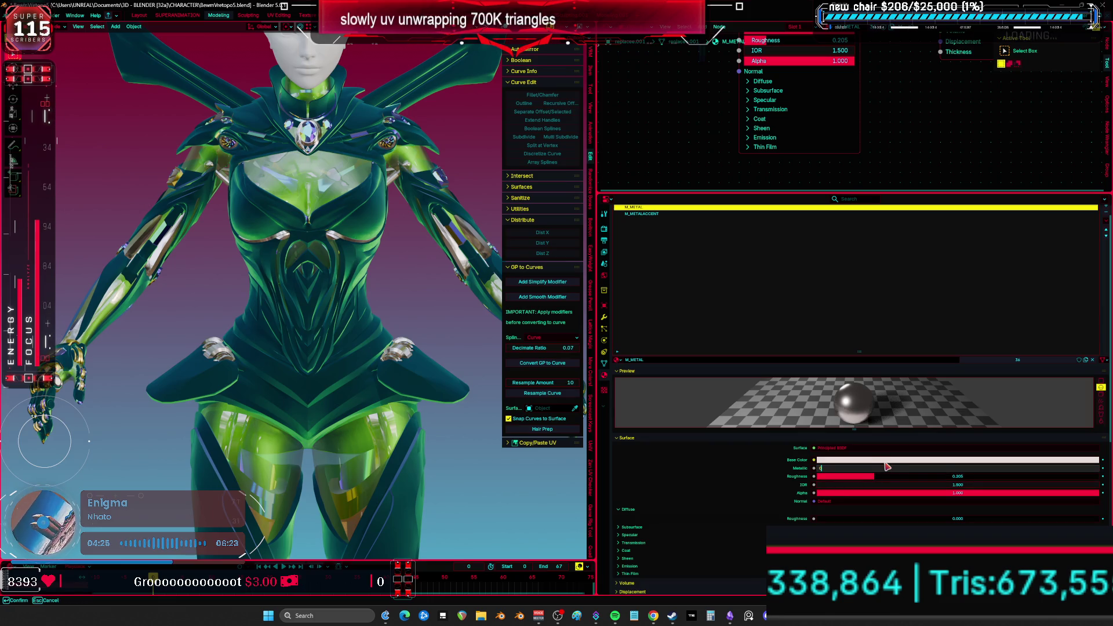
{"action": "key", "text": "Return"}
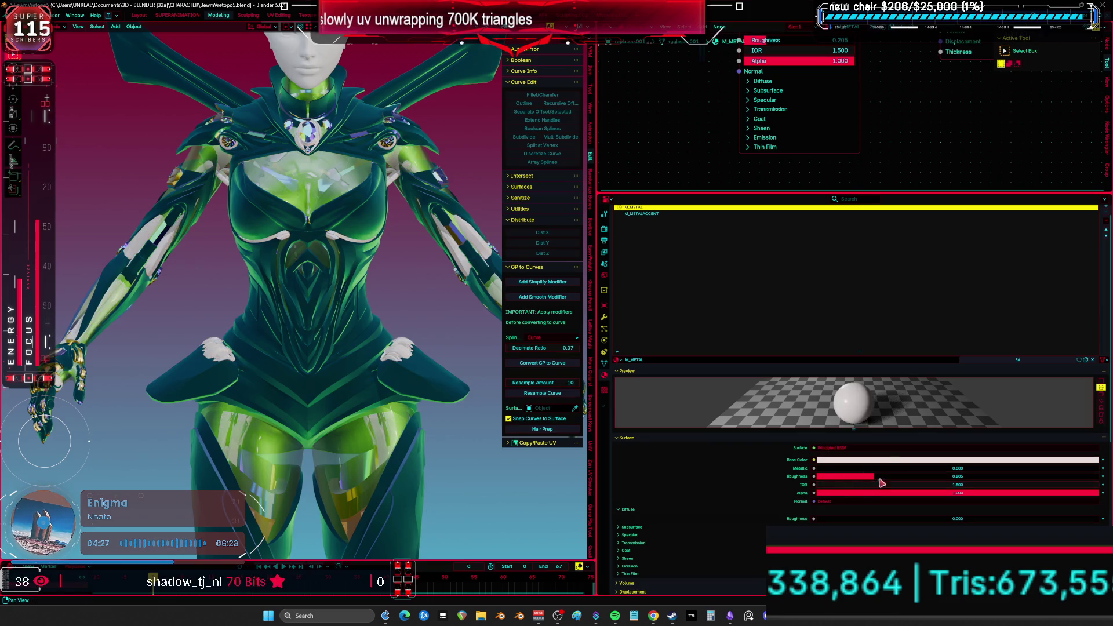
{"action": "left_click", "coordinate": [966, 477]}
{"action": "type", "text": "1.000"}
{"action": "key", "text": "Return"}
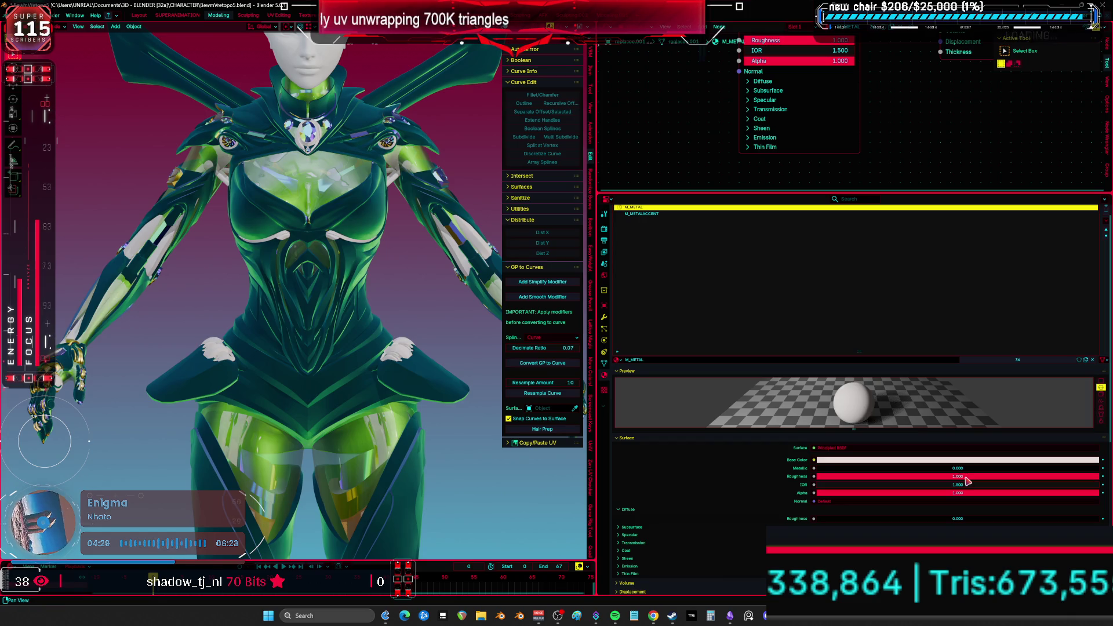
- Maximize the 3D view to inspect the matte trim from a three-quarter angle, then restore the layout
{"action": "key", "text": "ctrl+space"}
{"action": "scroll", "coordinate": [534, 397], "scroll_direction": "down", "scroll_amount": 3}
{"action": "mouse_move", "coordinate": [534, 397]}
{"action": "middle_mouse_down"}
{"action": "mouse_move", "coordinate": [520, 349]}
{"action": "mouse_move", "coordinate": [174, 351]}
{"action": "mouse_move", "coordinate": [206, 341]}
{"action": "mouse_move", "coordinate": [480, 362]}
{"action": "middle_mouse_up"}
{"action": "key", "text": "ctrl+space"}
{"action": "scroll", "coordinate": [391, 330], "scroll_direction": "up", "scroll_amount": 5}
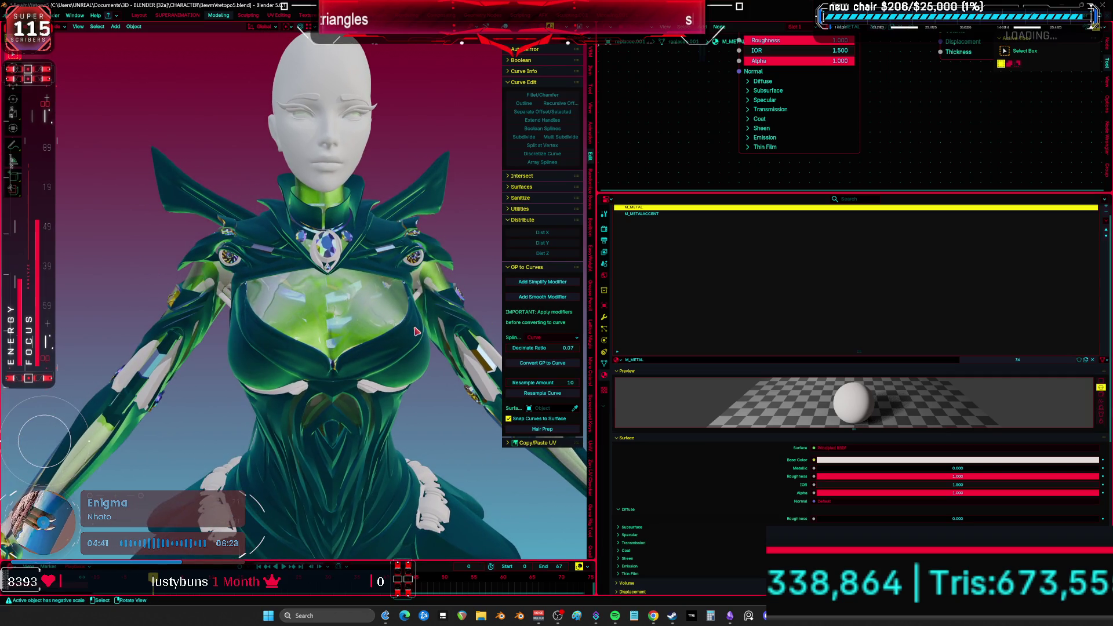
- Select the suit and set M_MAIN's ramp stops to dark purple and blue
{"action": "left_click", "coordinate": [403, 349]}
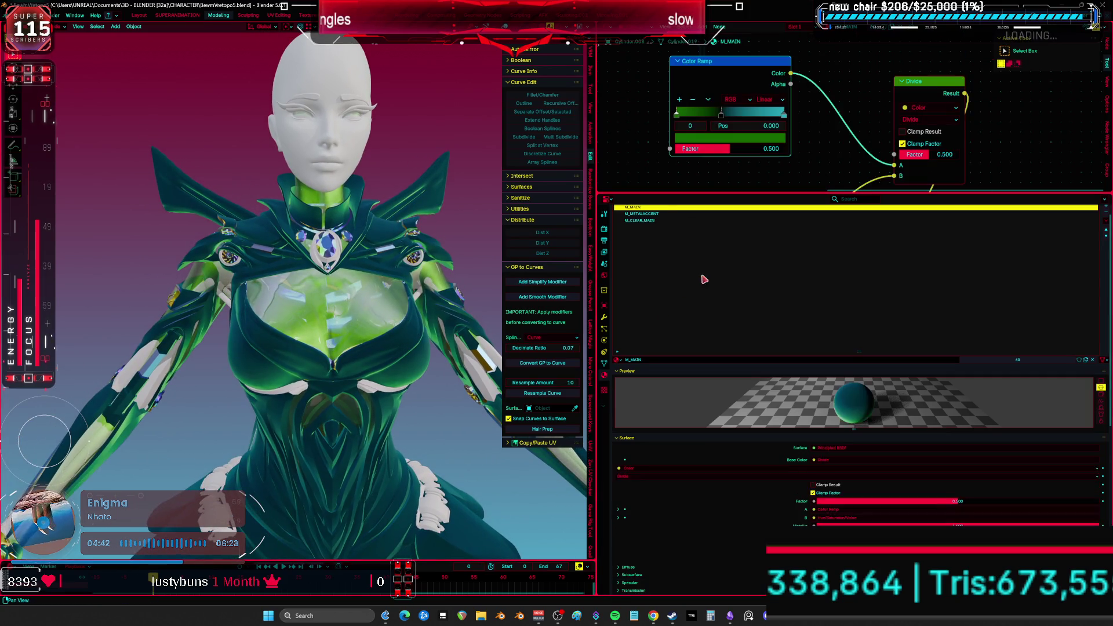
{"action": "left_click", "coordinate": [748, 139]}
{"action": "left_click_drag", "start_coordinate": [752, 171], "coordinate": [758, 188]}
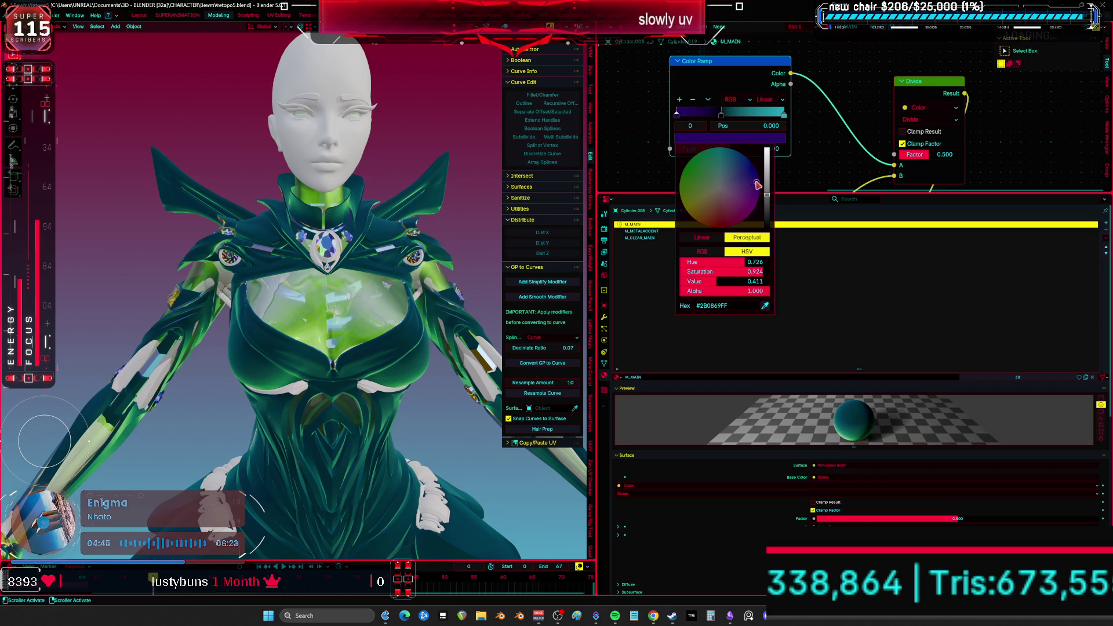
{"action": "left_click", "coordinate": [783, 116]}
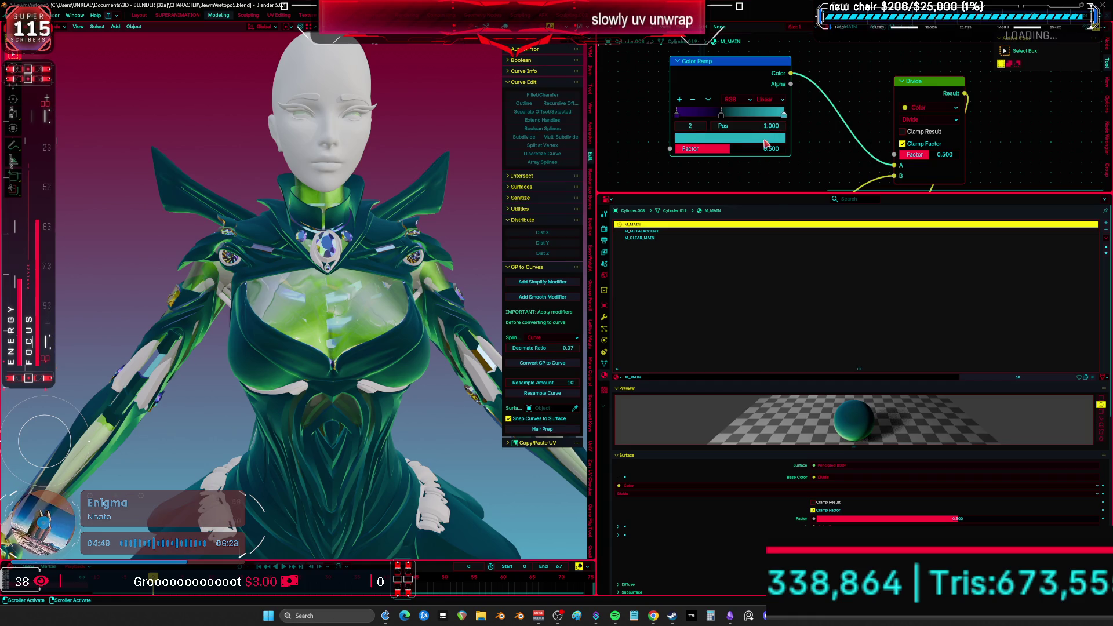
{"action": "left_click", "coordinate": [765, 144]}
{"action": "mouse_move", "coordinate": [749, 177]}
{"action": "left_mouse_down"}
{"action": "mouse_move", "coordinate": [734, 164]}
{"action": "mouse_move", "coordinate": [750, 199]}
{"action": "left_mouse_up"}
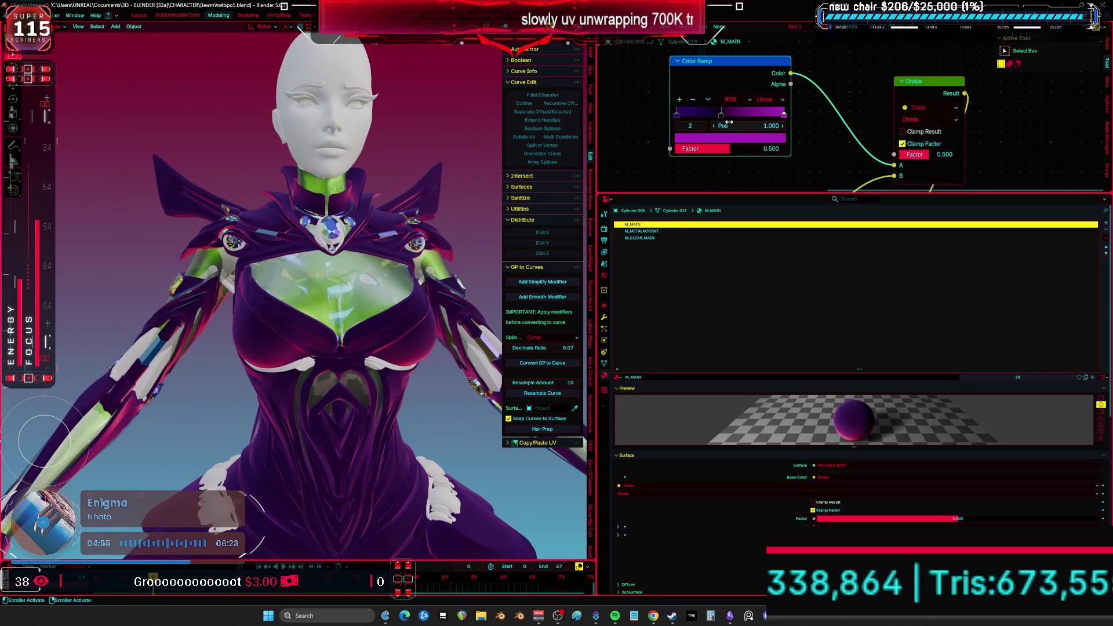
- Brighten the colour ramp so the suit turns vivid purple, then view the back full-screen
{"action": "left_click_drag", "start_coordinate": [723, 117], "coordinate": [837, 128]}
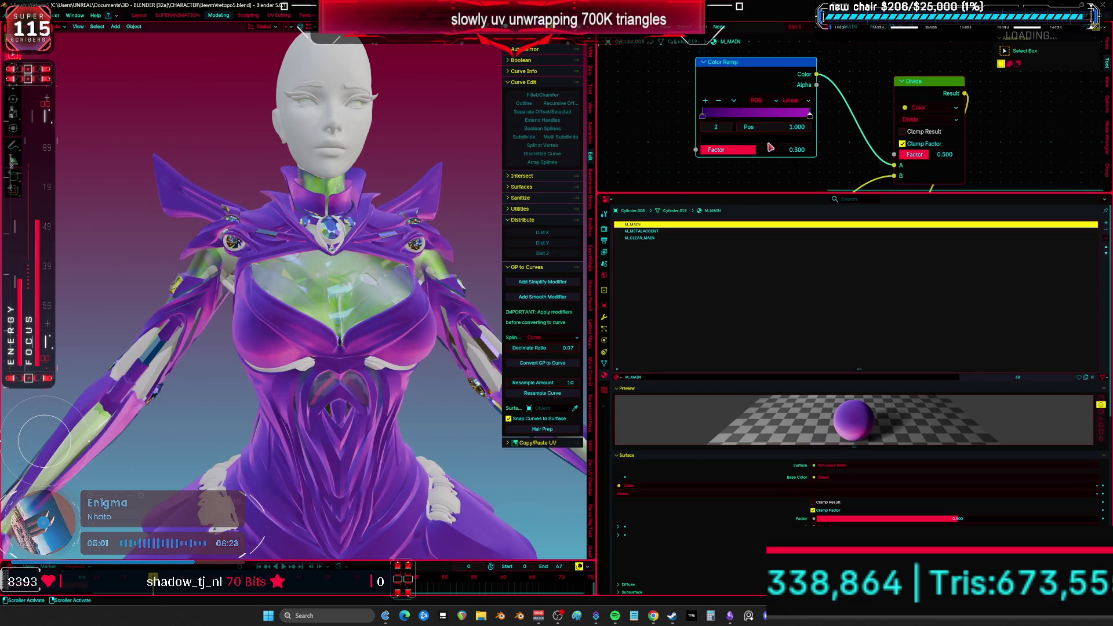
{"action": "middle_click_drag", "start_coordinate": [410, 276], "coordinate": [410, 261], "text": "ctrl"}
{"action": "key", "text": "ctrl+space"}
{"action": "mouse_move", "coordinate": [598, 249]}
{"action": "middle_mouse_down"}
{"action": "mouse_move", "coordinate": [611, 248]}
{"action": "mouse_move", "coordinate": [605, 266]}
{"action": "mouse_move", "coordinate": [588, 227]}
{"action": "mouse_move", "coordinate": [95, 245]}
{"action": "mouse_move", "coordinate": [261, 254]}
{"action": "mouse_move", "coordinate": [191, 238]}
{"action": "mouse_move", "coordinate": [385, 231]}
{"action": "mouse_move", "coordinate": [611, 243]}
{"action": "mouse_move", "coordinate": [640, 287]}
{"action": "middle_mouse_up"}
{"action": "scroll", "coordinate": [648, 293], "scroll_direction": "up", "scroll_amount": 2}
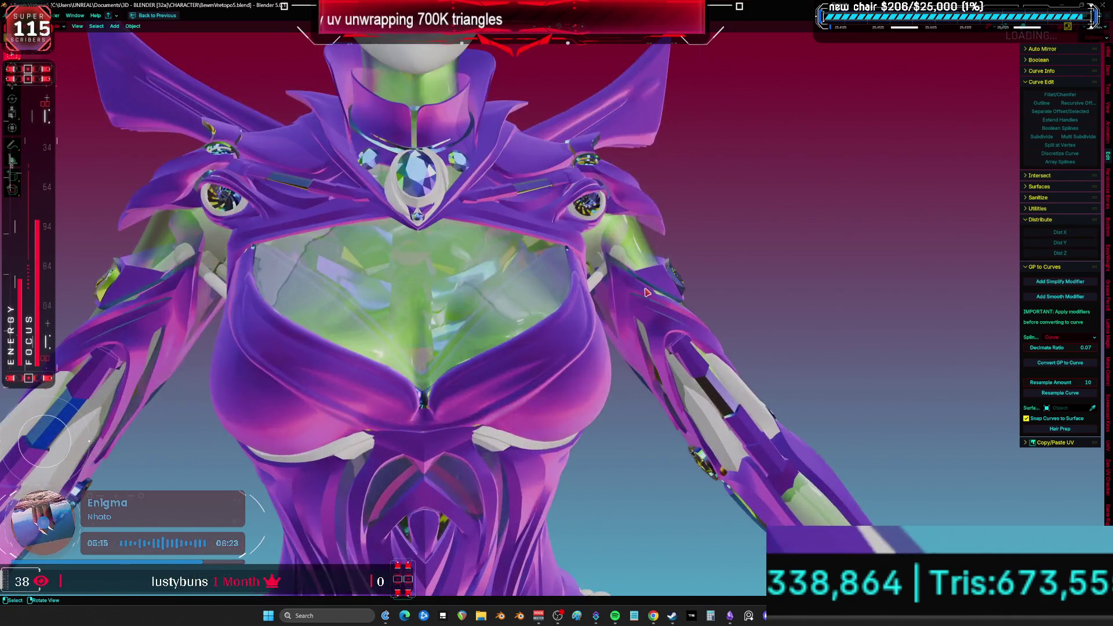
{"action": "scroll", "coordinate": [649, 273], "scroll_direction": "down", "scroll_amount": 2}
{"action": "scroll", "coordinate": [672, 271], "scroll_direction": "up", "scroll_amount": 2}
{"action": "scroll", "coordinate": [817, 273], "scroll_direction": "down", "scroll_amount": 1}
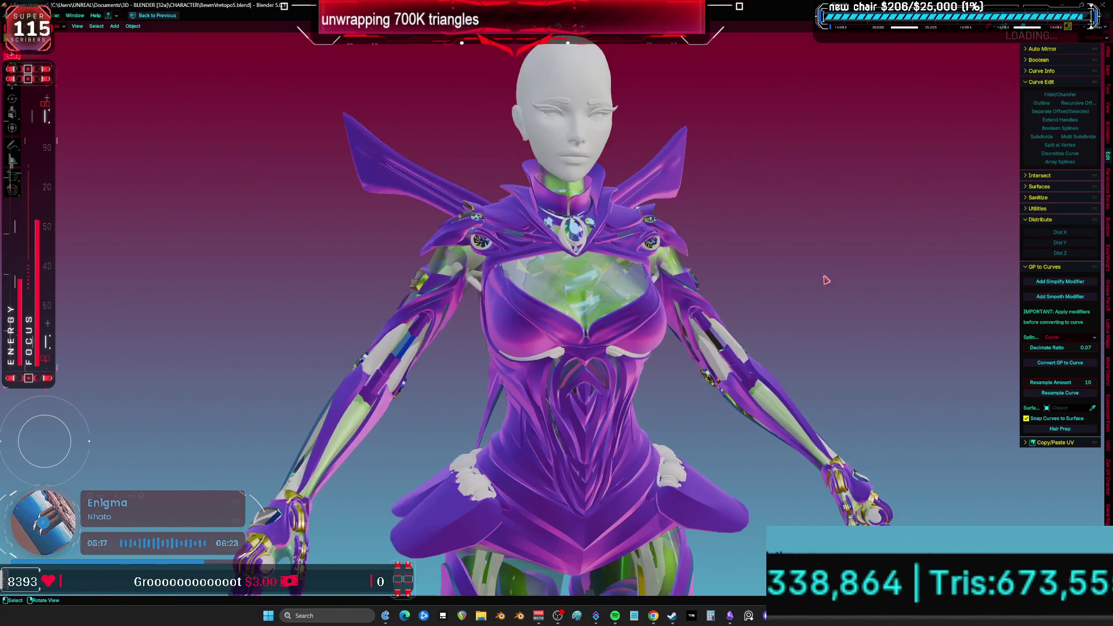